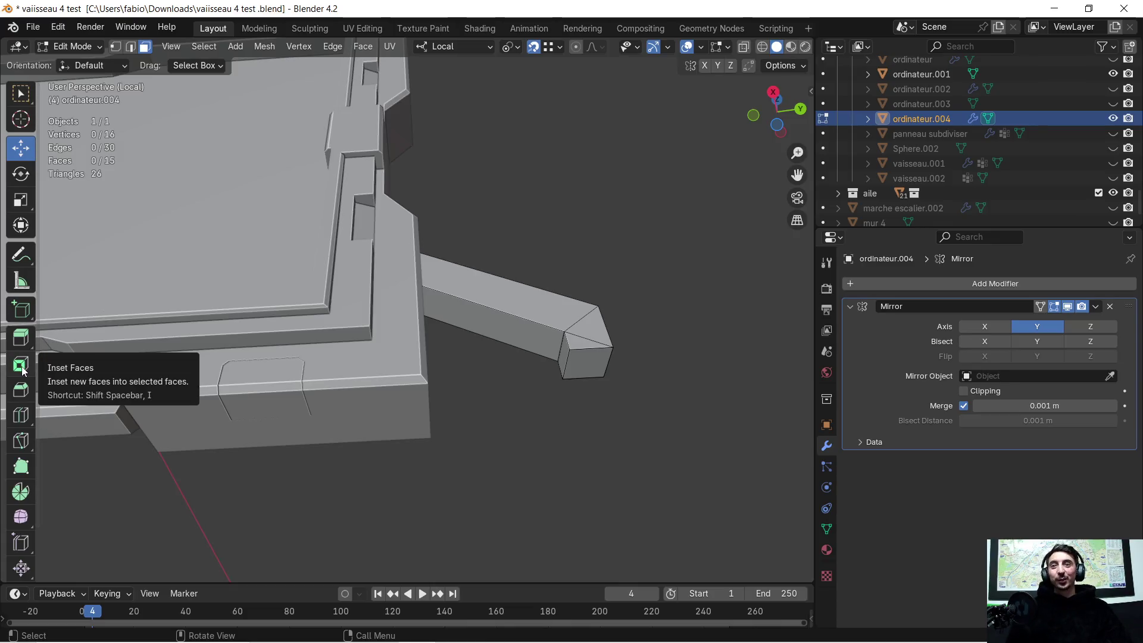
Insert a lengthwise edge loop along the mirrored support arm with Loop Cut and inspect it
{"action": "left_click", "coordinate": [19, 413]}
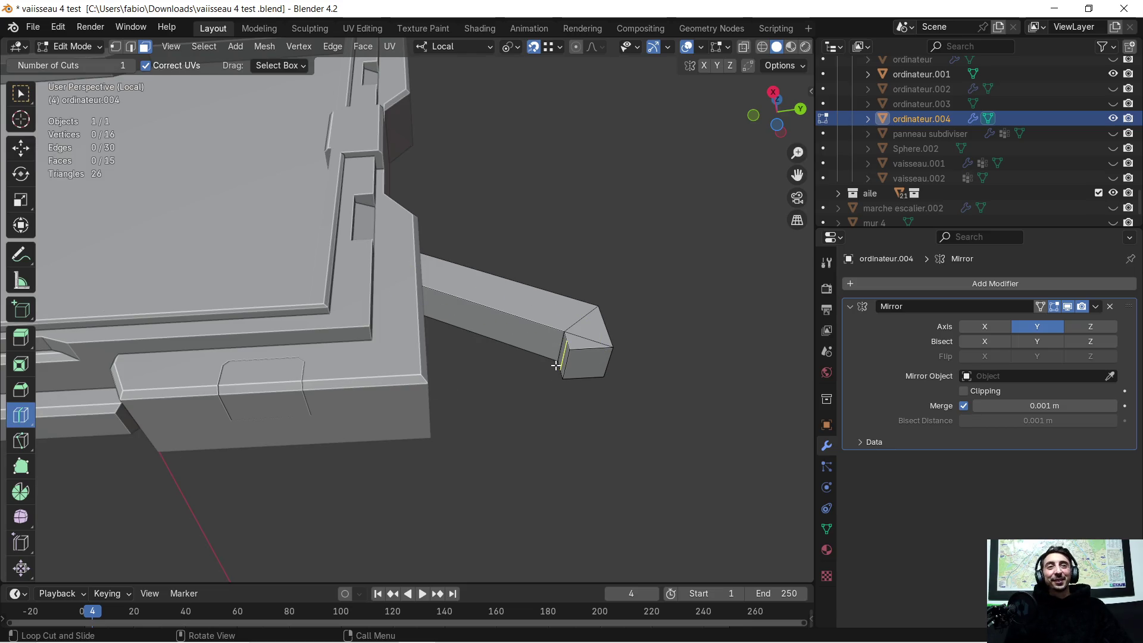
{"action": "mouse_move", "coordinate": [561, 370]}
{"action": "left_mouse_down"}
{"action": "mouse_move", "coordinate": [572, 362]}
{"action": "mouse_move", "coordinate": [632, 390]}
{"action": "left_mouse_up"}
{"action": "scroll", "coordinate": [620, 401], "scroll_direction": "up", "scroll_amount": 5}
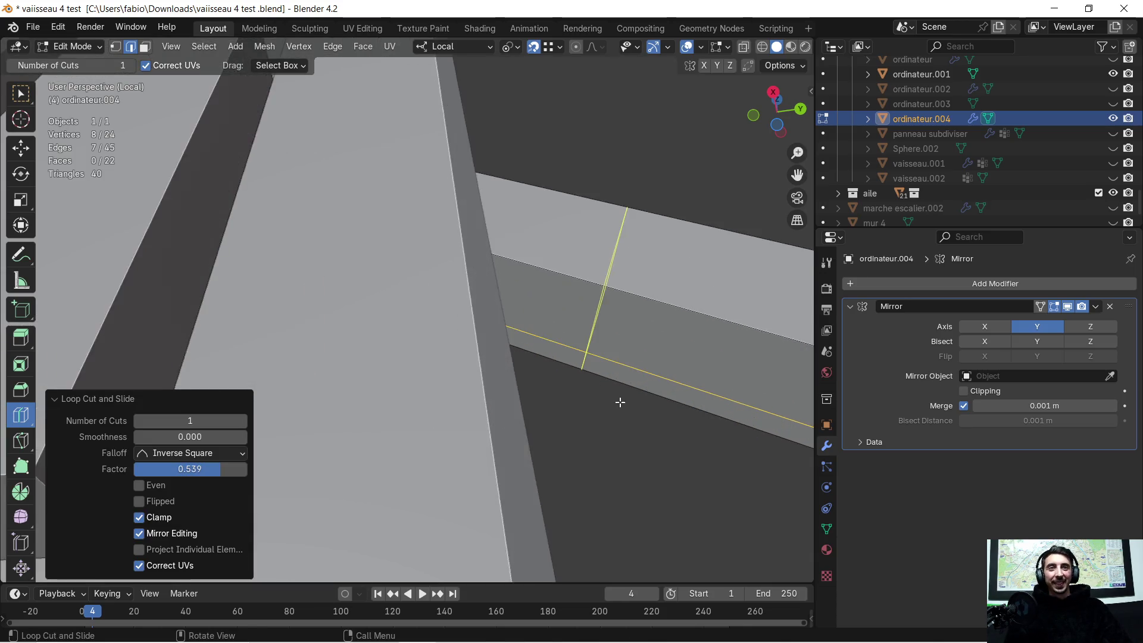
{"action": "scroll", "coordinate": [613, 398], "scroll_direction": "down", "scroll_amount": 5}
{"action": "mouse_move", "coordinate": [607, 404]}
{"action": "middle_mouse_down"}
{"action": "mouse_move", "coordinate": [533, 419]}
{"action": "mouse_move", "coordinate": [548, 408]}
{"action": "middle_mouse_up"}
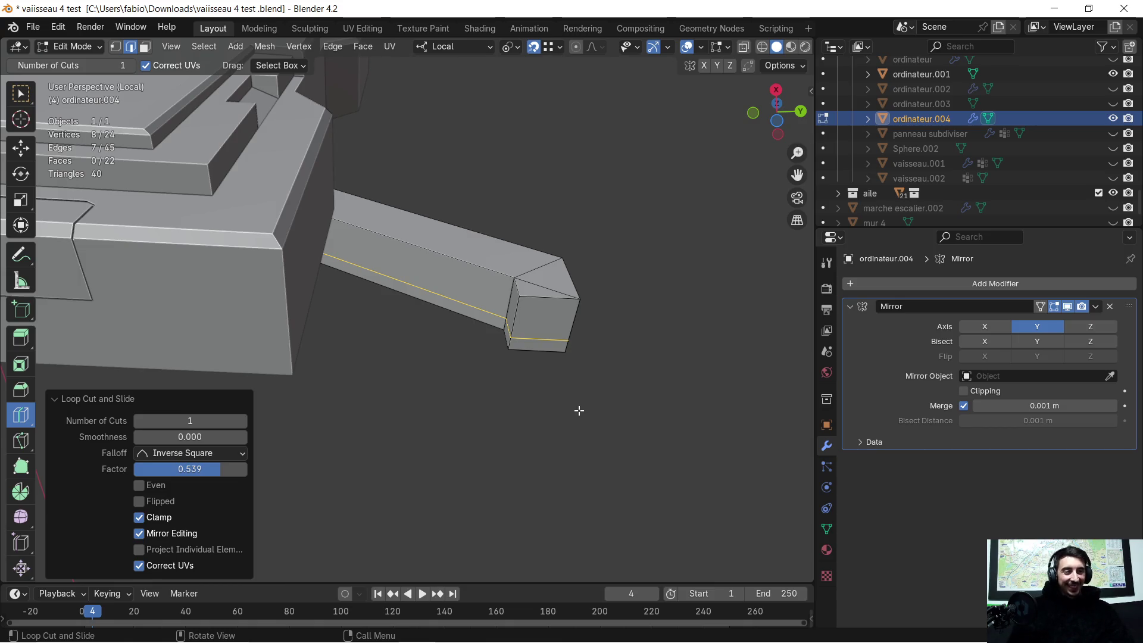
{"action": "middle_click_drag", "start_coordinate": [553, 405], "coordinate": [550, 406]}
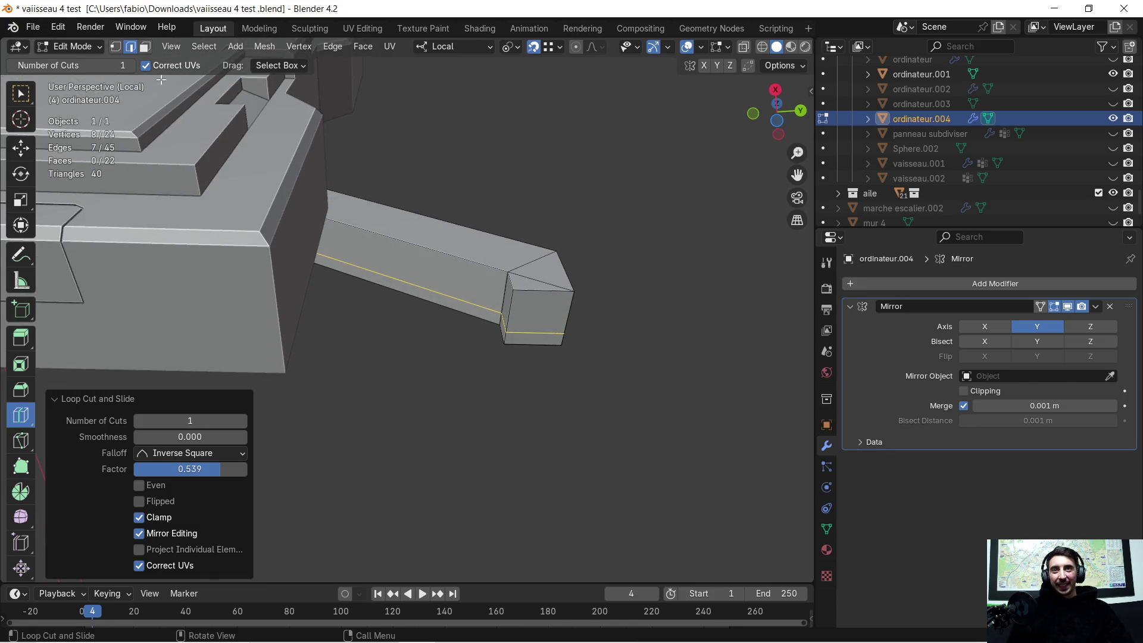
{"action": "key", "text": "Tab"}
{"action": "key", "text": "Tab"}
{"action": "scroll", "coordinate": [417, 233], "scroll_direction": "up", "scroll_amount": 4}
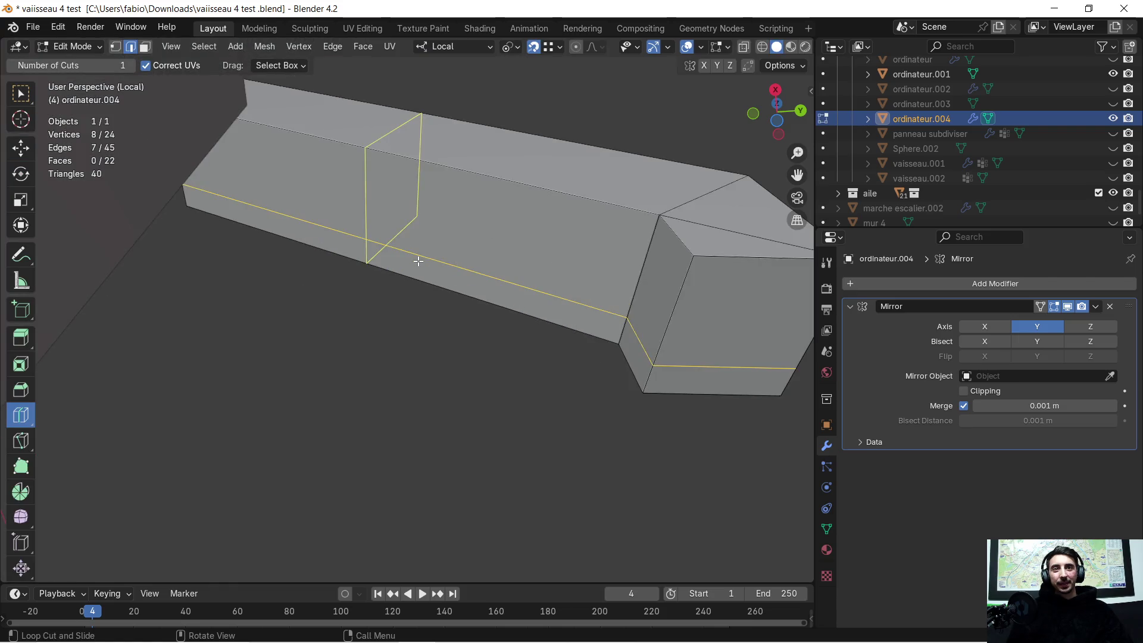
{"action": "scroll", "coordinate": [419, 257], "scroll_direction": "down", "scroll_amount": 5}
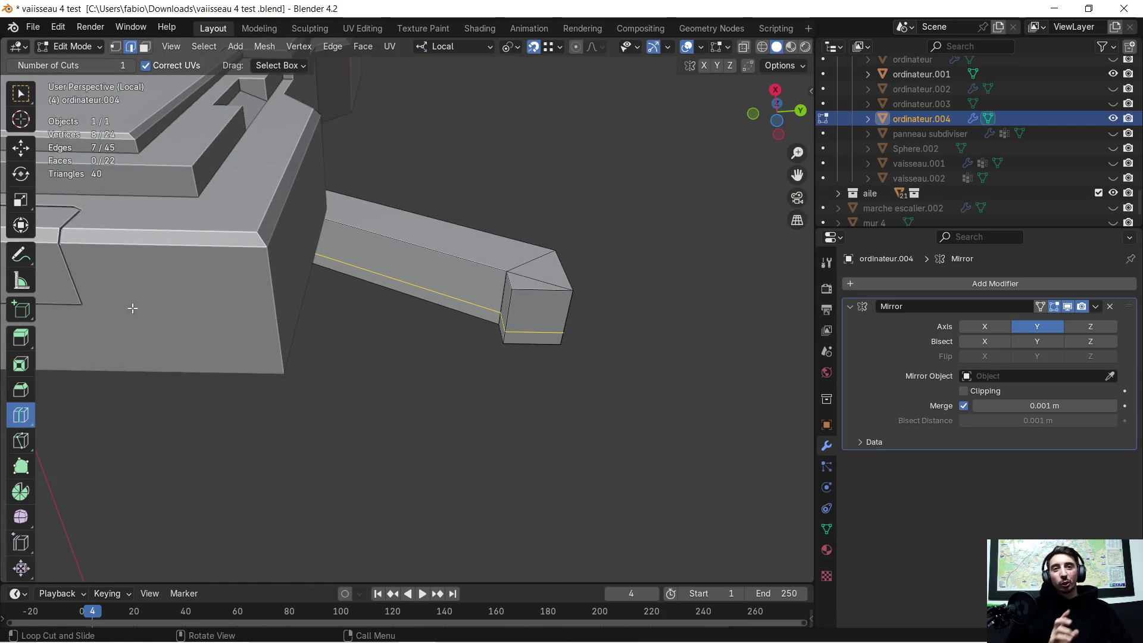
{"action": "left_click", "coordinate": [144, 46]}
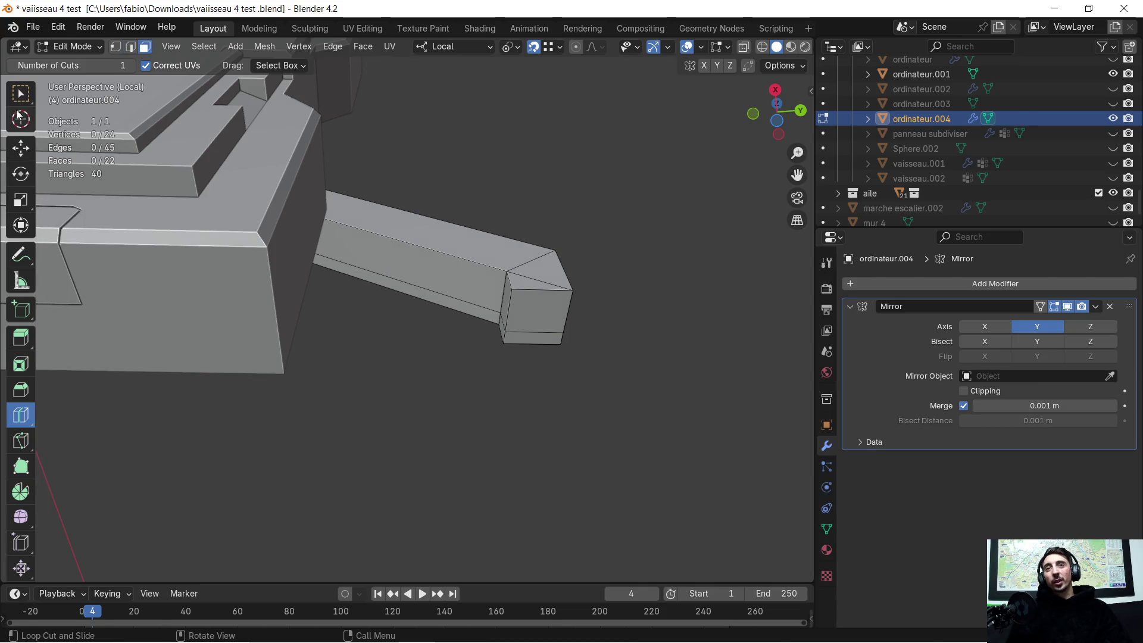
Extrude the arm's end face straight down along local Z to form hanging mirrored plates
{"action": "left_click", "coordinate": [21, 93]}
{"action": "mouse_move", "coordinate": [359, 280]}
{"action": "middle_mouse_down"}
{"action": "mouse_move", "coordinate": [414, 397]}
{"action": "mouse_move", "coordinate": [442, 239]}
{"action": "middle_mouse_up"}
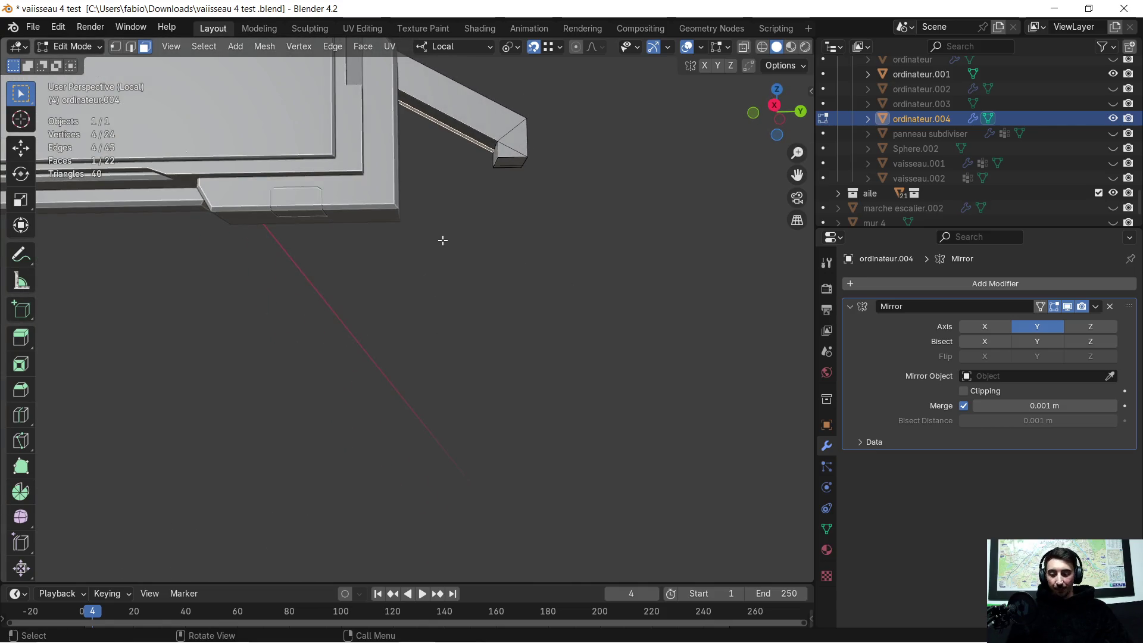
{"action": "key", "text": "e"}
{"action": "key", "text": "z"}
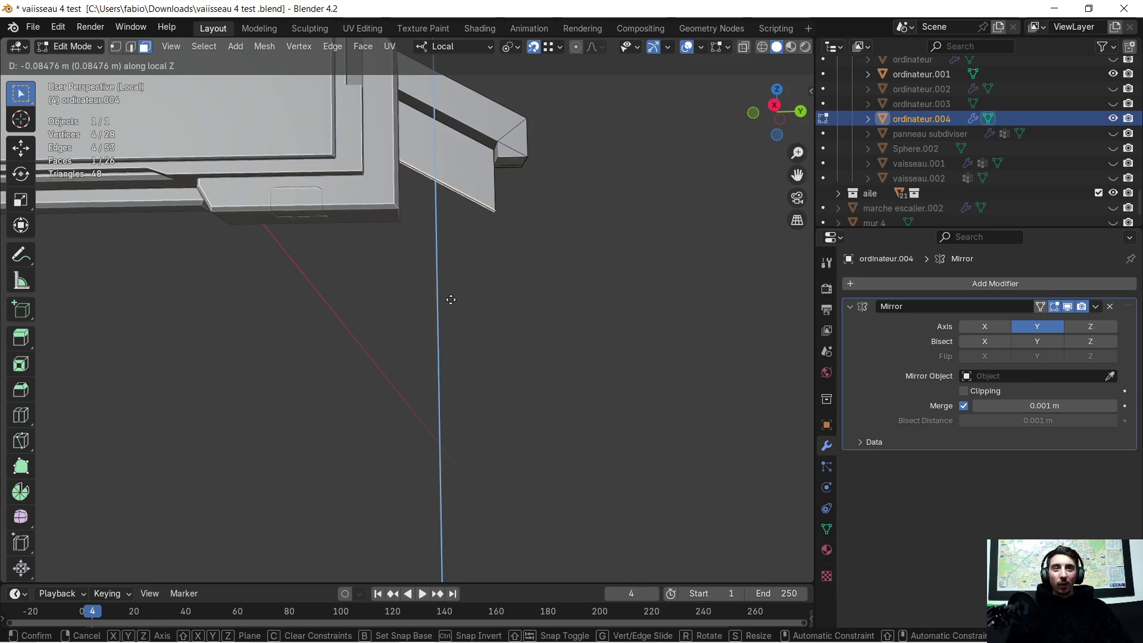
{"action": "left_click", "coordinate": [434, 436]}
{"action": "scroll", "coordinate": [455, 303], "scroll_direction": "up", "scroll_amount": 3}
{"action": "scroll", "coordinate": [456, 302], "scroll_direction": "down", "scroll_amount": 4}
{"action": "mouse_move", "coordinate": [375, 348]}
{"action": "middle_mouse_down"}
{"action": "mouse_move", "coordinate": [327, 352]}
{"action": "mouse_move", "coordinate": [354, 354]}
{"action": "middle_mouse_up"}
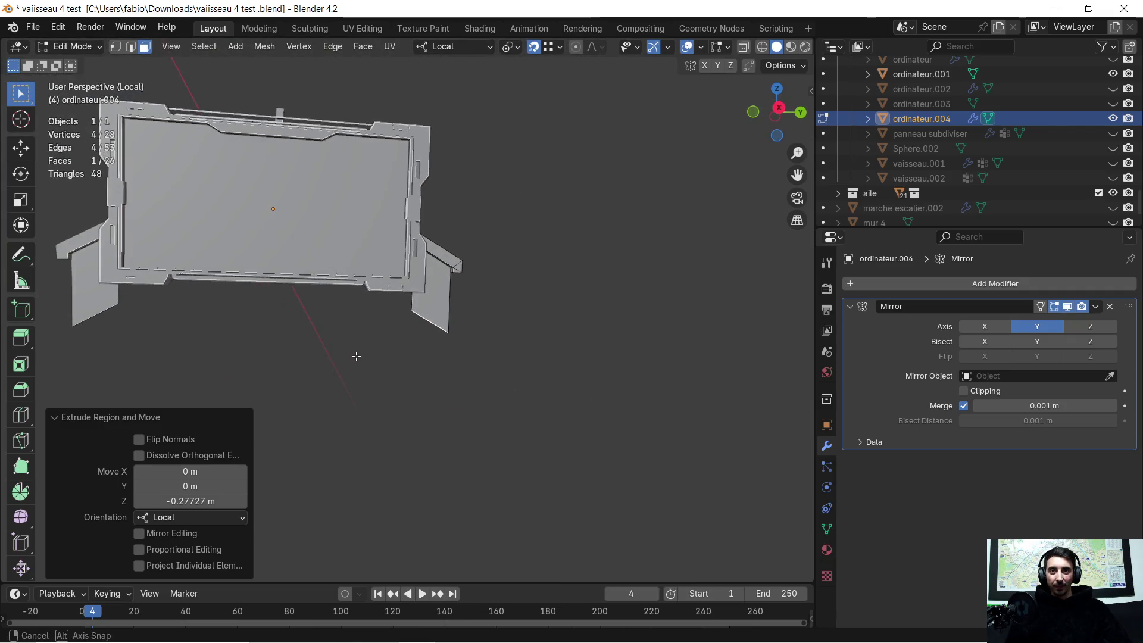
{"action": "scroll", "coordinate": [502, 257], "scroll_direction": "up", "scroll_amount": 3}
Move the extruded plate face 0.1194 m along local Y against the arm's bend and inspect the junction
{"action": "middle_click_drag", "start_coordinate": [503, 257], "coordinate": [536, 289]}
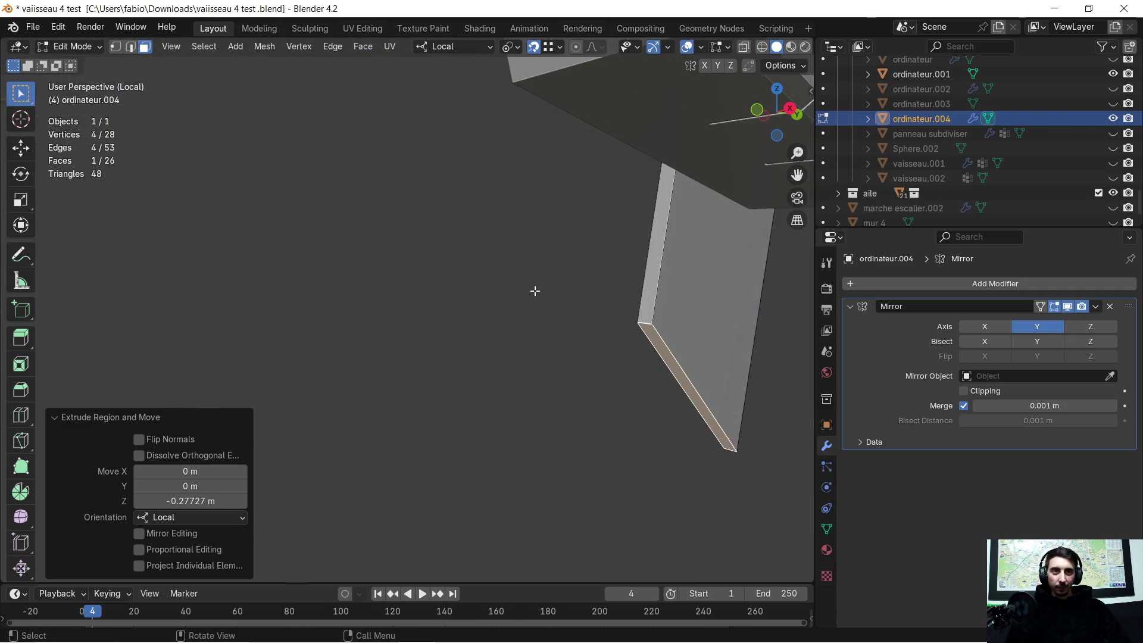
{"action": "scroll", "coordinate": [668, 268], "scroll_direction": "down", "scroll_amount": 3}
{"action": "mouse_move", "coordinate": [668, 273]}
{"action": "middle_mouse_down"}
{"action": "mouse_move", "coordinate": [607, 294]}
{"action": "mouse_move", "coordinate": [576, 273]}
{"action": "middle_mouse_up"}
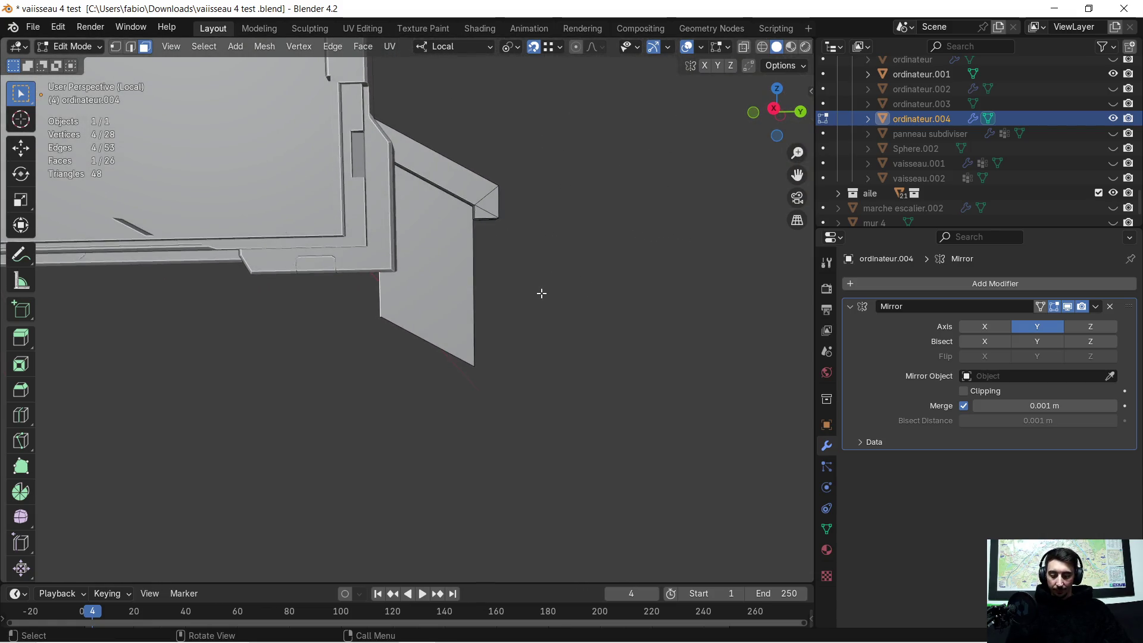
{"action": "key", "text": "g"}
{"action": "key", "text": "x"}
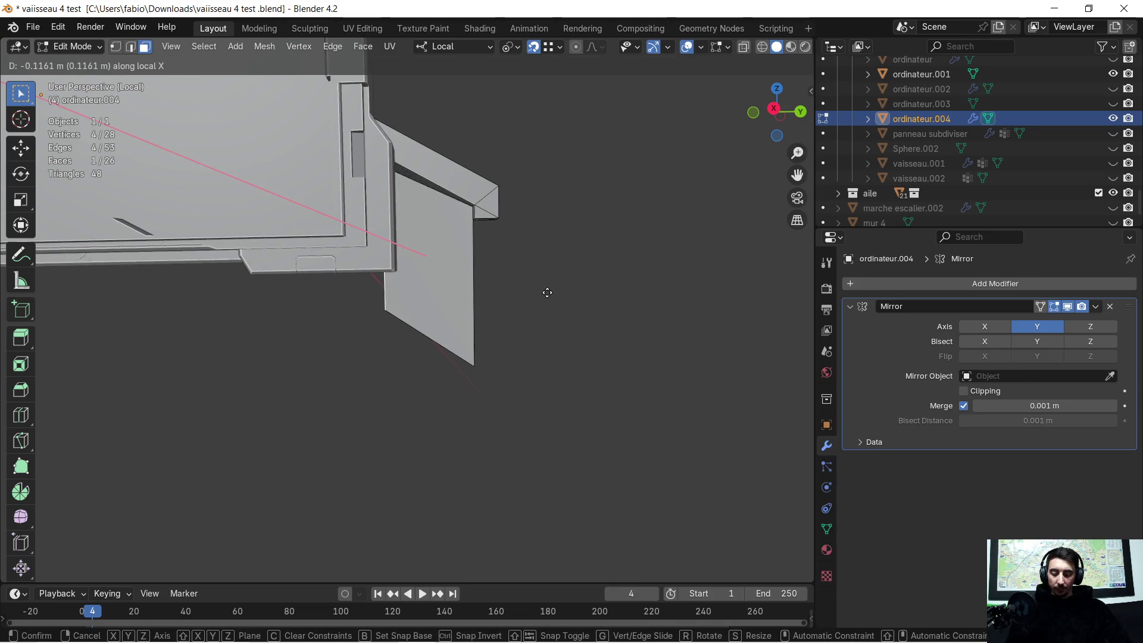
{"action": "key", "text": "y"}
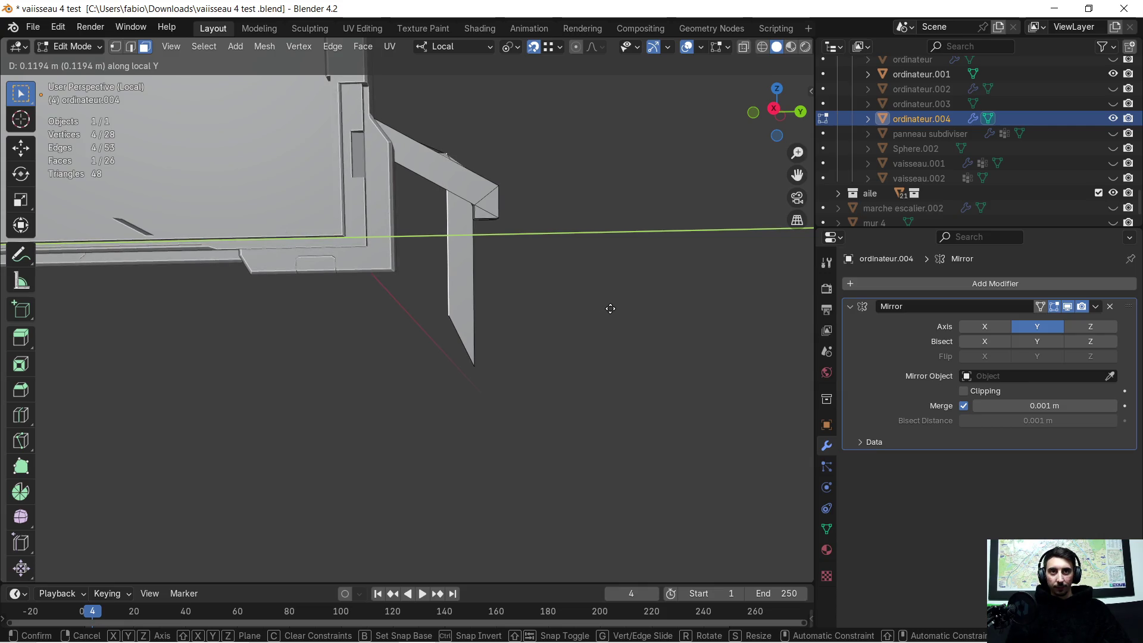
{"action": "left_click", "coordinate": [610, 308]}
{"action": "scroll", "coordinate": [597, 259], "scroll_direction": "up", "scroll_amount": 3}
{"action": "mouse_move", "coordinate": [592, 210]}
{"action": "middle_mouse_down"}
{"action": "mouse_move", "coordinate": [577, 278]}
{"action": "mouse_move", "coordinate": [316, 130]}
{"action": "mouse_move", "coordinate": [556, 473]}
{"action": "mouse_move", "coordinate": [694, 538]}
{"action": "middle_mouse_up"}
{"action": "scroll", "coordinate": [542, 370], "scroll_direction": "up", "scroll_amount": 1}
{"action": "scroll", "coordinate": [540, 350], "scroll_direction": "up", "scroll_amount": 1}
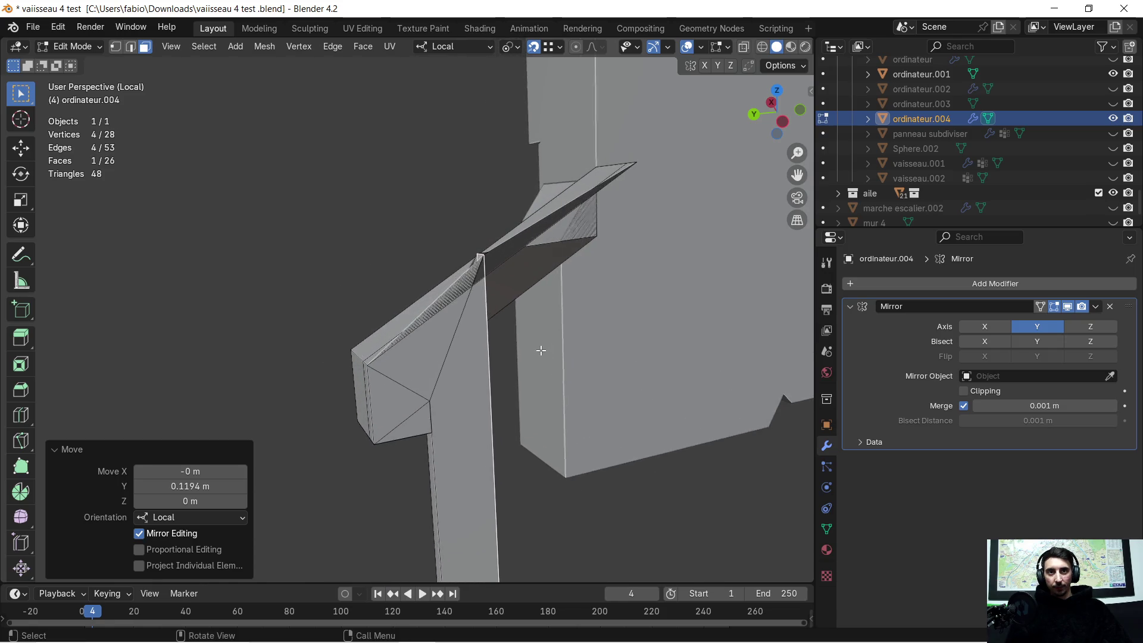
{"action": "mouse_move", "coordinate": [539, 351]}
{"action": "middle_mouse_down"}
{"action": "mouse_move", "coordinate": [268, 276]}
{"action": "mouse_move", "coordinate": [449, 355]}
{"action": "mouse_move", "coordinate": [393, 323]}
{"action": "mouse_move", "coordinate": [447, 314]}
{"action": "middle_mouse_up"}
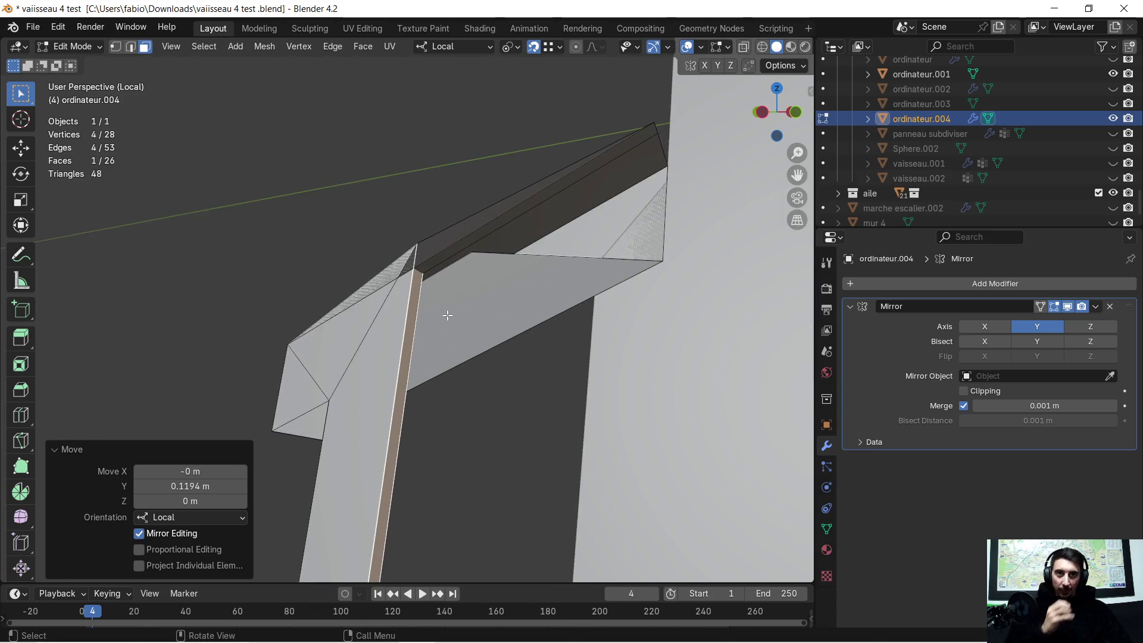
{"action": "scroll", "coordinate": [446, 345], "scroll_direction": "up", "scroll_amount": 1}
{"action": "scroll", "coordinate": [439, 372], "scroll_direction": "up", "scroll_amount": 1}
{"action": "scroll", "coordinate": [446, 374], "scroll_direction": "up", "scroll_amount": 1}
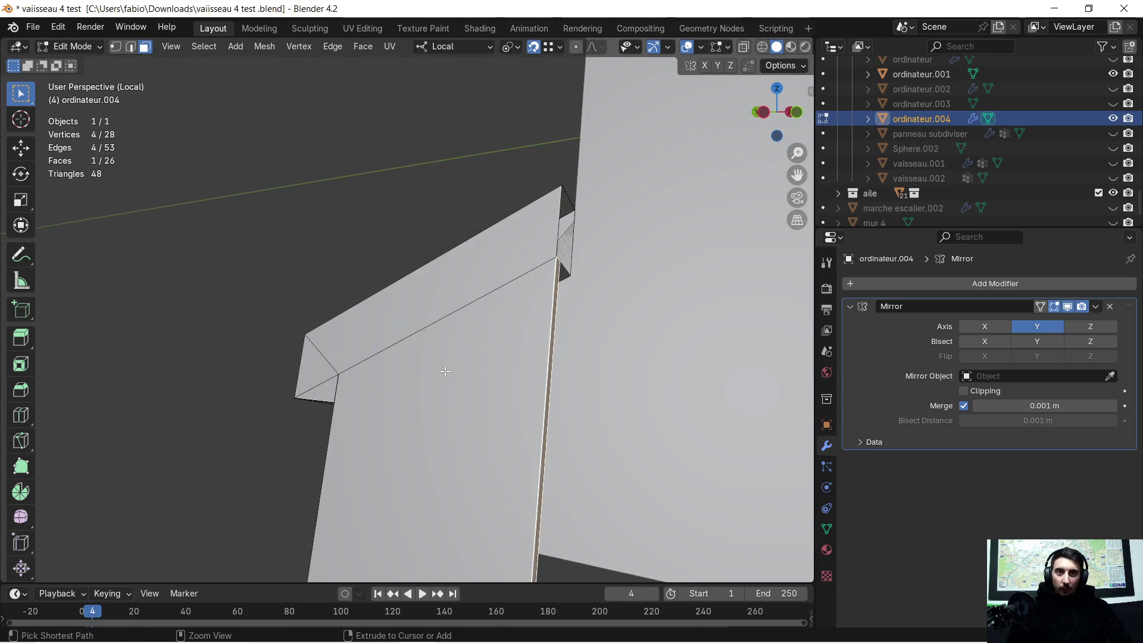
{"action": "mouse_move", "coordinate": [456, 362]}
{"action": "middle_mouse_down"}
{"action": "mouse_move", "coordinate": [482, 390]}
{"action": "mouse_move", "coordinate": [513, 223]}
{"action": "middle_mouse_up"}
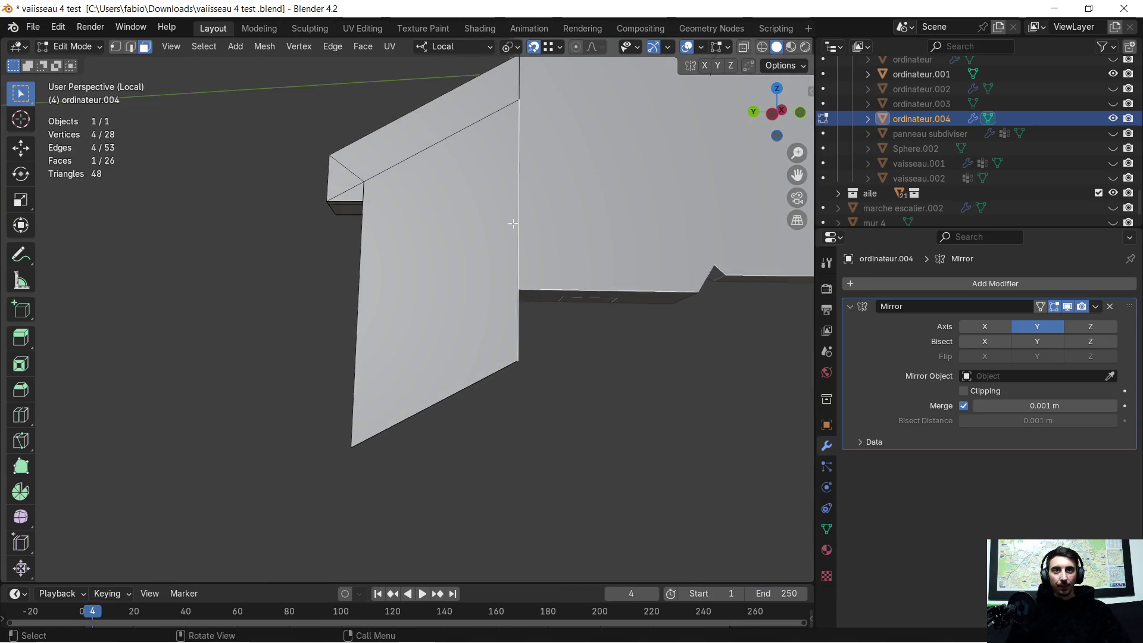
Cut a vertical edge loop down the hanging plate to mark the leg width
{"action": "left_click", "coordinate": [22, 415]}
{"action": "left_click_drag", "start_coordinate": [435, 406], "coordinate": [393, 468]}
{"action": "left_click", "coordinate": [394, 469]}
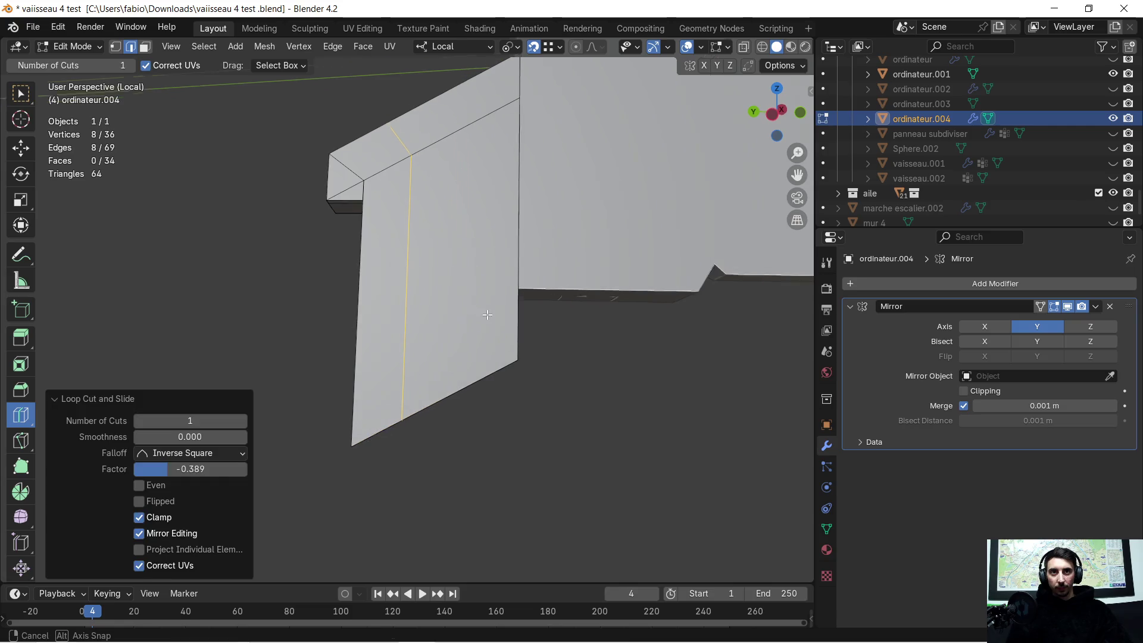
{"action": "middle_click_drag", "start_coordinate": [394, 469], "coordinate": [383, 340]}
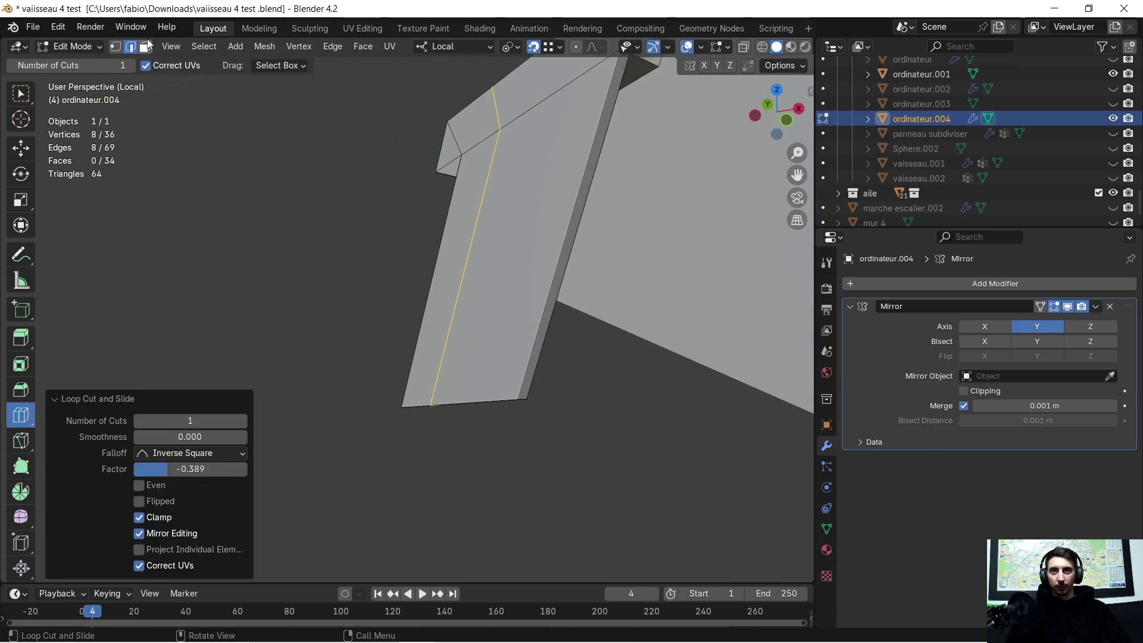
Delete the unwanted plate faces and leftover vertices, leaving a narrow vertical leg
{"action": "left_click", "coordinate": [181, 101]}
{"action": "left_click", "coordinate": [21, 93]}
{"action": "left_click", "coordinate": [528, 226]}
{"action": "key", "text": "x"}
{"action": "left_click", "coordinate": [528, 225]}
{"action": "key", "text": "x"}
{"action": "left_click", "coordinate": [541, 228]}
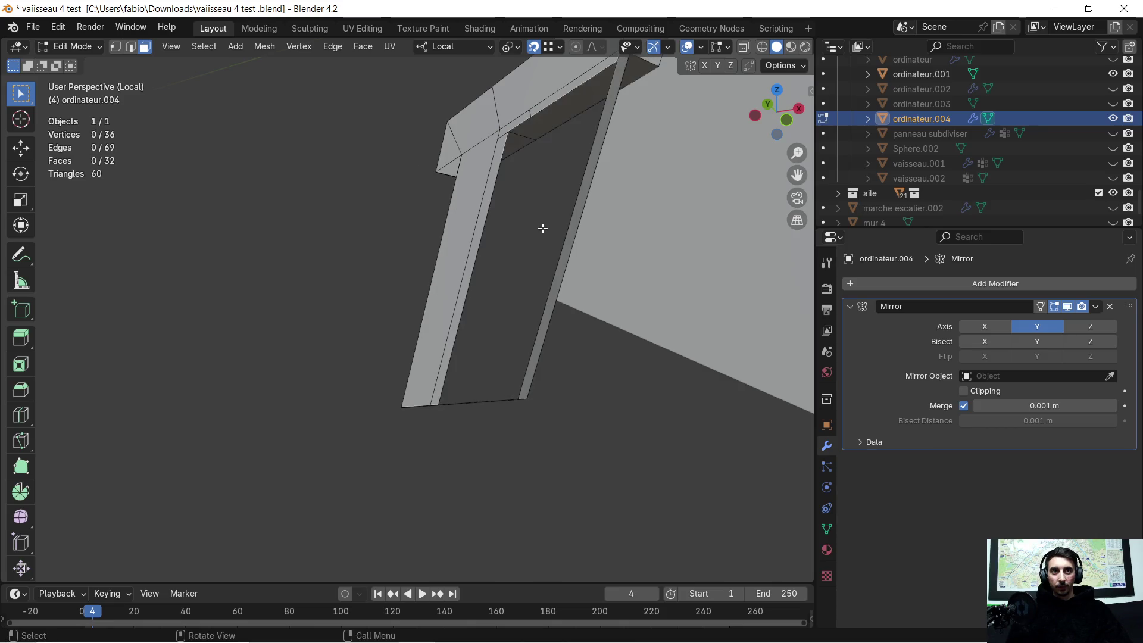
{"action": "left_click", "coordinate": [569, 233]}
{"action": "key", "text": "x"}
{"action": "left_click", "coordinate": [516, 416]}
{"action": "key", "text": "x"}
{"action": "left_click", "coordinate": [517, 385]}
{"action": "mouse_move", "coordinate": [523, 345]}
{"action": "middle_mouse_down"}
{"action": "mouse_move", "coordinate": [577, 313]}
{"action": "mouse_move", "coordinate": [404, 141]}
{"action": "mouse_move", "coordinate": [410, 272]}
{"action": "middle_mouse_up"}
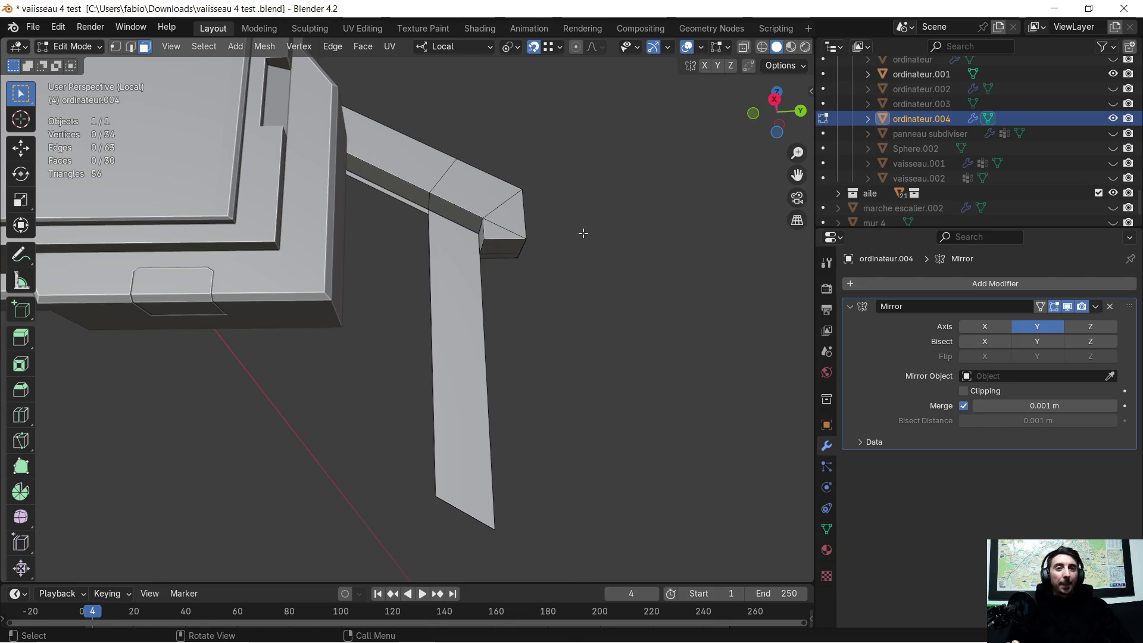
{"action": "scroll", "coordinate": [527, 233], "scroll_direction": "up", "scroll_amount": 2}
Extrude the corner edge where the leg meets the bent arm to close the gap with a side face
{"action": "middle_click_drag", "start_coordinate": [467, 242], "coordinate": [456, 254]}
{"action": "scroll", "coordinate": [465, 265], "scroll_direction": "up", "scroll_amount": 2}
{"action": "scroll", "coordinate": [447, 304], "scroll_direction": "up", "scroll_amount": 2}
{"action": "scroll", "coordinate": [423, 353], "scroll_direction": "up", "scroll_amount": 2}
{"action": "middle_click_drag", "start_coordinate": [423, 353], "coordinate": [661, 382]}
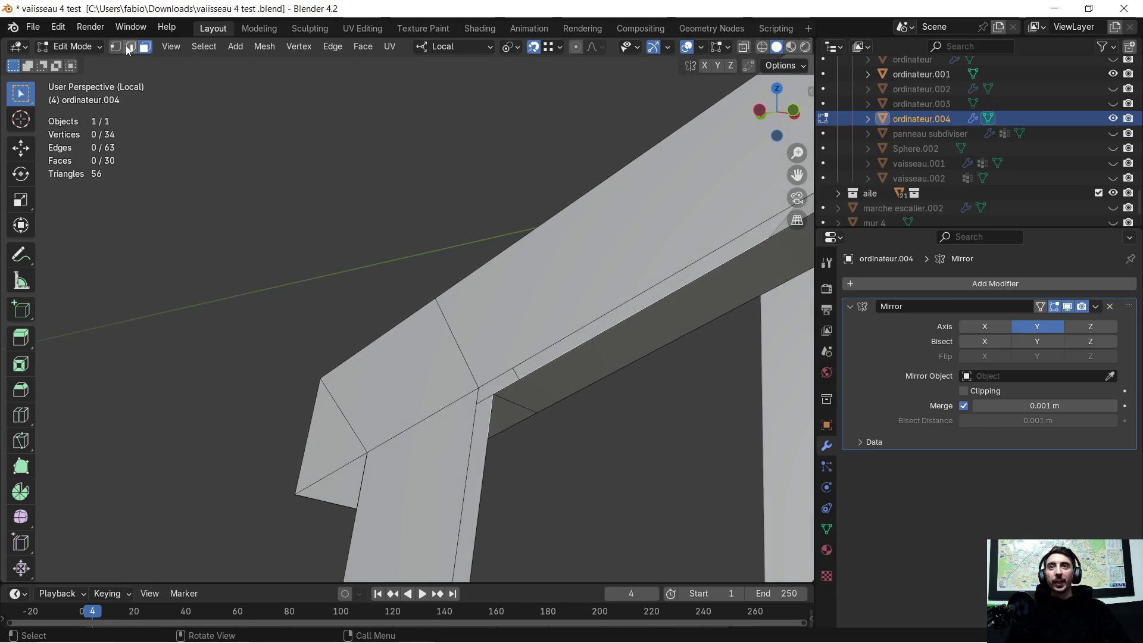
{"action": "mouse_move", "coordinate": [440, 331]}
{"action": "middle_mouse_down"}
{"action": "mouse_move", "coordinate": [436, 183]}
{"action": "mouse_move", "coordinate": [388, 236]}
{"action": "middle_mouse_up"}
{"action": "left_click", "coordinate": [387, 297]}
{"action": "scroll", "coordinate": [383, 295], "scroll_direction": "up", "scroll_amount": 2}
{"action": "scroll", "coordinate": [365, 277], "scroll_direction": "up", "scroll_amount": 1}
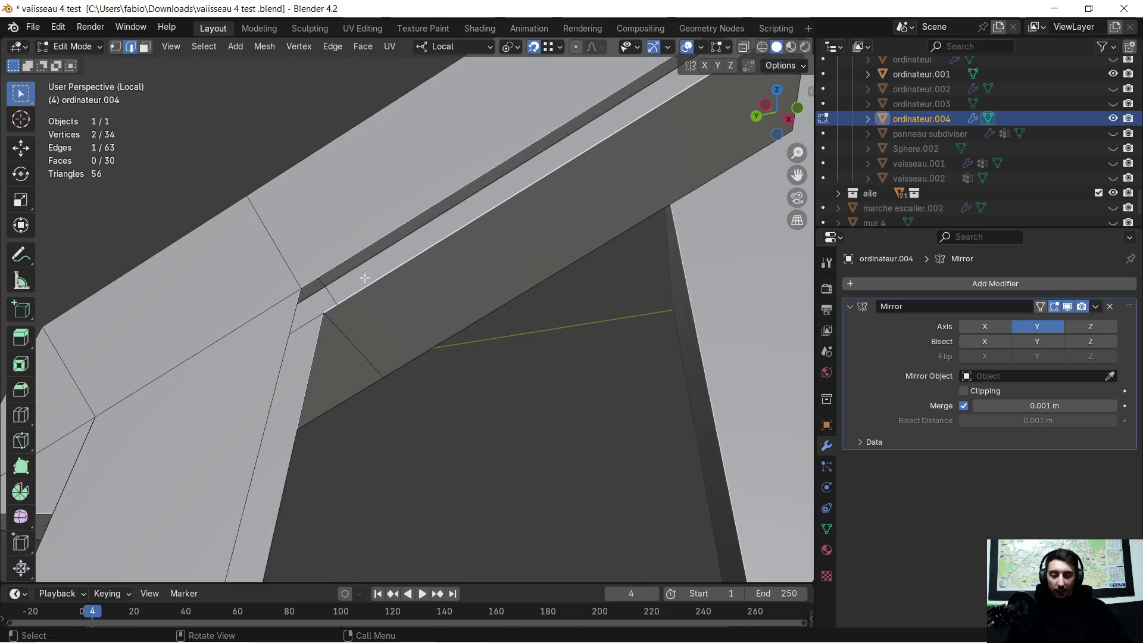
{"action": "key", "text": "e"}
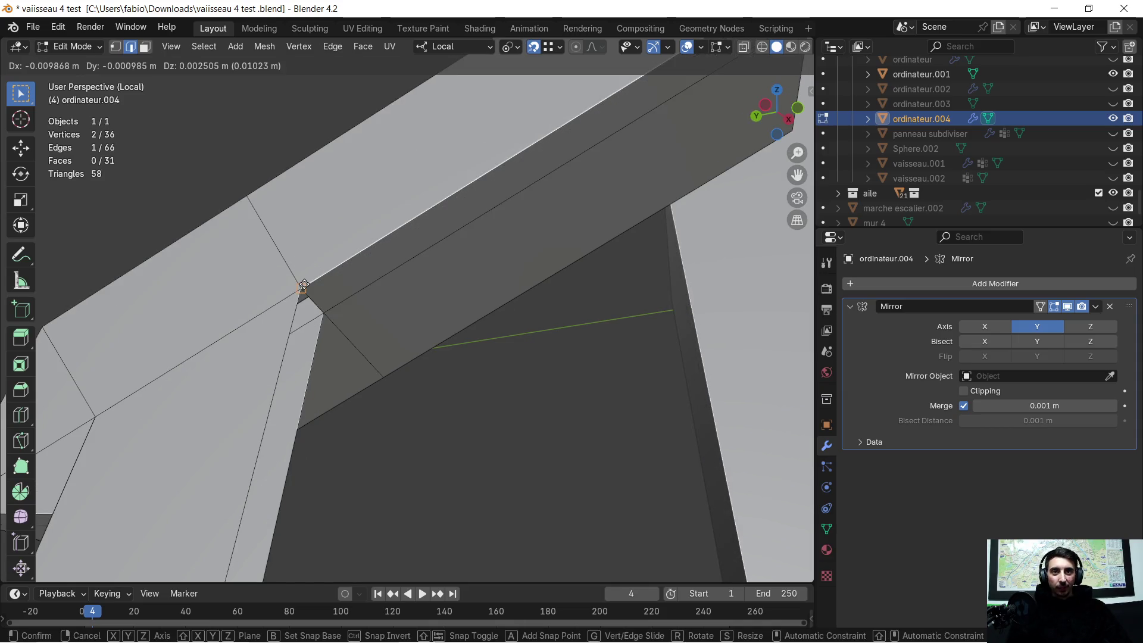
{"action": "left_click", "coordinate": [306, 286]}
{"action": "mouse_move", "coordinate": [306, 287]}
{"action": "middle_mouse_down"}
{"action": "mouse_move", "coordinate": [272, 318]}
{"action": "mouse_move", "coordinate": [442, 179]}
{"action": "middle_mouse_up"}
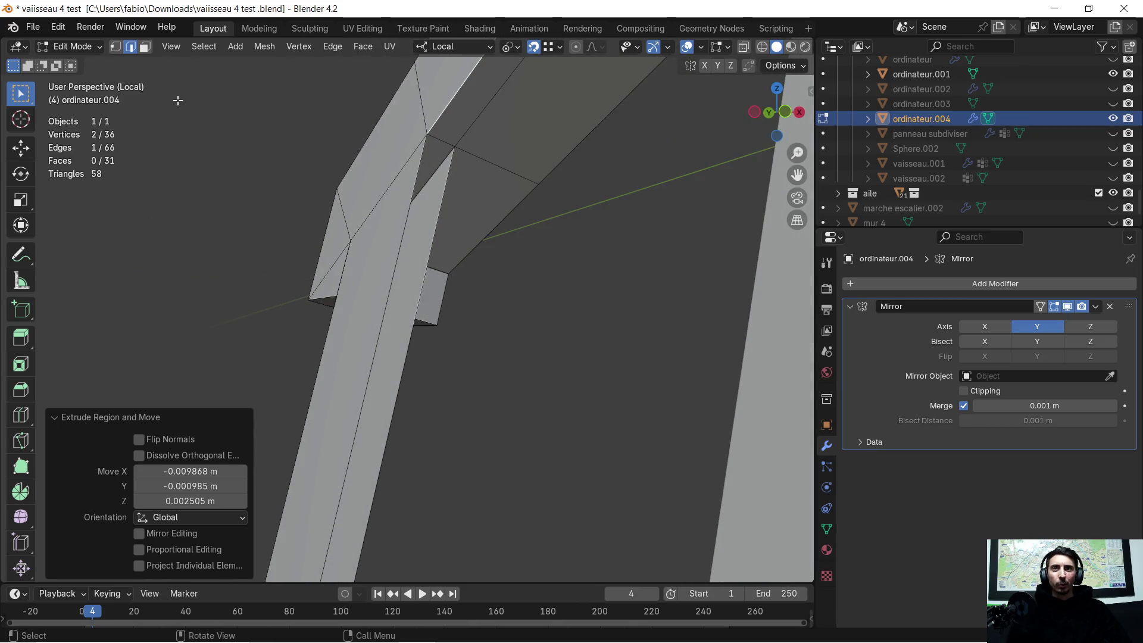
Extrude the leg's end about 0.28 m downward along local Z, then select the whole mesh
{"action": "left_click", "coordinate": [433, 149]}
{"action": "scroll", "coordinate": [416, 393], "scroll_direction": "down", "scroll_amount": 2}
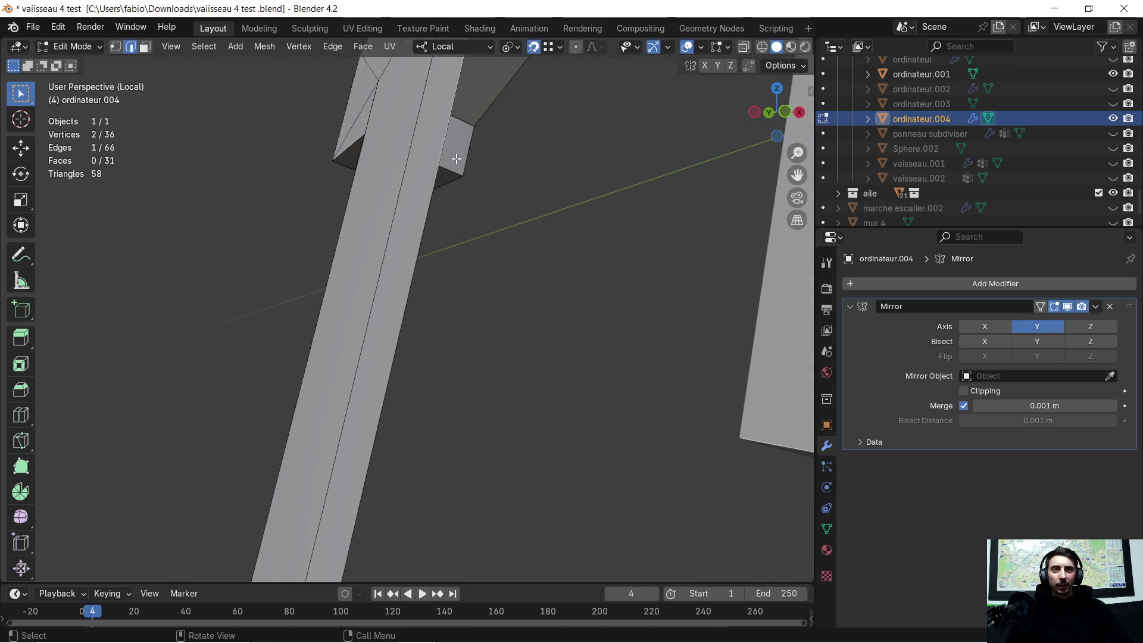
{"action": "scroll", "coordinate": [415, 349], "scroll_direction": "down", "scroll_amount": 2}
{"action": "middle_click_drag", "start_coordinate": [416, 350], "coordinate": [434, 204], "text": "shift"}
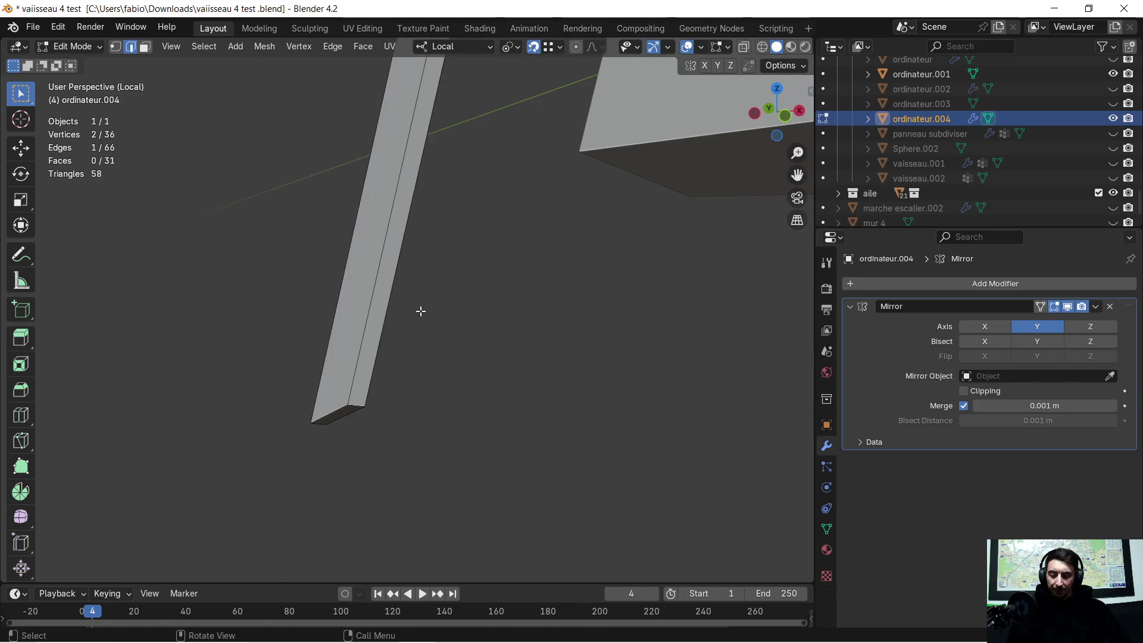
{"action": "key", "text": "e"}
{"action": "key", "text": "z"}
{"action": "left_click", "coordinate": [358, 395]}
{"action": "mouse_move", "coordinate": [466, 306]}
{"action": "middle_mouse_down"}
{"action": "mouse_move", "coordinate": [287, 276]}
{"action": "mouse_move", "coordinate": [334, 184]}
{"action": "mouse_move", "coordinate": [484, 314]}
{"action": "middle_mouse_up"}
{"action": "scroll", "coordinate": [351, 189], "scroll_direction": "down", "scroll_amount": 2}
{"action": "key", "text": "a"}
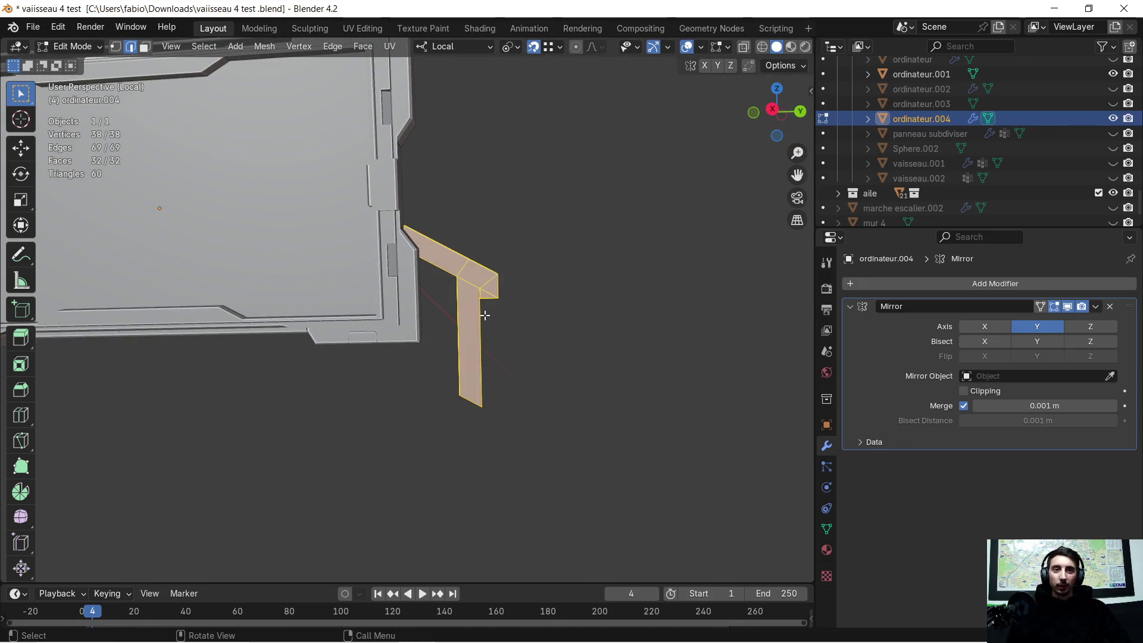
Merge the mesh's overlapping vertices by distance and review the beam
{"action": "key", "text": "m"}
{"action": "left_click", "coordinate": [485, 315]}
{"action": "scroll", "coordinate": [462, 350], "scroll_direction": "up", "scroll_amount": 2}
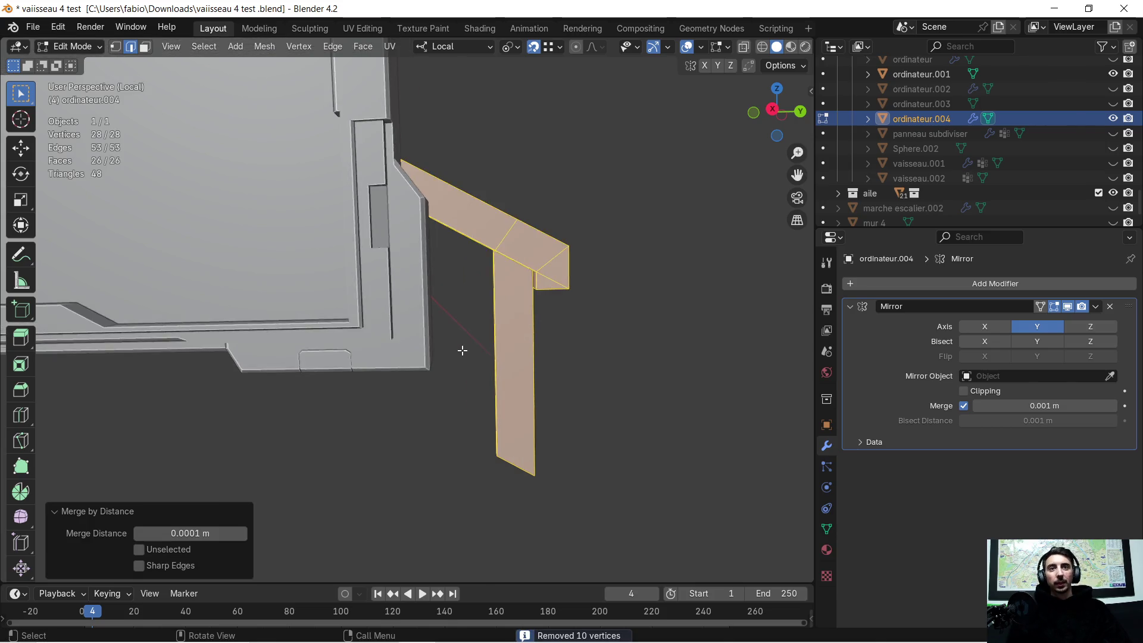
{"action": "scroll", "coordinate": [541, 360], "scroll_direction": "up", "scroll_amount": 2}
{"action": "scroll", "coordinate": [541, 360], "scroll_direction": "down", "scroll_amount": 2}
{"action": "mouse_move", "coordinate": [542, 360]}
{"action": "middle_mouse_down"}
{"action": "mouse_move", "coordinate": [492, 283]}
{"action": "mouse_move", "coordinate": [474, 293]}
{"action": "mouse_move", "coordinate": [462, 280]}
{"action": "middle_mouse_up"}
{"action": "scroll", "coordinate": [490, 295], "scroll_direction": "down", "scroll_amount": 2}
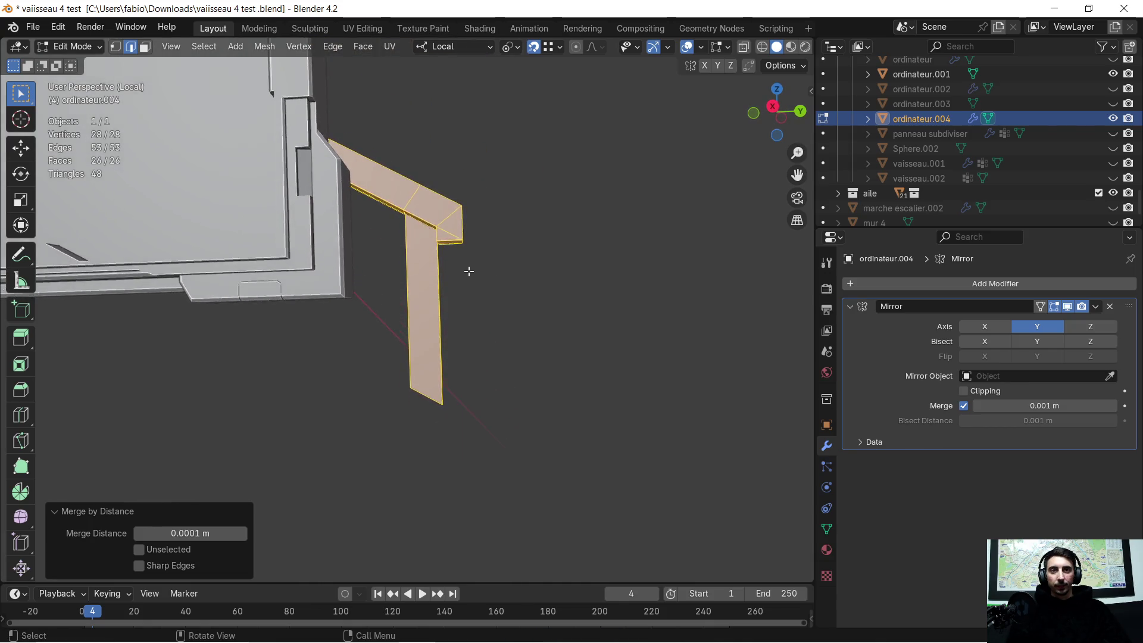
{"action": "scroll", "coordinate": [467, 271], "scroll_direction": "down", "scroll_amount": 3}
{"action": "scroll", "coordinate": [432, 321], "scroll_direction": "up", "scroll_amount": 3}
{"action": "scroll", "coordinate": [431, 320], "scroll_direction": "up", "scroll_amount": 2}
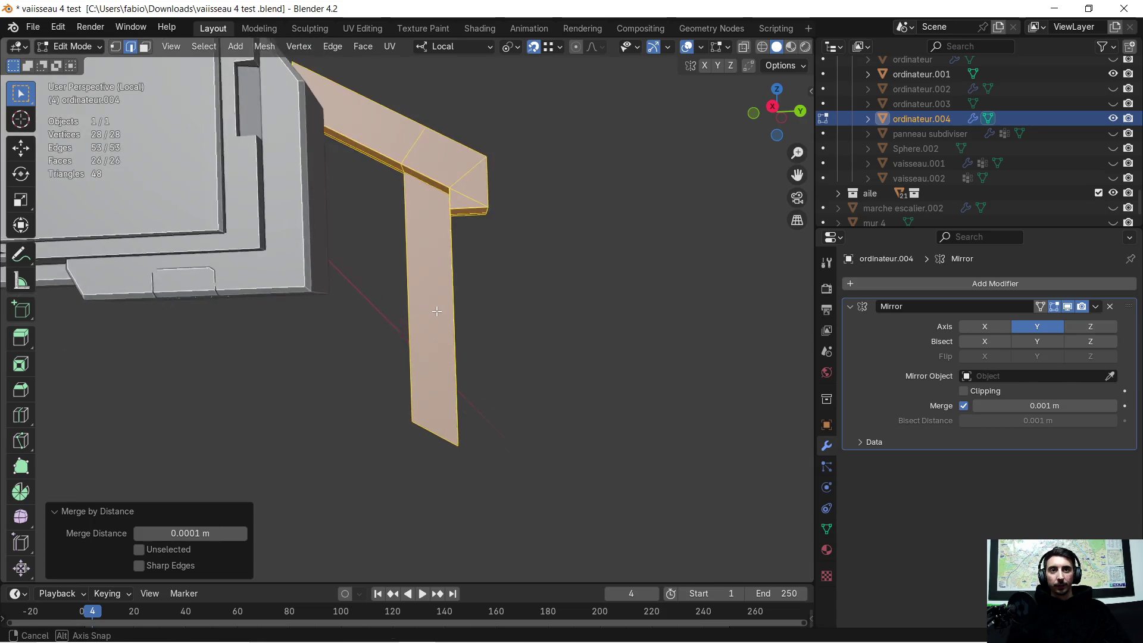
{"action": "mouse_move", "coordinate": [431, 321]}
{"action": "middle_mouse_down"}
{"action": "mouse_move", "coordinate": [417, 223]}
{"action": "mouse_move", "coordinate": [304, 146]}
{"action": "middle_mouse_up"}
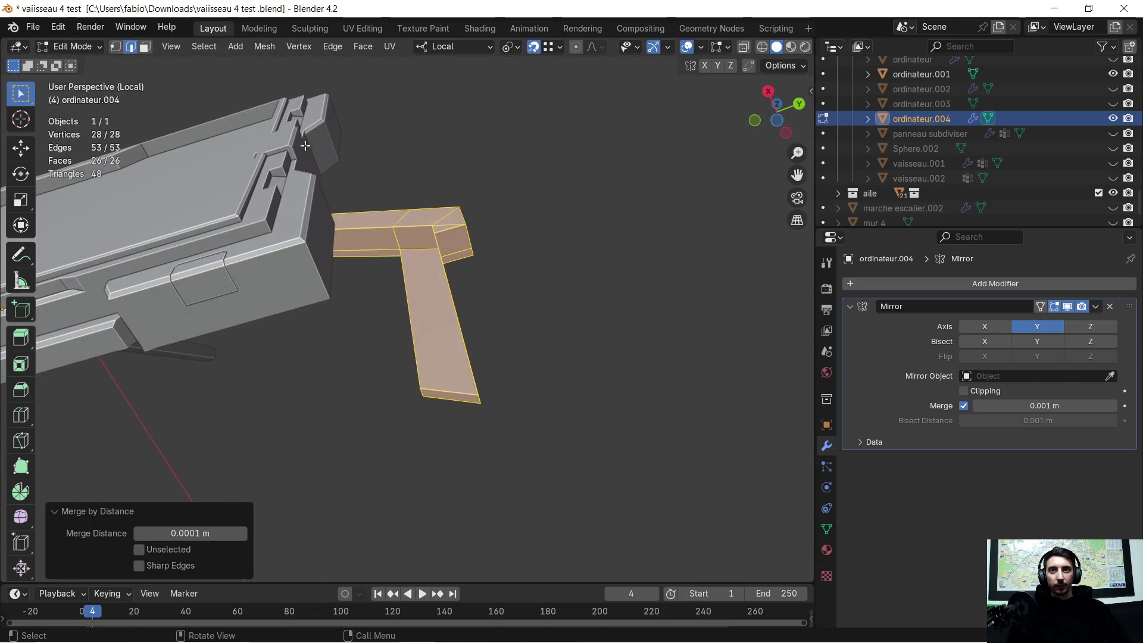
Start moving the leg's bottom end face along local Z to shorten the leg
{"action": "left_click", "coordinate": [144, 49]}
{"action": "left_click", "coordinate": [460, 398]}
{"action": "mouse_move", "coordinate": [478, 392]}
{"action": "middle_mouse_down"}
{"action": "mouse_move", "coordinate": [565, 365]}
{"action": "mouse_move", "coordinate": [569, 396]}
{"action": "middle_mouse_up"}
{"action": "key", "text": "g"}
{"action": "key", "text": "z"}
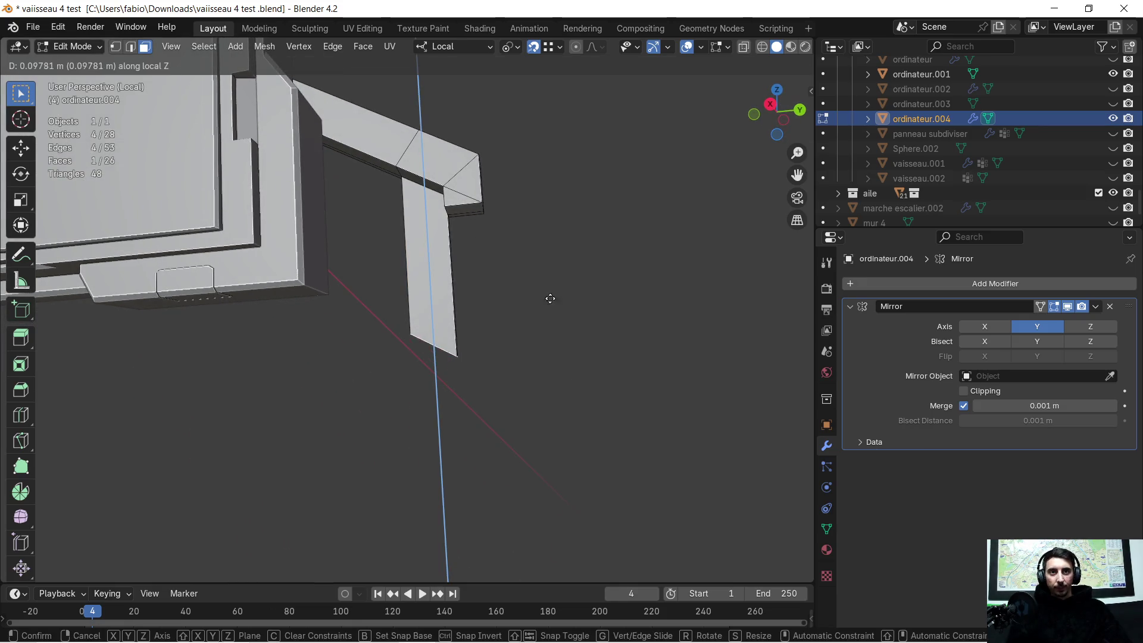
Confirm the face move, then extrude the leg's tip faces about 0.09 m downward
{"action": "left_click", "coordinate": [557, 242]}
{"action": "scroll", "coordinate": [519, 264], "scroll_direction": "up", "scroll_amount": 2}
{"action": "mouse_move", "coordinate": [509, 271]}
{"action": "middle_mouse_down"}
{"action": "mouse_move", "coordinate": [529, 465]}
{"action": "mouse_move", "coordinate": [510, 383]}
{"action": "mouse_move", "coordinate": [523, 319]}
{"action": "mouse_move", "coordinate": [561, 454]}
{"action": "middle_mouse_up"}
{"action": "left_click", "coordinate": [523, 319]}
{"action": "left_click", "coordinate": [533, 347], "text": "shift"}
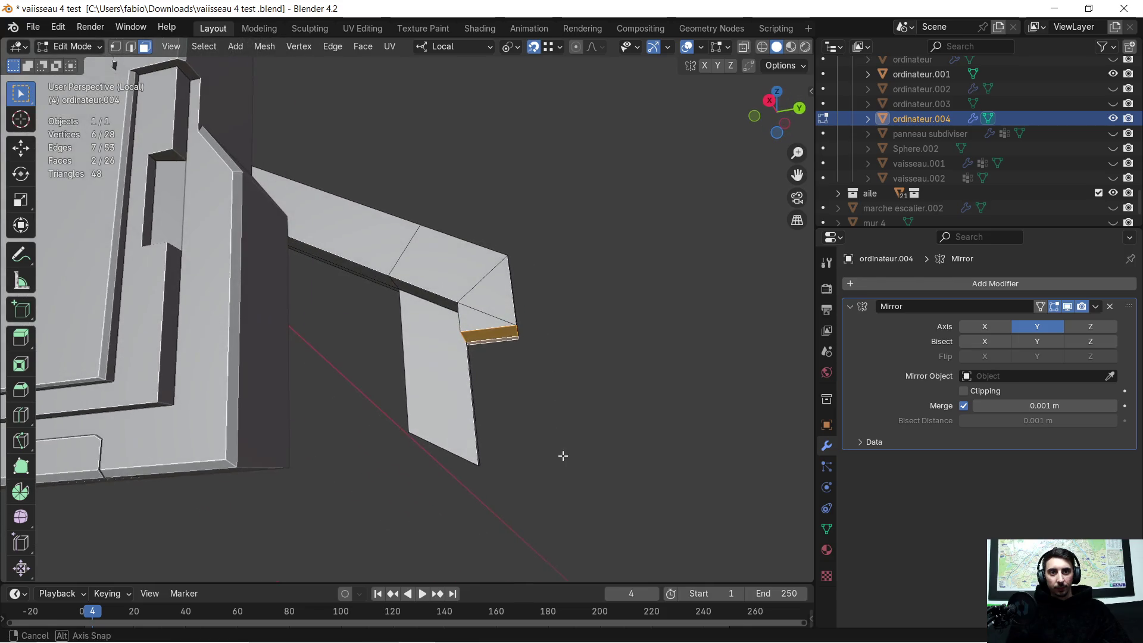
{"action": "key", "text": "e"}
{"action": "left_click", "coordinate": [480, 464]}
{"action": "scroll", "coordinate": [467, 464], "scroll_direction": "down", "scroll_amount": 2}
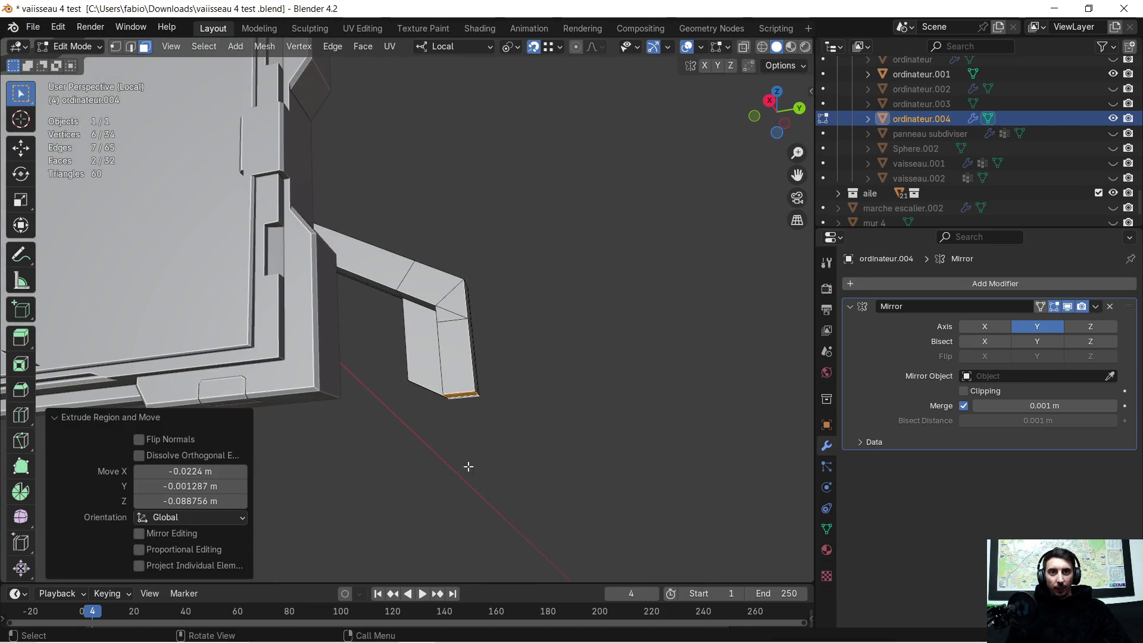
{"action": "mouse_move", "coordinate": [431, 467]}
{"action": "middle_mouse_down"}
{"action": "mouse_move", "coordinate": [514, 406]}
{"action": "mouse_move", "coordinate": [462, 459]}
{"action": "mouse_move", "coordinate": [469, 400]}
{"action": "middle_mouse_up"}
Try a second extrusion of the tip and discard it, keeping the short extension
{"action": "key", "text": "e"}
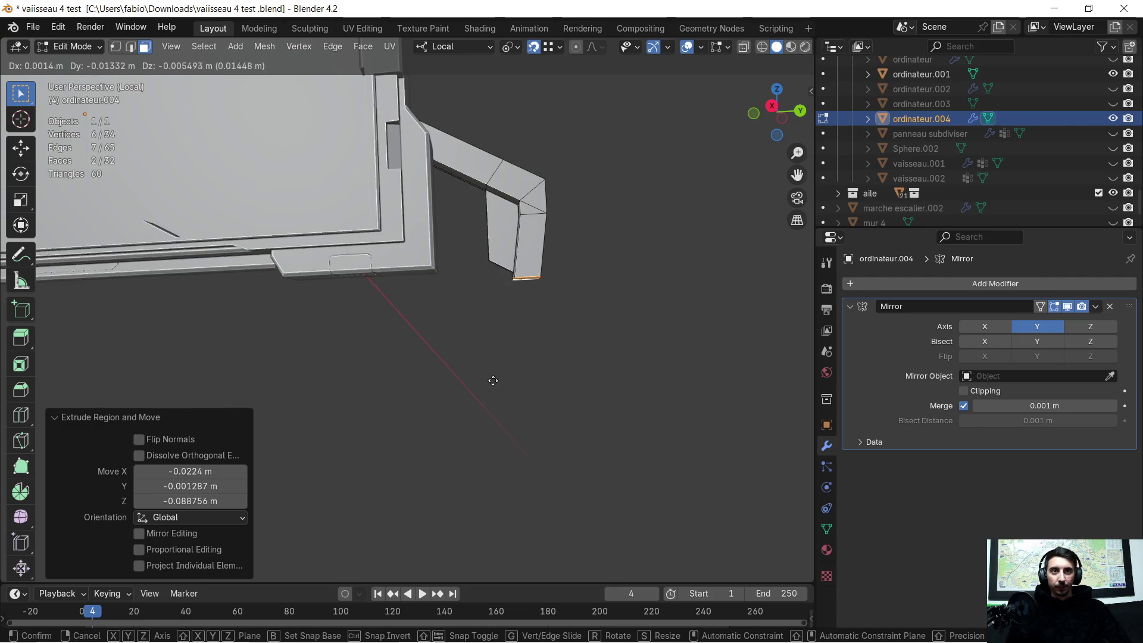
{"action": "key", "text": "Escape"}
{"action": "key", "text": "ctrl+z"}
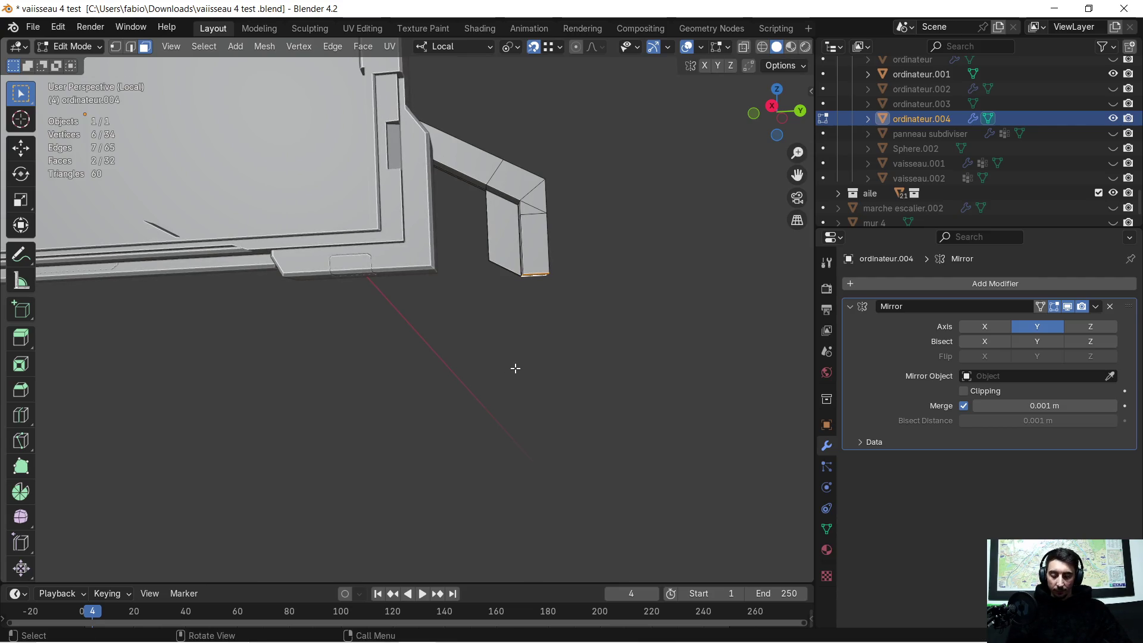
{"action": "key", "text": "e"}
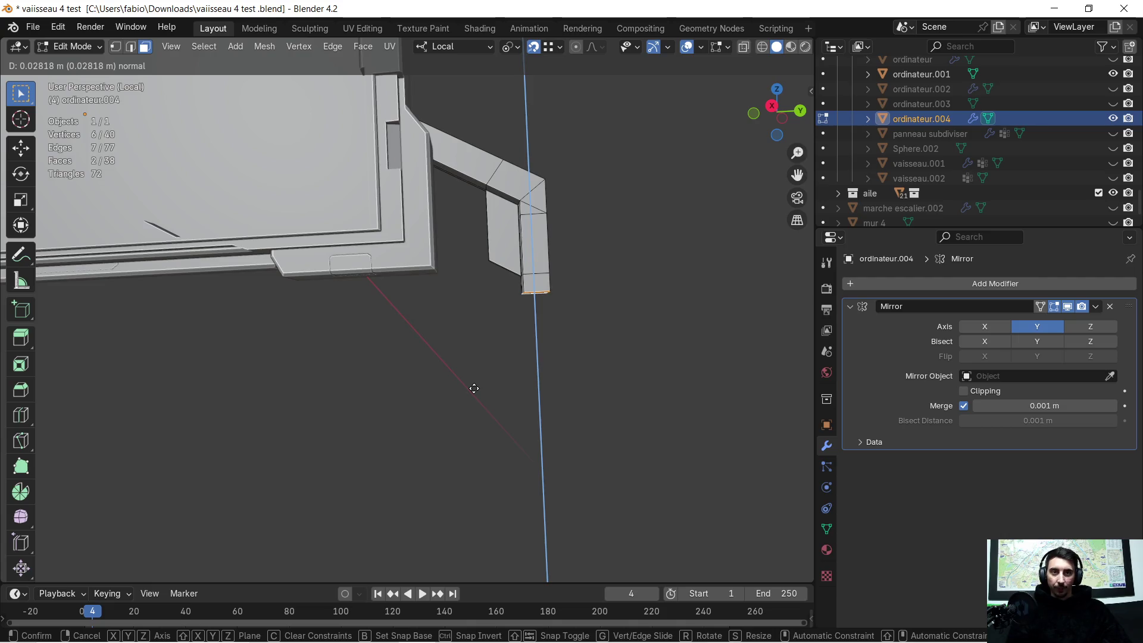
{"action": "key", "text": "z"}
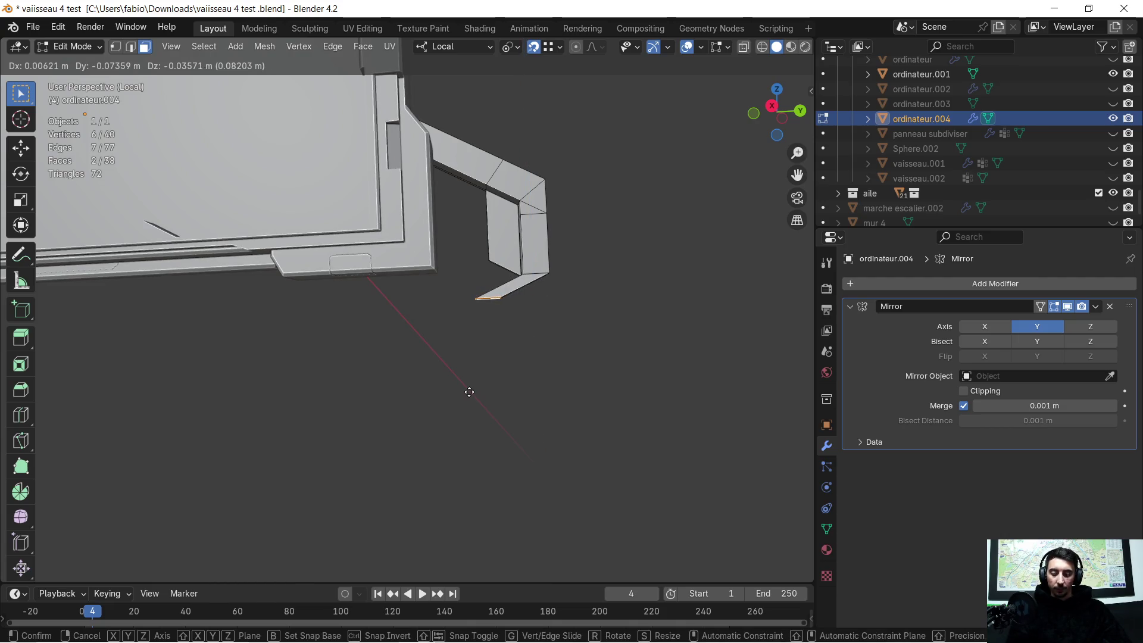
{"action": "right_click", "coordinate": [375, 445]}
{"action": "key", "text": "ctrl+z"}
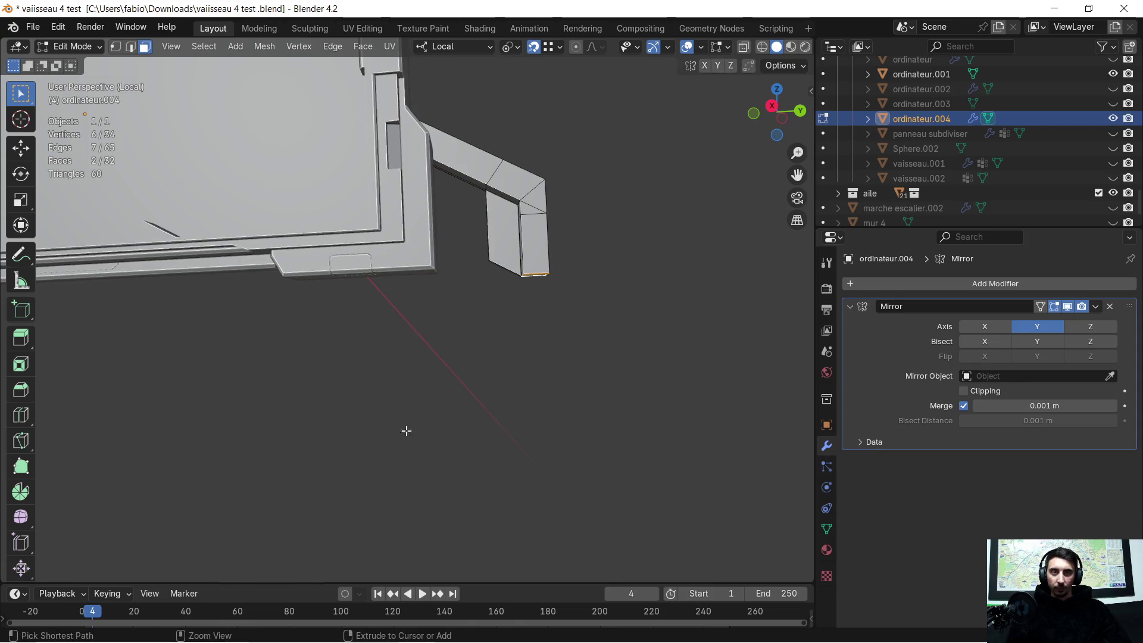
{"action": "mouse_move", "coordinate": [405, 429]}
{"action": "middle_mouse_down"}
{"action": "mouse_move", "coordinate": [551, 339]}
{"action": "mouse_move", "coordinate": [483, 444]}
{"action": "middle_mouse_up"}
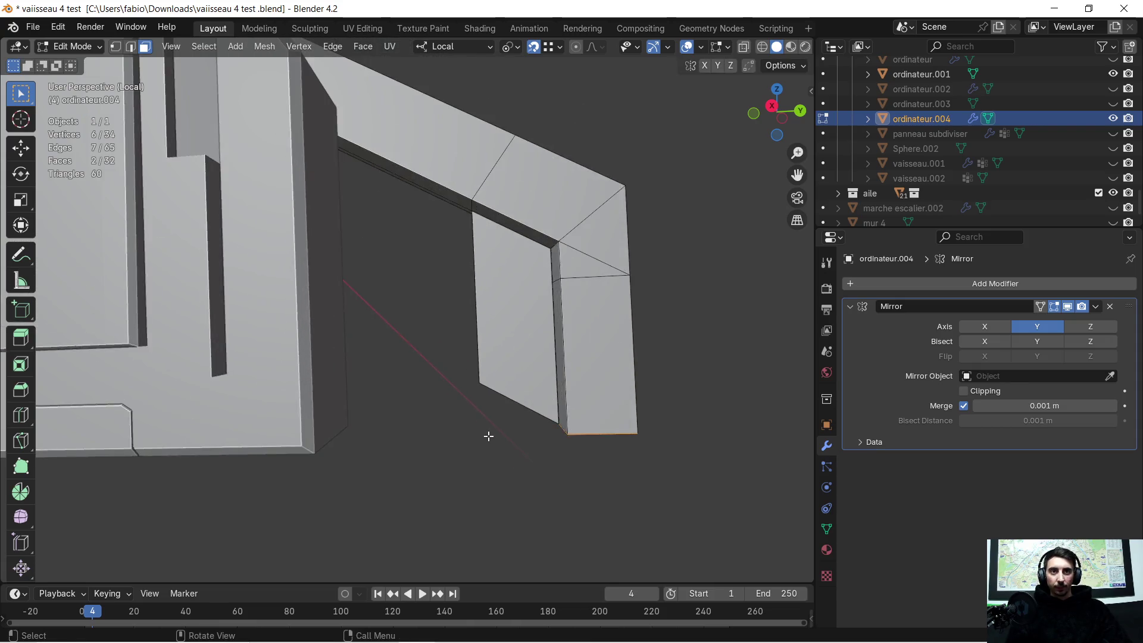
{"action": "scroll", "coordinate": [483, 434], "scroll_direction": "up", "scroll_amount": 3}
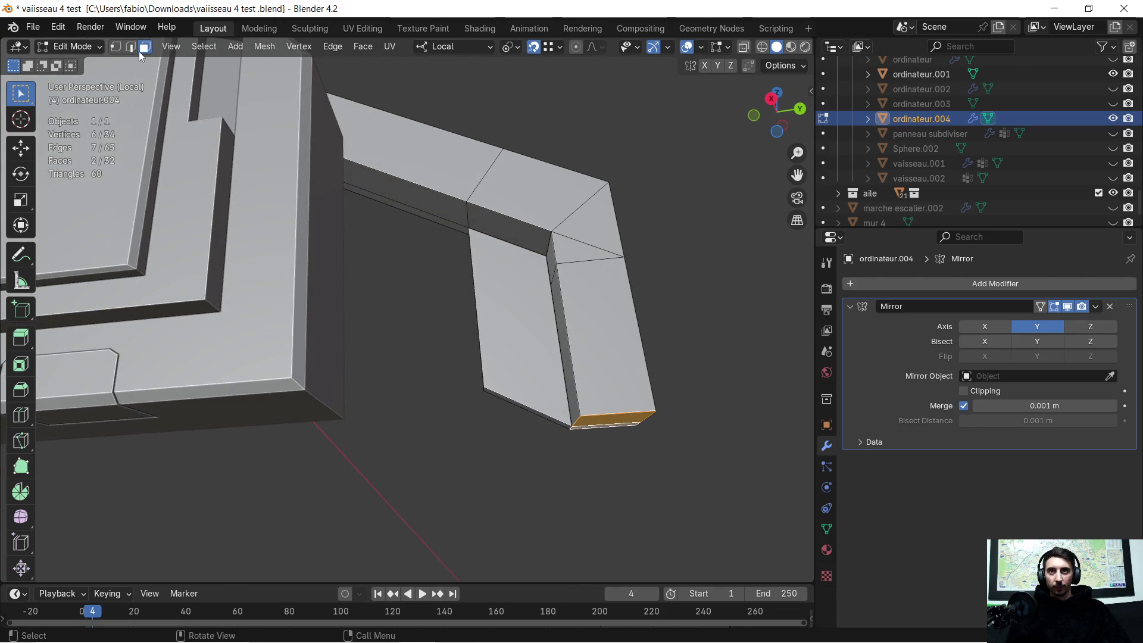
{"action": "left_click", "coordinate": [131, 47]}
{"action": "left_click", "coordinate": [365, 170], "text": "shift"}
{"action": "left_click", "coordinate": [500, 217], "text": "shift"}
{"action": "scroll", "coordinate": [482, 219], "scroll_direction": "down", "scroll_amount": 2}
{"action": "scroll", "coordinate": [454, 256], "scroll_direction": "up", "scroll_amount": 1}
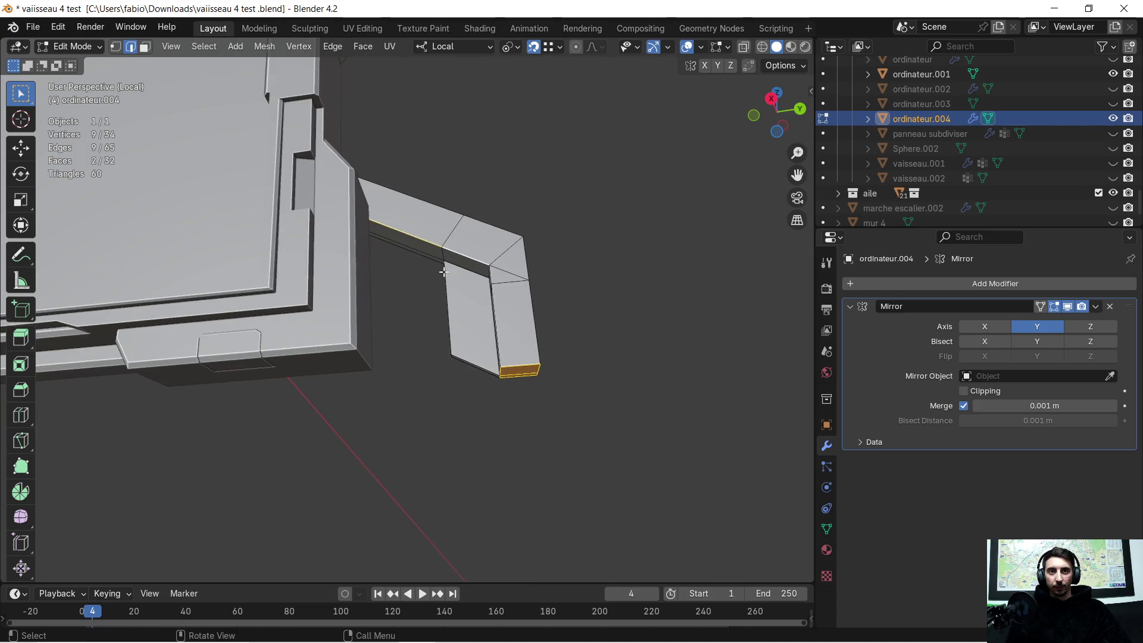
{"action": "scroll", "coordinate": [447, 270], "scroll_direction": "up", "scroll_amount": 1}
{"action": "scroll", "coordinate": [451, 268], "scroll_direction": "up", "scroll_amount": 1}
{"action": "scroll", "coordinate": [457, 260], "scroll_direction": "up", "scroll_amount": 2}
{"action": "middle_click_drag", "start_coordinate": [470, 226], "coordinate": [471, 226]}
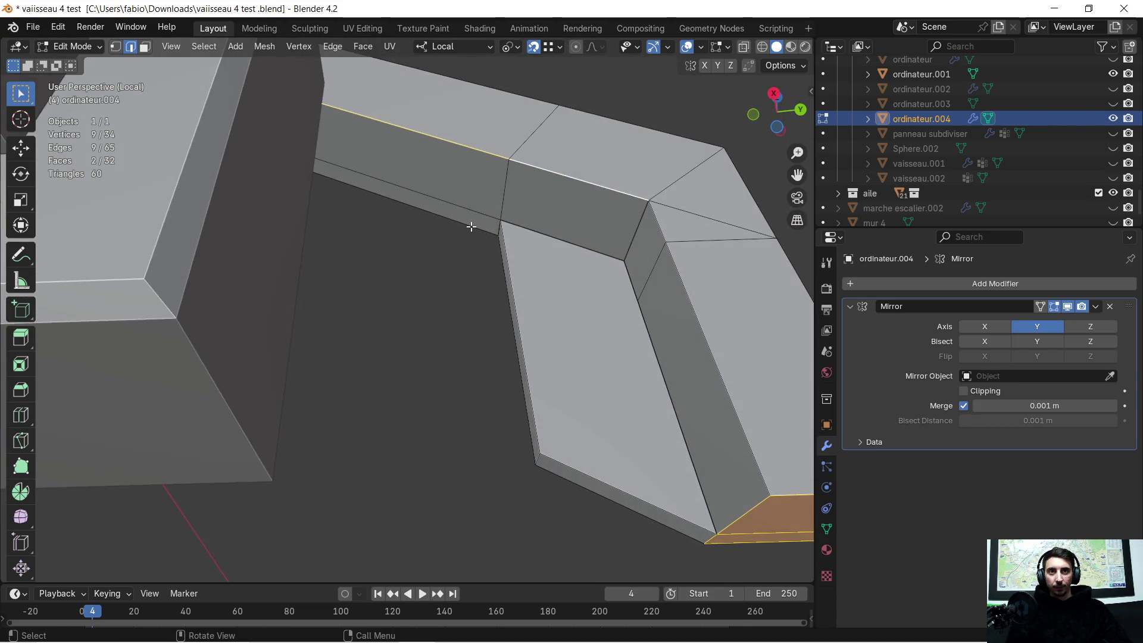
{"action": "left_click", "coordinate": [471, 226]}
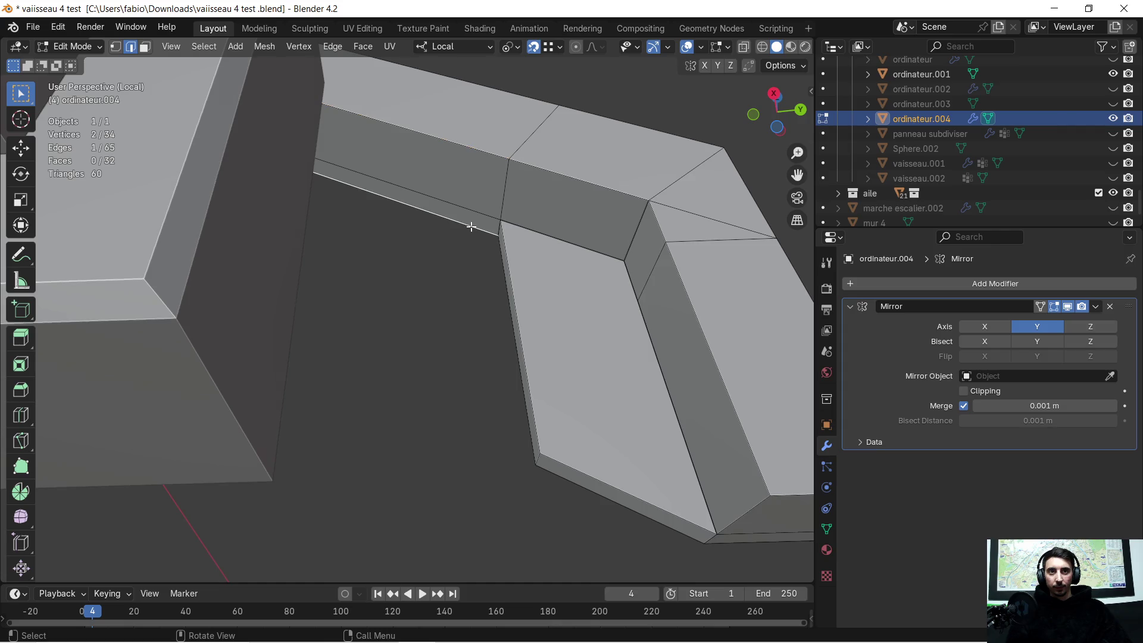
{"action": "left_click", "coordinate": [552, 473], "text": "shift"}
{"action": "middle_click_drag", "start_coordinate": [551, 473], "coordinate": [531, 425]}
{"action": "left_click", "coordinate": [461, 171]}
{"action": "left_click", "coordinate": [550, 201], "text": "shift"}
{"action": "scroll", "coordinate": [448, 285], "scroll_direction": "down", "scroll_amount": 5}
{"action": "scroll", "coordinate": [448, 285], "scroll_direction": "up", "scroll_amount": 2}
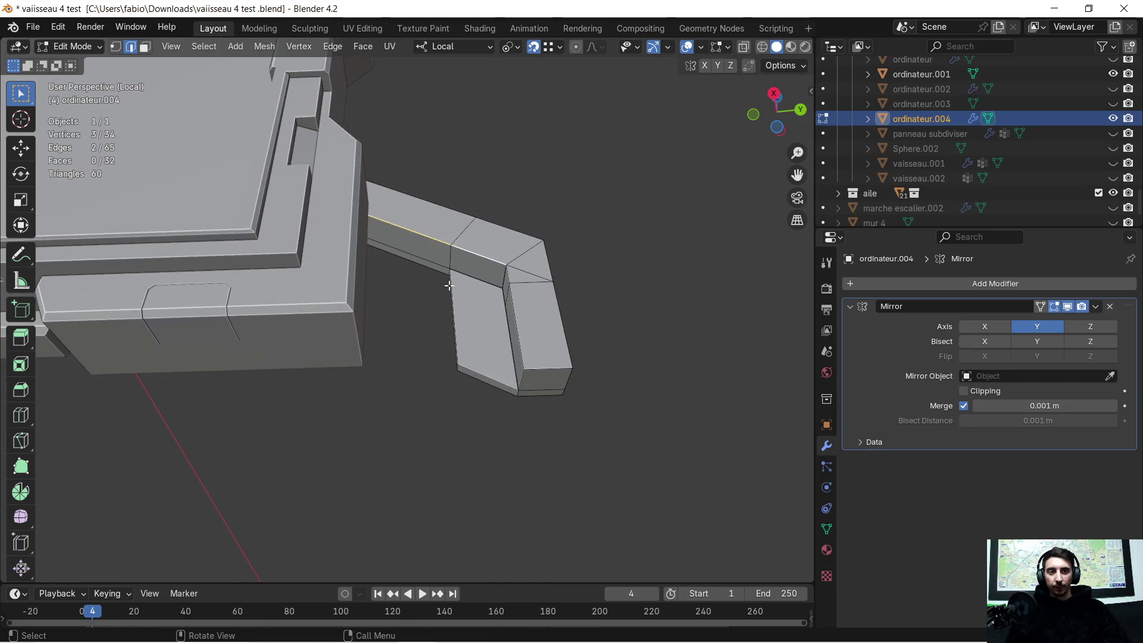
{"action": "mouse_move", "coordinate": [449, 285]}
{"action": "middle_mouse_down"}
{"action": "mouse_move", "coordinate": [439, 418]}
{"action": "mouse_move", "coordinate": [462, 383]}
{"action": "mouse_move", "coordinate": [461, 395]}
{"action": "middle_mouse_up"}
{"action": "mouse_move", "coordinate": [558, 435]}
{"action": "middle_mouse_down"}
{"action": "mouse_move", "coordinate": [551, 408]}
{"action": "mouse_move", "coordinate": [536, 420]}
{"action": "mouse_move", "coordinate": [524, 405]}
{"action": "mouse_move", "coordinate": [467, 439]}
{"action": "mouse_move", "coordinate": [542, 360]}
{"action": "mouse_move", "coordinate": [529, 373]}
{"action": "middle_mouse_up"}
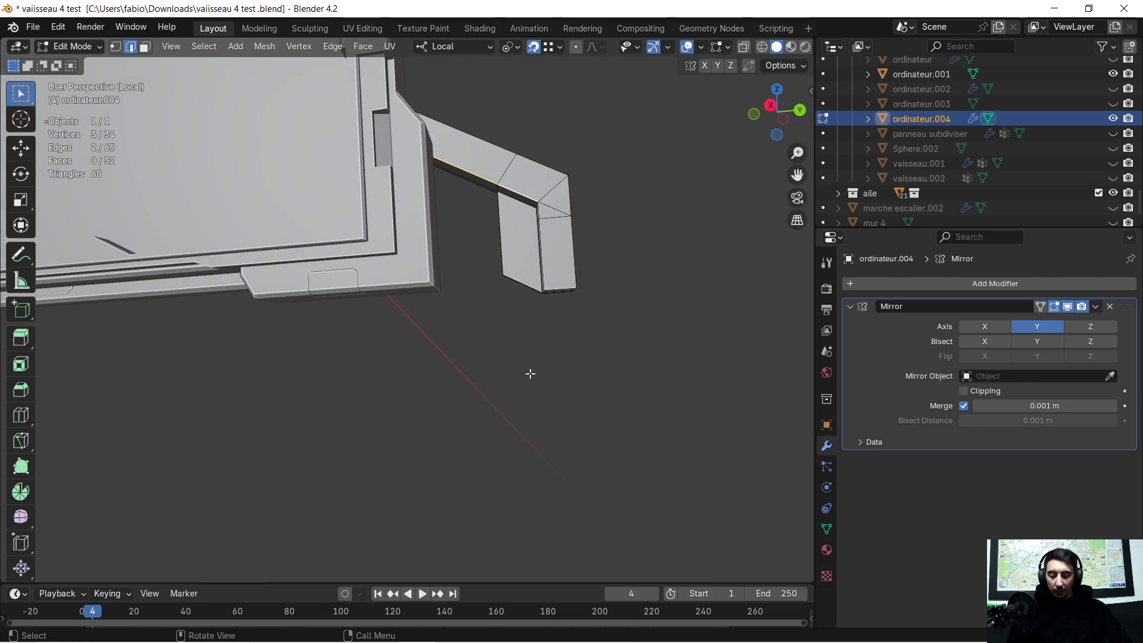
{"action": "key", "text": "e"}
{"action": "key", "text": "z"}
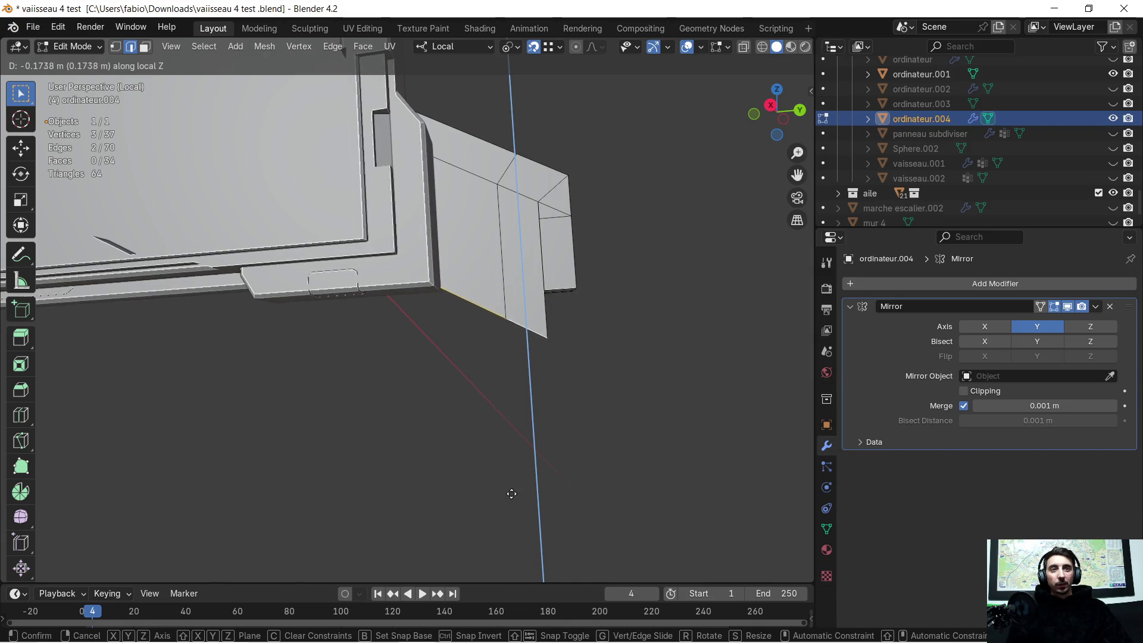
{"action": "left_click", "coordinate": [504, 525]}
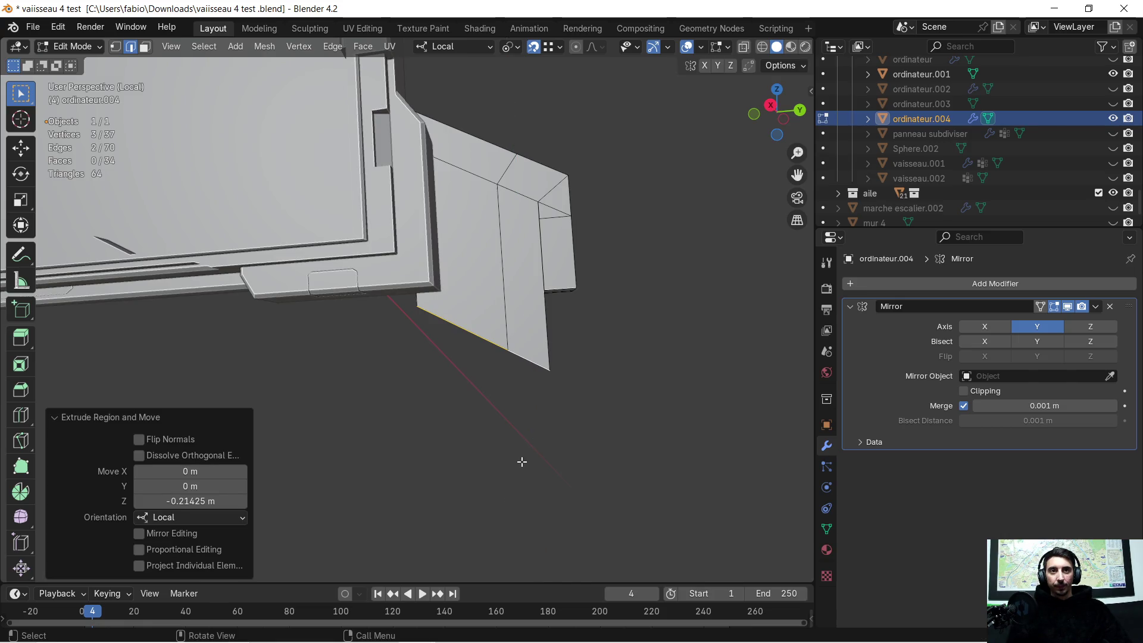
{"action": "mouse_move", "coordinate": [521, 462]}
{"action": "middle_mouse_down"}
{"action": "mouse_move", "coordinate": [481, 354]}
{"action": "mouse_move", "coordinate": [481, 307]}
{"action": "middle_mouse_up"}
{"action": "key", "text": "ctrl+z"}
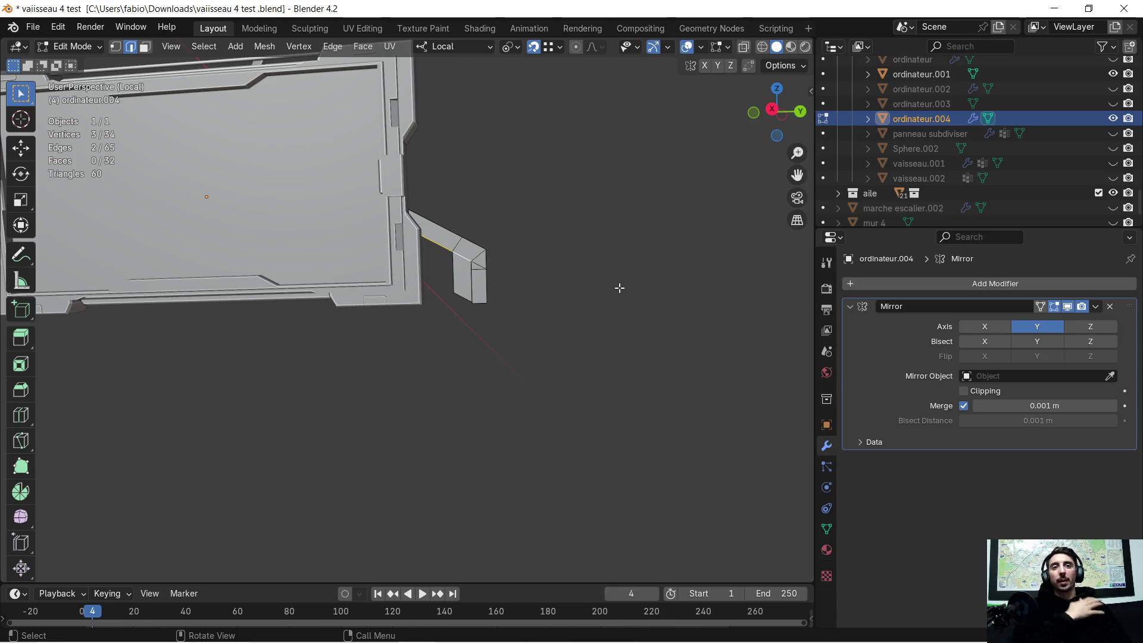
Enable Z on the Mirror modifier and apply it so all four arms become real geometry
{"action": "middle_click_drag", "start_coordinate": [459, 312], "coordinate": [487, 309]}
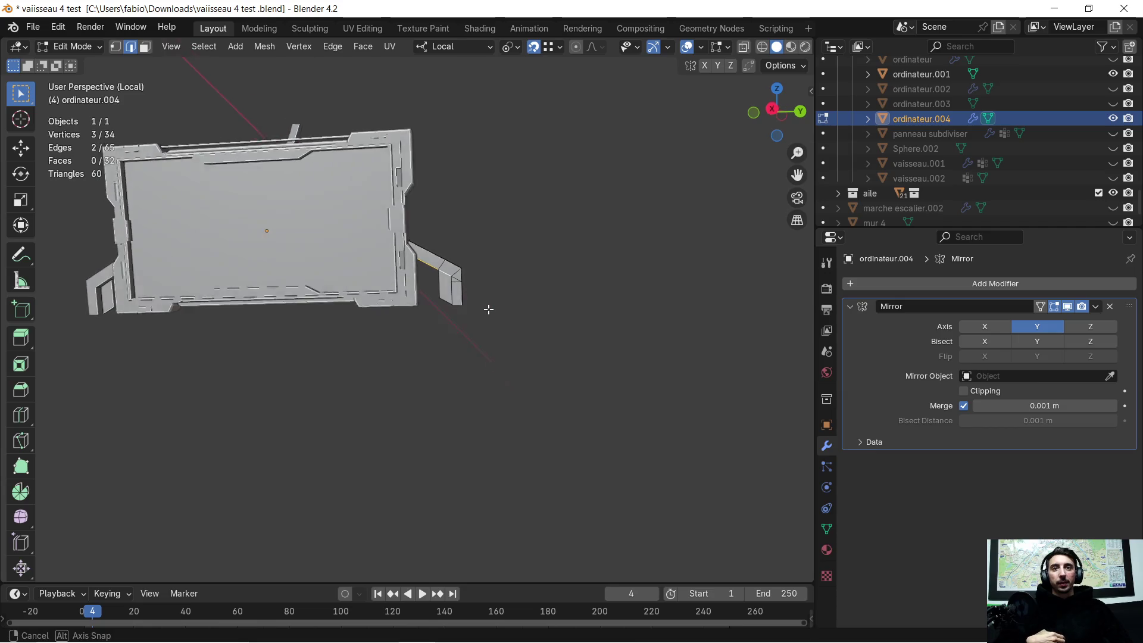
{"action": "left_click", "coordinate": [1091, 326]}
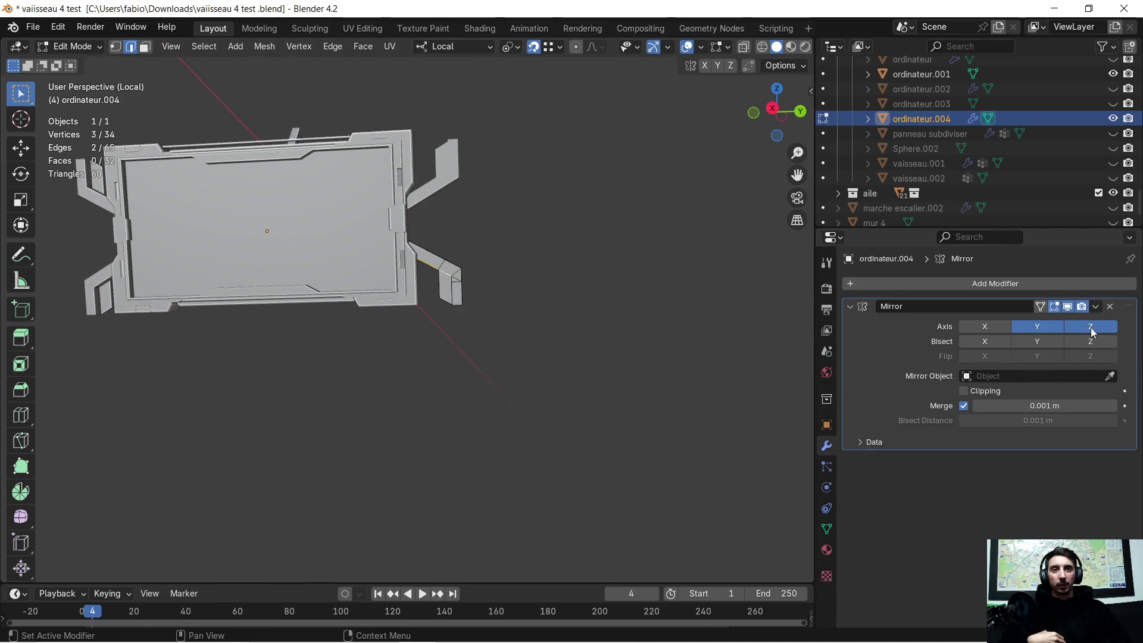
{"action": "mouse_move", "coordinate": [454, 183]}
{"action": "middle_mouse_down", "text": "ctrl"}
{"action": "mouse_move", "coordinate": [466, 254]}
{"action": "mouse_move", "coordinate": [503, 304]}
{"action": "mouse_move", "coordinate": [528, 298]}
{"action": "middle_mouse_up", "text": "ctrl"}
{"action": "left_click", "coordinate": [1098, 307]}
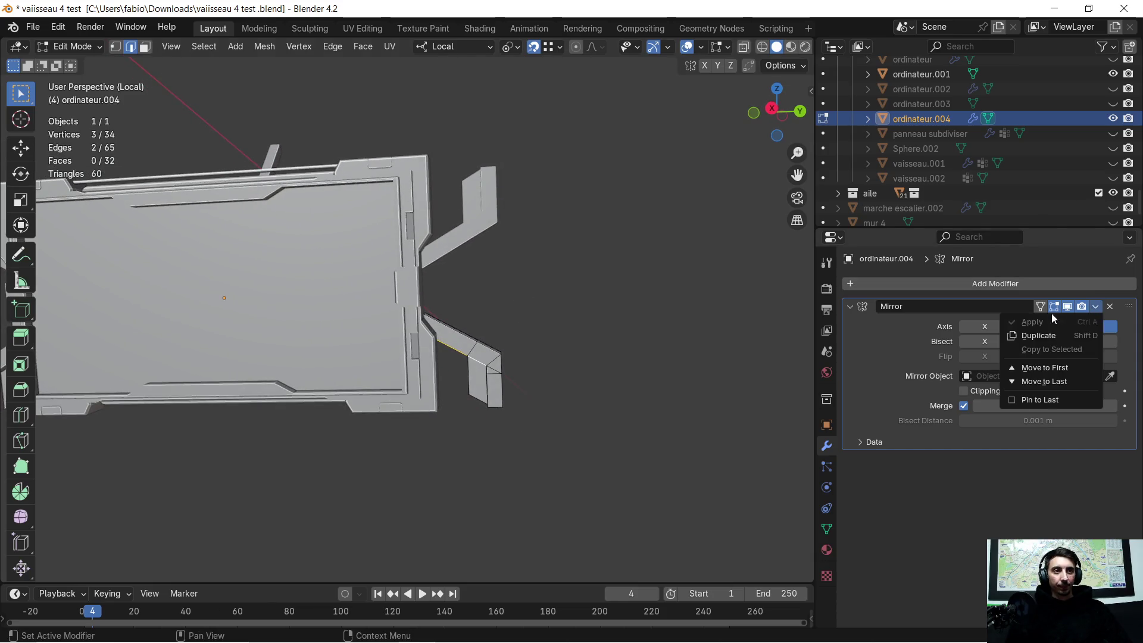
{"action": "key", "text": "Tab"}
{"action": "left_click", "coordinate": [1097, 310]}
{"action": "left_click", "coordinate": [1020, 321]}
{"action": "key", "text": "Tab"}
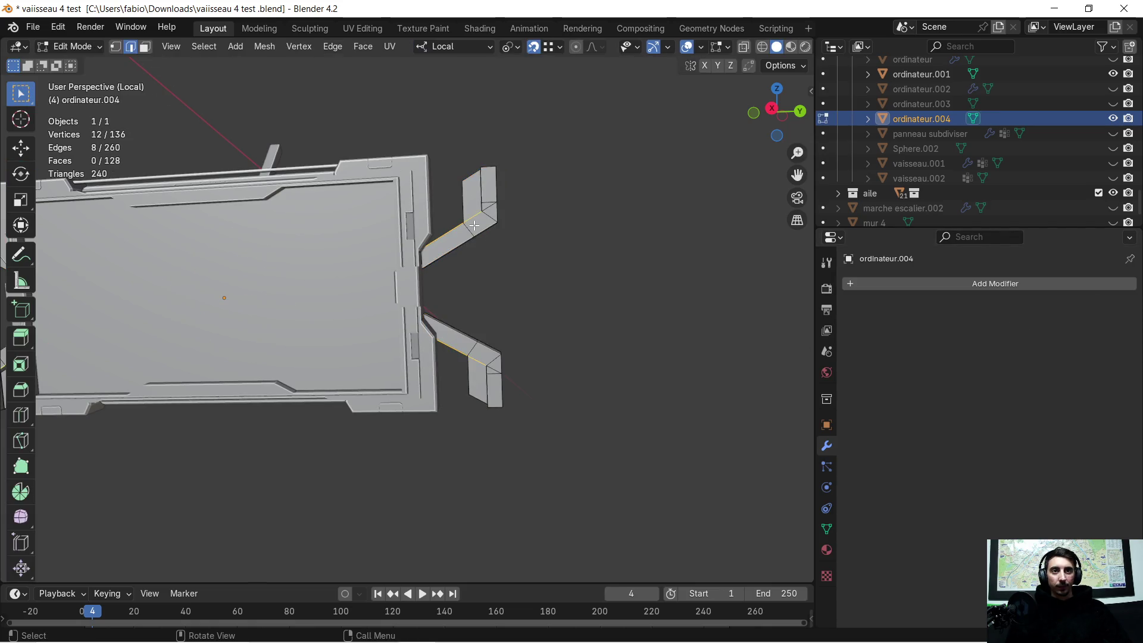
Clear the selection and pick the connected upper arm piece with linked select
{"action": "key", "text": "a"}
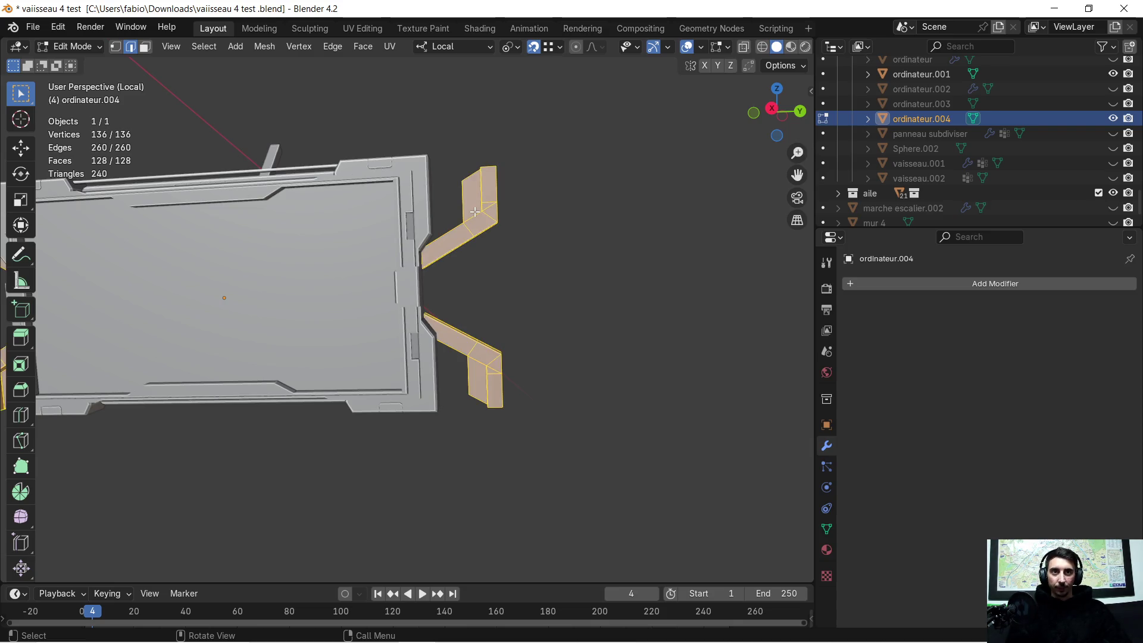
{"action": "left_click", "coordinate": [496, 253]}
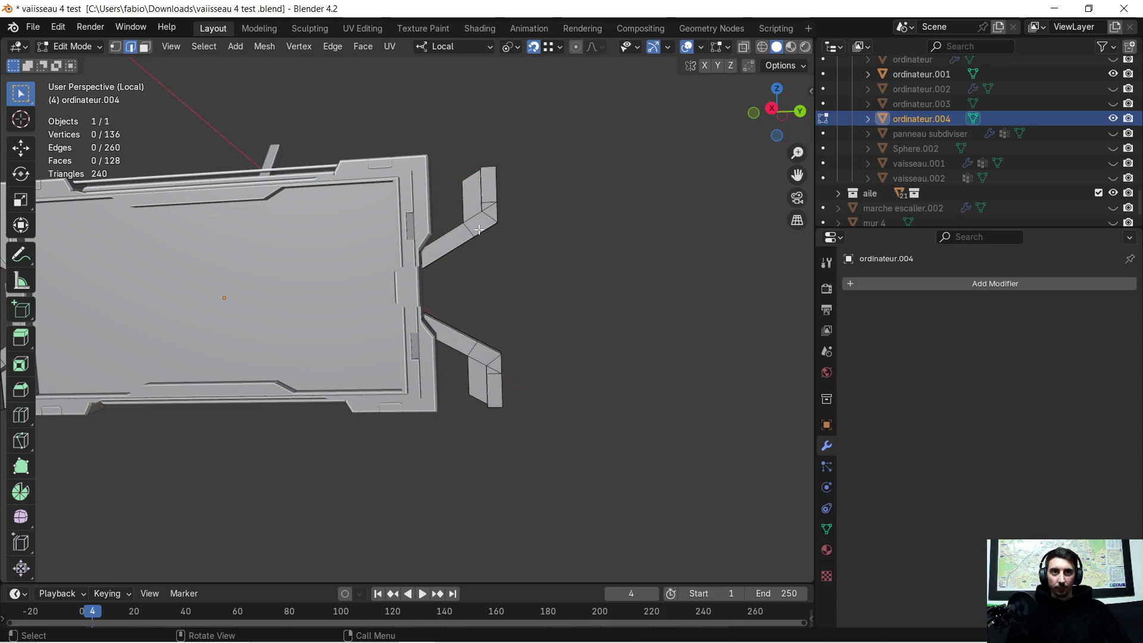
{"action": "key", "text": "l"}
{"action": "scroll", "coordinate": [476, 261], "scroll_direction": "down", "scroll_amount": 3}
Select both upper arms and separate them into a new object by selection
{"action": "middle_click_drag", "start_coordinate": [242, 322], "coordinate": [244, 305]}
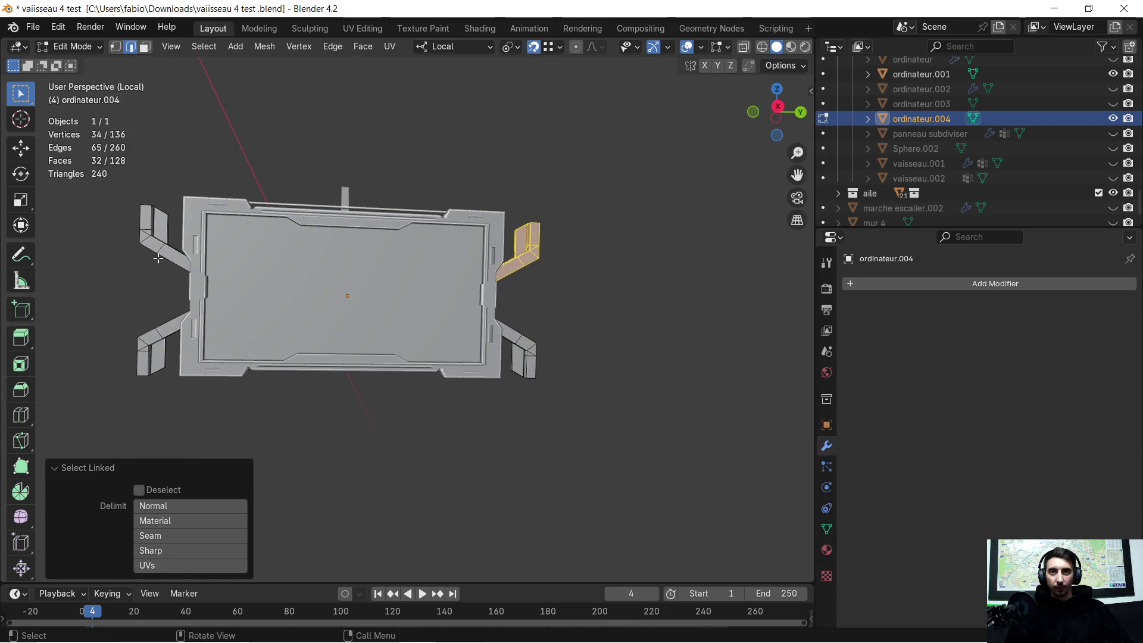
{"action": "key", "text": "l"}
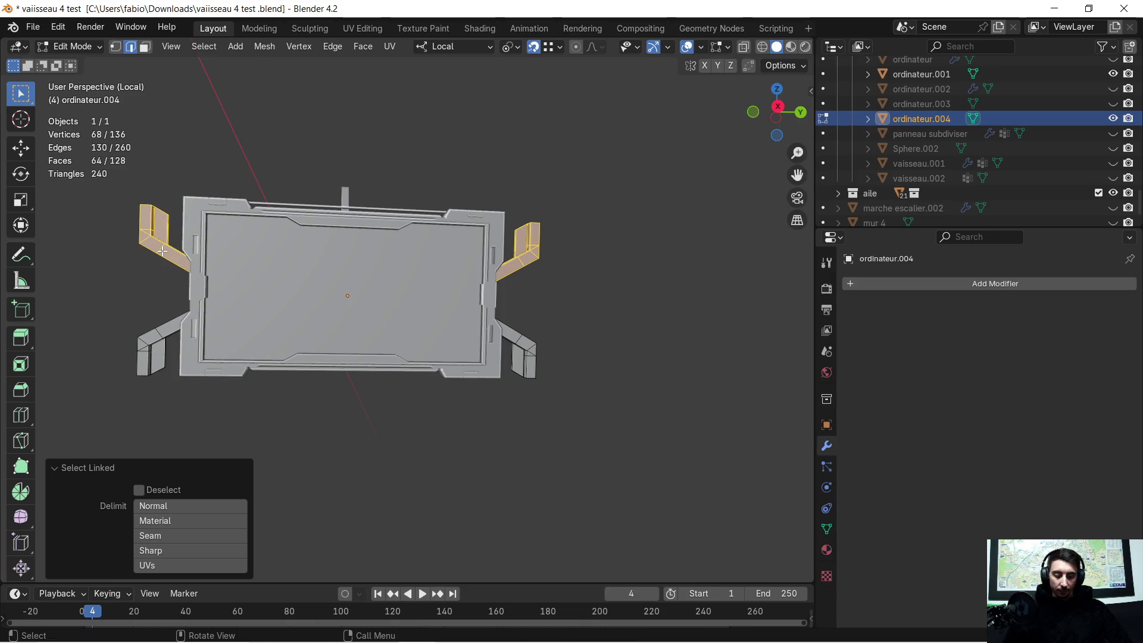
{"action": "key", "text": "p"}
{"action": "left_click", "coordinate": [162, 251]}
{"action": "middle_click_drag", "start_coordinate": [543, 274], "coordinate": [541, 280]}
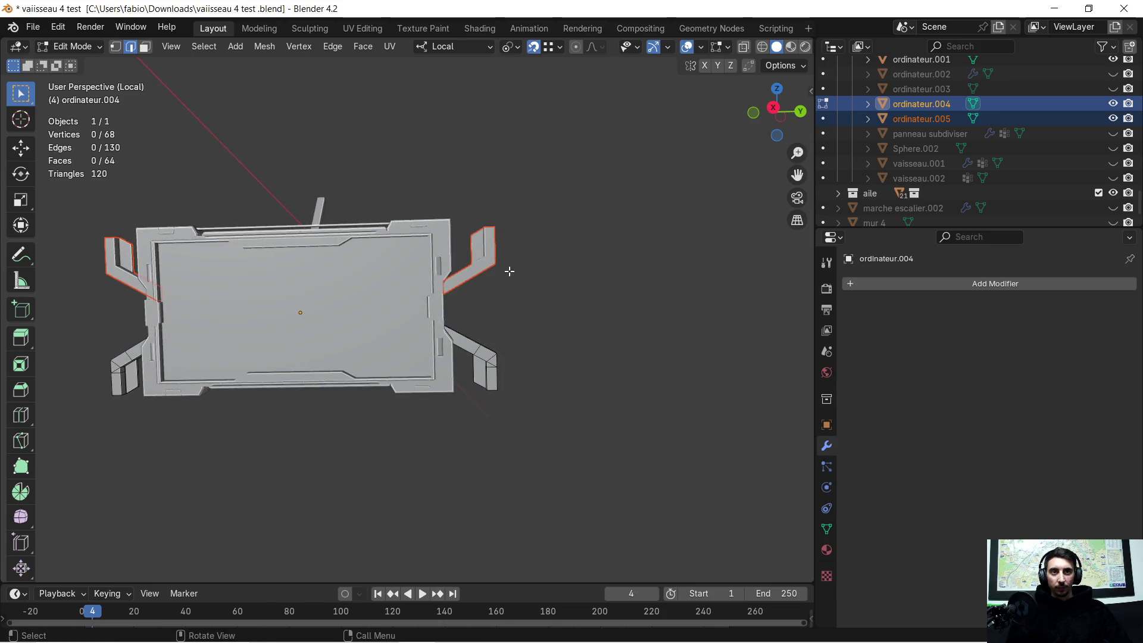
Move the new ordinateur.005 object about 0.65 m down along local Z below the panel
{"action": "key", "text": "Tab"}
{"action": "left_click", "coordinate": [519, 273]}
{"action": "left_click", "coordinate": [483, 261]}
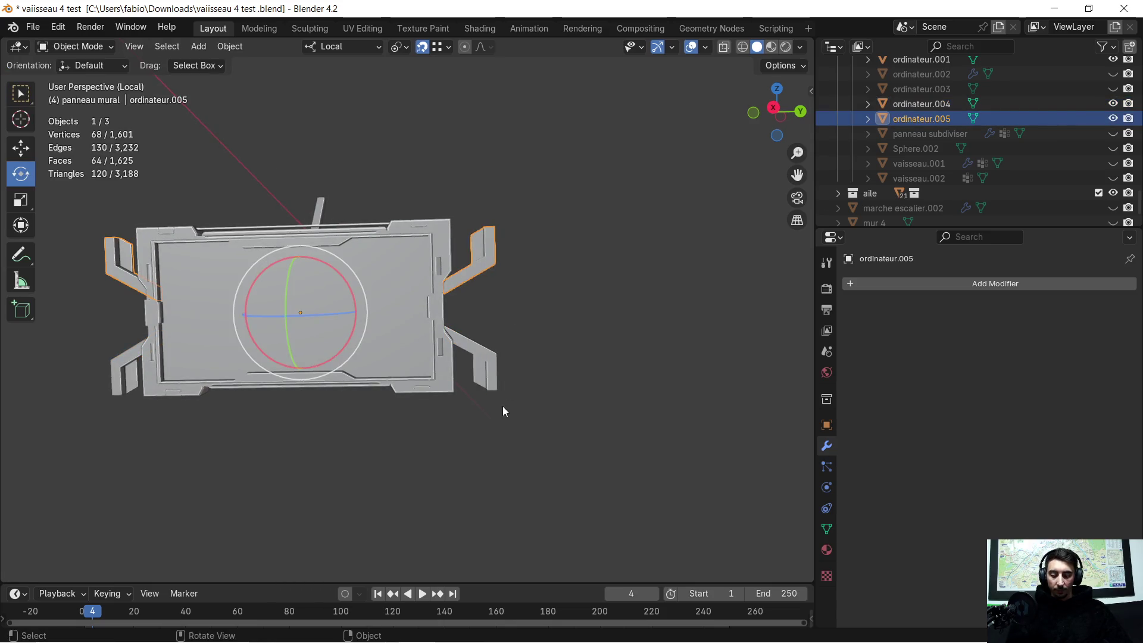
{"action": "key", "text": "g"}
{"action": "key", "text": "z"}
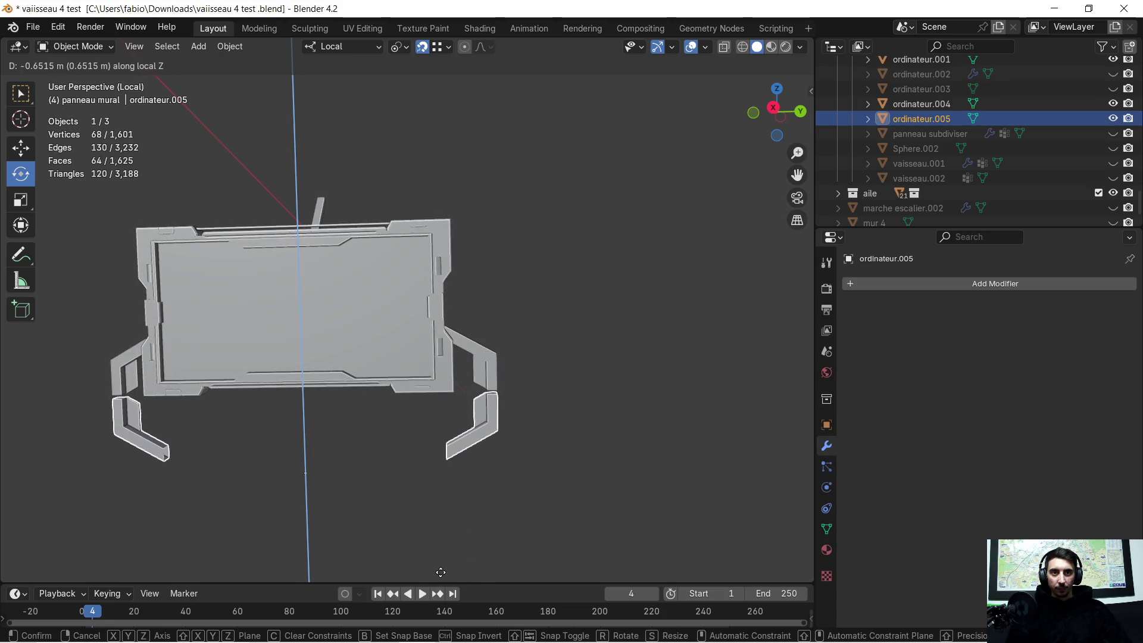
{"action": "left_click", "coordinate": [440, 572]}
{"action": "mouse_move", "coordinate": [470, 558]}
{"action": "middle_mouse_down"}
{"action": "mouse_move", "coordinate": [544, 514]}
{"action": "mouse_move", "coordinate": [564, 383]}
{"action": "mouse_move", "coordinate": [526, 249]}
{"action": "middle_mouse_up"}
{"action": "scroll", "coordinate": [566, 382], "scroll_direction": "up", "scroll_amount": 4}
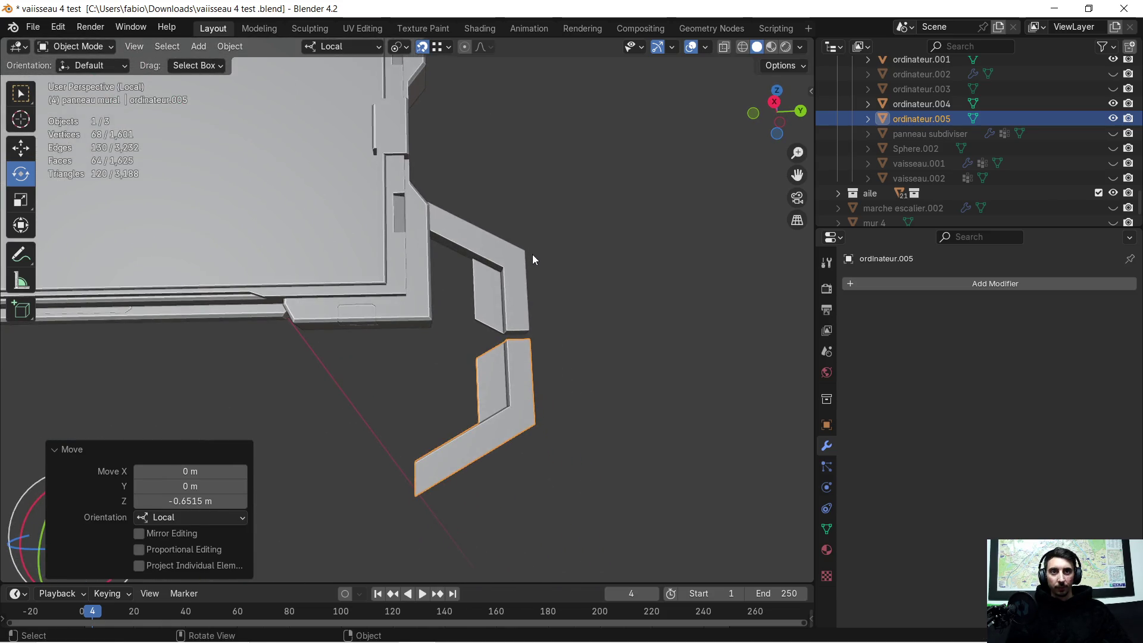
{"action": "left_click", "coordinate": [515, 276]}
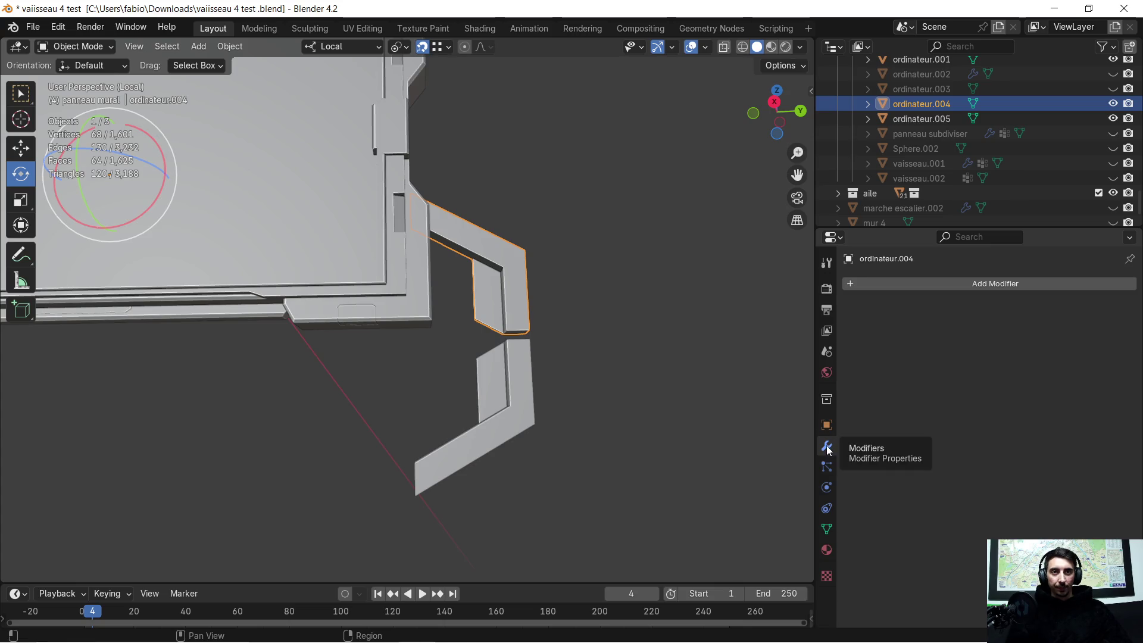
{"action": "scroll", "coordinate": [575, 342], "scroll_direction": "down", "scroll_amount": 2}
{"action": "scroll", "coordinate": [558, 329], "scroll_direction": "down", "scroll_amount": 4}
{"action": "scroll", "coordinate": [480, 308], "scroll_direction": "down", "scroll_amount": 3}
Delete the left copy of the upper arm's faces from ordinateur.004
{"action": "middle_click_drag", "start_coordinate": [481, 312], "coordinate": [274, 298]}
{"action": "key", "text": "Tab"}
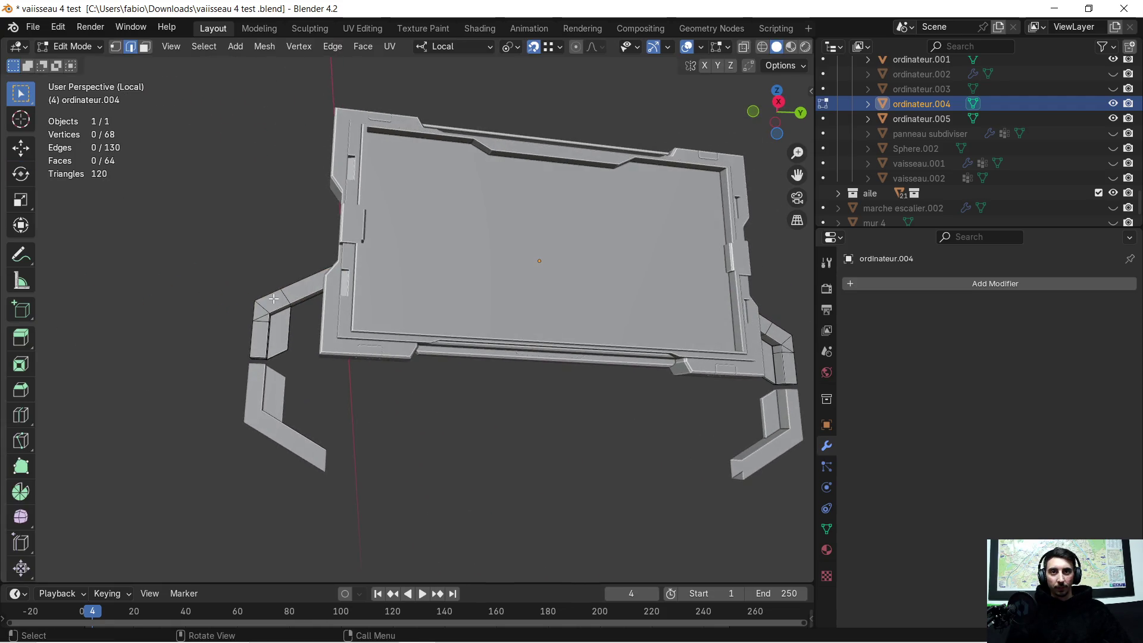
{"action": "key", "text": "l"}
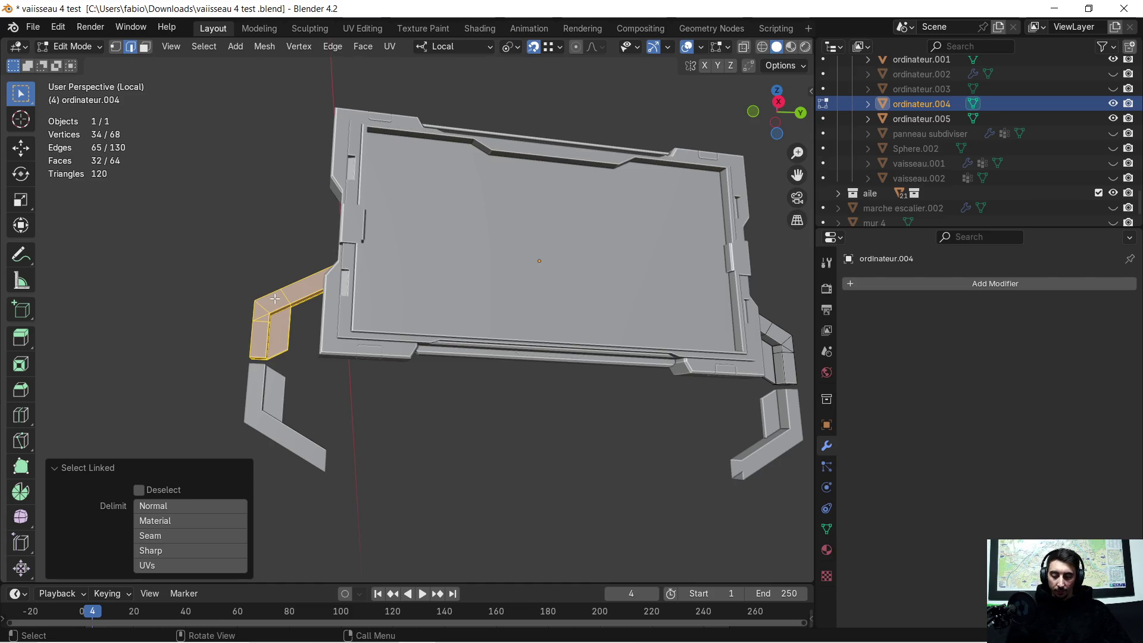
{"action": "key", "text": "x"}
{"action": "left_click", "coordinate": [275, 298]}
{"action": "mouse_move", "coordinate": [274, 298]}
{"action": "middle_mouse_down"}
{"action": "mouse_move", "coordinate": [310, 315]}
{"action": "mouse_move", "coordinate": [589, 332]}
{"action": "middle_mouse_up"}
Add a Mirror modifier on ordinateur.004 set to the Y axis only
{"action": "key", "text": "Tab"}
{"action": "left_click", "coordinate": [854, 282]}
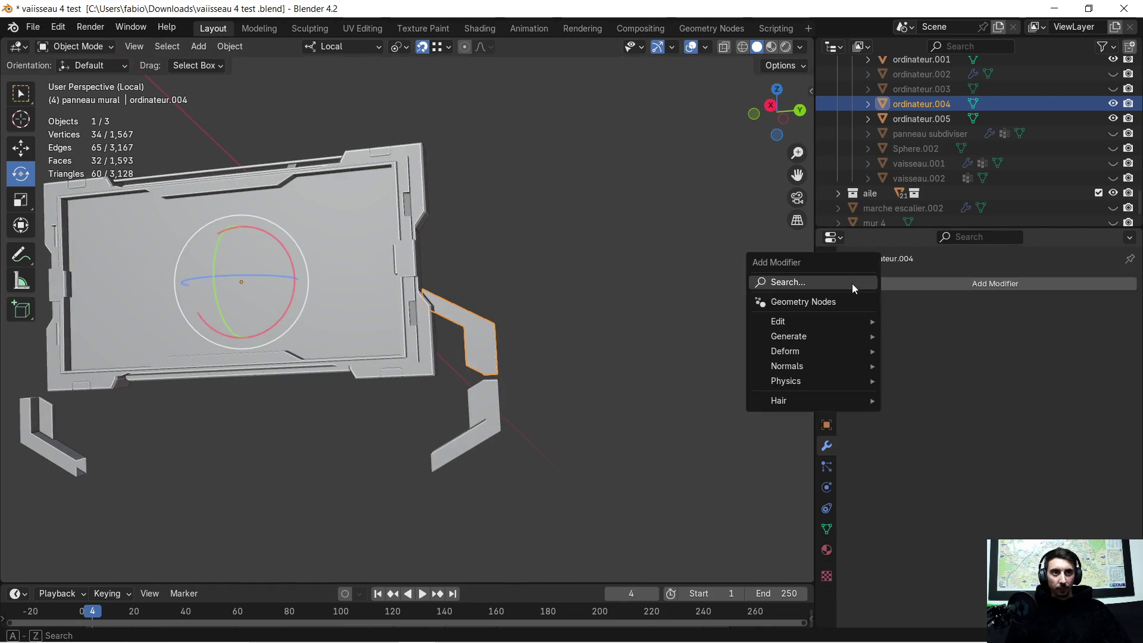
{"action": "left_click", "coordinate": [862, 311]}
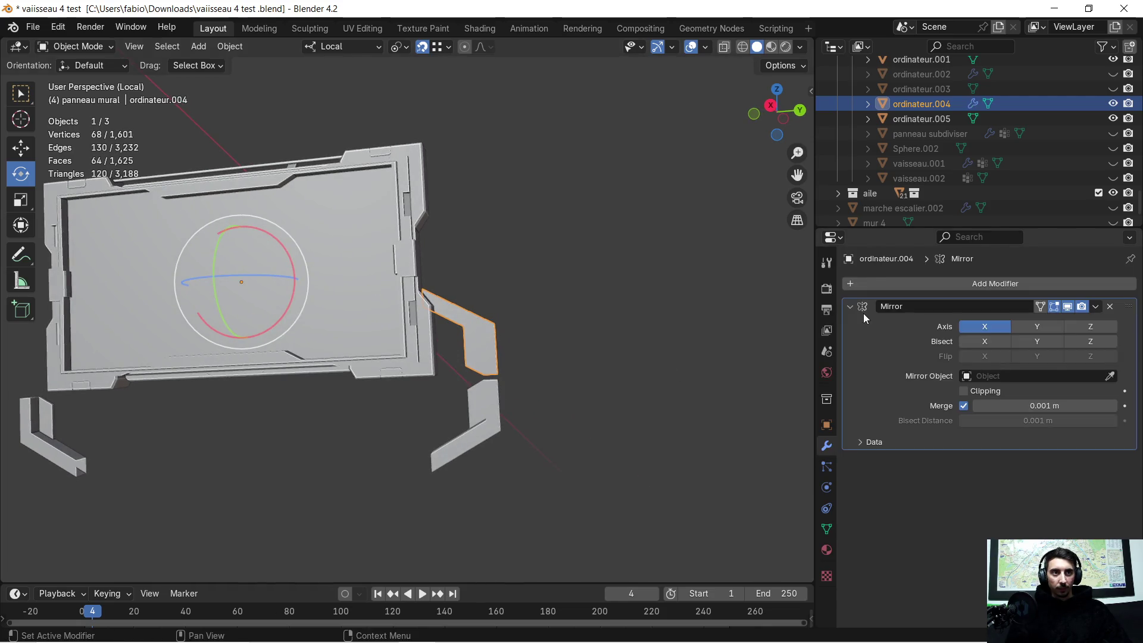
{"action": "left_click", "coordinate": [1036, 327]}
{"action": "left_click", "coordinate": [982, 328]}
{"action": "mouse_move", "coordinate": [595, 360]}
{"action": "middle_mouse_down"}
{"action": "mouse_move", "coordinate": [440, 392]}
{"action": "mouse_move", "coordinate": [592, 394]}
{"action": "mouse_move", "coordinate": [591, 234]}
{"action": "mouse_move", "coordinate": [421, 319]}
{"action": "mouse_move", "coordinate": [582, 321]}
{"action": "mouse_move", "coordinate": [485, 330]}
{"action": "middle_mouse_up"}
{"action": "left_click", "coordinate": [485, 329]}
{"action": "left_click", "coordinate": [226, 335]}
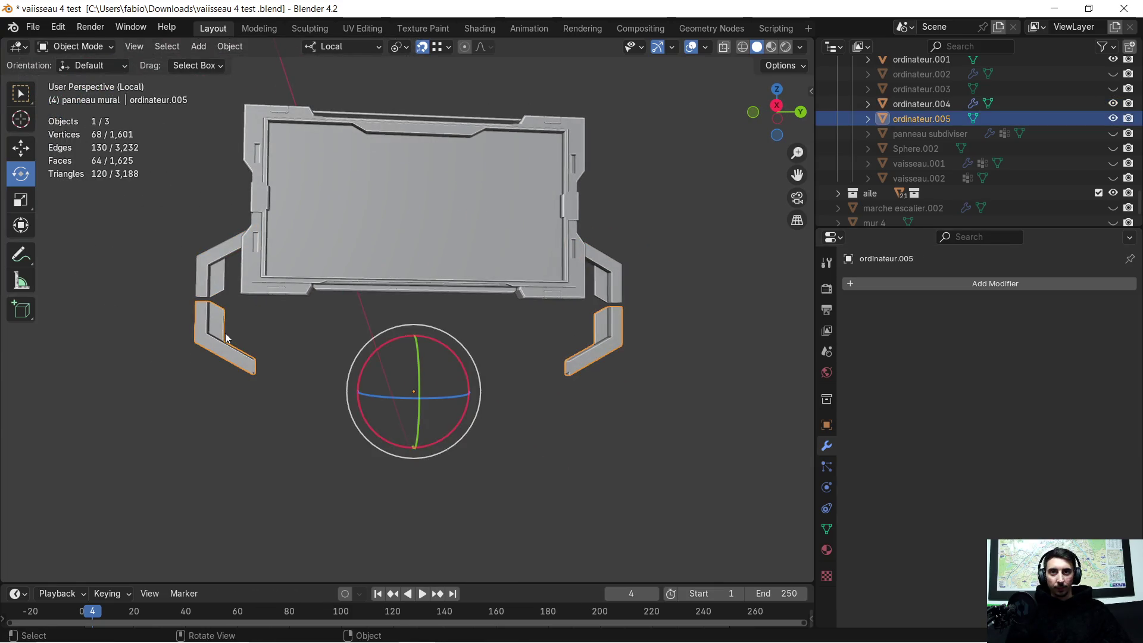
Delete the left lower bracket from ordinateur.005's mesh, keeping only the right one
{"action": "key", "text": "Tab"}
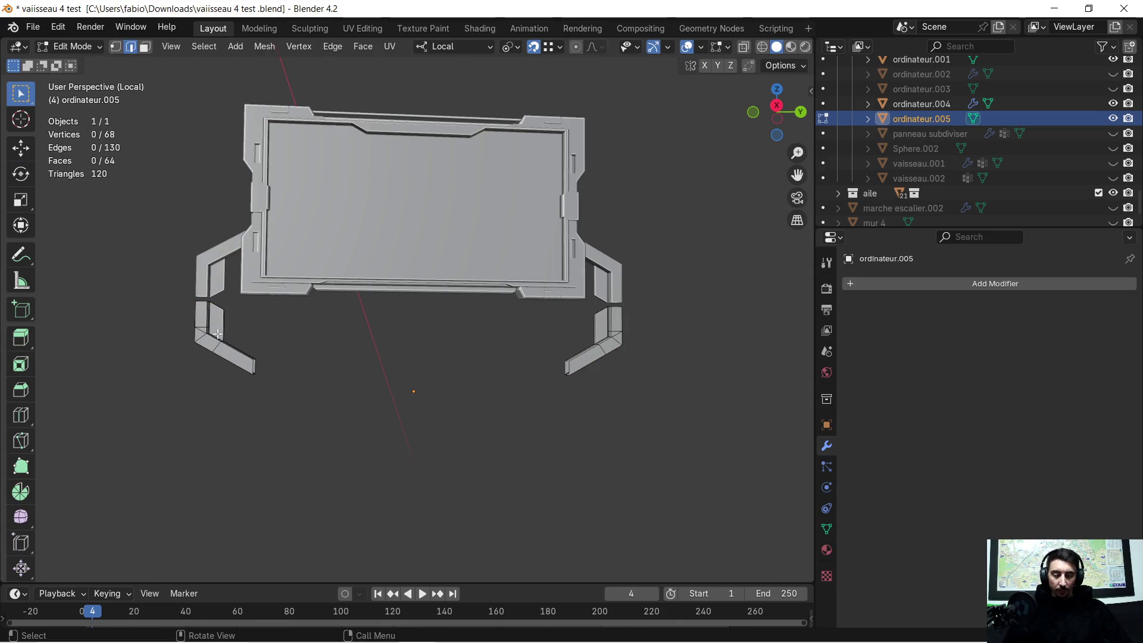
{"action": "key", "text": "l"}
{"action": "key", "text": "x"}
{"action": "left_click", "coordinate": [218, 333]}
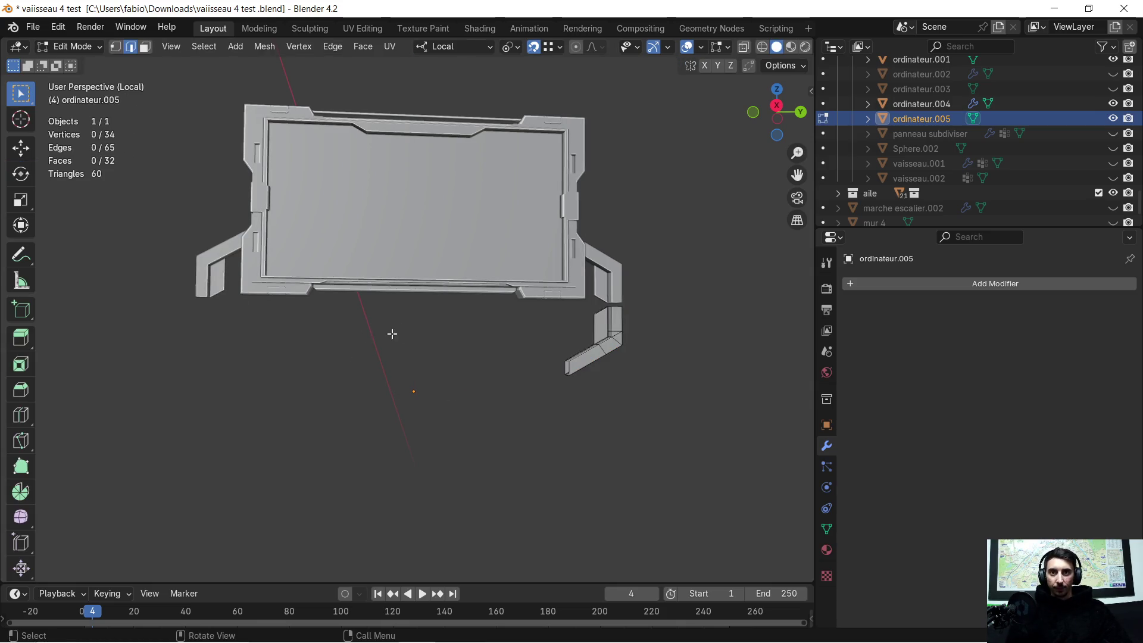
{"action": "scroll", "coordinate": [391, 333], "scroll_direction": "up", "scroll_amount": 3}
{"action": "scroll", "coordinate": [628, 325], "scroll_direction": "up", "scroll_amount": 3}
{"action": "middle_click_drag", "start_coordinate": [388, 314], "coordinate": [572, 314]}
{"action": "key", "text": "Tab"}
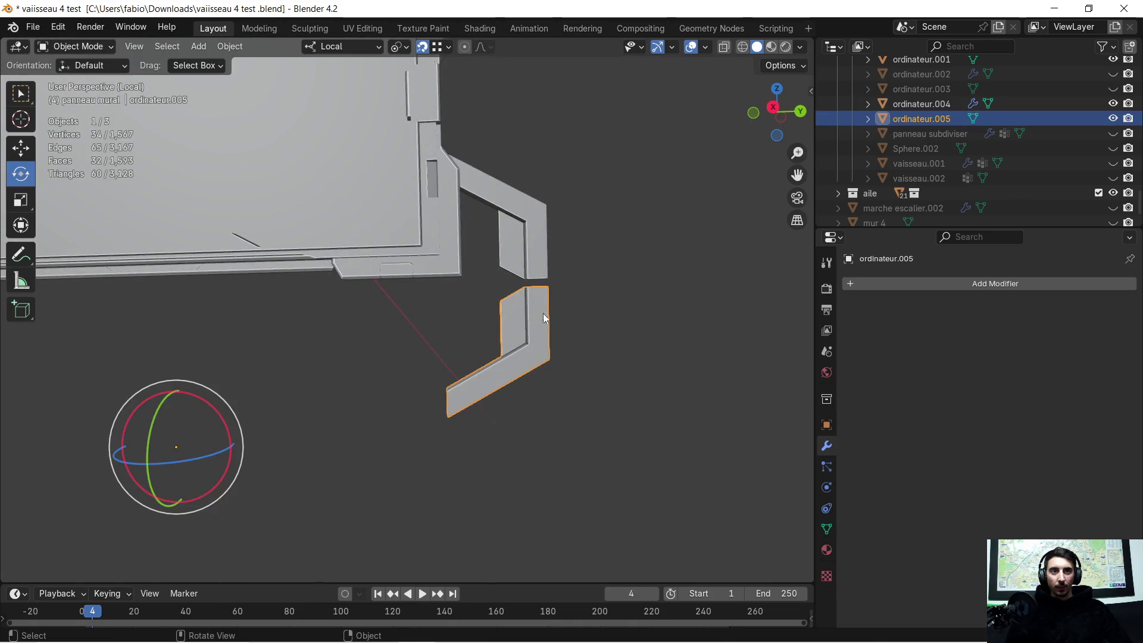
Add a Mirror modifier to the bracket set to the Y axis only, with X disabled
{"action": "left_click", "coordinate": [848, 286]}
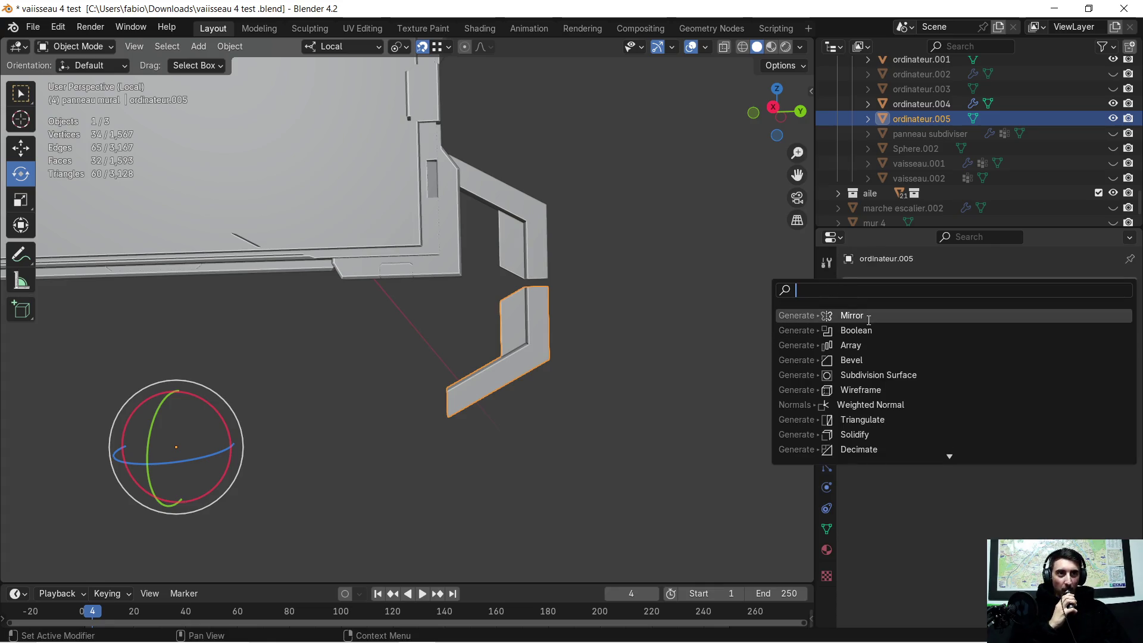
{"action": "left_click", "coordinate": [868, 318]}
{"action": "left_click", "coordinate": [1032, 327]}
{"action": "left_click", "coordinate": [986, 327]}
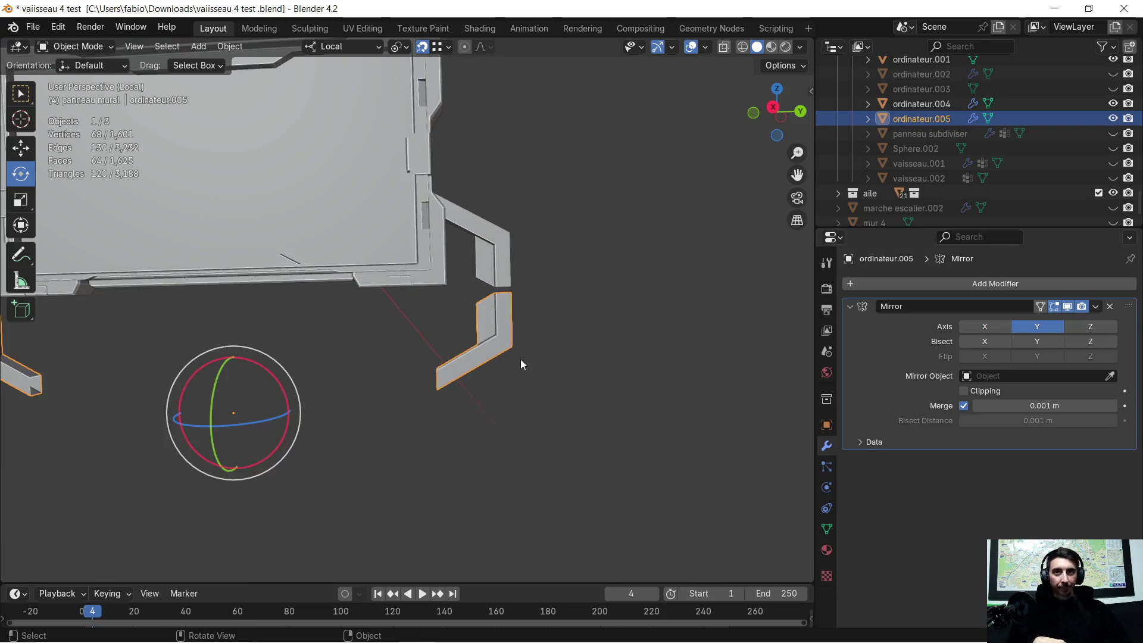
{"action": "scroll", "coordinate": [481, 353], "scroll_direction": "down", "scroll_amount": 3}
{"action": "scroll", "coordinate": [458, 342], "scroll_direction": "up", "scroll_amount": 3}
{"action": "mouse_move", "coordinate": [458, 342]}
{"action": "middle_mouse_down"}
{"action": "mouse_move", "coordinate": [447, 337]}
{"action": "mouse_move", "coordinate": [474, 333]}
{"action": "mouse_move", "coordinate": [436, 328]}
{"action": "mouse_move", "coordinate": [456, 329]}
{"action": "middle_mouse_up"}
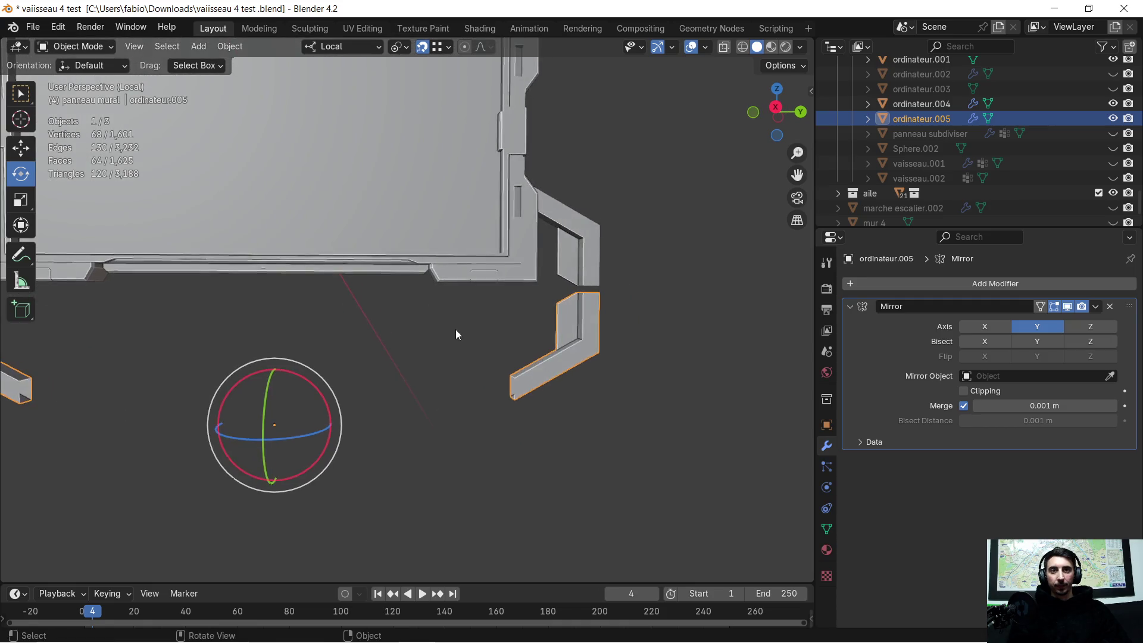
{"action": "scroll", "coordinate": [456, 330], "scroll_direction": "down", "scroll_amount": 3}
{"action": "scroll", "coordinate": [455, 331], "scroll_direction": "up", "scroll_amount": 3}
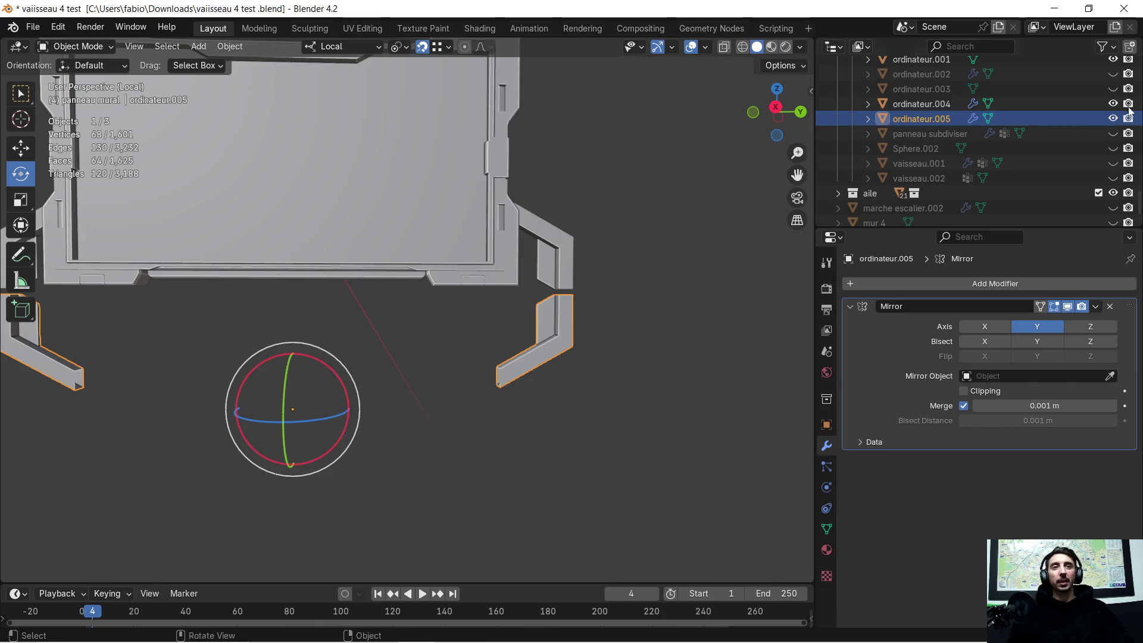
{"action": "scroll", "coordinate": [598, 260], "scroll_direction": "up", "scroll_amount": 2}
{"action": "mouse_move", "coordinate": [598, 261]}
{"action": "middle_mouse_down"}
{"action": "mouse_move", "coordinate": [640, 274]}
{"action": "mouse_move", "coordinate": [428, 299]}
{"action": "middle_mouse_up"}
{"action": "scroll", "coordinate": [472, 301], "scroll_direction": "up", "scroll_amount": 3}
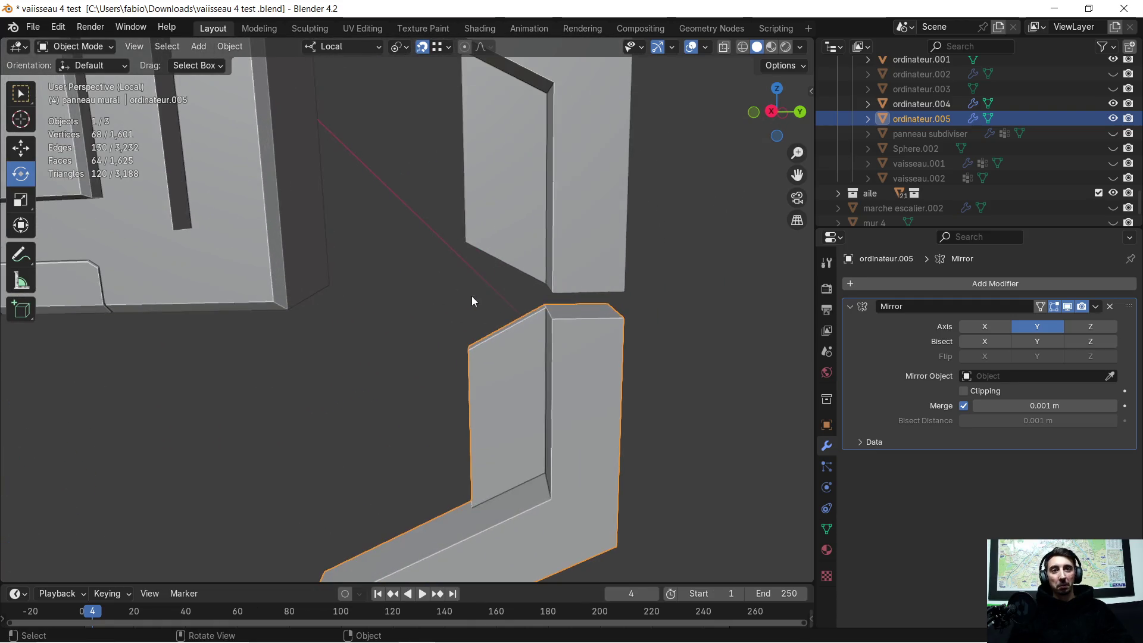
{"action": "mouse_move", "coordinate": [551, 300]}
{"action": "middle_mouse_down"}
{"action": "mouse_move", "coordinate": [520, 254]}
{"action": "mouse_move", "coordinate": [548, 278]}
{"action": "middle_mouse_up"}
{"action": "scroll", "coordinate": [374, 93], "scroll_direction": "up", "scroll_amount": 2}
{"action": "scroll", "coordinate": [375, 93], "scroll_direction": "down", "scroll_amount": 2}
{"action": "mouse_move", "coordinate": [374, 93]}
{"action": "middle_mouse_down"}
{"action": "mouse_move", "coordinate": [519, 205]}
{"action": "mouse_move", "coordinate": [481, 207]}
{"action": "mouse_move", "coordinate": [445, 257]}
{"action": "mouse_move", "coordinate": [512, 293]}
{"action": "mouse_move", "coordinate": [497, 275]}
{"action": "mouse_move", "coordinate": [528, 463]}
{"action": "mouse_move", "coordinate": [527, 340]}
{"action": "middle_mouse_up"}
On ordinateur.004, move three faces at the arm's lower end along local Z
{"action": "left_click", "coordinate": [503, 294]}
{"action": "key", "text": "Tab"}
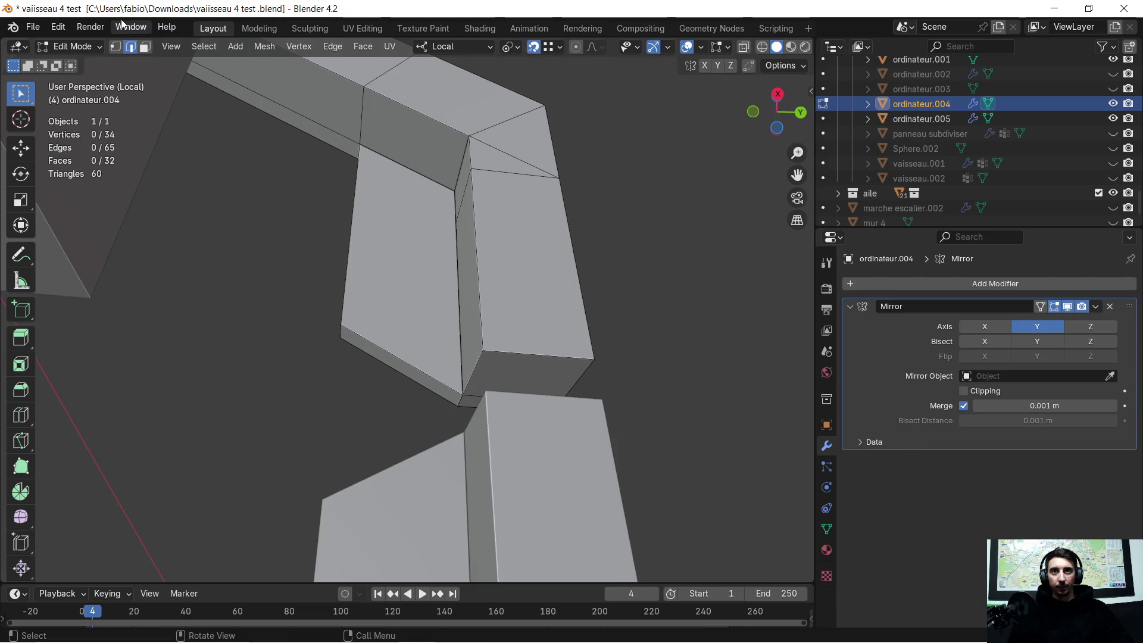
{"action": "left_click", "coordinate": [515, 389]}
{"action": "left_click", "coordinate": [464, 402], "text": "shift"}
{"action": "left_click", "coordinate": [429, 381], "text": "shift"}
{"action": "mouse_move", "coordinate": [429, 381]}
{"action": "middle_mouse_down"}
{"action": "mouse_move", "coordinate": [497, 95]}
{"action": "mouse_move", "coordinate": [455, 324]}
{"action": "mouse_move", "coordinate": [467, 341]}
{"action": "mouse_move", "coordinate": [109, 66]}
{"action": "middle_mouse_up"}
{"action": "key", "text": "g"}
{"action": "key", "text": "z"}
{"action": "left_click", "coordinate": [488, 336]}
Try moving a corner edge near the bend along Z, then undo it
{"action": "left_click", "coordinate": [130, 46]}
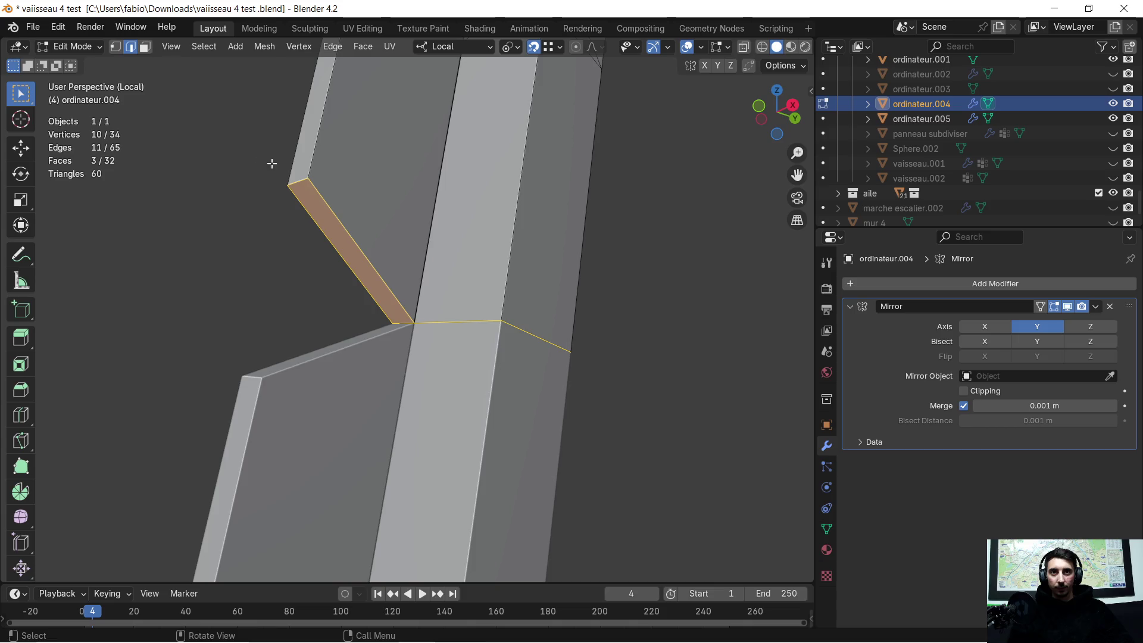
{"action": "left_click", "coordinate": [291, 179]}
{"action": "left_click", "coordinate": [303, 189]}
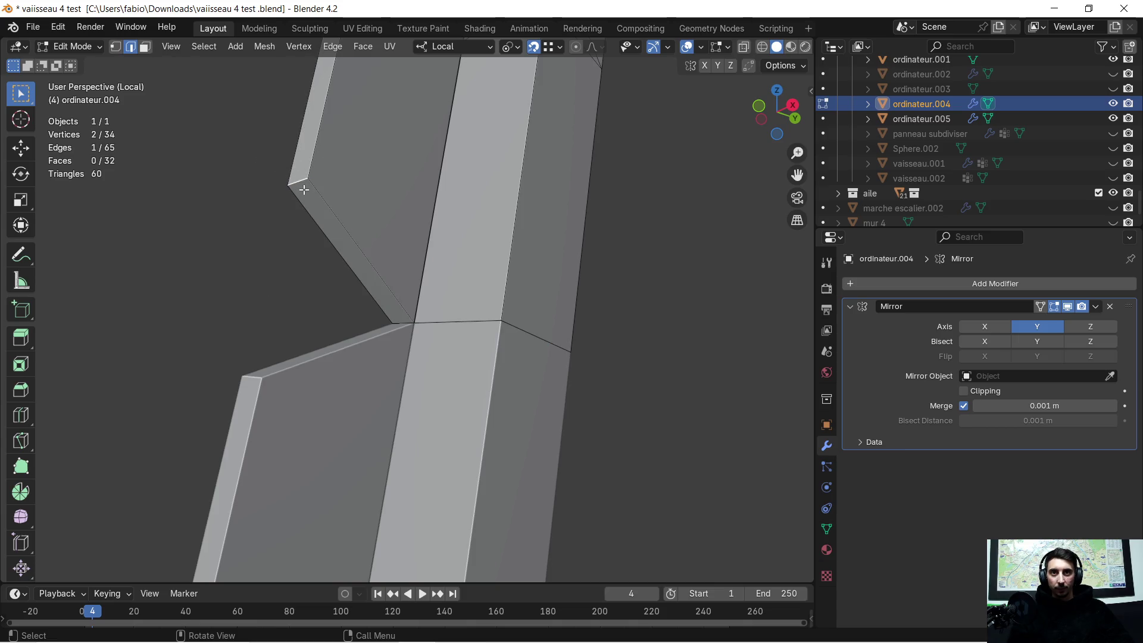
{"action": "key", "text": "g"}
{"action": "key", "text": "z"}
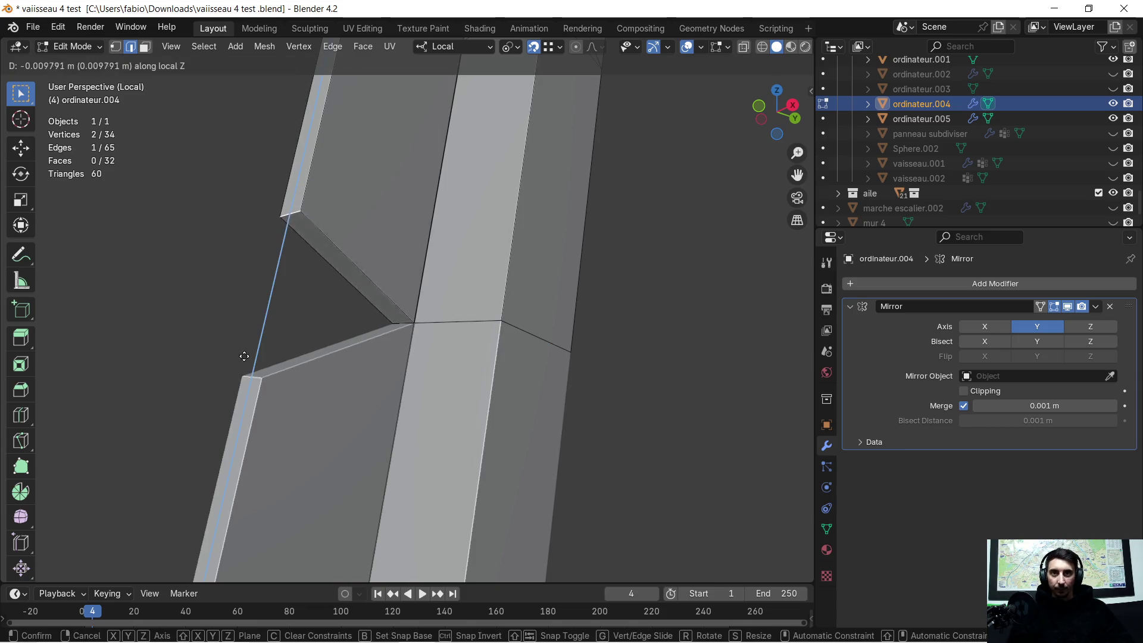
{"action": "left_click", "coordinate": [303, 341]}
{"action": "key", "text": "ctrl+z"}
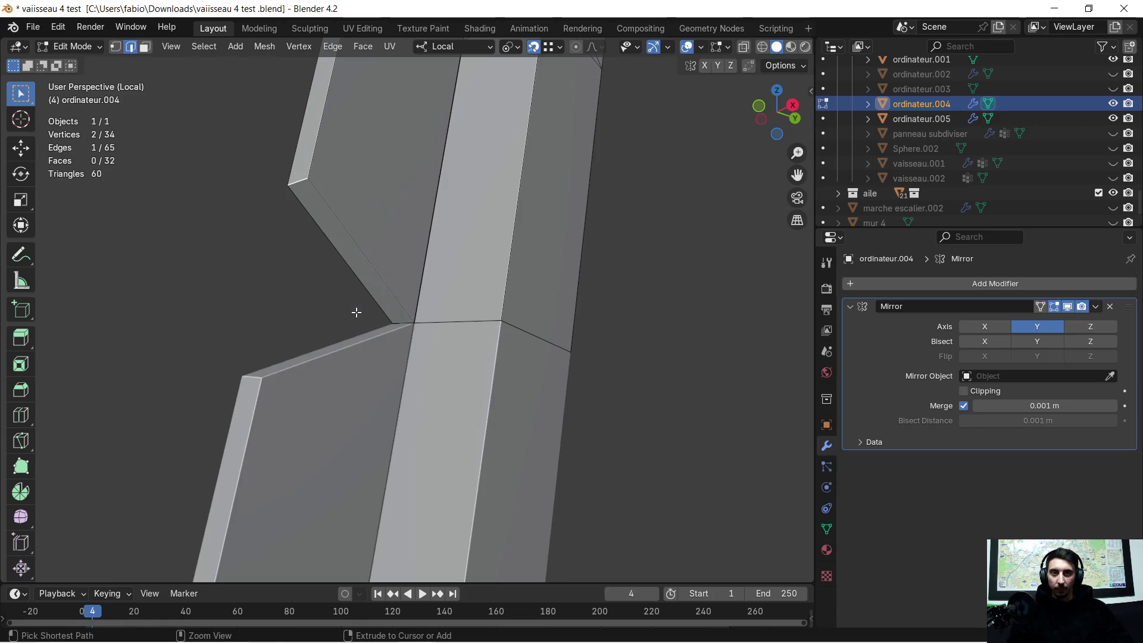
{"action": "middle_click_drag", "start_coordinate": [349, 314], "coordinate": [385, 296]}
Shift the end face loop up along Z and delete those end faces, opening the arm's end
{"action": "left_click", "coordinate": [398, 274], "text": "alt"}
{"action": "key", "text": "3"}
{"action": "key", "text": "g"}
{"action": "key", "text": "z"}
{"action": "left_click", "coordinate": [406, 268]}
{"action": "middle_click_drag", "start_coordinate": [406, 269], "coordinate": [403, 251]}
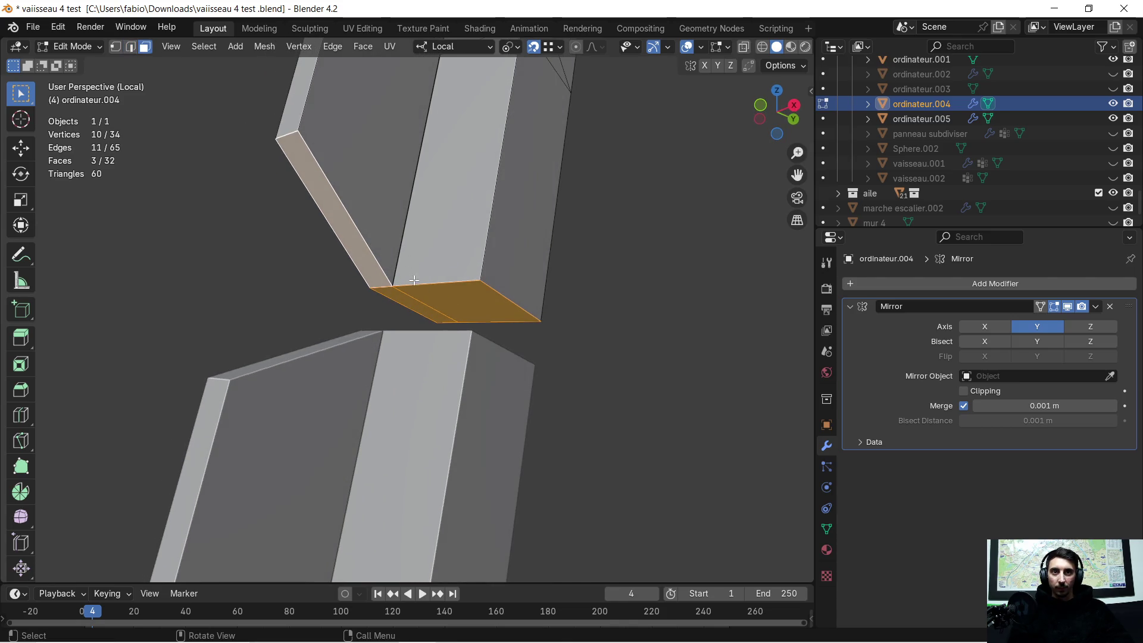
{"action": "key", "text": "x"}
{"action": "left_click", "coordinate": [433, 296]}
{"action": "middle_click_drag", "start_coordinate": [433, 296], "coordinate": [412, 277]}
Delete the leftover triangular face and the stray edge at the opened end
{"action": "left_click", "coordinate": [433, 273]}
{"action": "key", "text": "x"}
{"action": "left_click", "coordinate": [434, 273]}
{"action": "left_click", "coordinate": [438, 273]}
{"action": "key", "text": "x"}
{"action": "left_click", "coordinate": [438, 274]}
{"action": "middle_click_drag", "start_coordinate": [438, 273], "coordinate": [445, 272]}
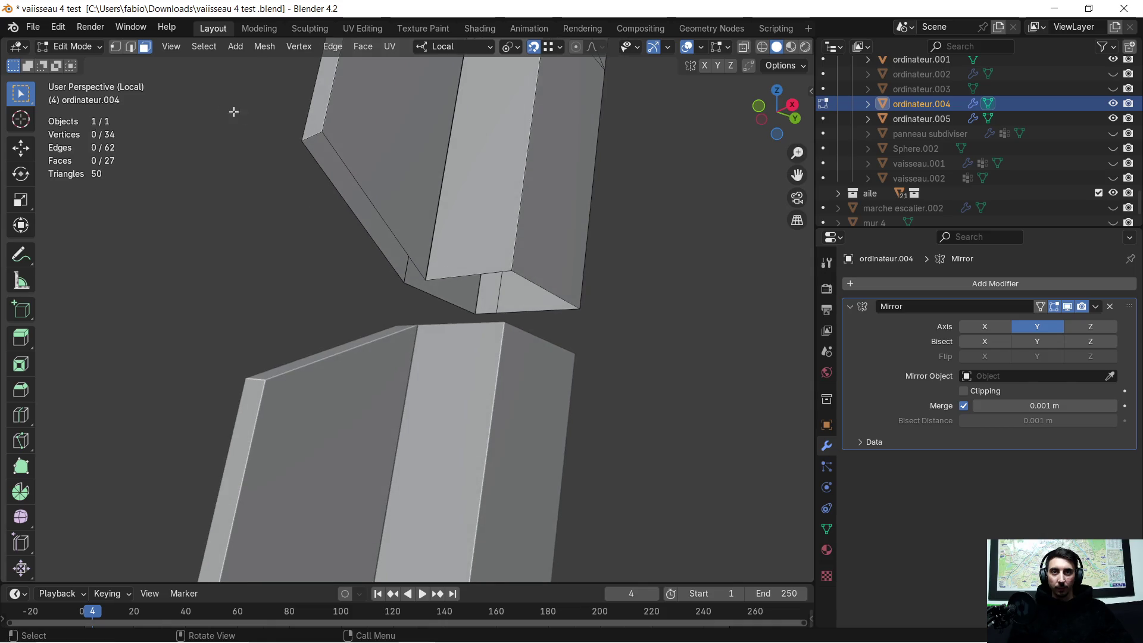
Lower the bevel edge loop and a corner edge along Z to straighten the arm's side
{"action": "left_click", "coordinate": [338, 157], "text": "alt"}
{"action": "left_click", "coordinate": [471, 271], "text": "alt+shift"}
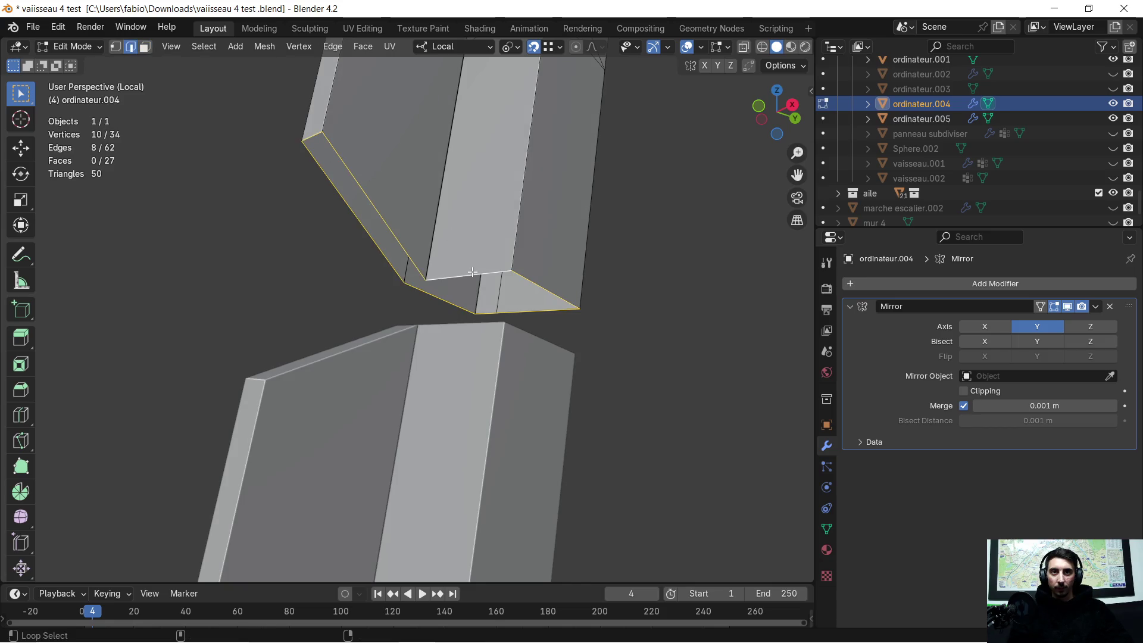
{"action": "key", "text": "g"}
{"action": "key", "text": "z"}
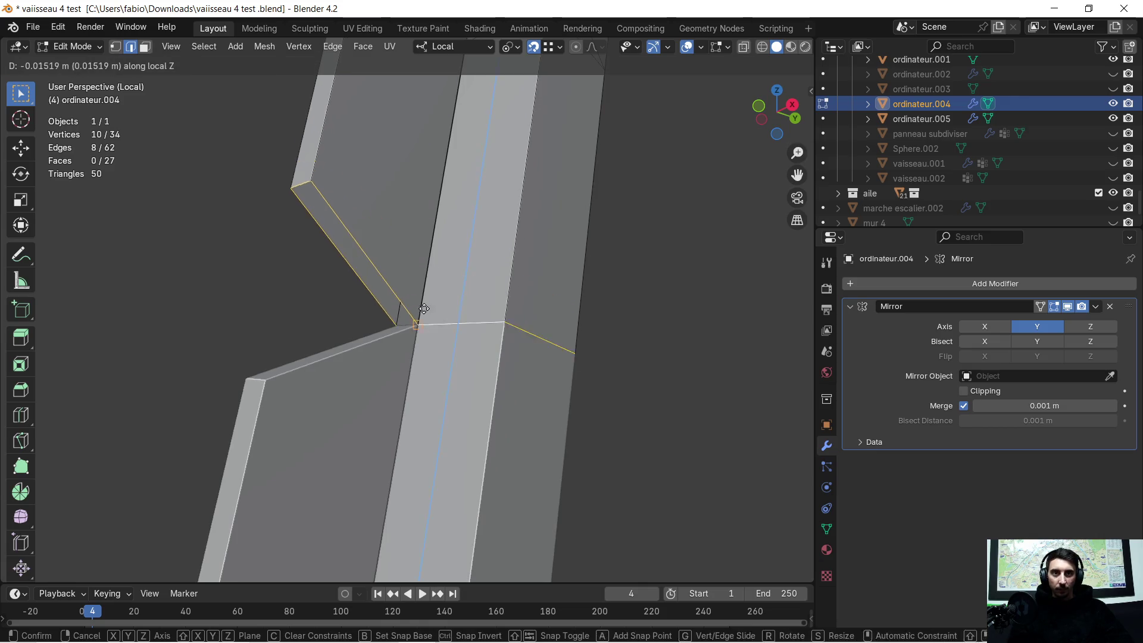
{"action": "left_click", "coordinate": [501, 327]}
{"action": "left_click", "coordinate": [283, 241]}
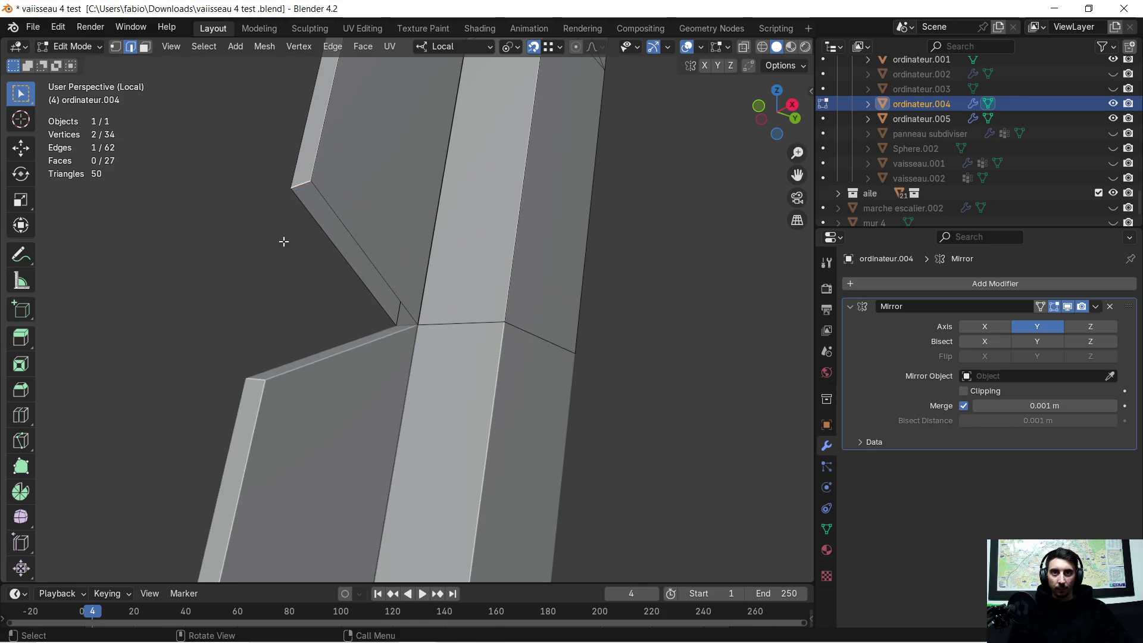
{"action": "key", "text": "g"}
{"action": "key", "text": "z"}
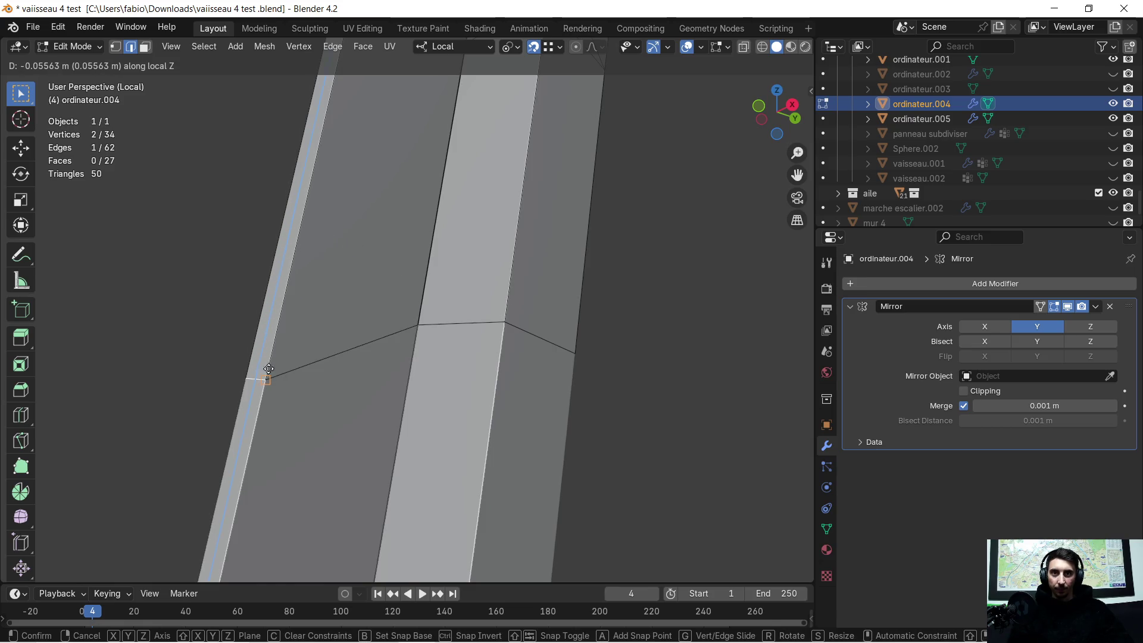
{"action": "left_click", "coordinate": [292, 355]}
{"action": "scroll", "coordinate": [292, 354], "scroll_direction": "down", "scroll_amount": 5}
Nudge two vertices at the arm's bend along local Z after inspecting it
{"action": "middle_click_drag", "start_coordinate": [292, 354], "coordinate": [401, 310]}
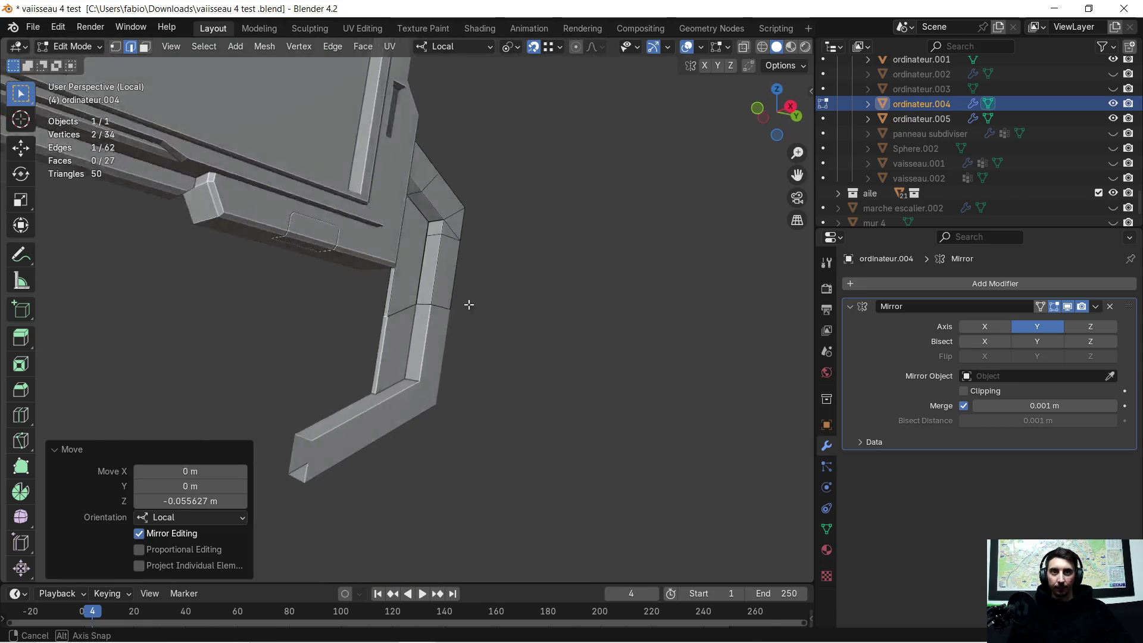
{"action": "scroll", "coordinate": [319, 372], "scroll_direction": "down", "scroll_amount": 2}
{"action": "scroll", "coordinate": [306, 352], "scroll_direction": "down", "scroll_amount": 2}
{"action": "scroll", "coordinate": [454, 337], "scroll_direction": "down", "scroll_amount": 2}
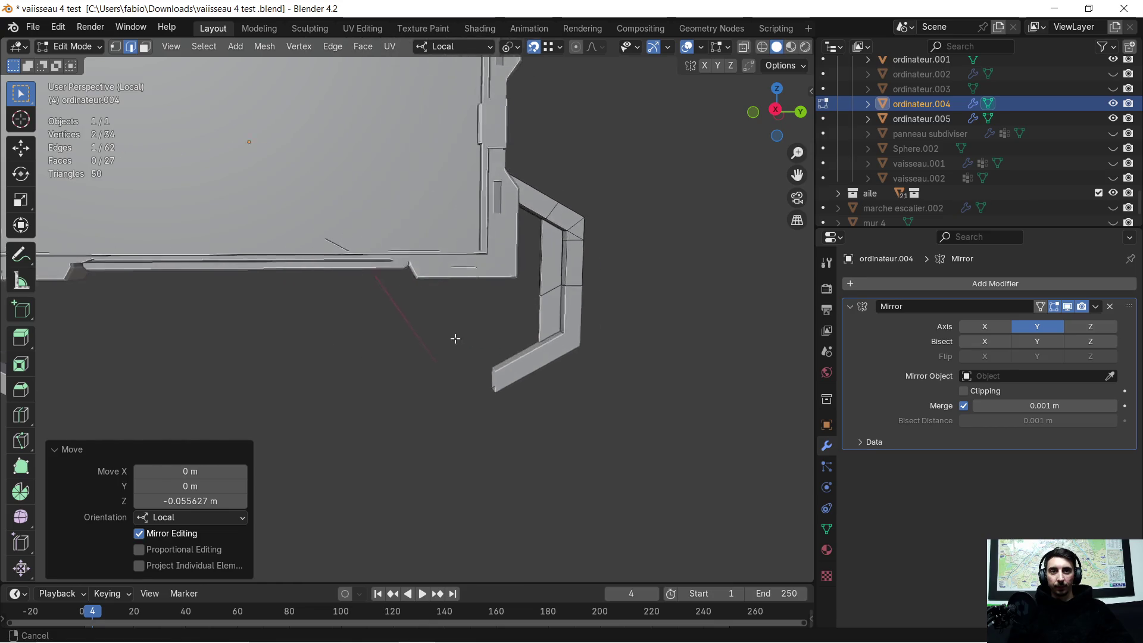
{"action": "scroll", "coordinate": [371, 342], "scroll_direction": "down", "scroll_amount": 2}
{"action": "middle_click_drag", "start_coordinate": [371, 342], "coordinate": [374, 328]}
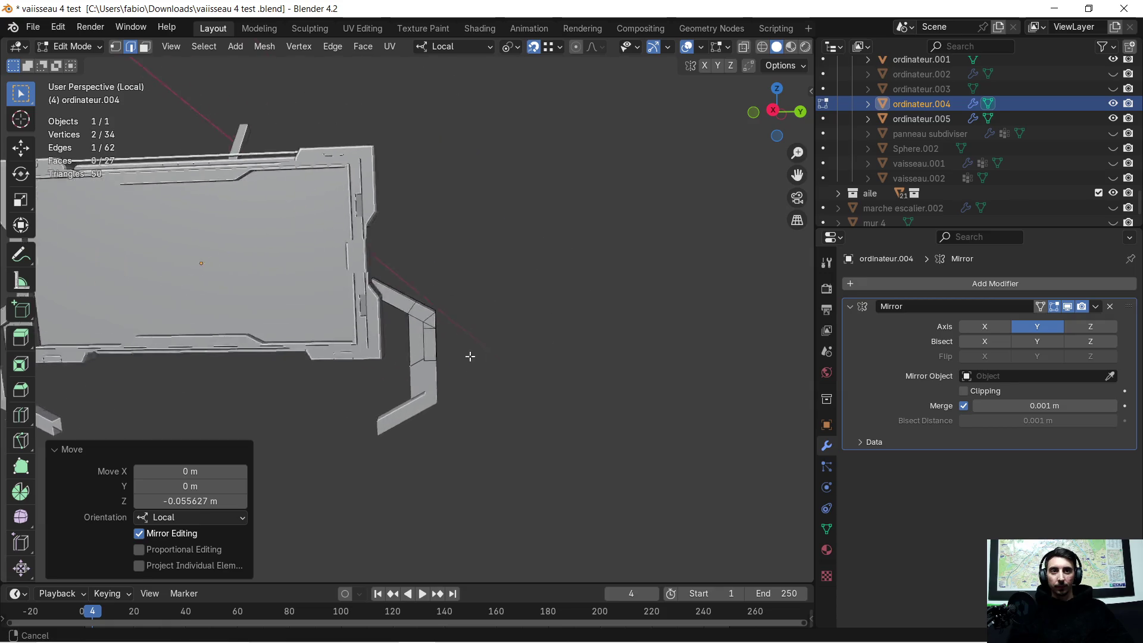
{"action": "middle_click_drag", "start_coordinate": [374, 329], "coordinate": [432, 343]}
{"action": "scroll", "coordinate": [432, 344], "scroll_direction": "up", "scroll_amount": 1}
{"action": "scroll", "coordinate": [425, 369], "scroll_direction": "up", "scroll_amount": 2}
{"action": "scroll", "coordinate": [420, 370], "scroll_direction": "up", "scroll_amount": 1}
{"action": "mouse_move", "coordinate": [403, 395]}
{"action": "middle_mouse_down"}
{"action": "mouse_move", "coordinate": [489, 285]}
{"action": "mouse_move", "coordinate": [445, 283]}
{"action": "middle_mouse_up"}
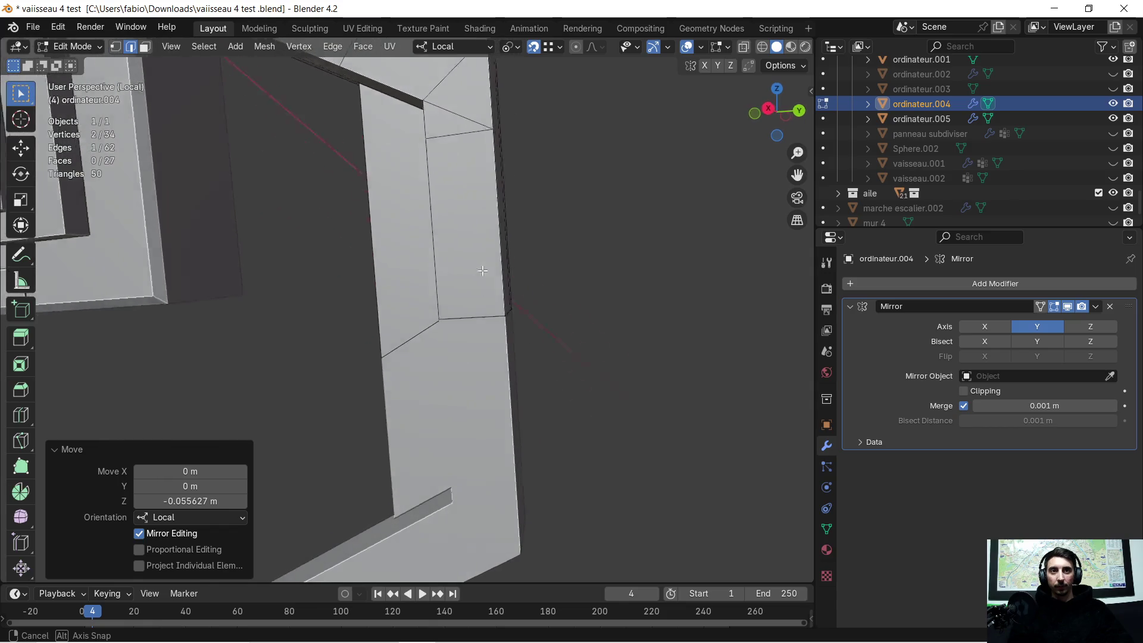
{"action": "middle_click_drag", "start_coordinate": [445, 284], "coordinate": [473, 287]}
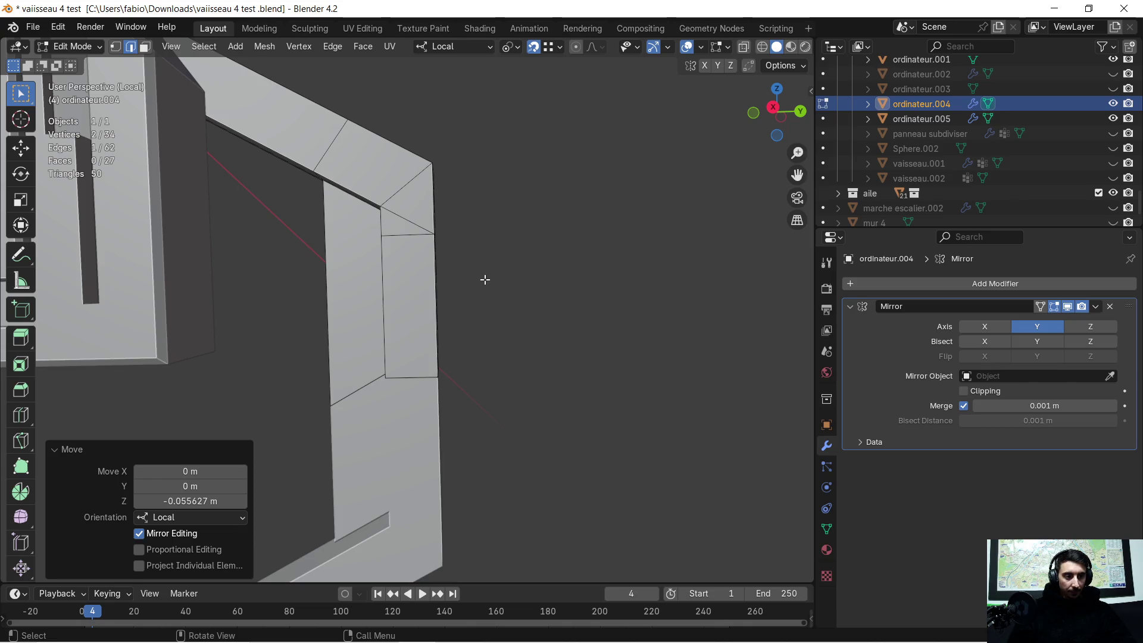
{"action": "scroll", "coordinate": [471, 271], "scroll_direction": "up", "scroll_amount": 4}
{"action": "mouse_move", "coordinate": [470, 271]}
{"action": "middle_mouse_down"}
{"action": "mouse_move", "coordinate": [395, 276]}
{"action": "mouse_move", "coordinate": [318, 230]}
{"action": "mouse_move", "coordinate": [422, 279]}
{"action": "mouse_move", "coordinate": [406, 258]}
{"action": "mouse_move", "coordinate": [454, 196]}
{"action": "mouse_move", "coordinate": [461, 204]}
{"action": "mouse_move", "coordinate": [372, 312]}
{"action": "mouse_move", "coordinate": [416, 304]}
{"action": "mouse_move", "coordinate": [441, 255]}
{"action": "middle_mouse_up"}
{"action": "scroll", "coordinate": [324, 256], "scroll_direction": "down", "scroll_amount": 3}
{"action": "left_click", "coordinate": [437, 268]}
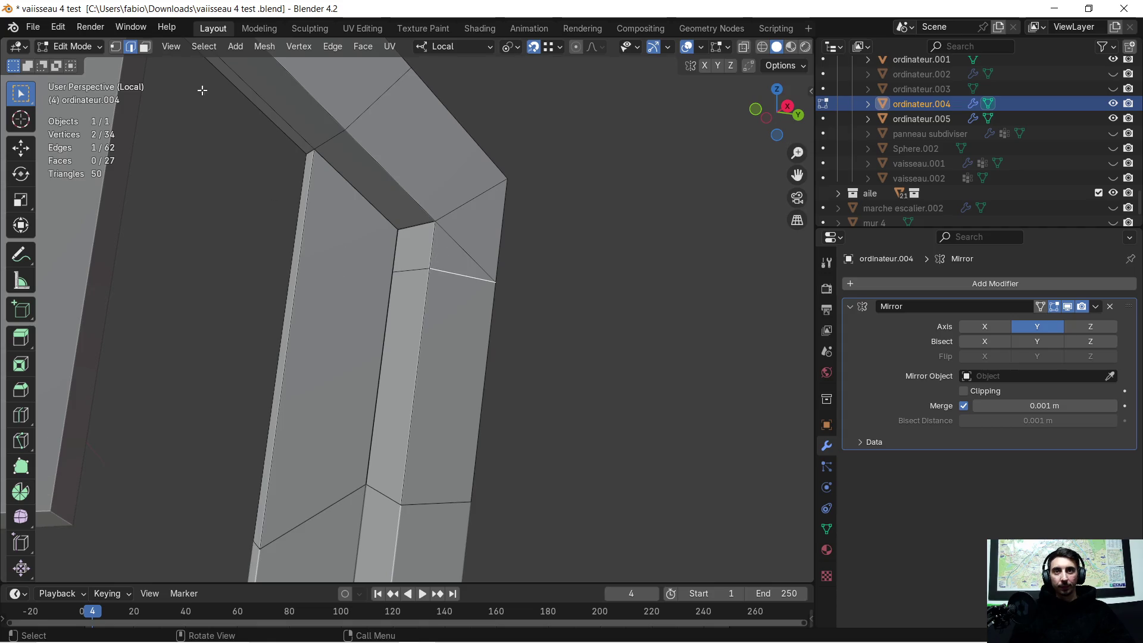
{"action": "left_click", "coordinate": [116, 48]}
{"action": "left_click", "coordinate": [389, 268]}
{"action": "left_click", "coordinate": [429, 269], "text": "shift"}
{"action": "key", "text": "g"}
{"action": "key", "text": "z"}
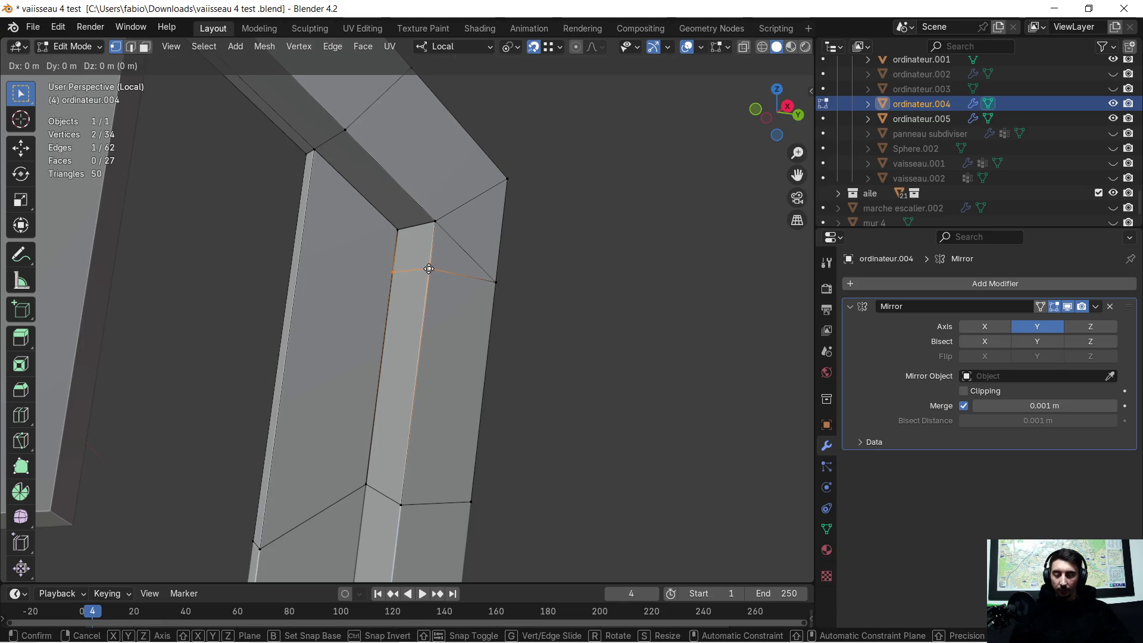
{"action": "left_click", "coordinate": [438, 225]}
{"action": "scroll", "coordinate": [496, 317], "scroll_direction": "down", "scroll_amount": 3}
{"action": "middle_click_drag", "start_coordinate": [501, 319], "coordinate": [475, 314]}
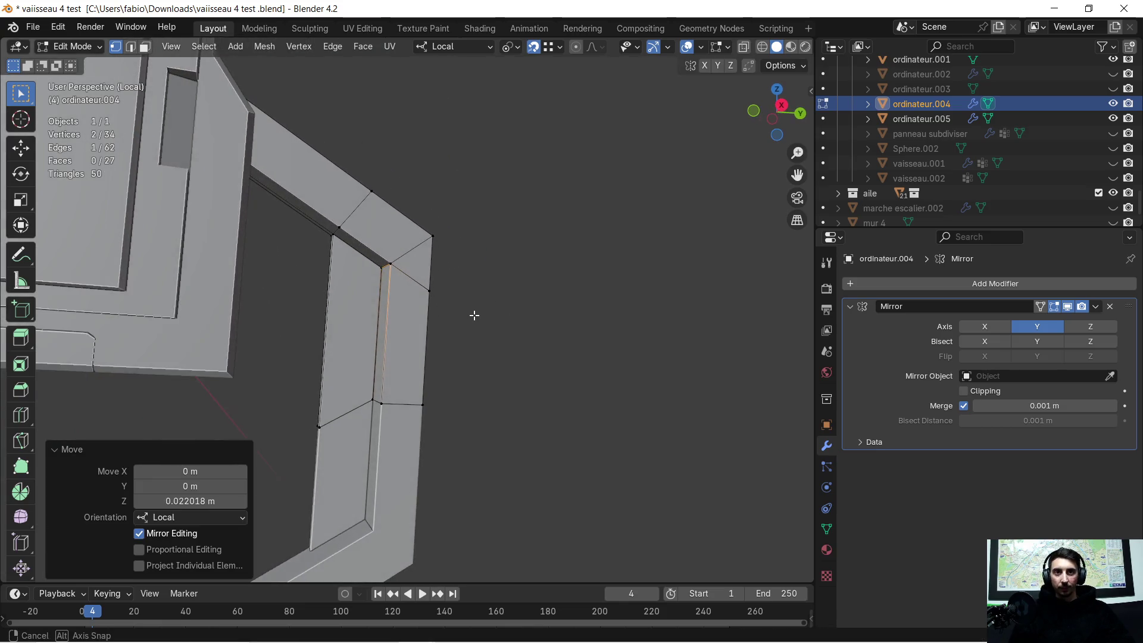
Select the whole arm mesh and merge vertices by distance, removing the four duplicates
{"action": "key", "text": "a"}
{"action": "key", "text": "m"}
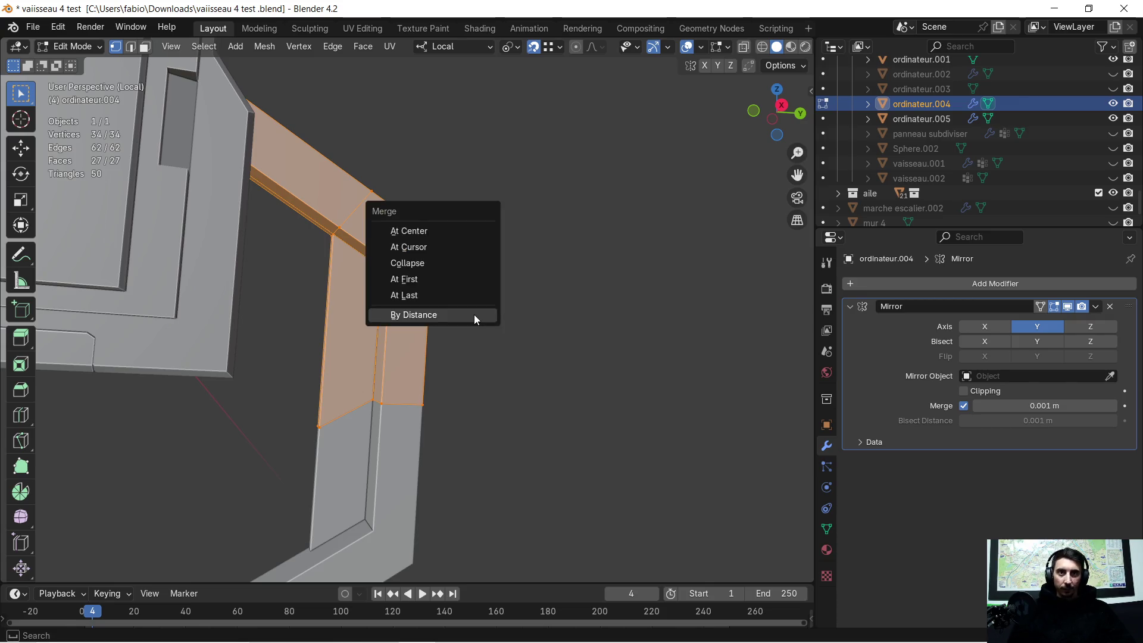
{"action": "left_click", "coordinate": [474, 314]}
{"action": "mouse_move", "coordinate": [473, 286]}
{"action": "middle_mouse_down"}
{"action": "mouse_move", "coordinate": [393, 244]}
{"action": "mouse_move", "coordinate": [449, 342]}
{"action": "mouse_move", "coordinate": [477, 276]}
{"action": "mouse_move", "coordinate": [455, 309]}
{"action": "mouse_move", "coordinate": [459, 372]}
{"action": "mouse_move", "coordinate": [513, 312]}
{"action": "mouse_move", "coordinate": [466, 296]}
{"action": "middle_mouse_up"}
{"action": "left_click", "coordinate": [463, 297]}
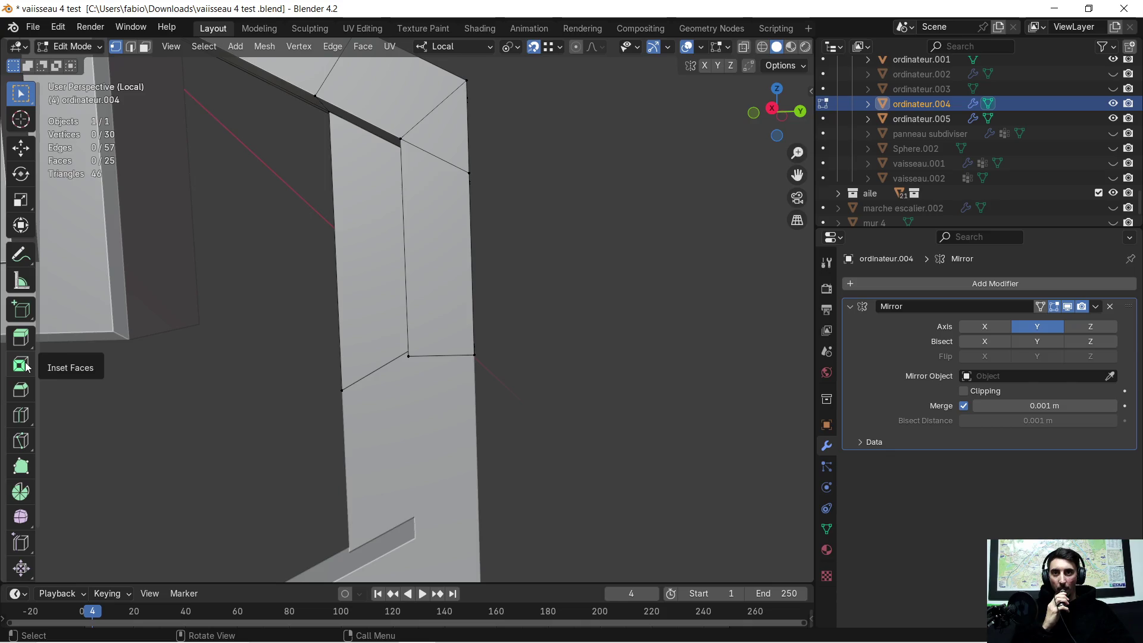
Knife-cut a Y/Z/Y axis-locked three-sided outline into the arm's side face
{"action": "left_click", "coordinate": [21, 442]}
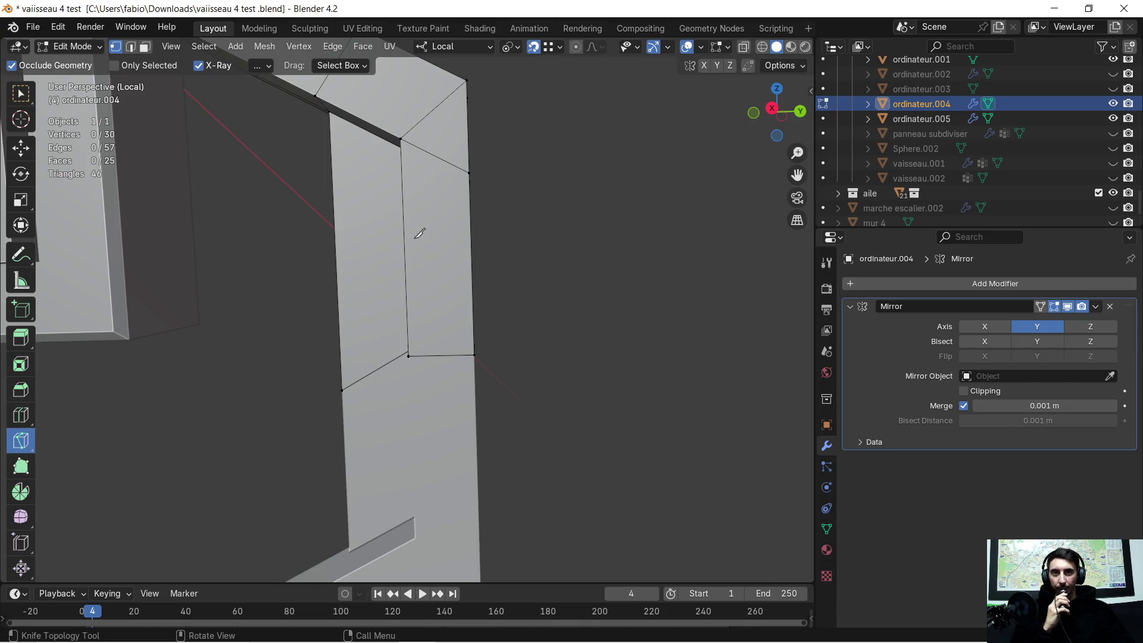
{"action": "left_click", "coordinate": [471, 213]}
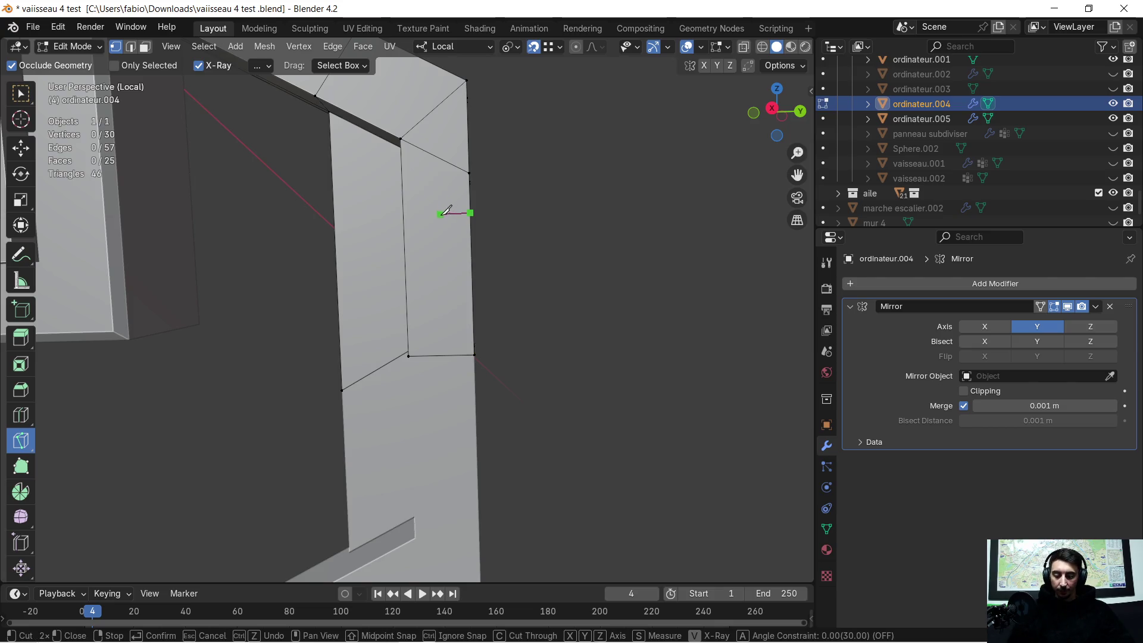
{"action": "key", "text": "y"}
{"action": "left_click", "coordinate": [439, 215]}
{"action": "key", "text": "y"}
{"action": "key", "text": "z"}
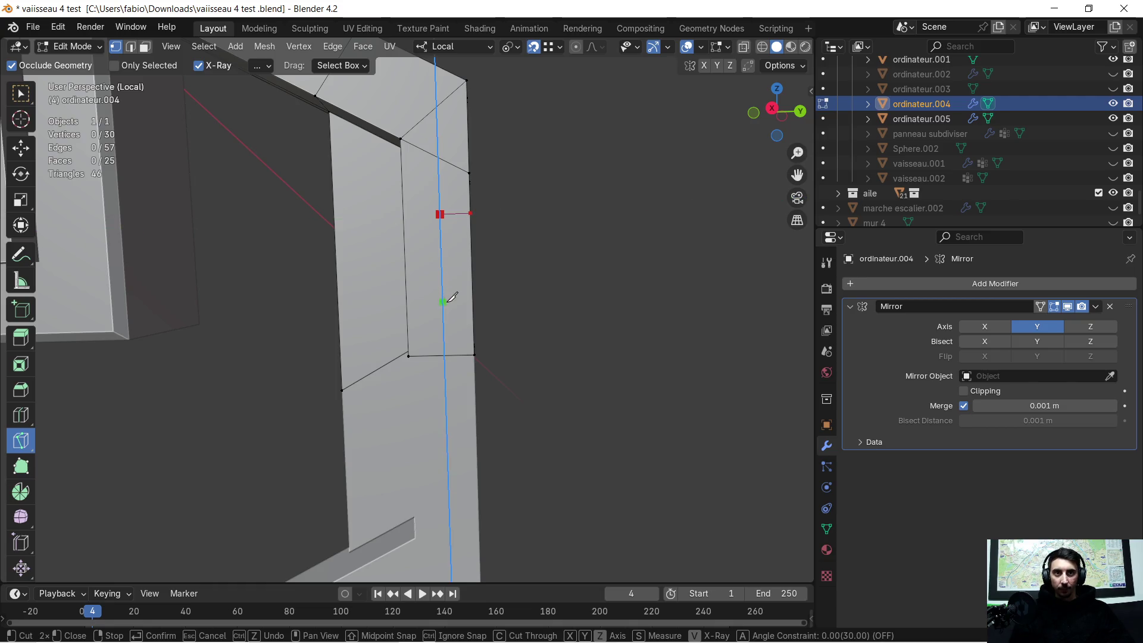
{"action": "left_click", "coordinate": [453, 304]}
{"action": "key", "text": "y"}
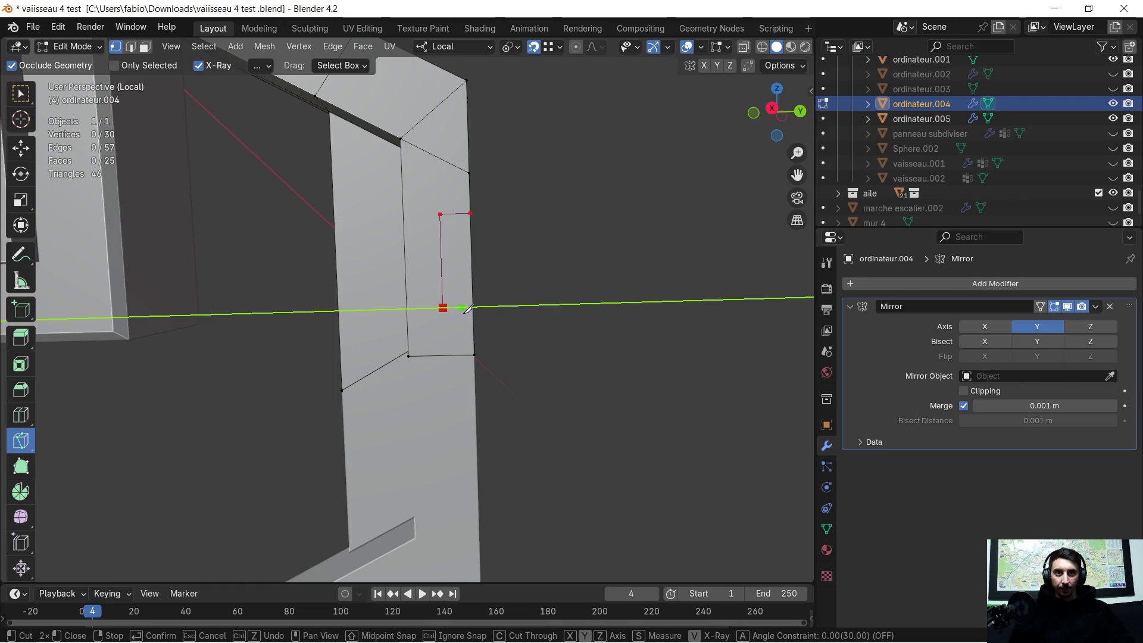
{"action": "left_click", "coordinate": [472, 307]}
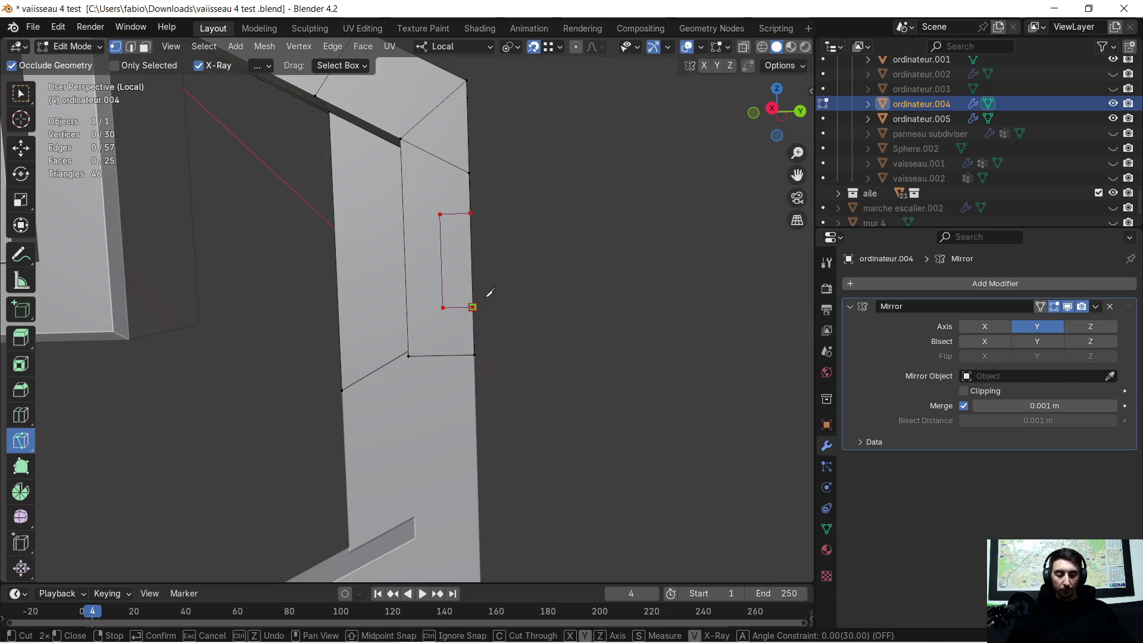
{"action": "key", "text": "Return"}
{"action": "mouse_move", "coordinate": [526, 258]}
{"action": "middle_mouse_down"}
{"action": "mouse_move", "coordinate": [470, 259]}
{"action": "mouse_move", "coordinate": [428, 229]}
{"action": "middle_mouse_up"}
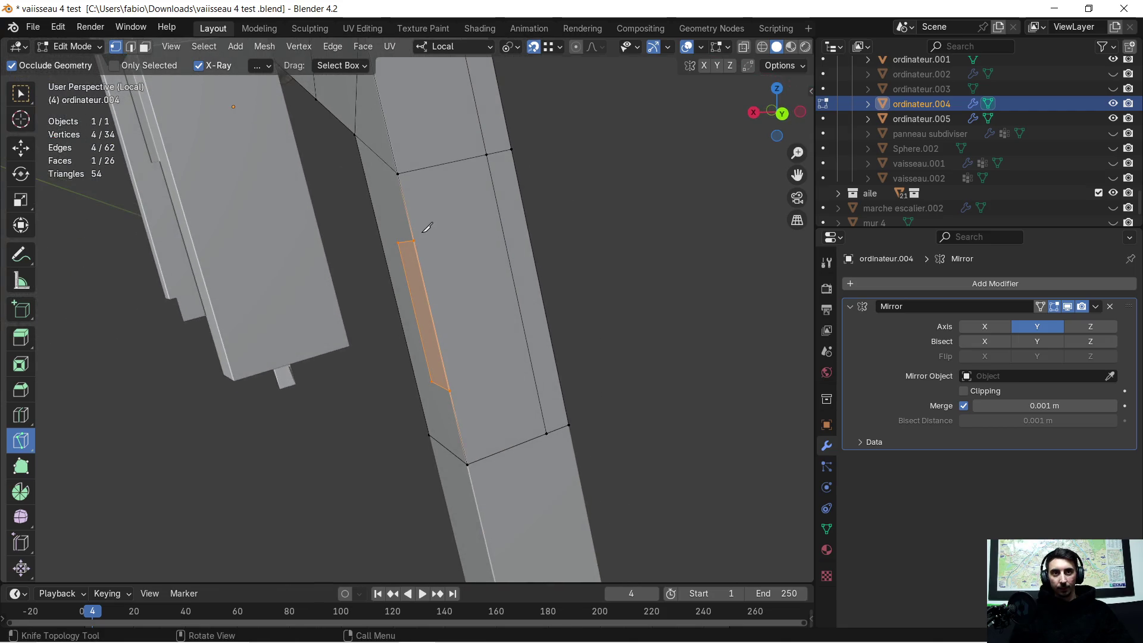
Knife-cut X-locked lines on the other side to complete the rectangle, then return to box select
{"action": "left_click", "coordinate": [416, 239]}
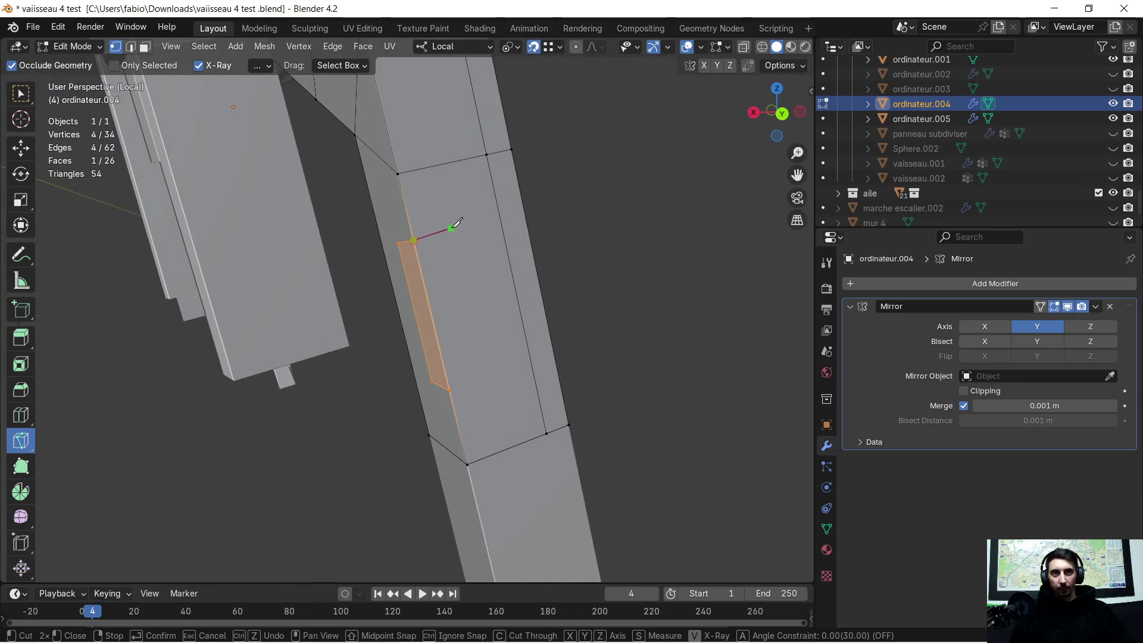
{"action": "key", "text": "y"}
{"action": "key", "text": "x"}
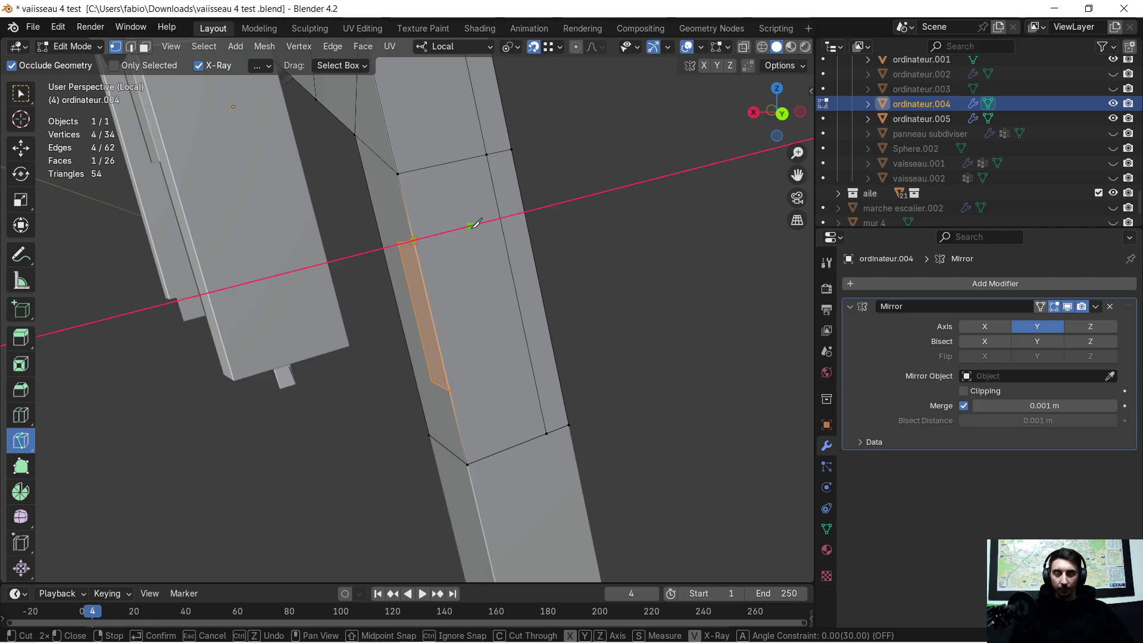
{"action": "left_click", "coordinate": [502, 217]}
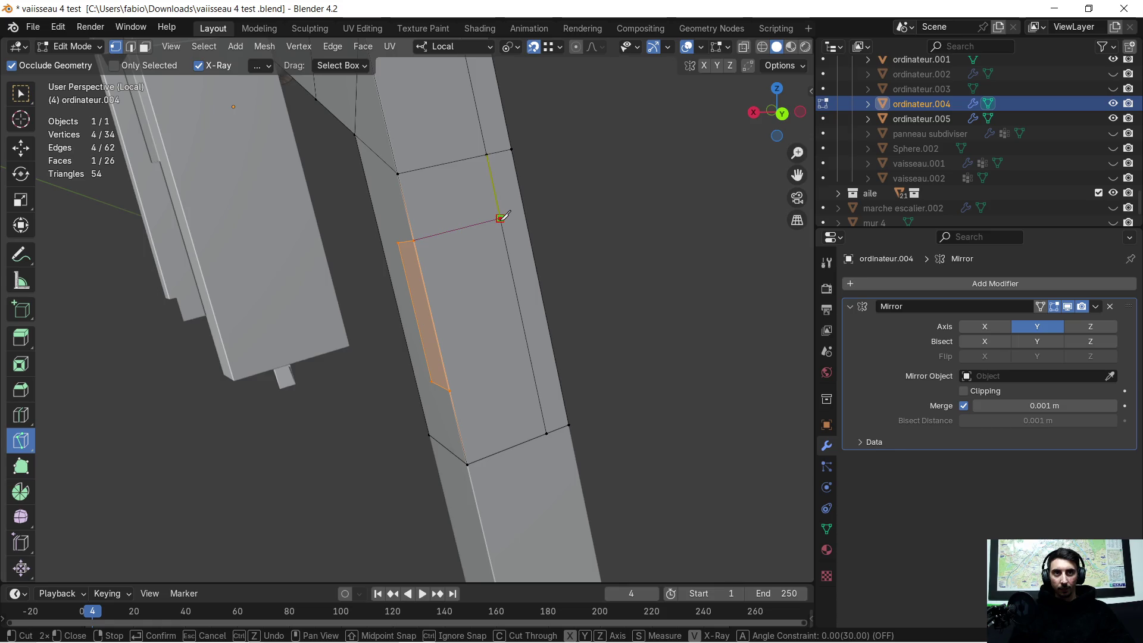
{"action": "left_click", "coordinate": [450, 389]}
{"action": "key", "text": "x"}
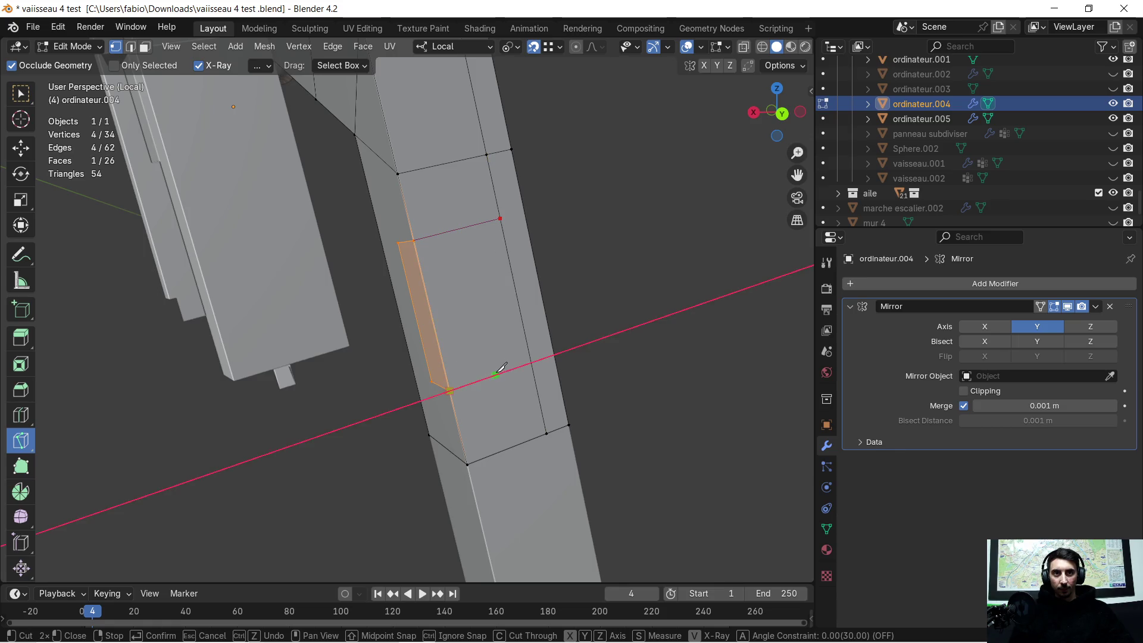
{"action": "left_click", "coordinate": [532, 361]}
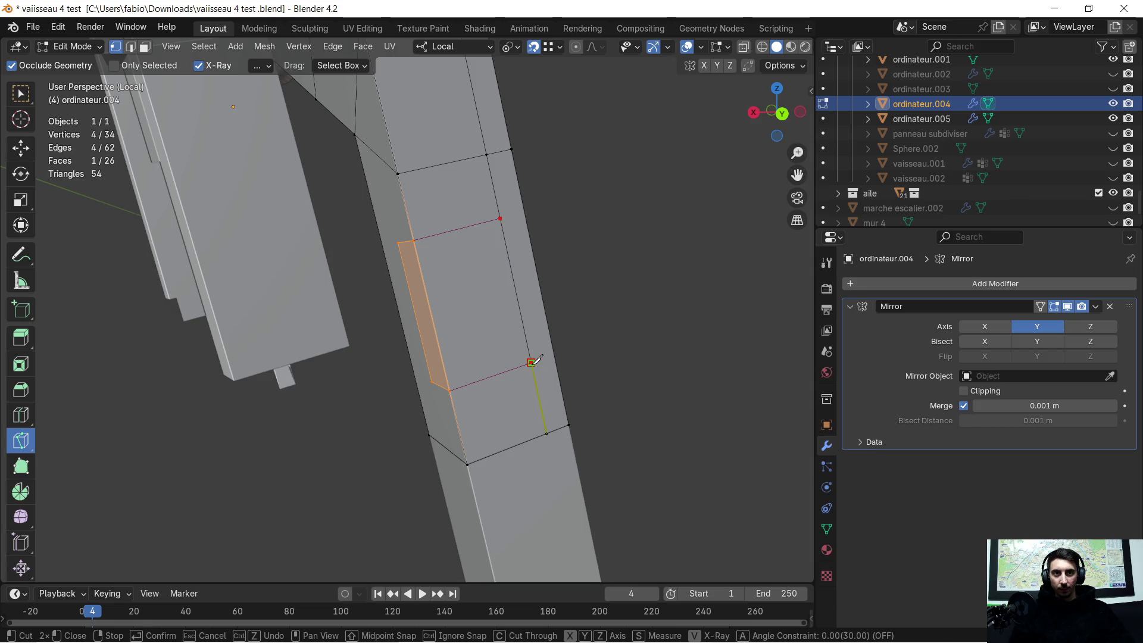
{"action": "key", "text": "Return"}
{"action": "mouse_move", "coordinate": [615, 311]}
{"action": "middle_mouse_down"}
{"action": "mouse_move", "coordinate": [574, 280]}
{"action": "mouse_move", "coordinate": [485, 280]}
{"action": "mouse_move", "coordinate": [526, 272]}
{"action": "middle_mouse_up"}
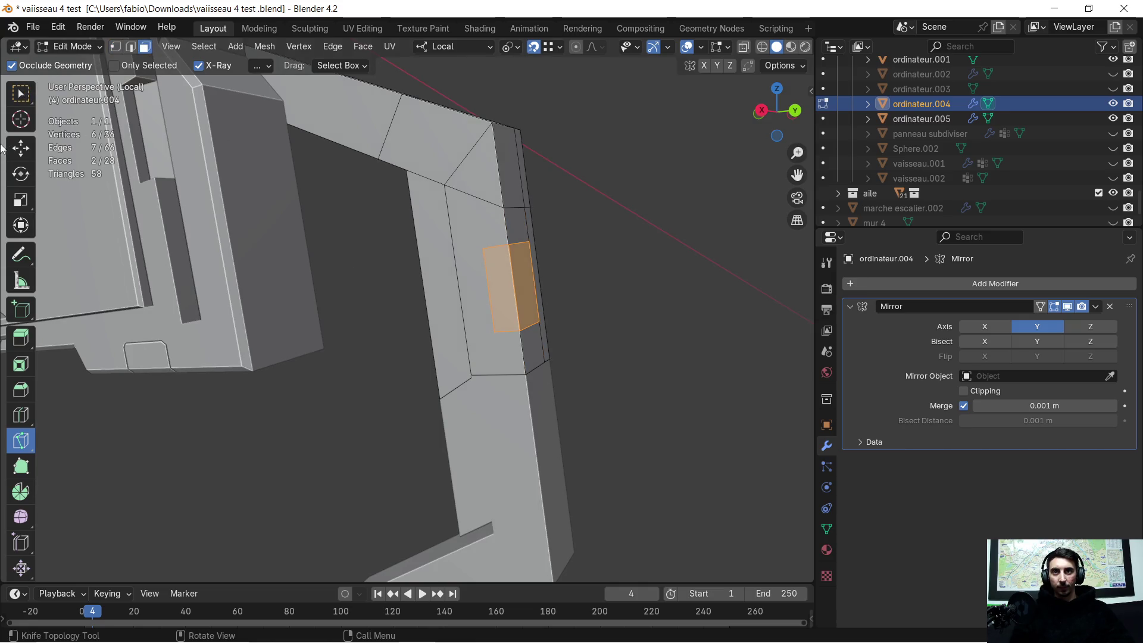
{"action": "left_click", "coordinate": [21, 92]}
Inset the rectangular side face by about 0.013 m
{"action": "mouse_move", "coordinate": [220, 194]}
{"action": "middle_mouse_down"}
{"action": "mouse_move", "coordinate": [543, 283]}
{"action": "mouse_move", "coordinate": [616, 281]}
{"action": "mouse_move", "coordinate": [409, 335]}
{"action": "mouse_move", "coordinate": [620, 307]}
{"action": "mouse_move", "coordinate": [577, 327]}
{"action": "mouse_move", "coordinate": [521, 277]}
{"action": "middle_mouse_up"}
{"action": "scroll", "coordinate": [568, 310], "scroll_direction": "up", "scroll_amount": 5}
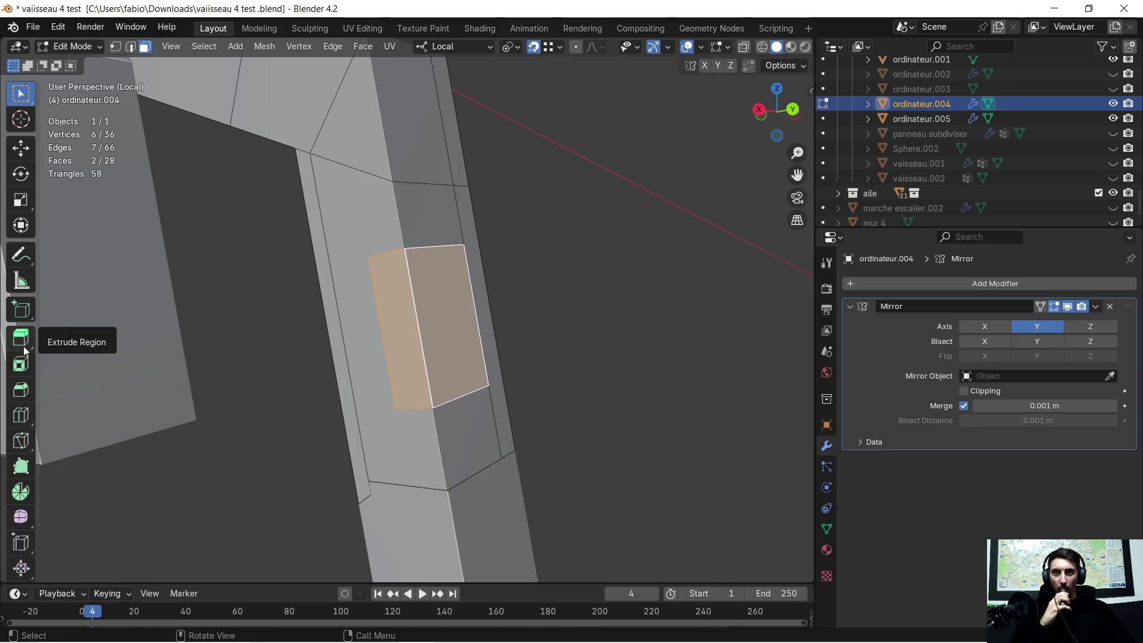
{"action": "left_click", "coordinate": [22, 364]}
{"action": "left_click", "coordinate": [465, 309]}
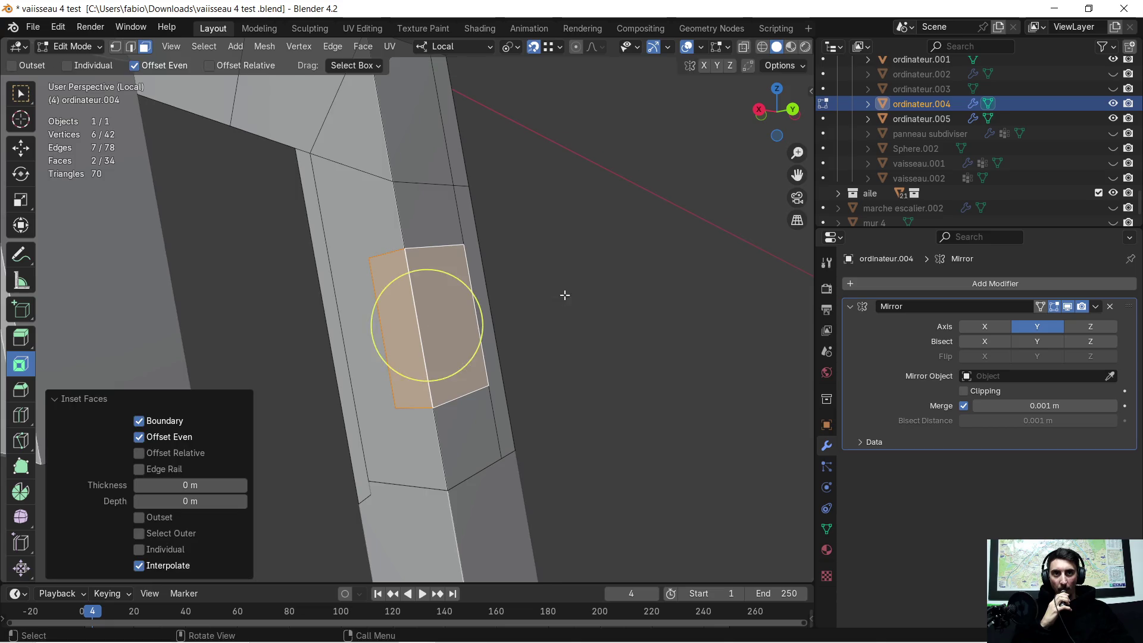
{"action": "left_click_drag", "start_coordinate": [204, 482], "coordinate": [219, 482]}
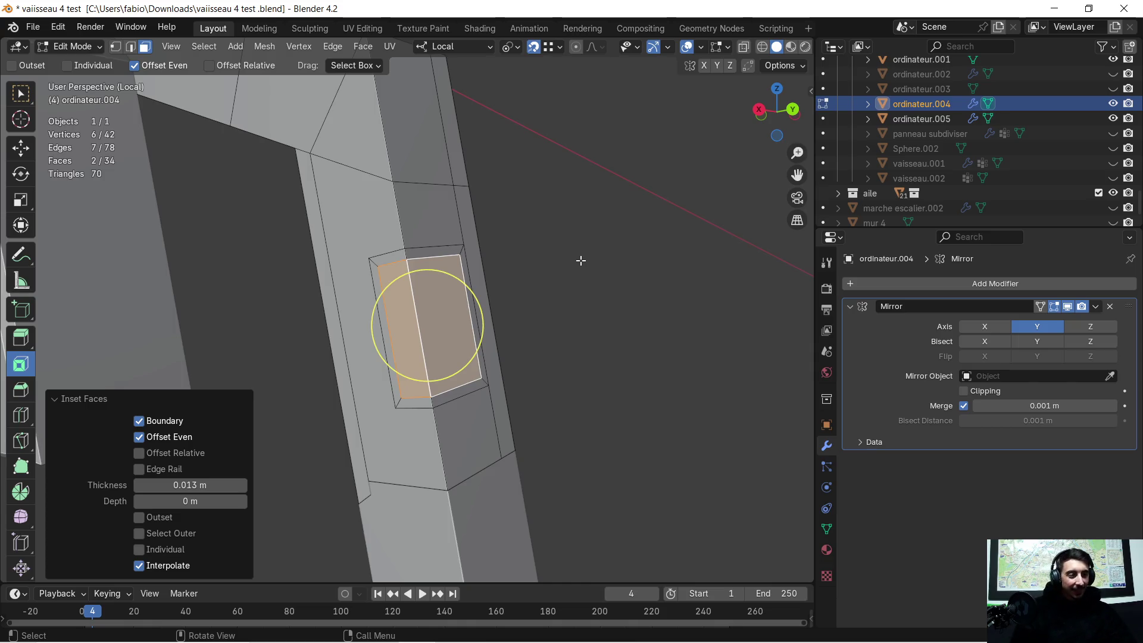
{"action": "mouse_move", "coordinate": [431, 239]}
{"action": "middle_mouse_down"}
{"action": "mouse_move", "coordinate": [421, 289]}
{"action": "mouse_move", "coordinate": [418, 268]}
{"action": "middle_mouse_up"}
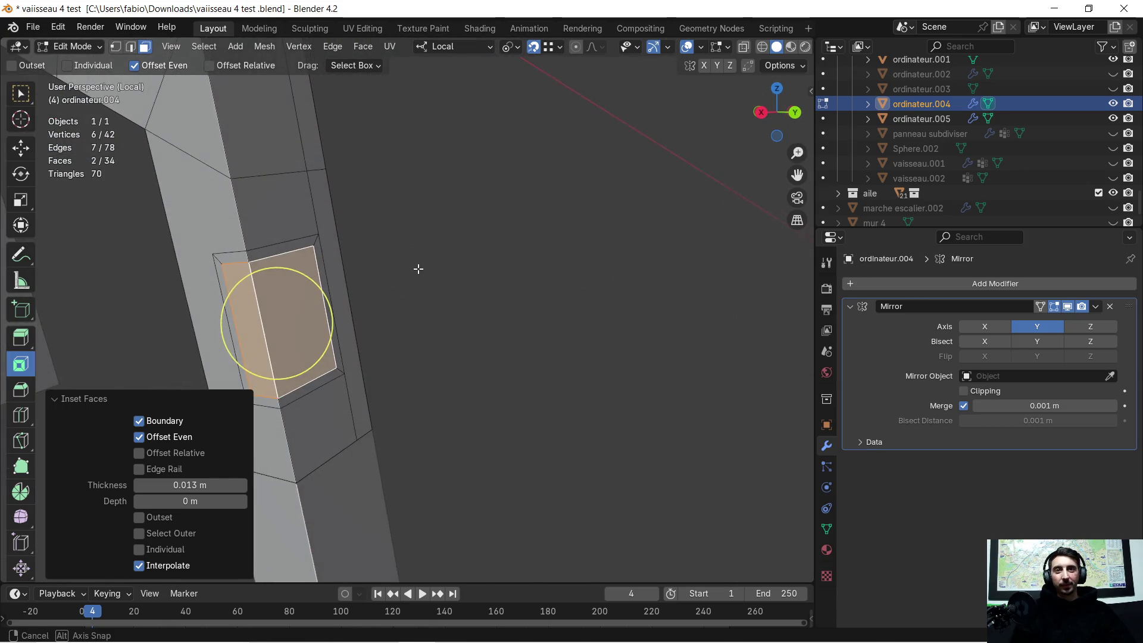
{"action": "middle_click_drag", "start_coordinate": [419, 268], "coordinate": [564, 267]}
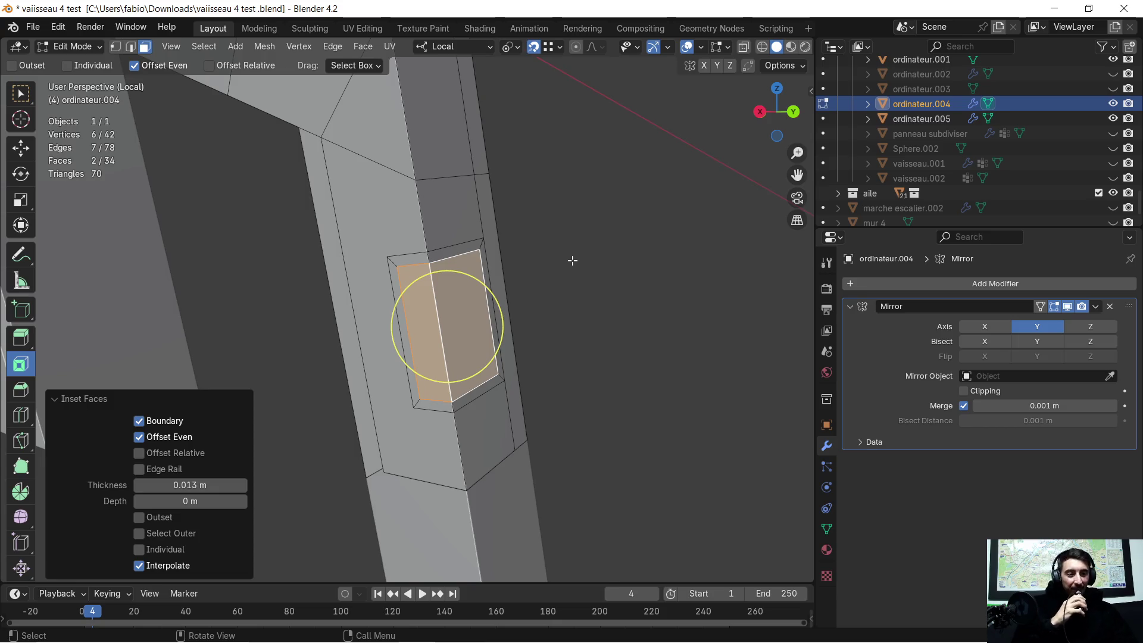
{"action": "middle_click_drag", "start_coordinate": [526, 286], "coordinate": [480, 315]}
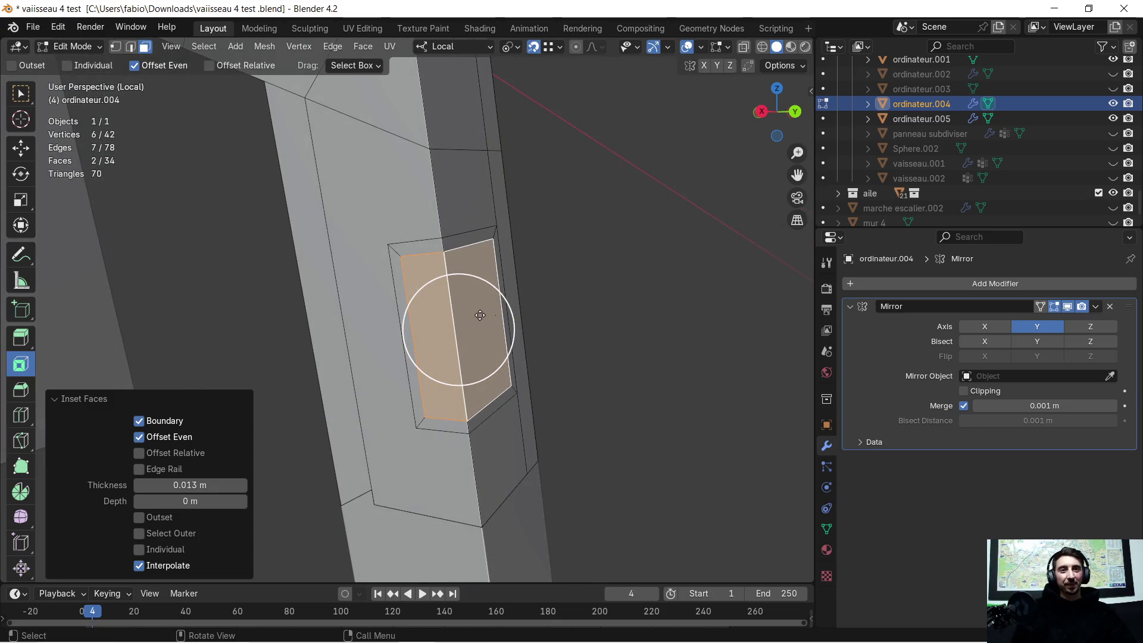
Inset it again at 0.006 m with Select Outer enabled, leaving the thin ring selected
{"action": "left_click_drag", "start_coordinate": [485, 309], "coordinate": [558, 269]}
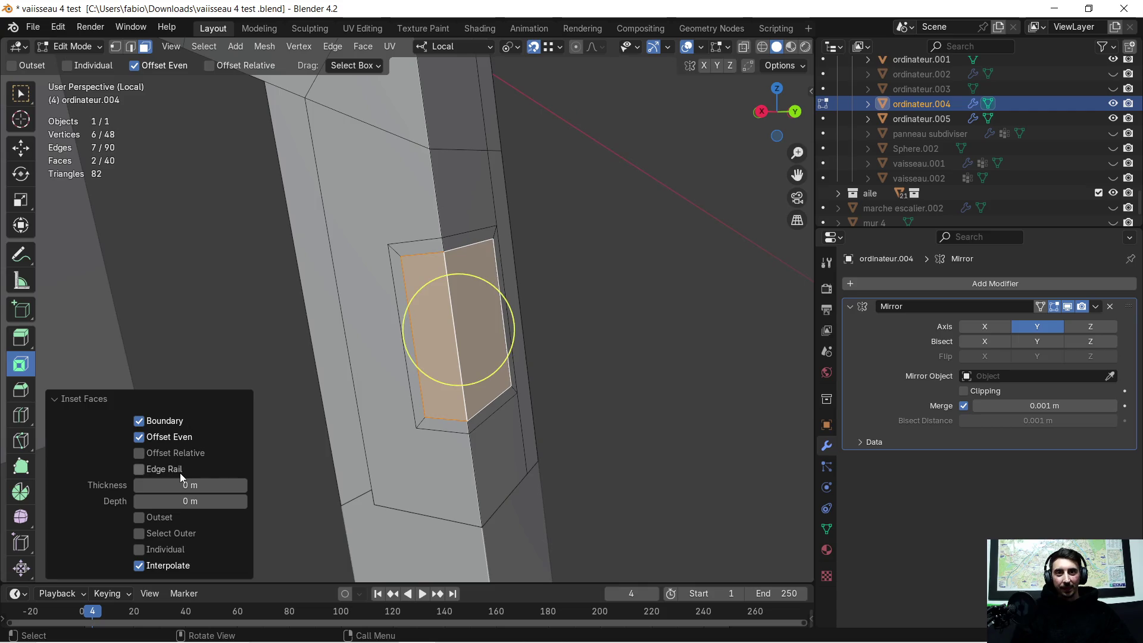
{"action": "mouse_move", "coordinate": [181, 485]}
{"action": "left_mouse_down"}
{"action": "mouse_move", "coordinate": [214, 485]}
{"action": "mouse_move", "coordinate": [200, 485]}
{"action": "left_mouse_up"}
{"action": "left_click_drag", "start_coordinate": [459, 329], "coordinate": [459, 329]}
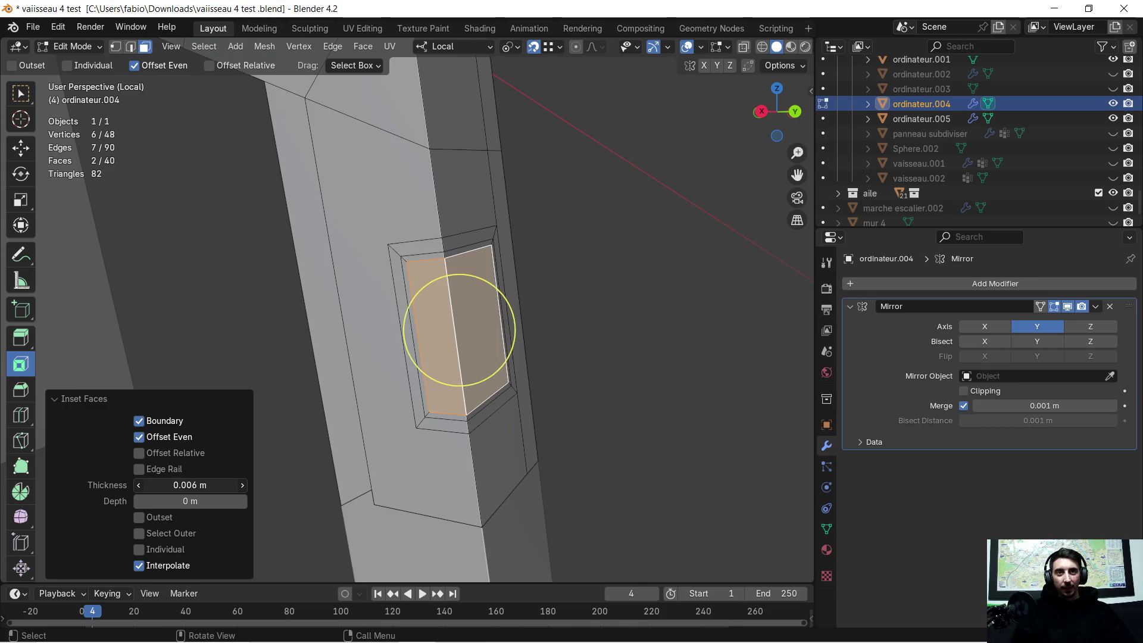
{"action": "left_click", "coordinate": [141, 535]}
{"action": "mouse_move", "coordinate": [269, 493]}
{"action": "middle_mouse_down"}
{"action": "mouse_move", "coordinate": [336, 490]}
{"action": "mouse_move", "coordinate": [706, 360]}
{"action": "middle_mouse_up"}
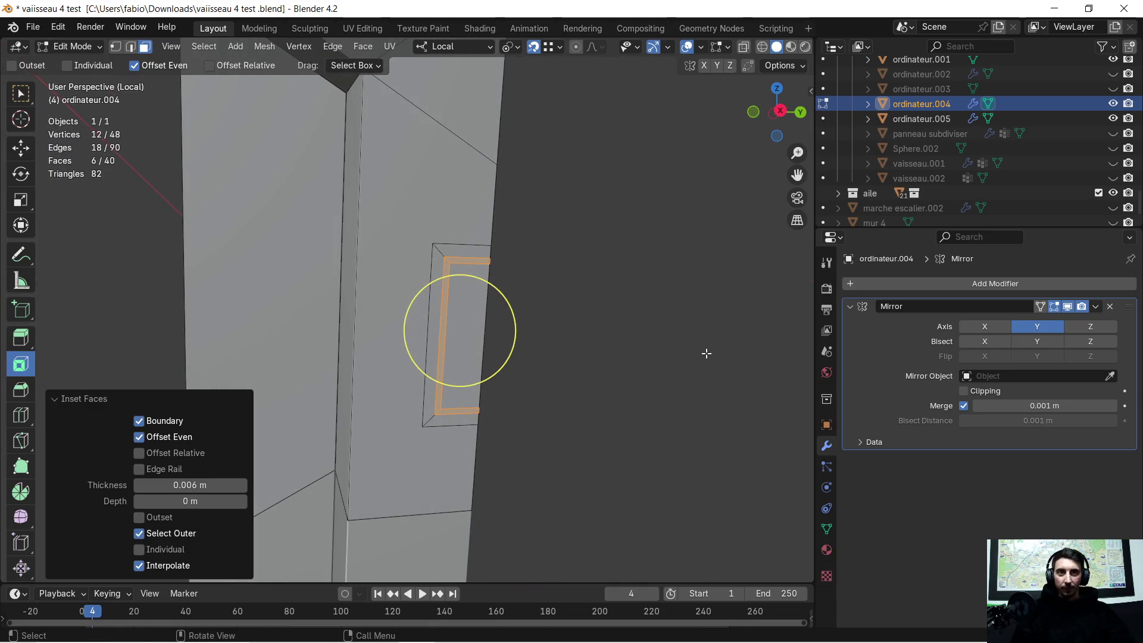
Extrude the border ring along normals by about -0.002 m to recess it into the arm
{"action": "key", "text": "e"}
{"action": "left_click", "coordinate": [699, 357]}
{"action": "mouse_move", "coordinate": [696, 354]}
{"action": "middle_mouse_down"}
{"action": "mouse_move", "coordinate": [578, 361]}
{"action": "mouse_move", "coordinate": [606, 355]}
{"action": "middle_mouse_up"}
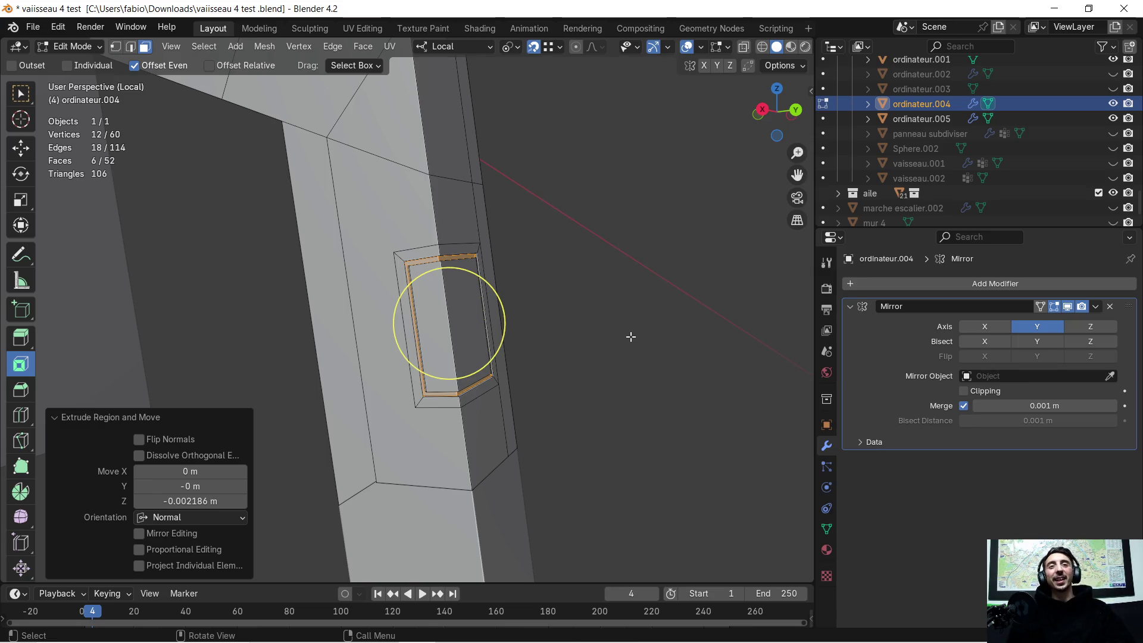
{"action": "scroll", "coordinate": [631, 336], "scroll_direction": "up", "scroll_amount": 1}
{"action": "scroll", "coordinate": [556, 283], "scroll_direction": "up", "scroll_amount": 1}
{"action": "scroll", "coordinate": [557, 296], "scroll_direction": "up", "scroll_amount": 2}
{"action": "scroll", "coordinate": [577, 250], "scroll_direction": "up", "scroll_amount": 2}
{"action": "mouse_move", "coordinate": [443, 269]}
{"action": "middle_mouse_down"}
{"action": "mouse_move", "coordinate": [420, 331]}
{"action": "mouse_move", "coordinate": [225, 332]}
{"action": "middle_mouse_up"}
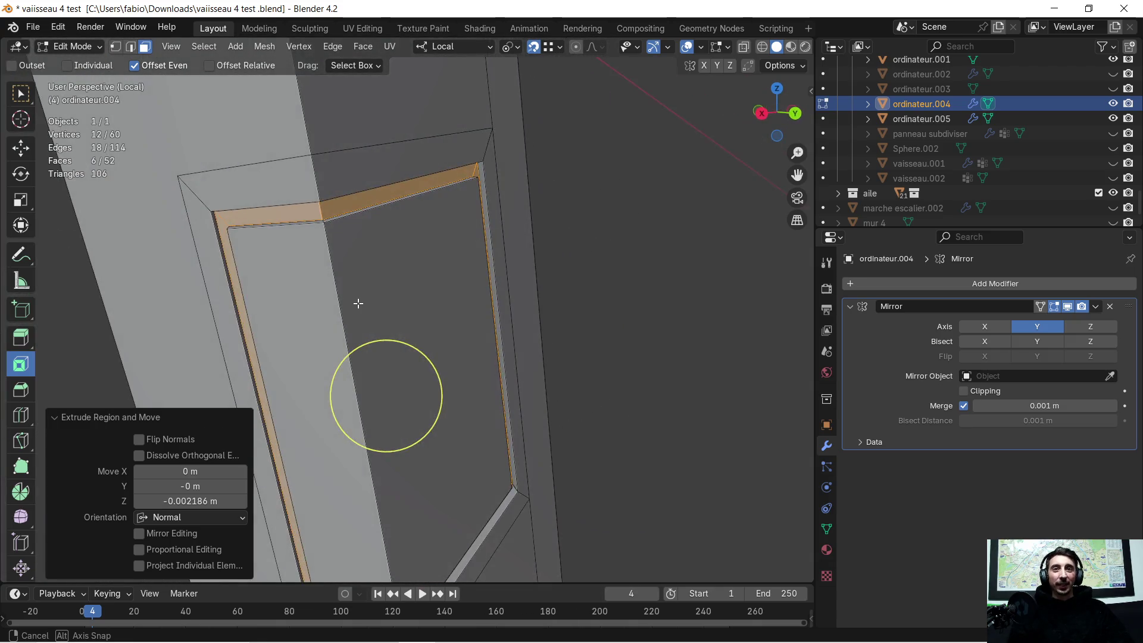
{"action": "middle_click_drag", "start_coordinate": [226, 333], "coordinate": [370, 280]}
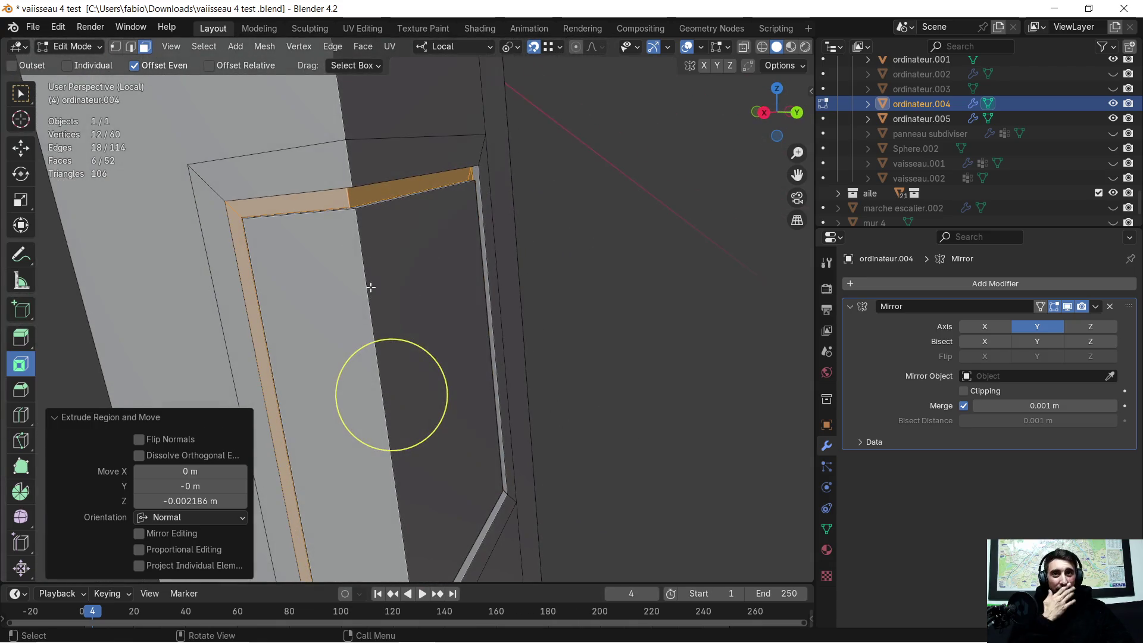
Switch to Edge select mode and clear the selection
{"action": "left_click", "coordinate": [130, 46]}
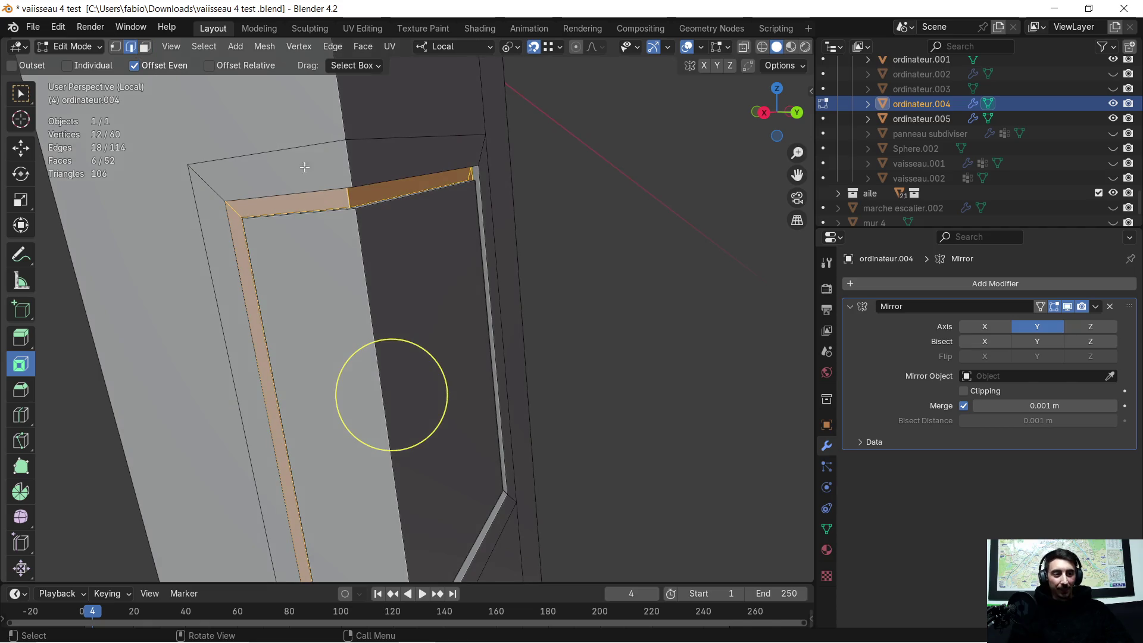
{"action": "middle_click_drag", "start_coordinate": [322, 182], "coordinate": [339, 214]}
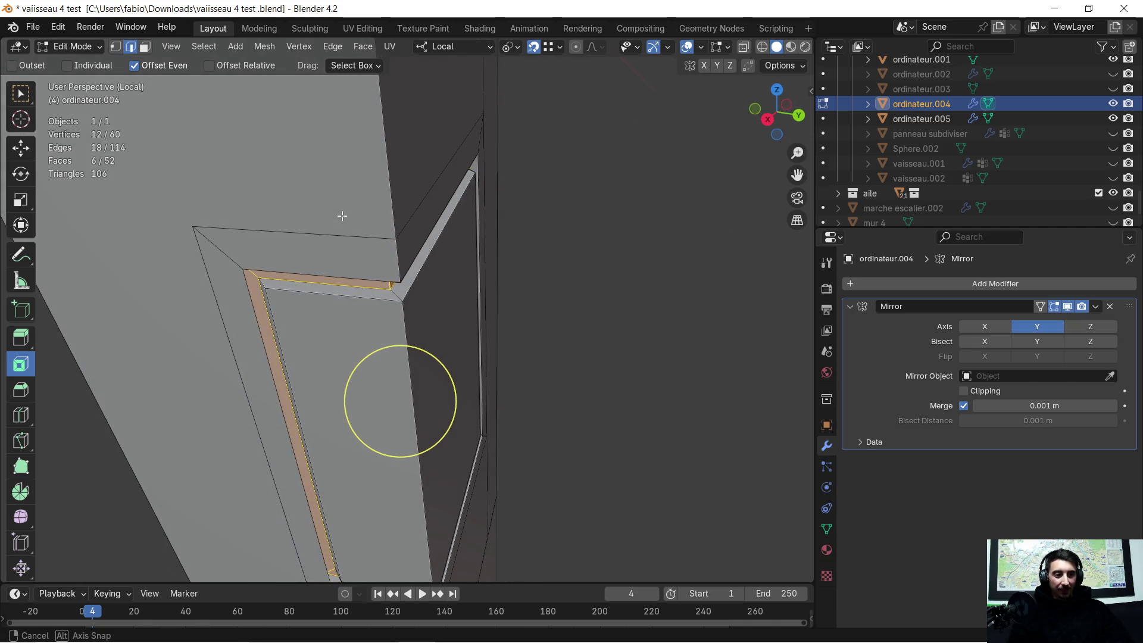
{"action": "key", "text": "alt+a"}
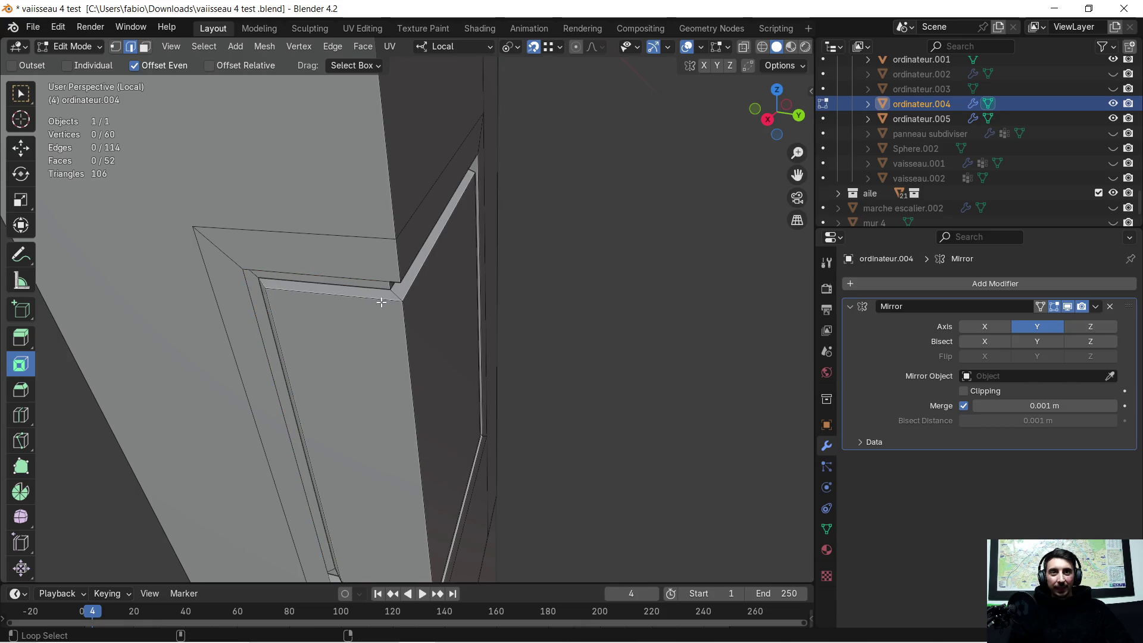
Bevel the plate's top and bottom edge loops with 4 segments at about 0.0075 m
{"action": "left_click", "coordinate": [444, 223], "text": "alt"}
{"action": "mouse_move", "coordinate": [388, 280]}
{"action": "middle_mouse_down"}
{"action": "mouse_move", "coordinate": [443, 241]}
{"action": "mouse_move", "coordinate": [447, 395]}
{"action": "middle_mouse_up"}
{"action": "left_click", "coordinate": [444, 469], "text": "alt+shift"}
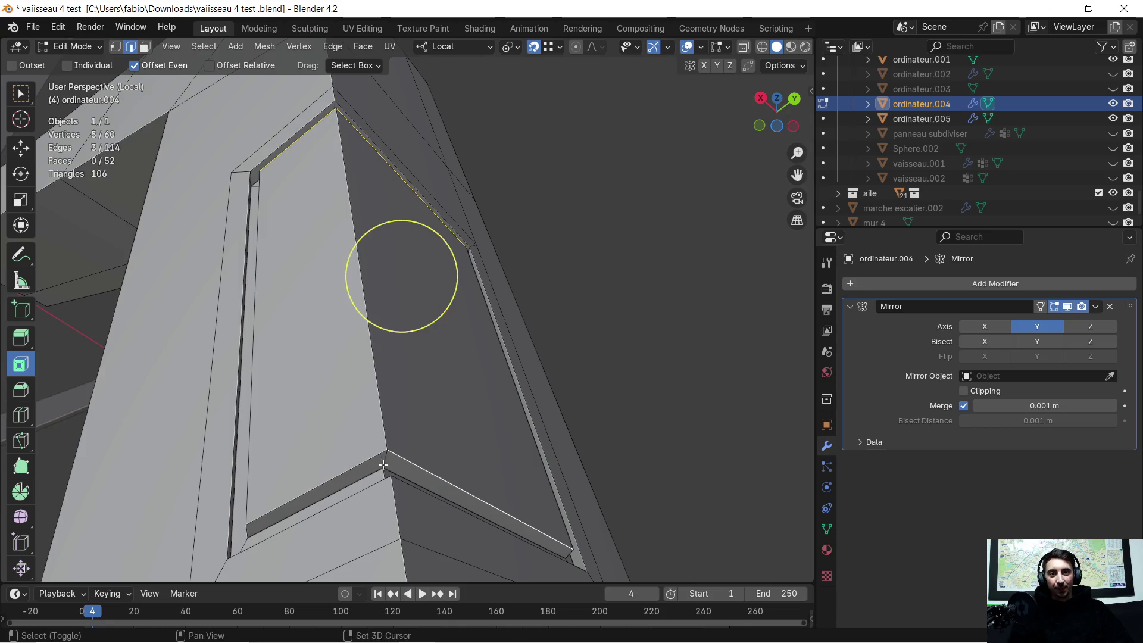
{"action": "middle_click_drag", "start_coordinate": [358, 466], "coordinate": [429, 455]}
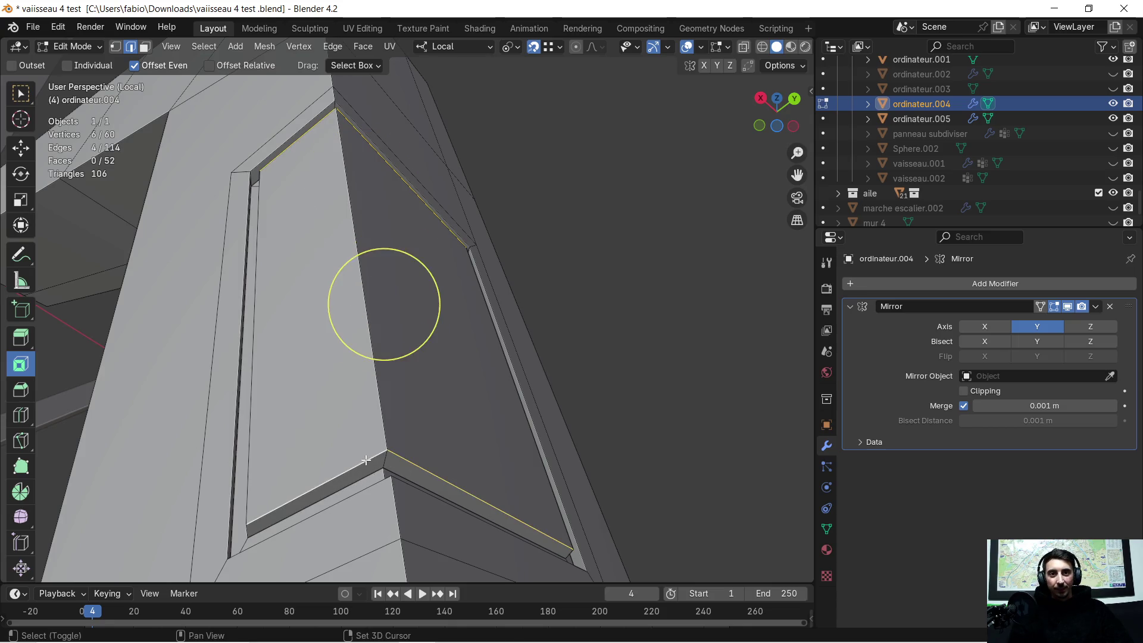
{"action": "middle_click_drag", "start_coordinate": [428, 456], "coordinate": [450, 423]}
{"action": "key", "text": "ctrl+b"}
{"action": "scroll", "coordinate": [454, 429], "scroll_direction": "up", "scroll_amount": 1}
{"action": "scroll", "coordinate": [456, 434], "scroll_direction": "up", "scroll_amount": 2}
{"action": "left_click", "coordinate": [457, 443]}
{"action": "mouse_move", "coordinate": [459, 447]}
{"action": "middle_mouse_down"}
{"action": "mouse_move", "coordinate": [466, 385]}
{"action": "mouse_move", "coordinate": [353, 326]}
{"action": "middle_mouse_up"}
Deselect, then begin a circle selection with an edge of the inset plate
{"action": "left_click", "coordinate": [458, 408]}
{"action": "key", "text": "c"}
{"action": "left_click", "coordinate": [371, 330]}
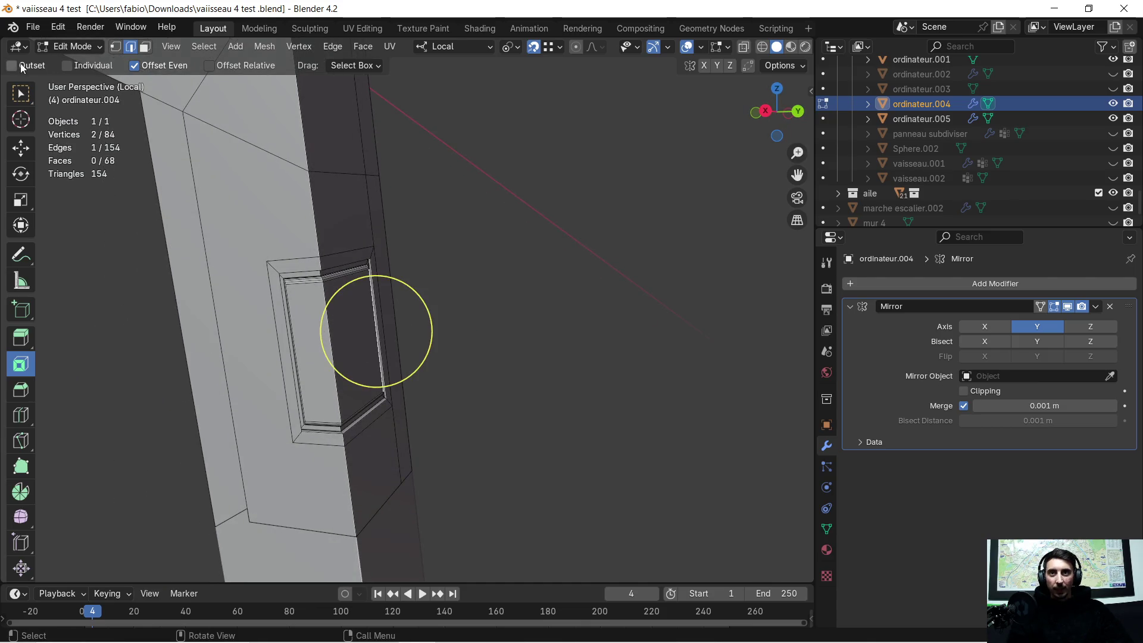
Extrude the two inset plate faces outward about 0.014 m along local Y into a raised block
{"action": "left_click", "coordinate": [143, 47]}
{"action": "left_click_drag", "start_coordinate": [351, 301], "coordinate": [330, 337]}
{"action": "mouse_move", "coordinate": [331, 336]}
{"action": "middle_mouse_down"}
{"action": "mouse_move", "coordinate": [344, 349]}
{"action": "mouse_move", "coordinate": [435, 353]}
{"action": "middle_mouse_up"}
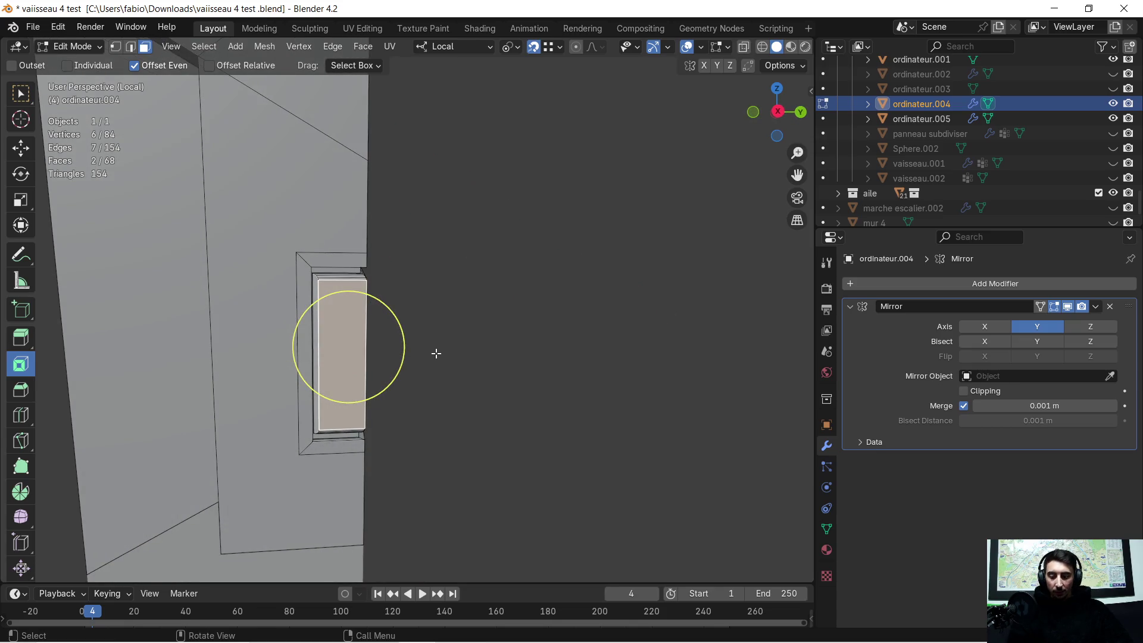
{"action": "key", "text": "Escape"}
{"action": "key", "text": "e"}
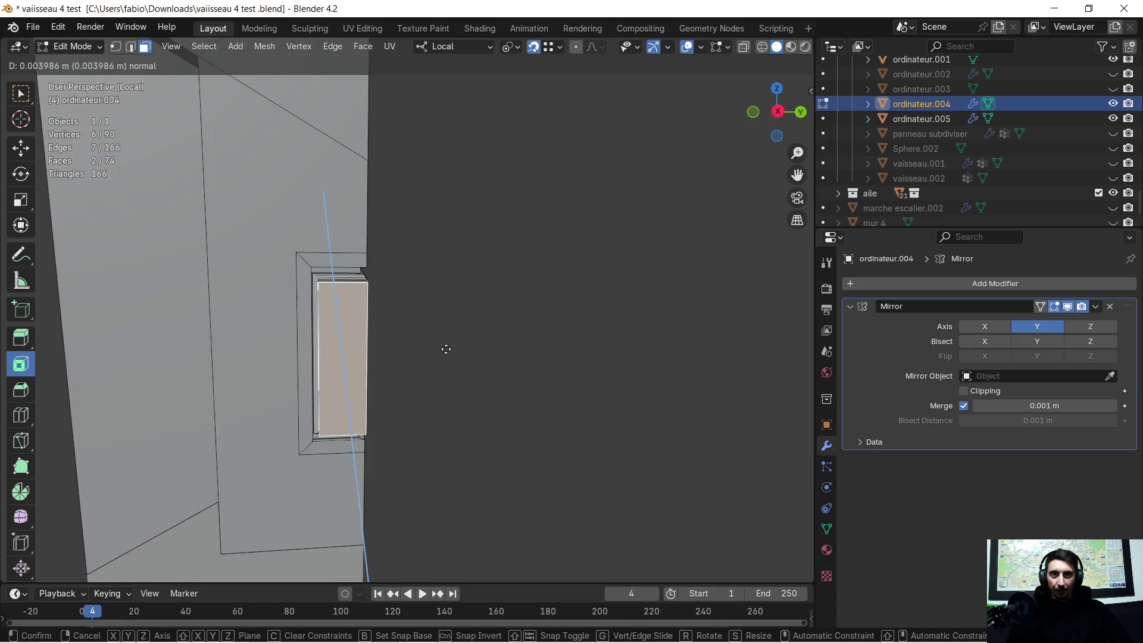
{"action": "key", "text": "z"}
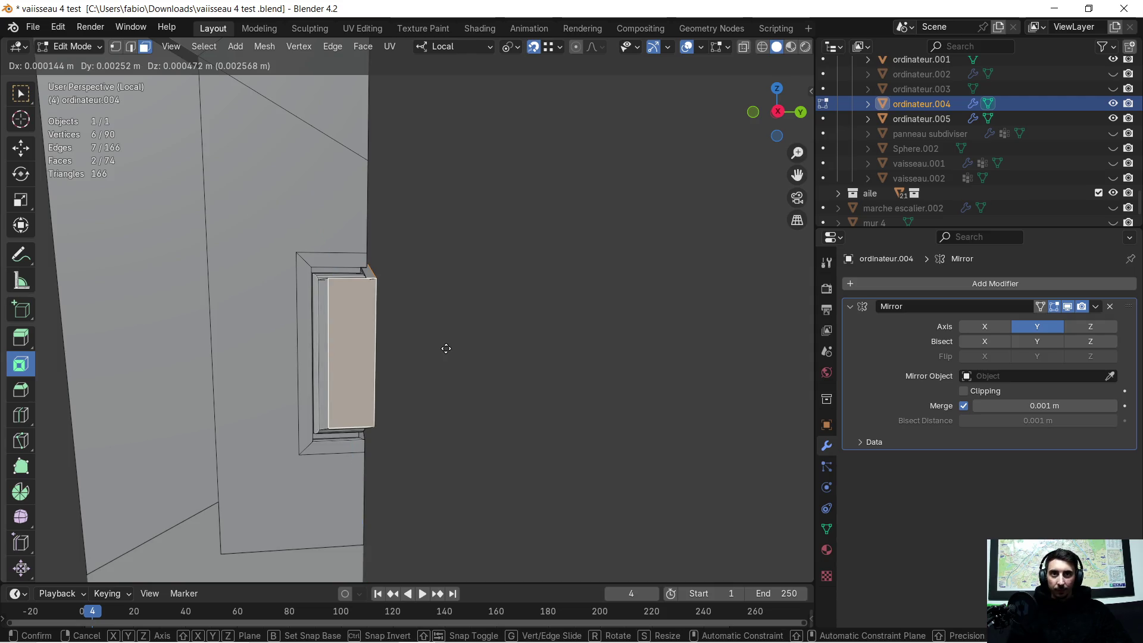
{"action": "key", "text": "x"}
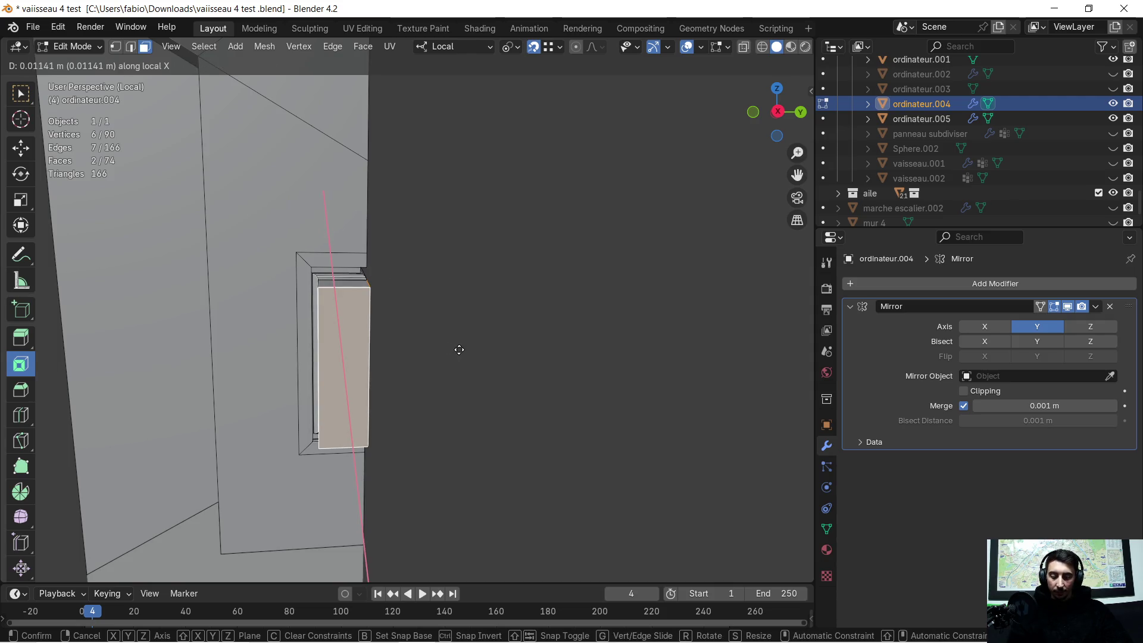
{"action": "key", "text": "y"}
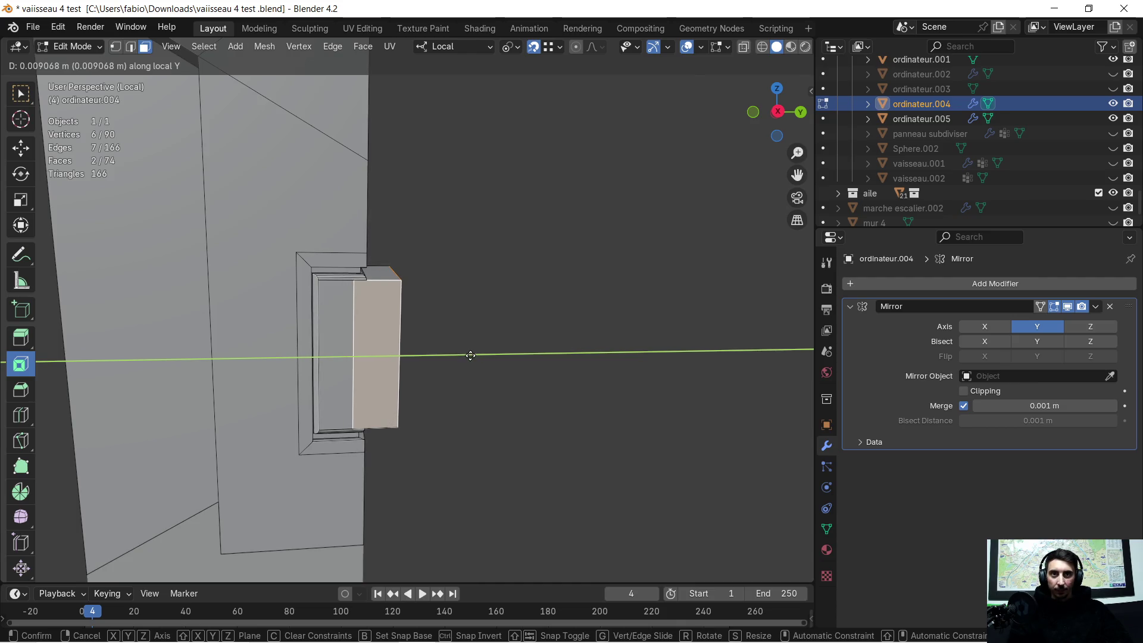
{"action": "left_click", "coordinate": [471, 354]}
Slide one face of the new block sideways along local X with mirroring on, then switch to the browser
{"action": "middle_click_drag", "start_coordinate": [476, 331], "coordinate": [260, 336]}
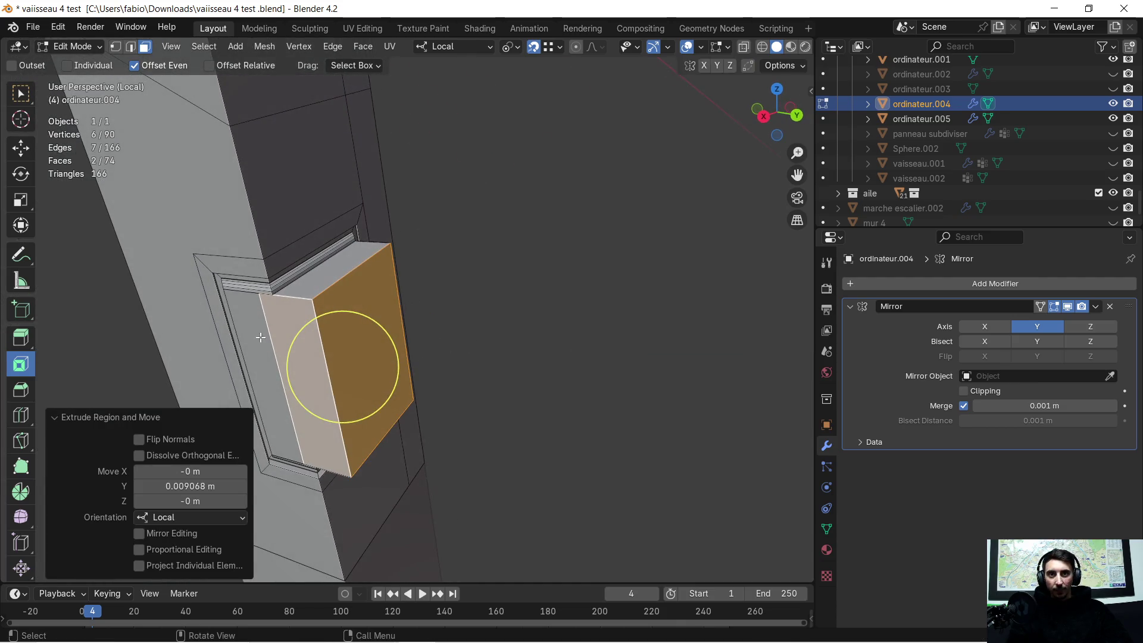
{"action": "left_click", "coordinate": [276, 324]}
{"action": "mouse_move", "coordinate": [542, 276]}
{"action": "middle_mouse_down"}
{"action": "mouse_move", "coordinate": [408, 329]}
{"action": "mouse_move", "coordinate": [564, 300]}
{"action": "middle_mouse_up"}
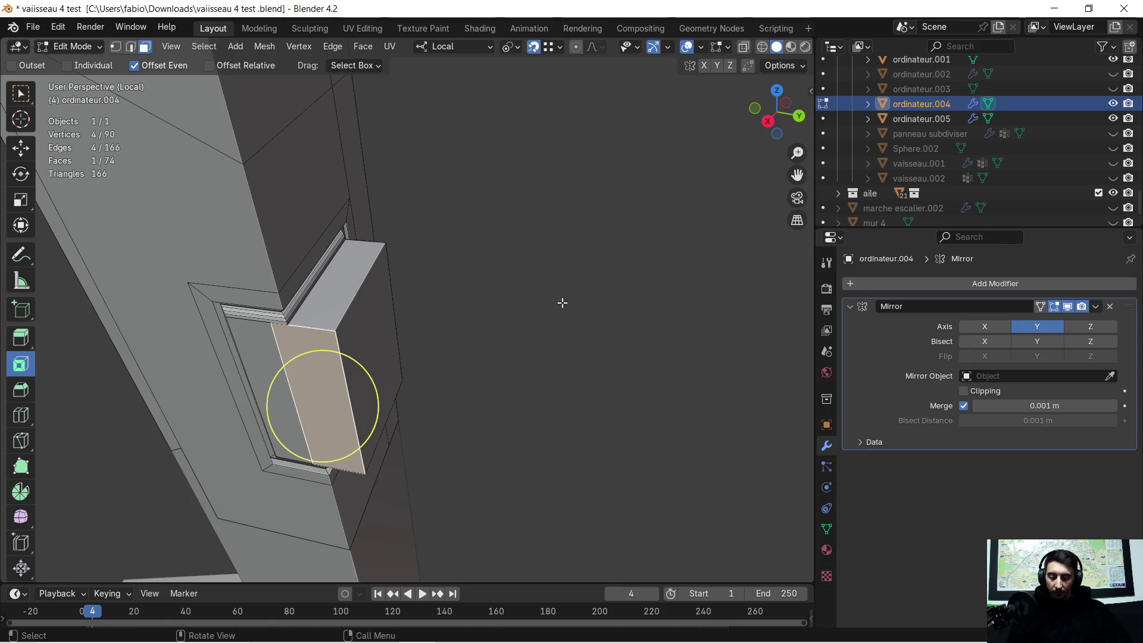
{"action": "key", "text": "g"}
{"action": "key", "text": "y"}
{"action": "key", "text": "y"}
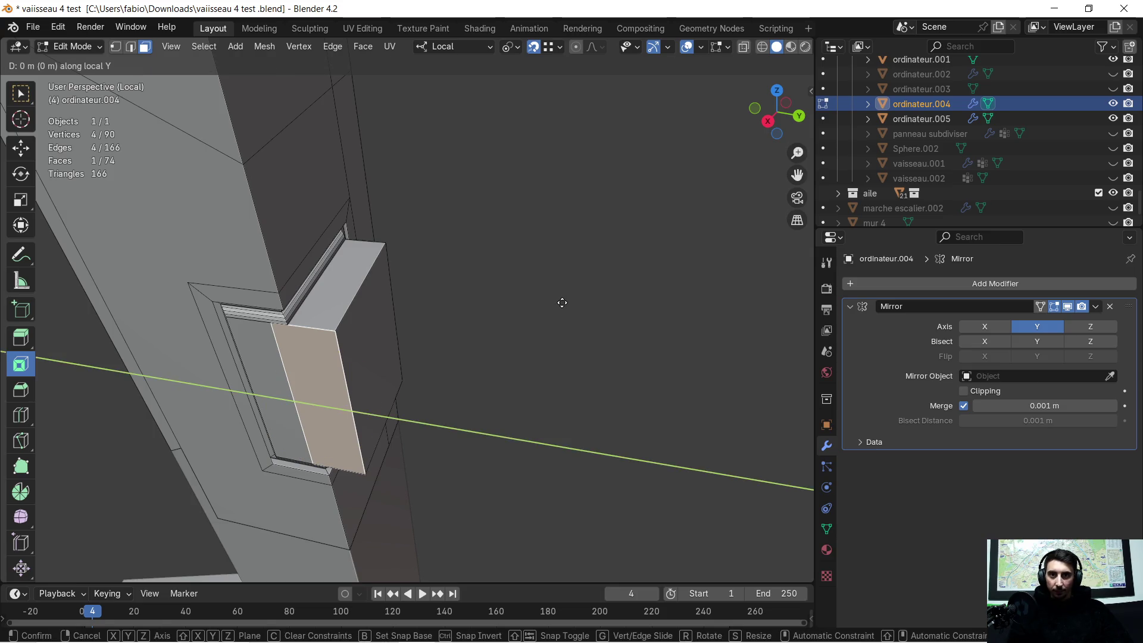
{"action": "key", "text": "x"}
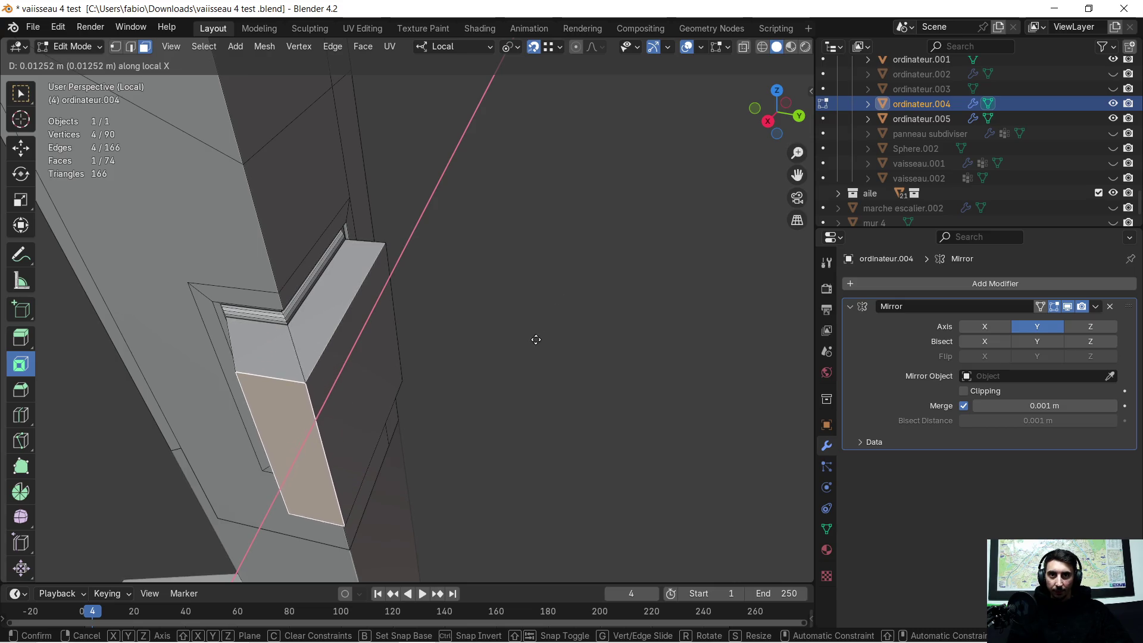
{"action": "left_click", "coordinate": [527, 347]}
{"action": "mouse_move", "coordinate": [469, 381]}
{"action": "middle_mouse_down"}
{"action": "mouse_move", "coordinate": [527, 348]}
{"action": "mouse_move", "coordinate": [527, 334]}
{"action": "mouse_move", "coordinate": [331, 518]}
{"action": "middle_mouse_up"}
{"action": "key", "text": "super"}
{"action": "key", "text": "super"}
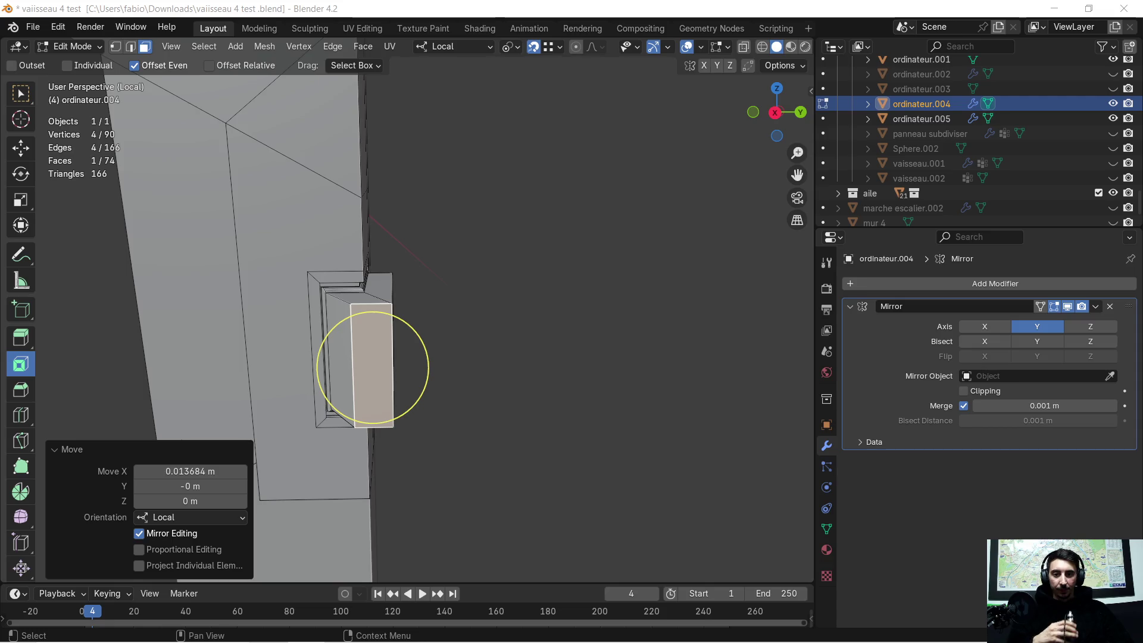
{"action": "key", "text": "alt+Tab"}
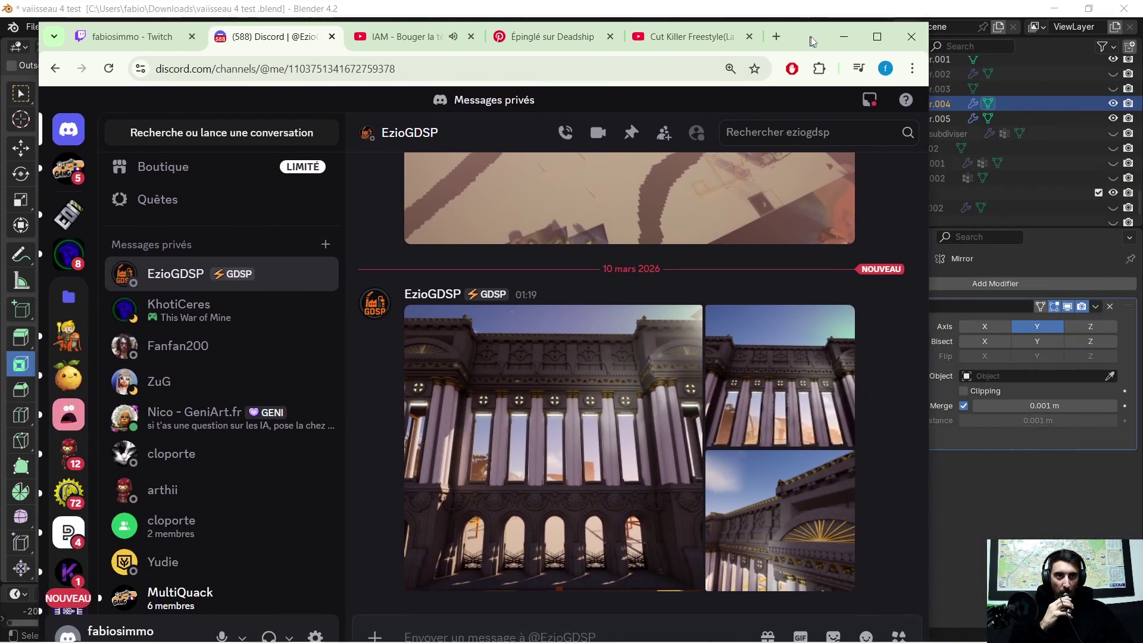
Maximize the browser and view the shared facade render full-size, zoomed in
{"action": "left_click_drag", "start_coordinate": [808, 53], "coordinate": [830, 2]}
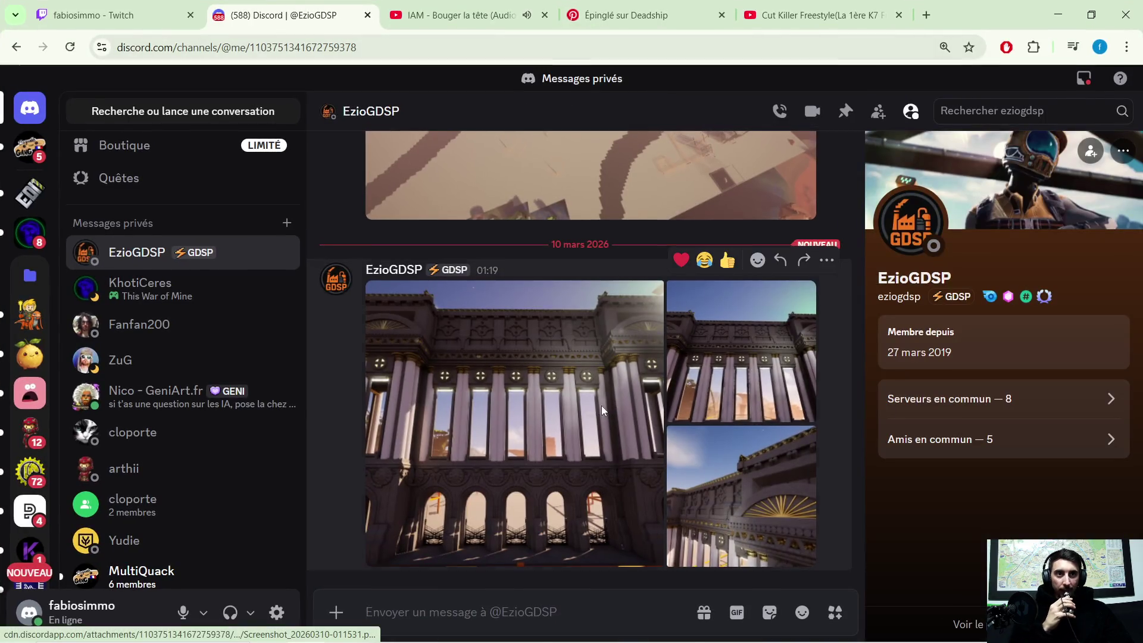
{"action": "scroll", "coordinate": [600, 406], "scroll_direction": "up", "scroll_amount": 2}
{"action": "scroll", "coordinate": [578, 411], "scroll_direction": "down", "scroll_amount": 1}
{"action": "left_click", "coordinate": [518, 417]}
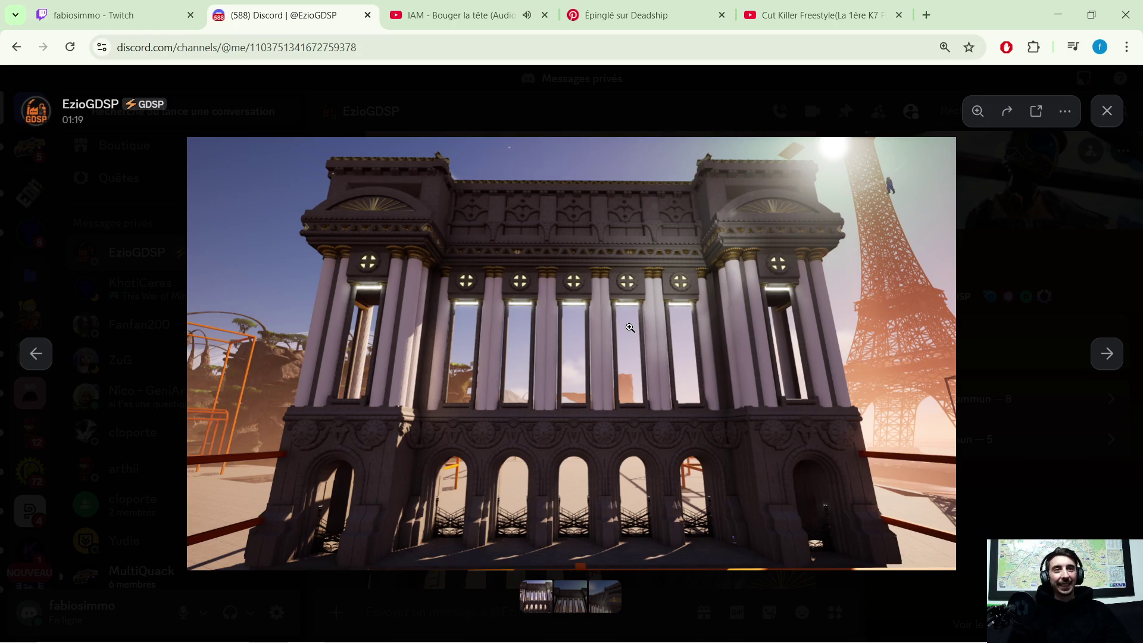
{"action": "left_click", "coordinate": [749, 273]}
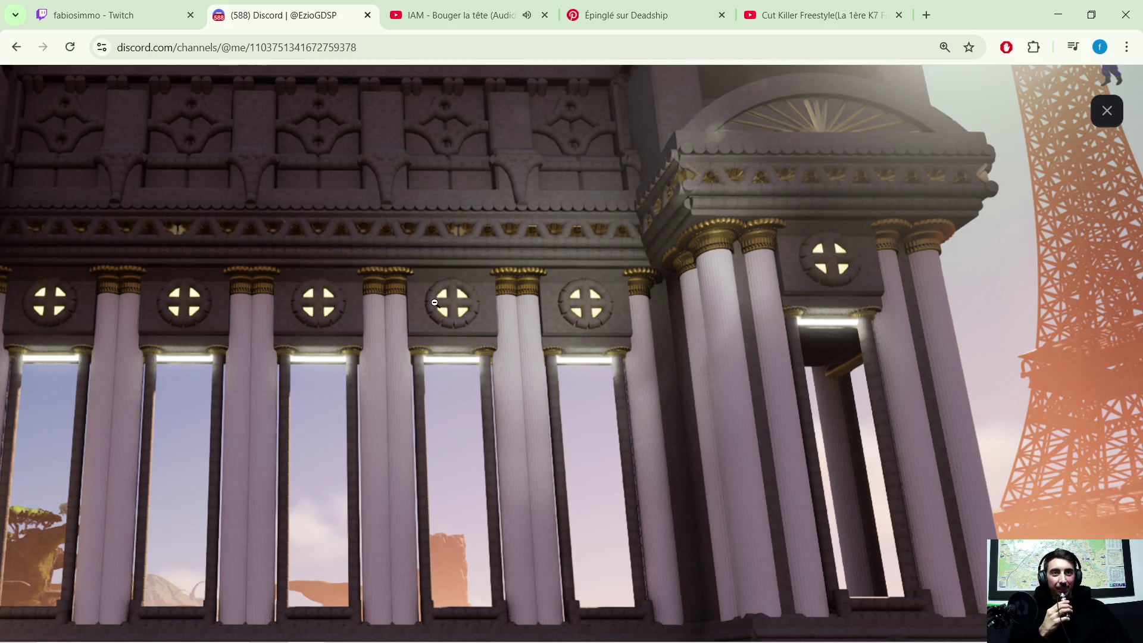
{"action": "scroll", "coordinate": [581, 234], "scroll_direction": "down", "scroll_amount": 2}
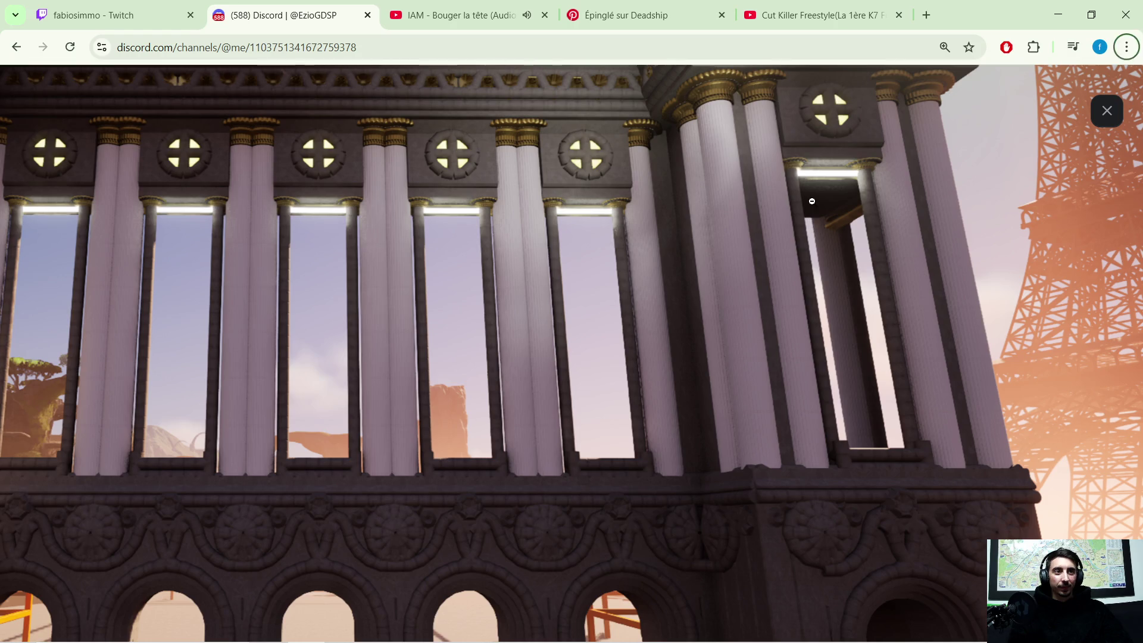
{"action": "scroll", "coordinate": [761, 319], "scroll_direction": "up", "scroll_amount": 4}
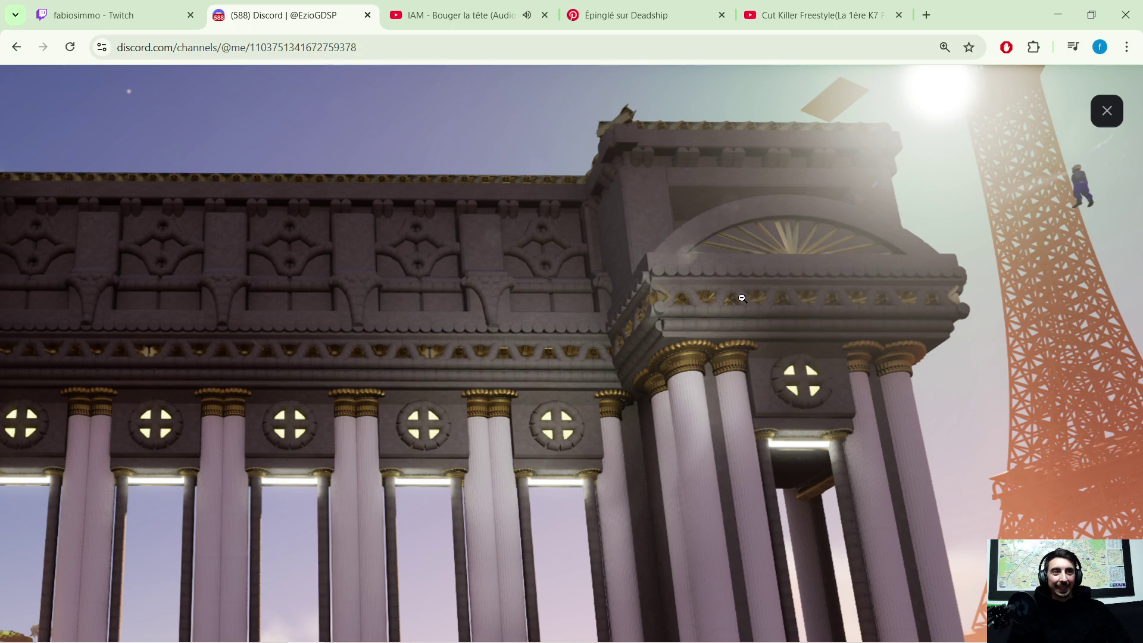
{"action": "scroll", "coordinate": [684, 298], "scroll_direction": "down", "scroll_amount": 2}
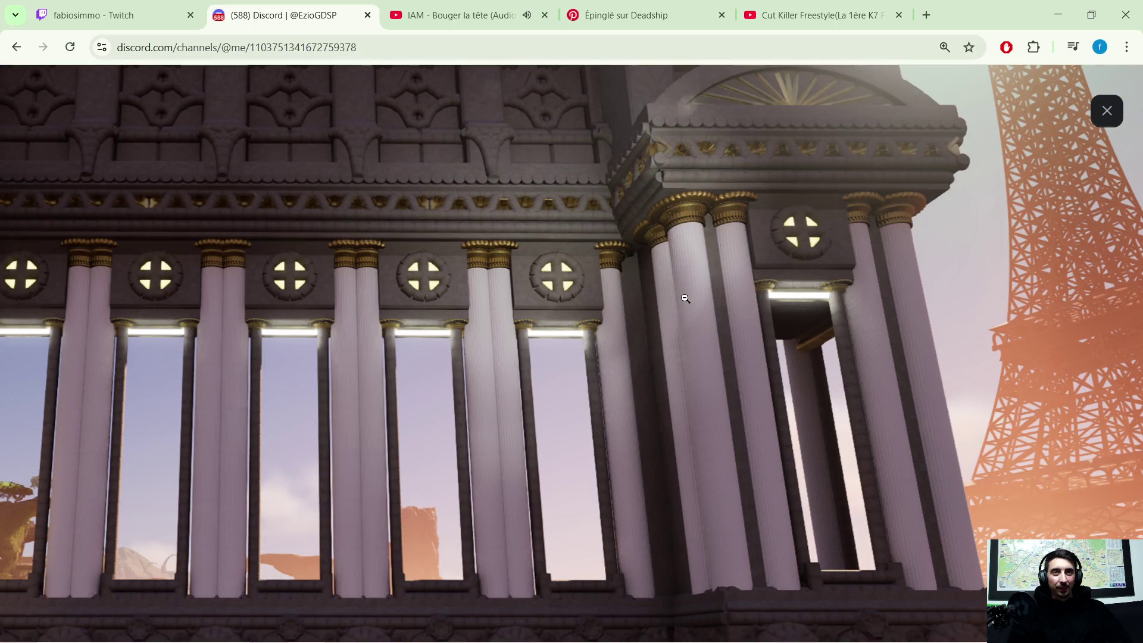
{"action": "scroll", "coordinate": [669, 300], "scroll_direction": "down", "scroll_amount": 1}
{"action": "scroll", "coordinate": [661, 297], "scroll_direction": "down", "scroll_amount": 4}
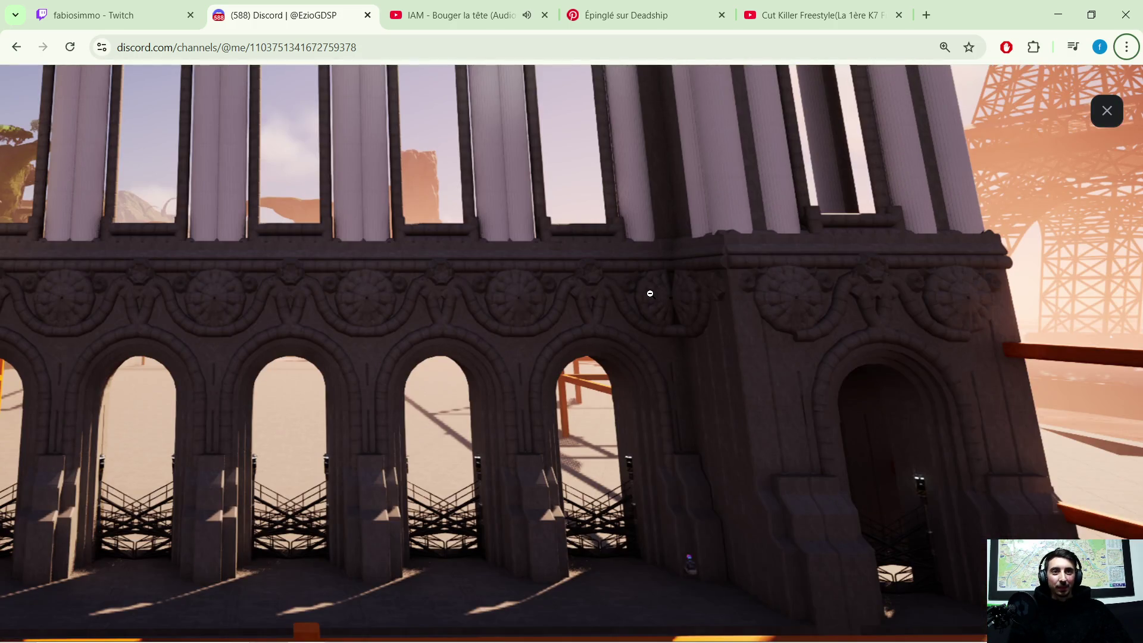
{"action": "left_click", "coordinate": [1106, 109]}
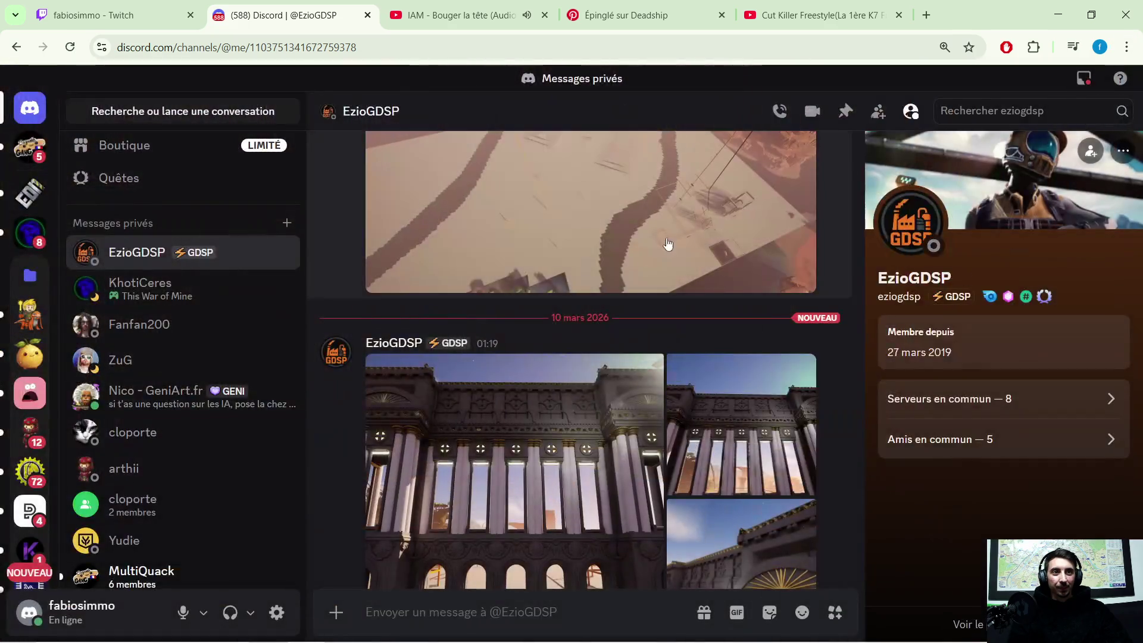
Step through the three shared building renders in the viewer and close it
{"action": "left_click", "coordinate": [610, 416]}
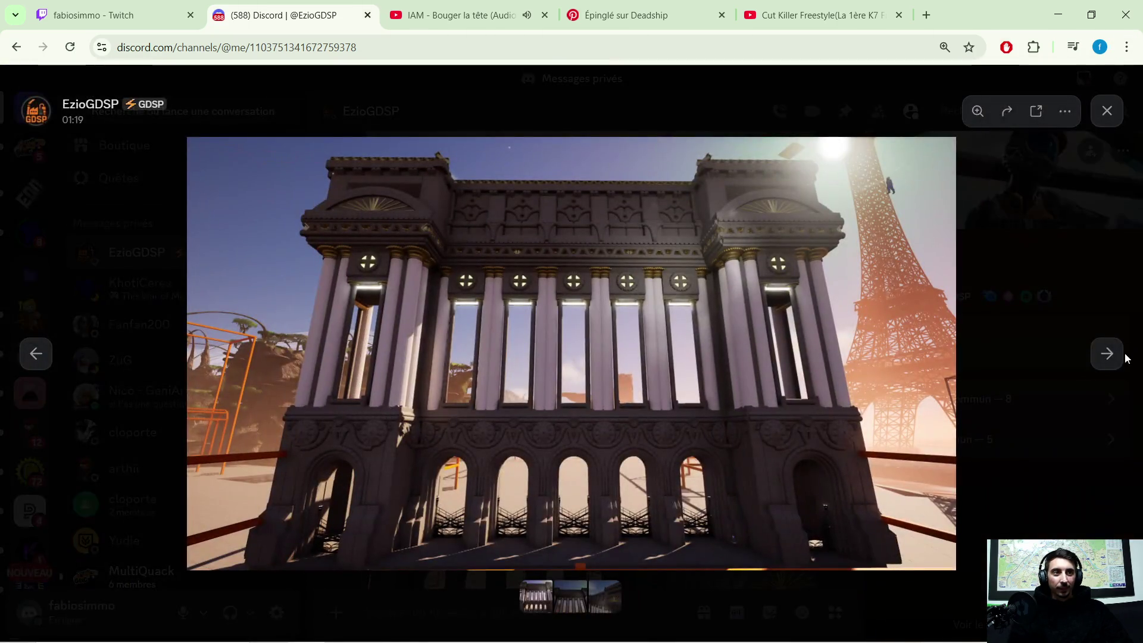
{"action": "left_click", "coordinate": [1115, 359]}
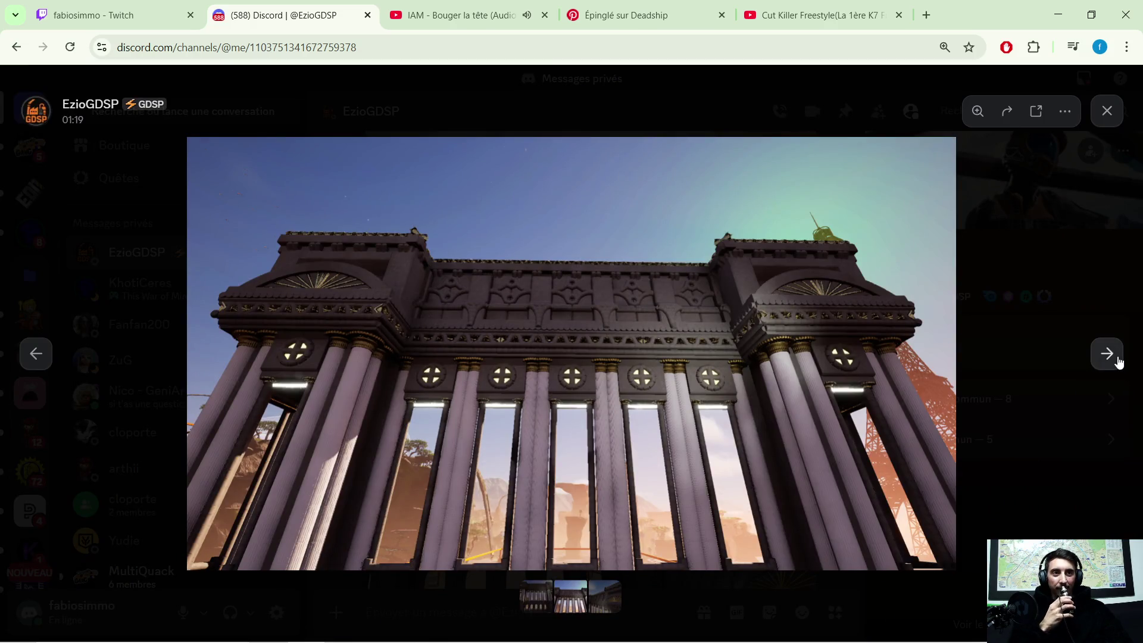
{"action": "left_click", "coordinate": [1116, 360]}
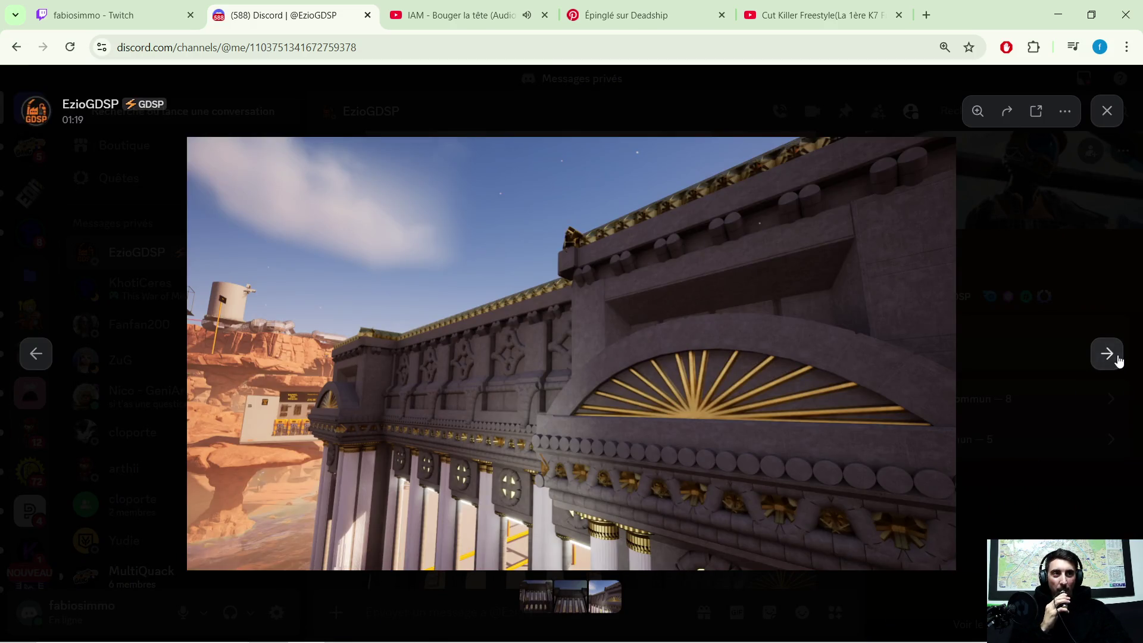
{"action": "left_click", "coordinate": [1117, 360]}
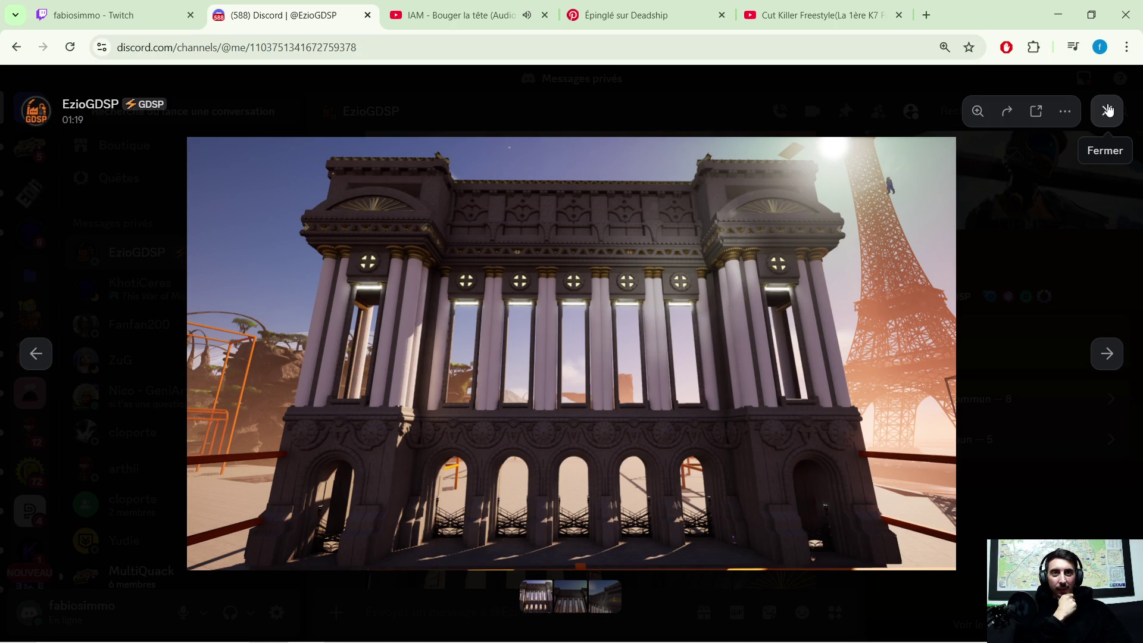
{"action": "left_click", "coordinate": [1107, 109]}
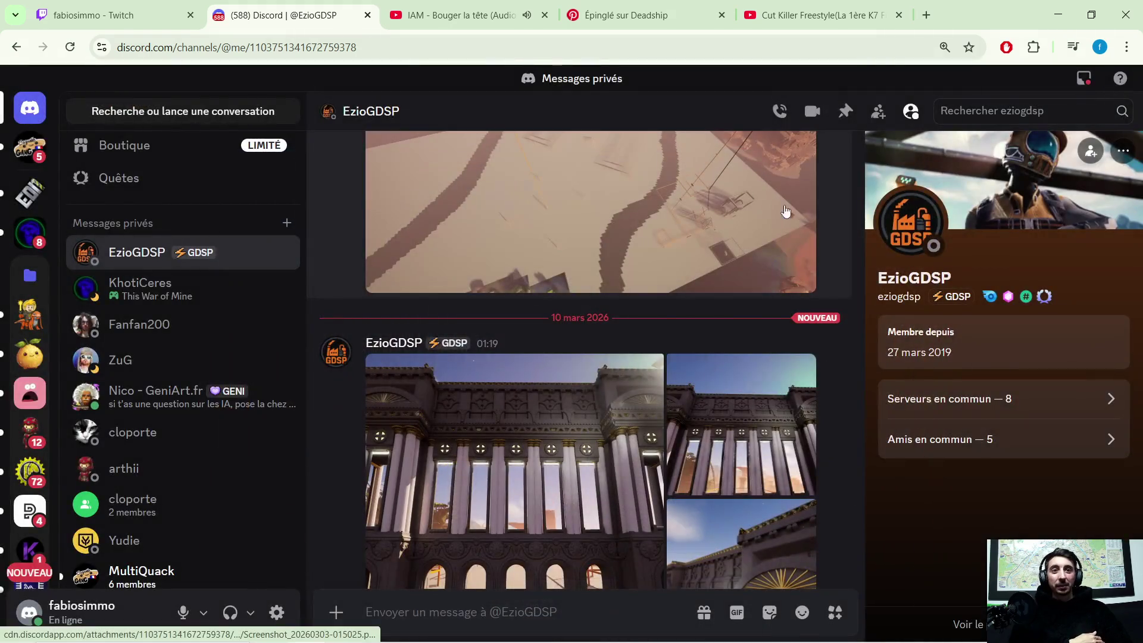
Search Google Images for 'opera garnier', preview the Wikipedia facade photo, then hide Chrome
{"action": "left_click", "coordinate": [926, 15]}
{"action": "left_click", "coordinate": [432, 296]}
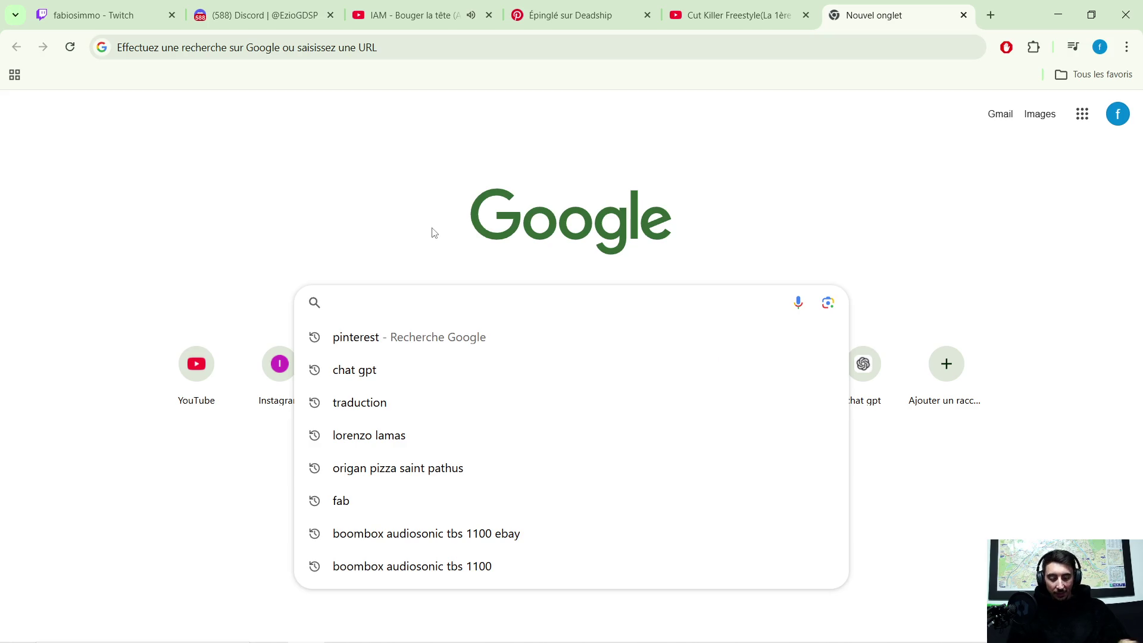
{"action": "type", "text": "opera garnie"}
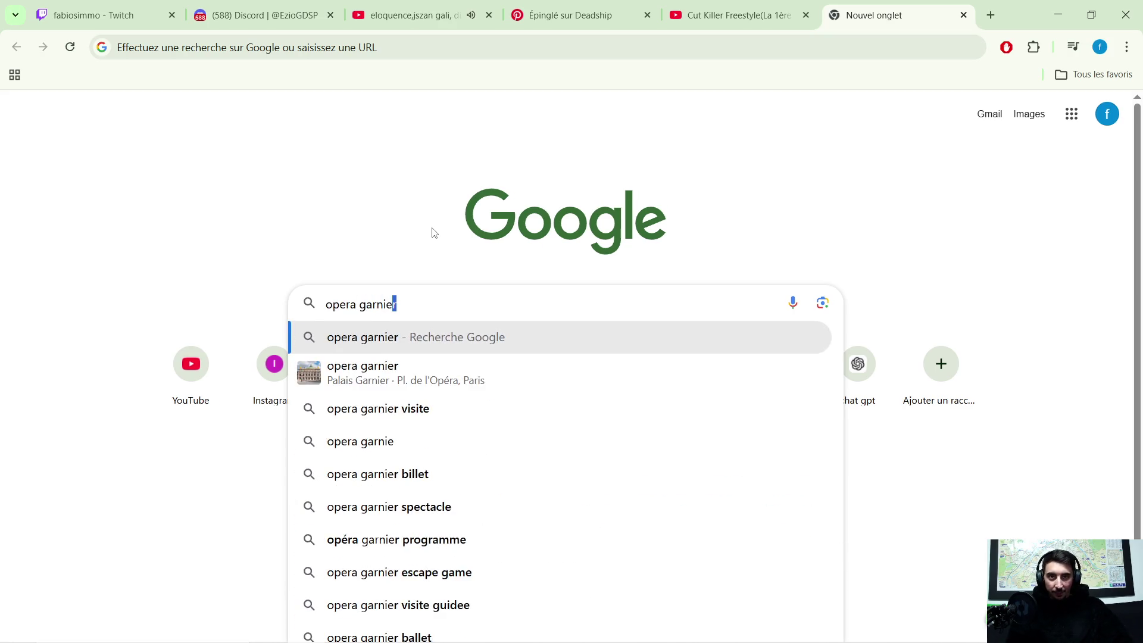
{"action": "key", "text": "Return"}
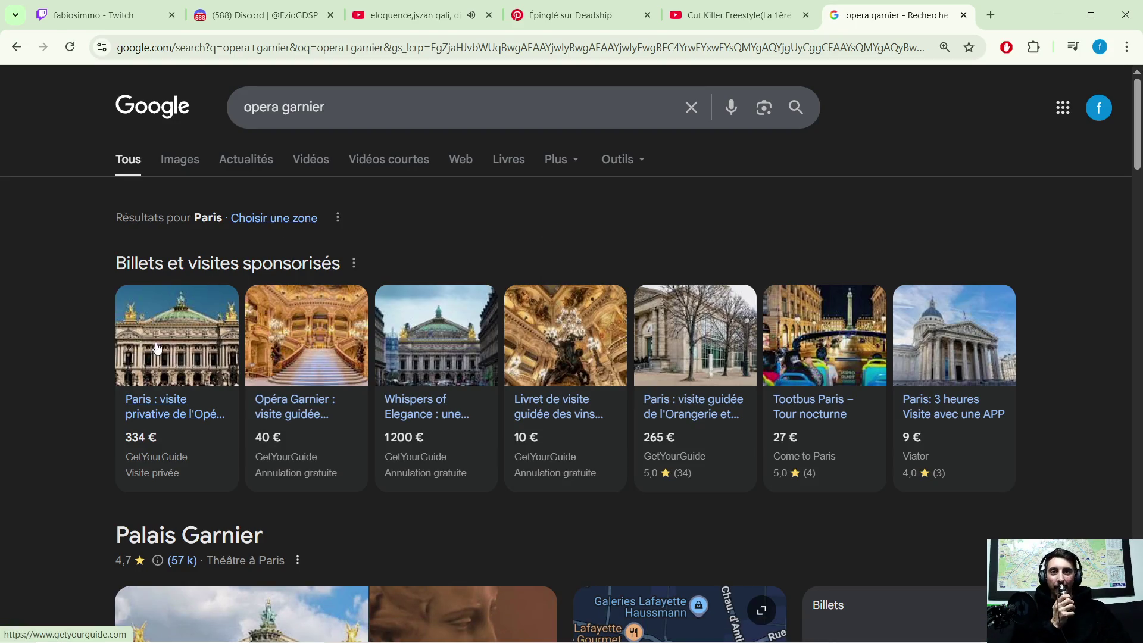
{"action": "left_click", "coordinate": [174, 162]}
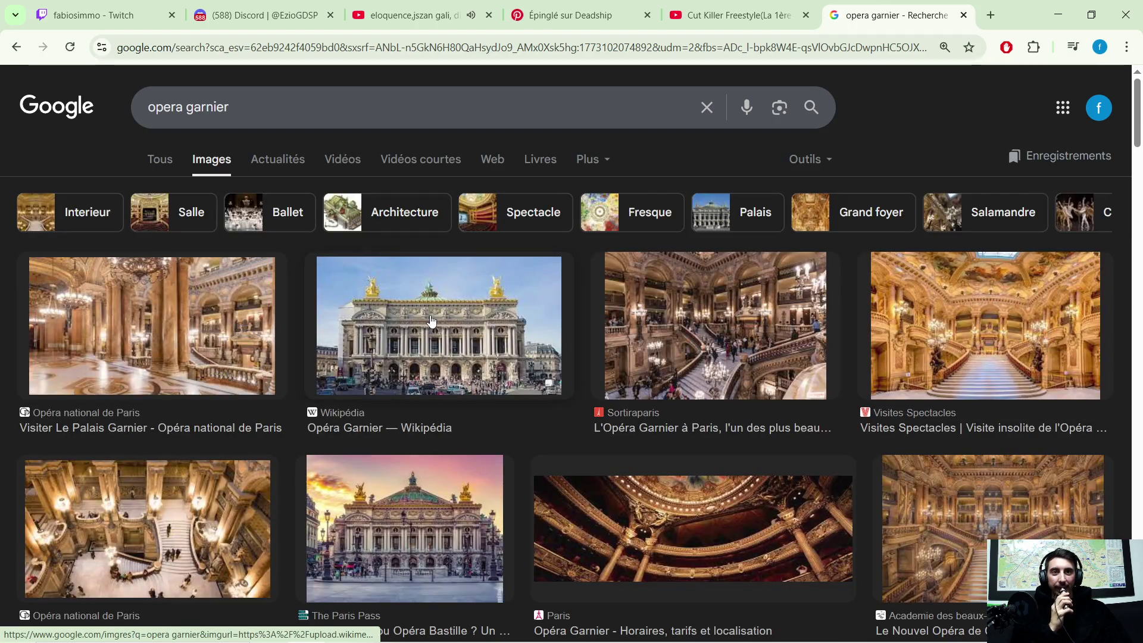
{"action": "left_click", "coordinate": [448, 333]}
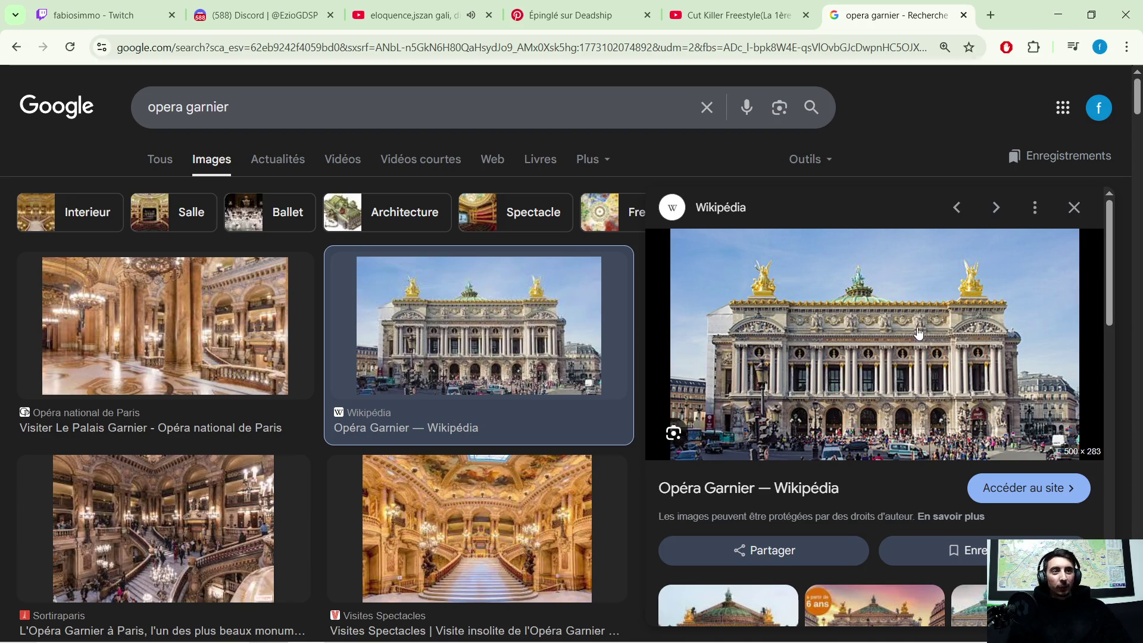
{"action": "left_click", "coordinate": [1049, 18]}
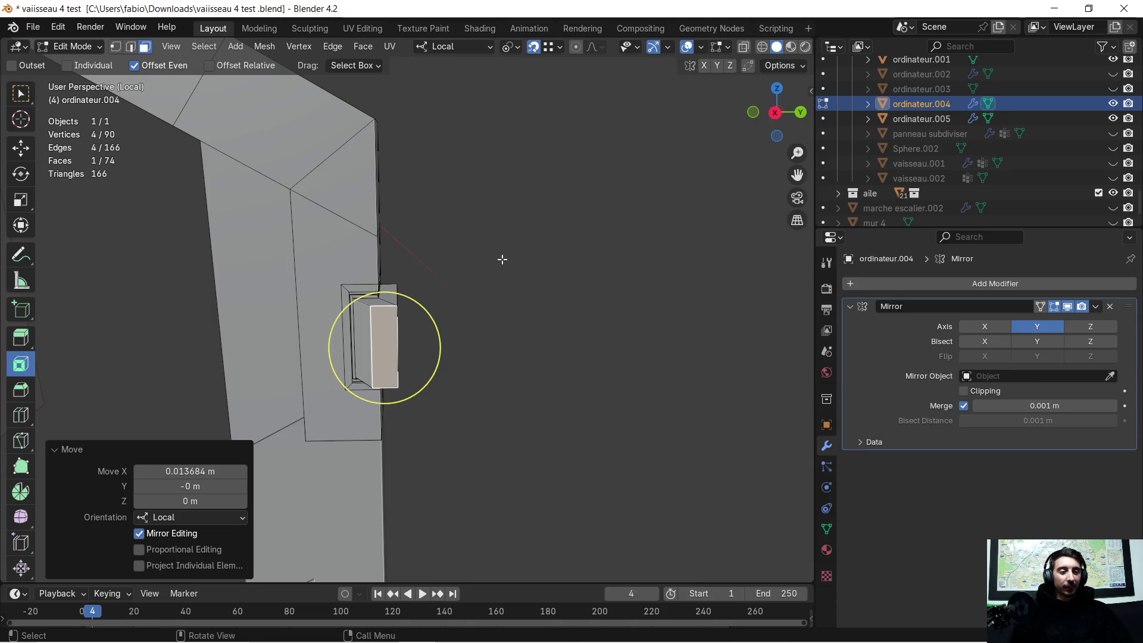
{"action": "scroll", "coordinate": [501, 260], "scroll_direction": "down", "scroll_amount": 4}
{"action": "mouse_move", "coordinate": [499, 263]}
{"action": "middle_mouse_down"}
{"action": "mouse_move", "coordinate": [467, 299]}
{"action": "mouse_move", "coordinate": [316, 357]}
{"action": "mouse_move", "coordinate": [409, 379]}
{"action": "mouse_move", "coordinate": [564, 385]}
{"action": "middle_mouse_up"}
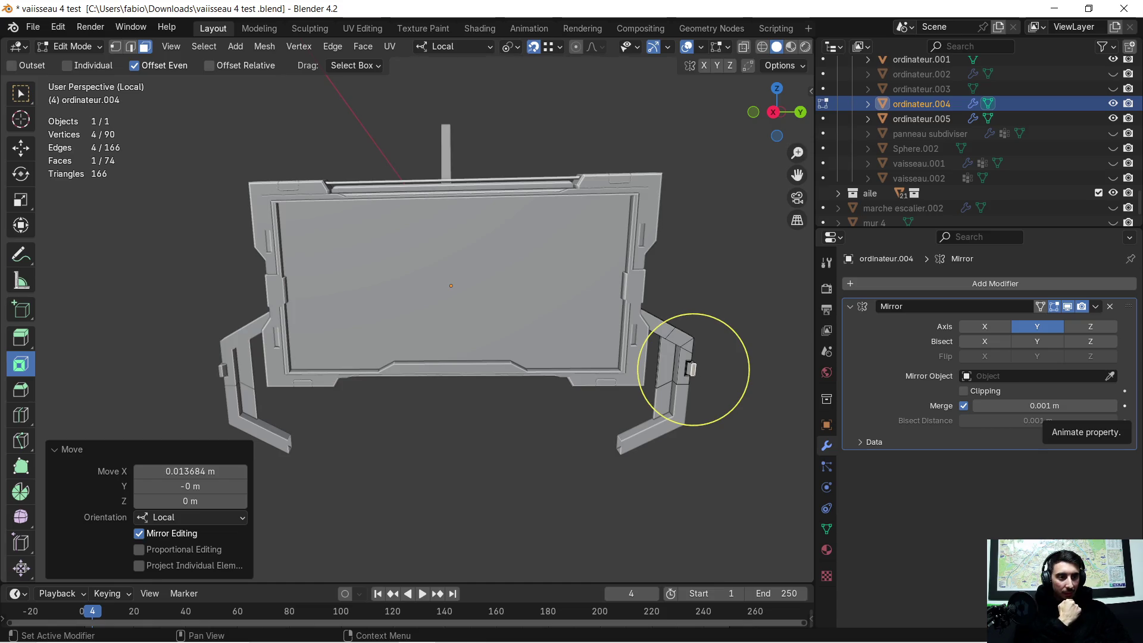
{"action": "scroll", "coordinate": [456, 255], "scroll_direction": "down", "scroll_amount": 2}
{"action": "mouse_move", "coordinate": [401, 224]}
{"action": "middle_mouse_down"}
{"action": "mouse_move", "coordinate": [367, 315]}
{"action": "mouse_move", "coordinate": [465, 321]}
{"action": "middle_mouse_up"}
{"action": "scroll", "coordinate": [490, 323], "scroll_direction": "up", "scroll_amount": 3}
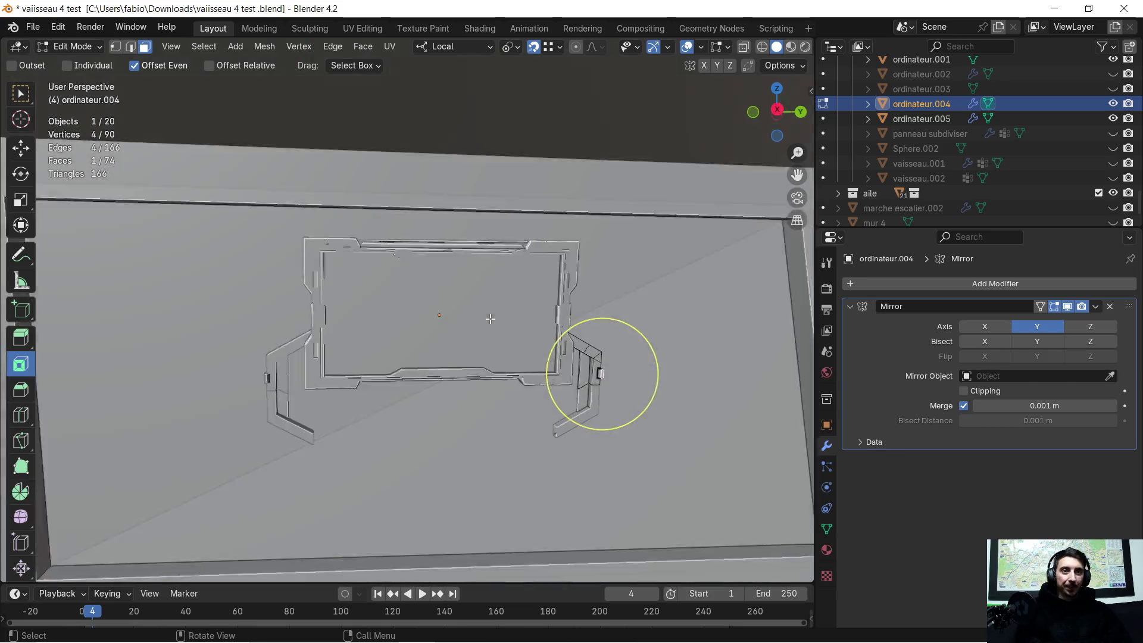
{"action": "scroll", "coordinate": [482, 326], "scroll_direction": "up", "scroll_amount": 3}
{"action": "scroll", "coordinate": [438, 324], "scroll_direction": "up", "scroll_amount": 2}
{"action": "scroll", "coordinate": [438, 324], "scroll_direction": "down", "scroll_amount": 5}
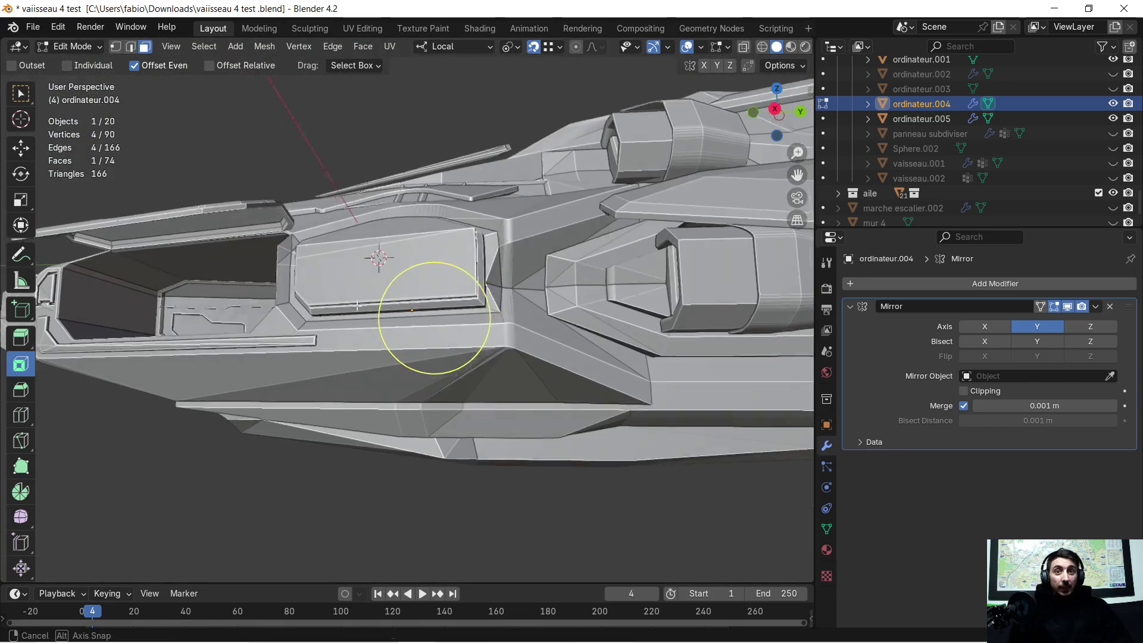
{"action": "scroll", "coordinate": [408, 312], "scroll_direction": "down", "scroll_amount": 4}
{"action": "middle_click_drag", "start_coordinate": [408, 319], "coordinate": [322, 378]}
{"action": "mouse_move", "coordinate": [558, 334]}
{"action": "middle_mouse_down"}
{"action": "mouse_move", "coordinate": [608, 327]}
{"action": "mouse_move", "coordinate": [529, 339]}
{"action": "mouse_move", "coordinate": [533, 305]}
{"action": "mouse_move", "coordinate": [487, 375]}
{"action": "middle_mouse_up"}
Make the ship hull vaisseau.006 active and orbit inside its interior near the wall and crates
{"action": "key", "text": "Tab"}
{"action": "left_click", "coordinate": [487, 376]}
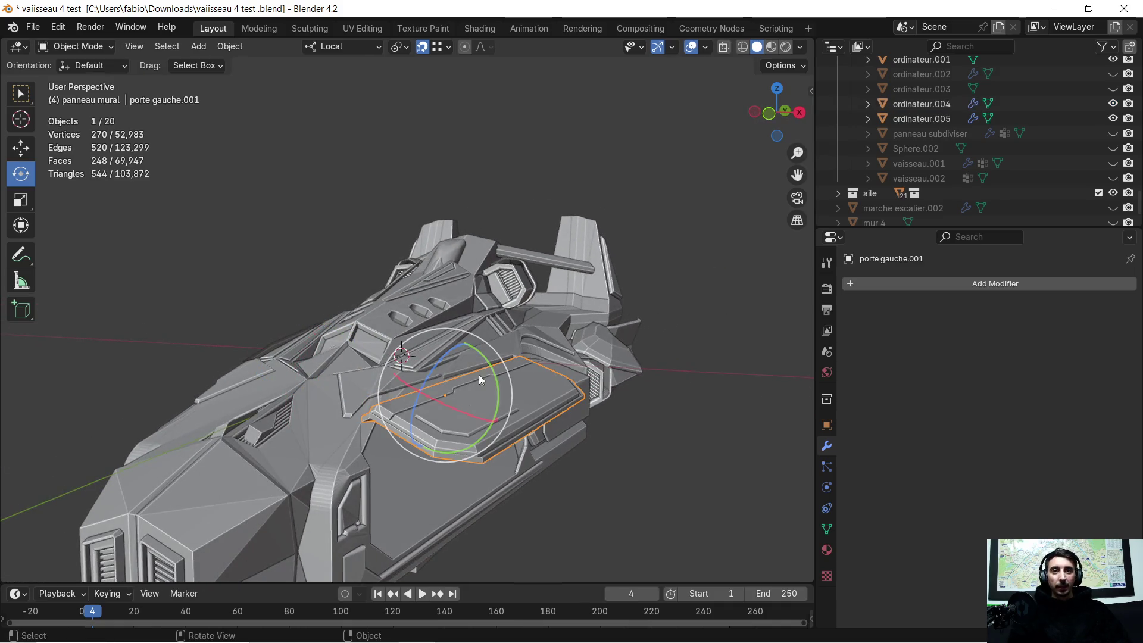
{"action": "left_click", "coordinate": [385, 375]}
{"action": "key", "text": "Tab"}
{"action": "mouse_move", "coordinate": [548, 373]}
{"action": "middle_mouse_down"}
{"action": "mouse_move", "coordinate": [548, 403]}
{"action": "mouse_move", "coordinate": [469, 349]}
{"action": "mouse_move", "coordinate": [342, 366]}
{"action": "mouse_move", "coordinate": [401, 378]}
{"action": "mouse_move", "coordinate": [401, 358]}
{"action": "mouse_move", "coordinate": [519, 399]}
{"action": "middle_mouse_up"}
{"action": "scroll", "coordinate": [469, 349], "scroll_direction": "up", "scroll_amount": 4}
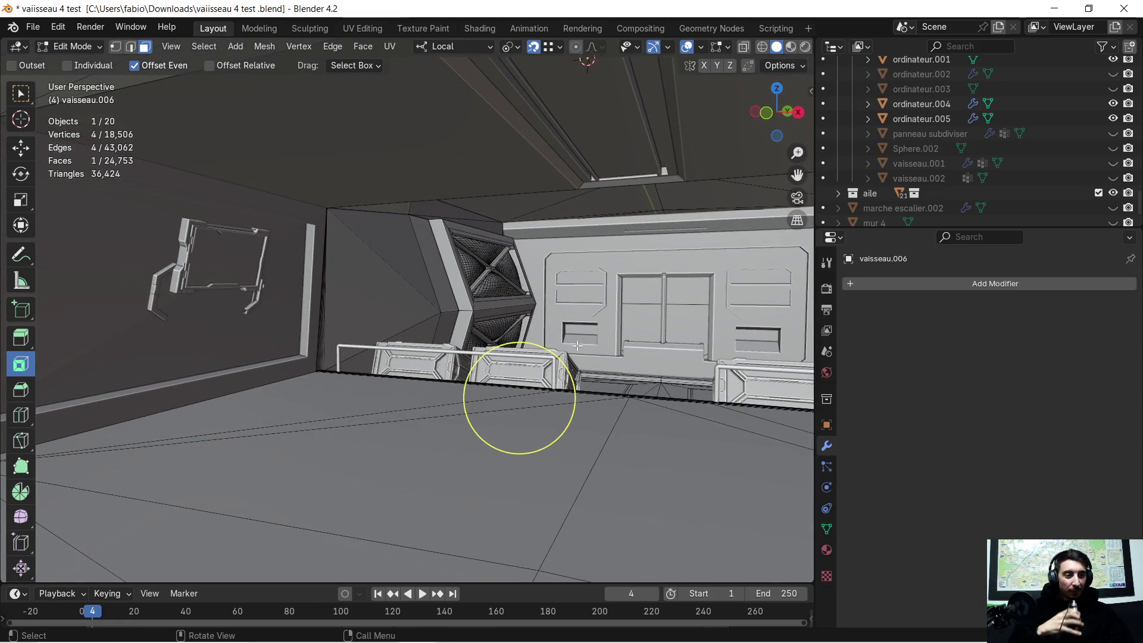
{"action": "middle_click_drag", "start_coordinate": [519, 398], "coordinate": [510, 391]}
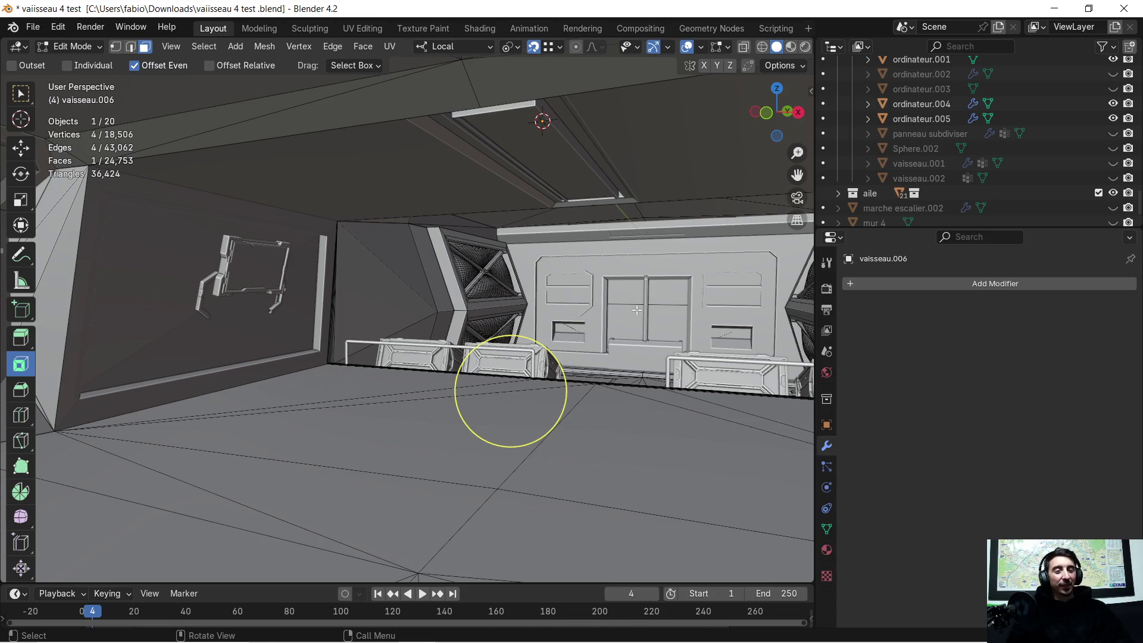
{"action": "mouse_move", "coordinate": [646, 299]}
{"action": "middle_mouse_down"}
{"action": "mouse_move", "coordinate": [499, 314]}
{"action": "mouse_move", "coordinate": [490, 335]}
{"action": "mouse_move", "coordinate": [513, 331]}
{"action": "mouse_move", "coordinate": [466, 283]}
{"action": "middle_mouse_up"}
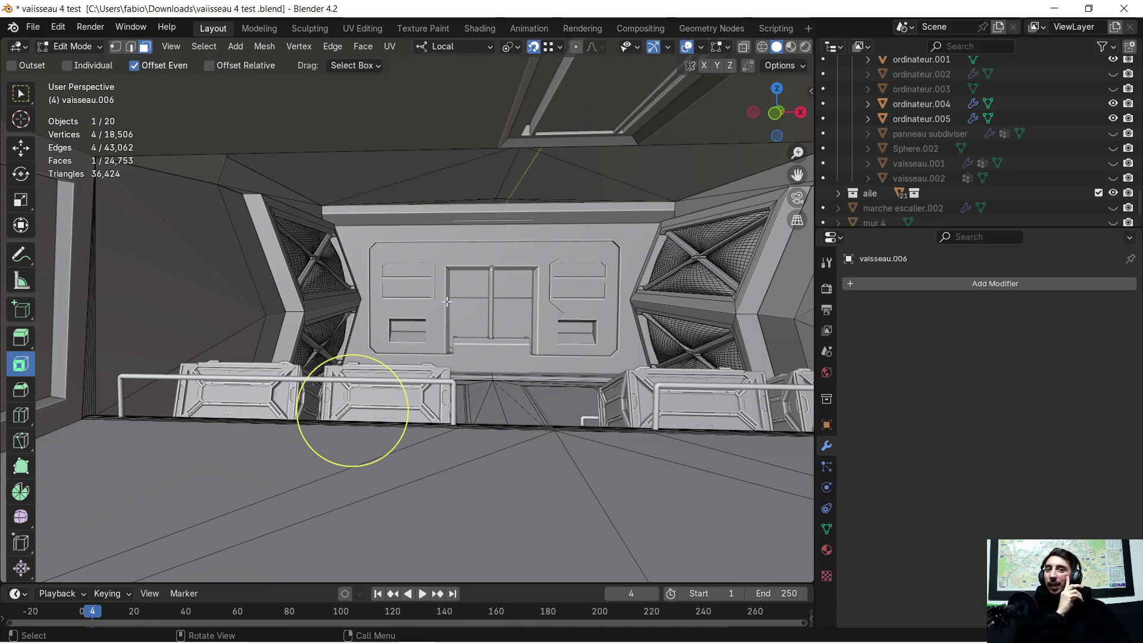
{"action": "mouse_move", "coordinate": [451, 317]}
{"action": "middle_mouse_down"}
{"action": "mouse_move", "coordinate": [375, 376]}
{"action": "mouse_move", "coordinate": [385, 357]}
{"action": "mouse_move", "coordinate": [455, 344]}
{"action": "mouse_move", "coordinate": [443, 345]}
{"action": "mouse_move", "coordinate": [463, 327]}
{"action": "middle_mouse_up"}
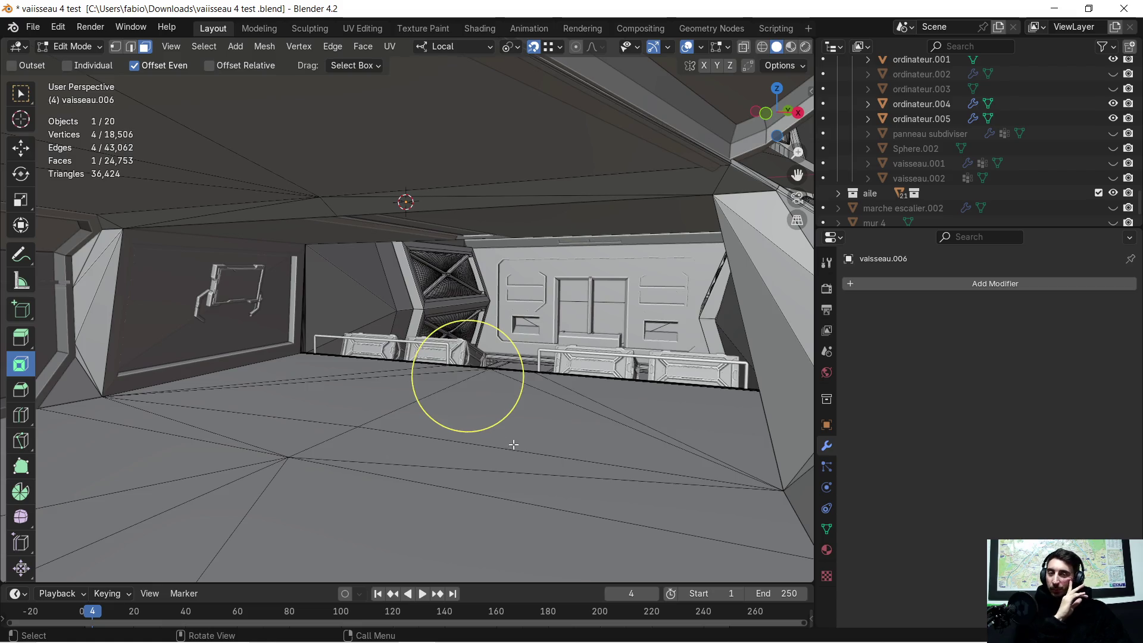
Inspect the door wall and computer panel, return to object mode and open the Start menu
{"action": "mouse_move", "coordinate": [523, 384]}
{"action": "middle_mouse_down"}
{"action": "mouse_move", "coordinate": [410, 393]}
{"action": "mouse_move", "coordinate": [525, 311]}
{"action": "middle_mouse_up"}
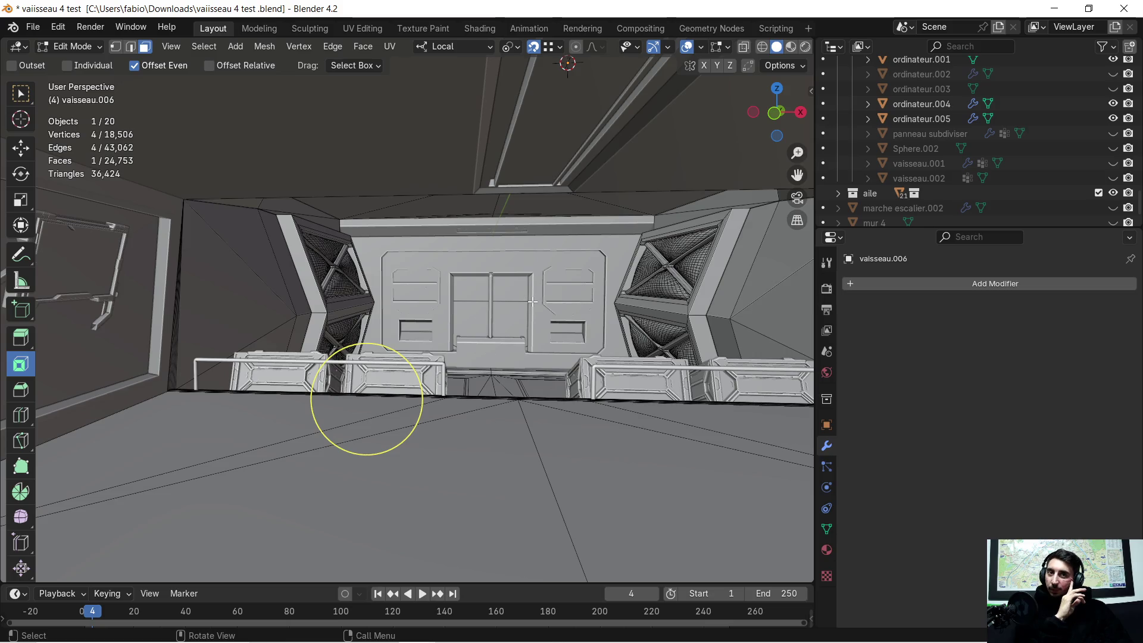
{"action": "middle_click_drag", "start_coordinate": [522, 304], "coordinate": [475, 300]}
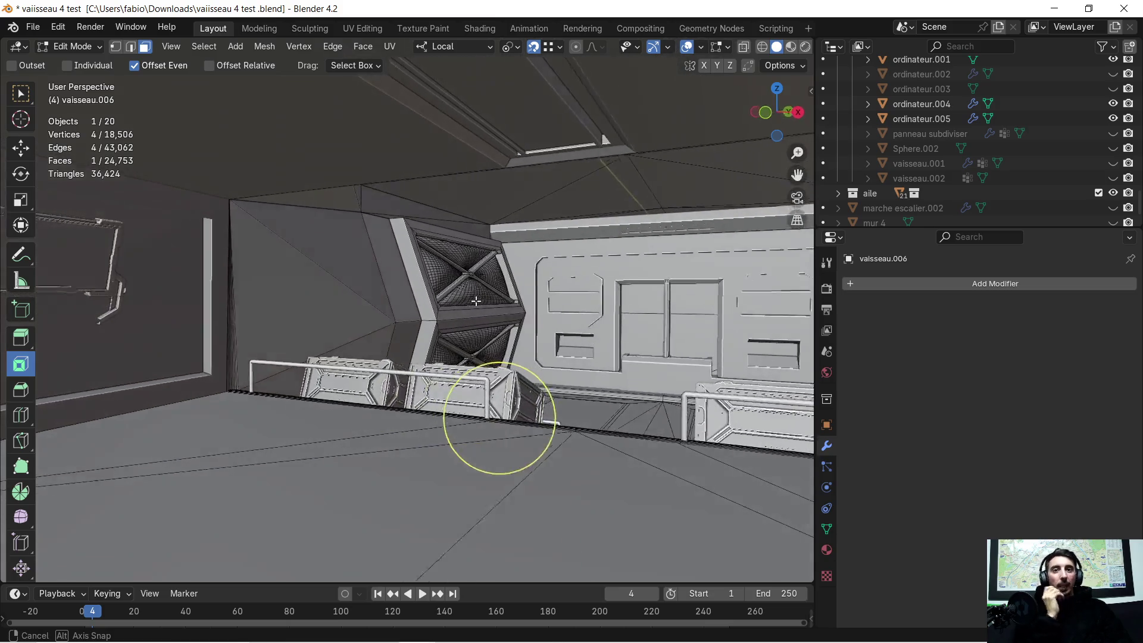
{"action": "middle_click_drag", "start_coordinate": [254, 328], "coordinate": [442, 327]}
{"action": "key", "text": "Tab"}
{"action": "middle_click_drag", "start_coordinate": [212, 280], "coordinate": [282, 265]}
{"action": "scroll", "coordinate": [274, 271], "scroll_direction": "up", "scroll_amount": 2}
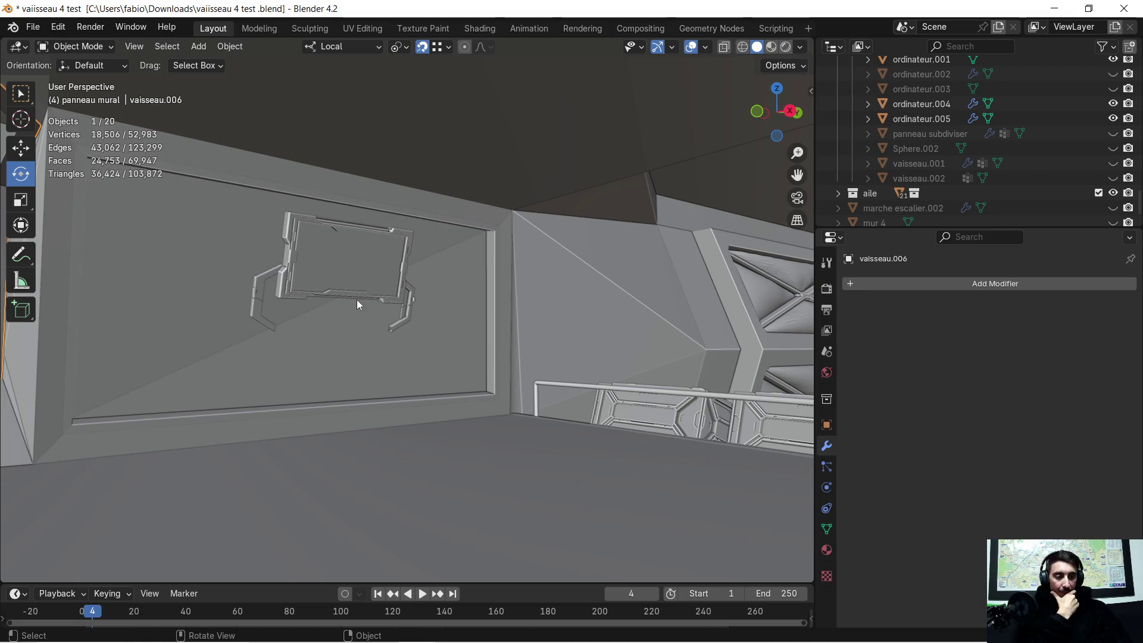
{"action": "middle_click_drag", "start_coordinate": [360, 301], "coordinate": [400, 302]}
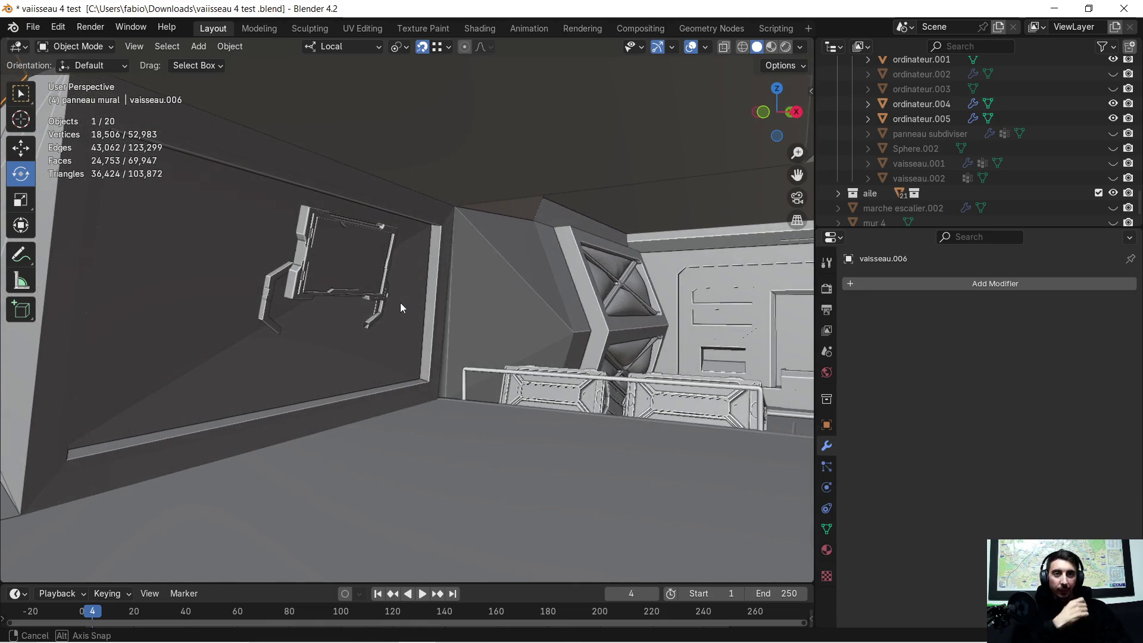
{"action": "key", "text": "super"}
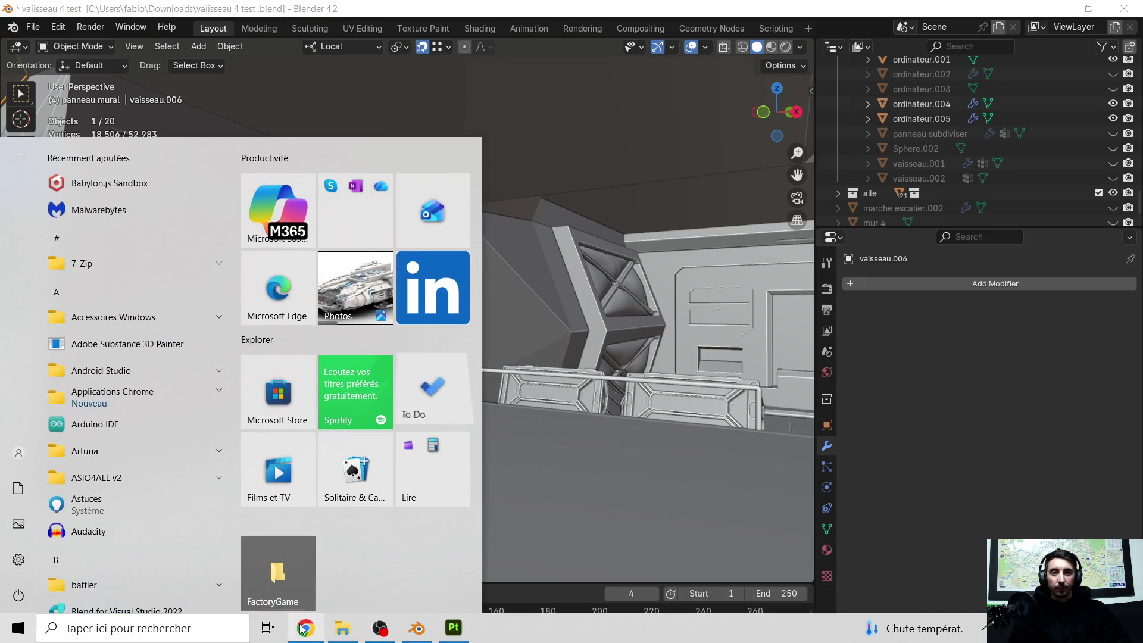
Search Google Images for 'sins of solar empire 2' in Chrome
{"action": "left_click", "coordinate": [305, 628]}
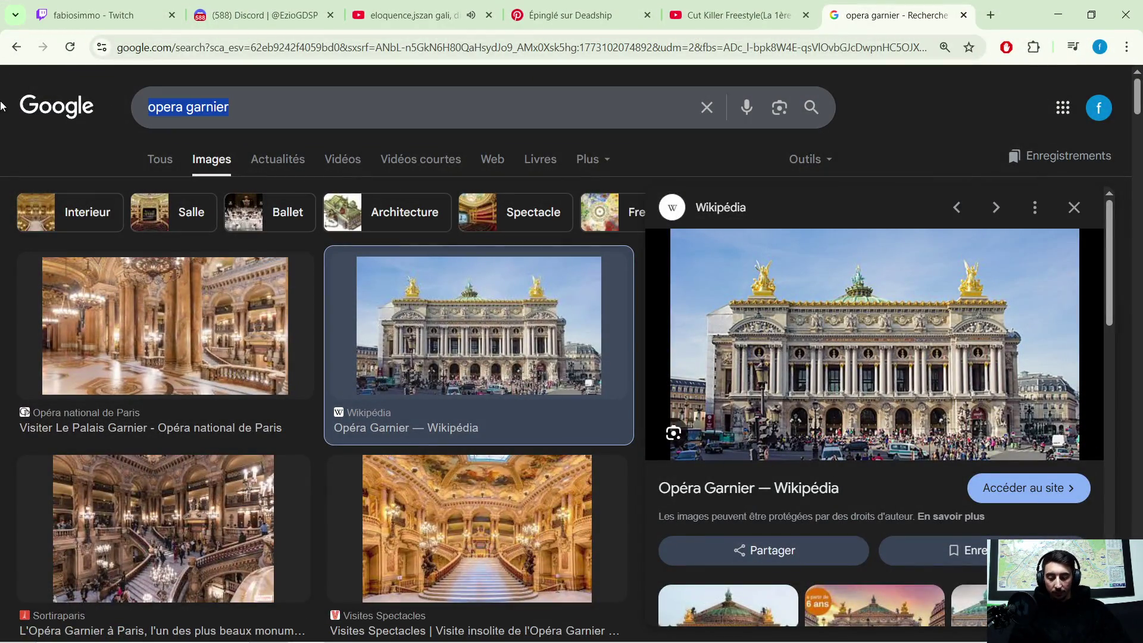
{"action": "type", "text": "sins of s"}
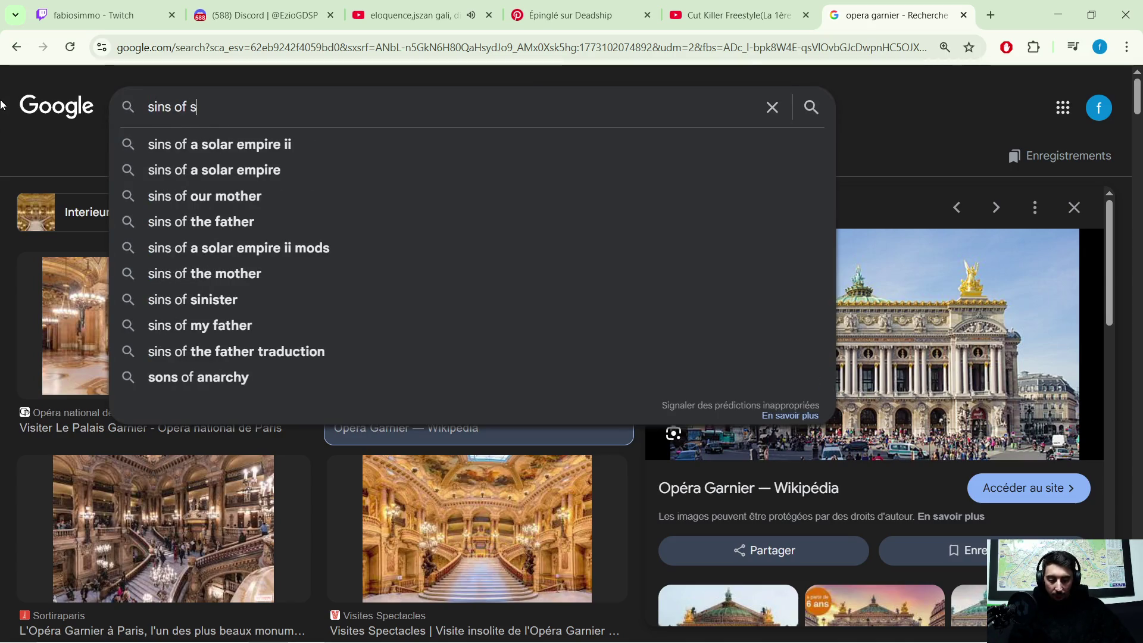
{"action": "type", "text": "olar empire"}
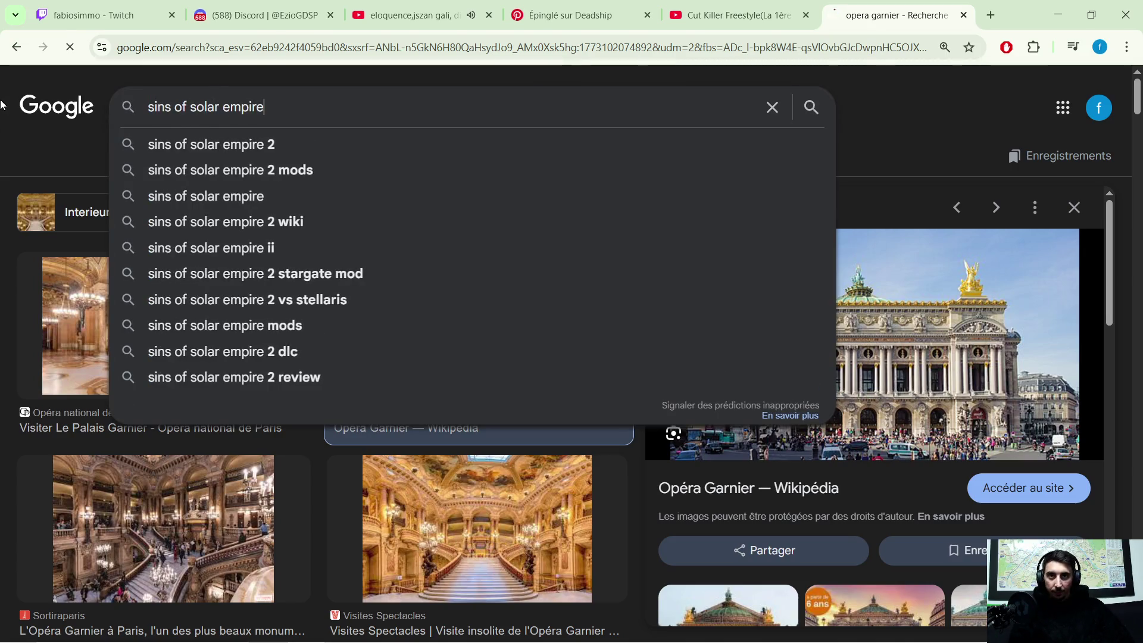
{"action": "key", "text": "Return"}
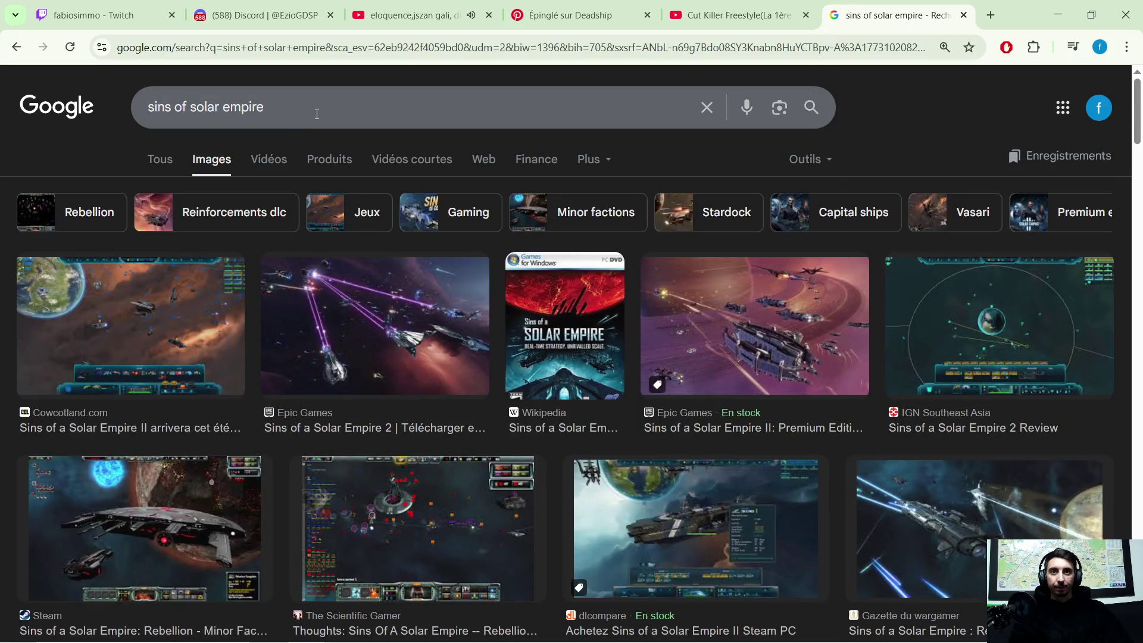
{"action": "left_click", "coordinate": [316, 113]}
{"action": "type", "text": "2"}
{"action": "key", "text": "Return"}
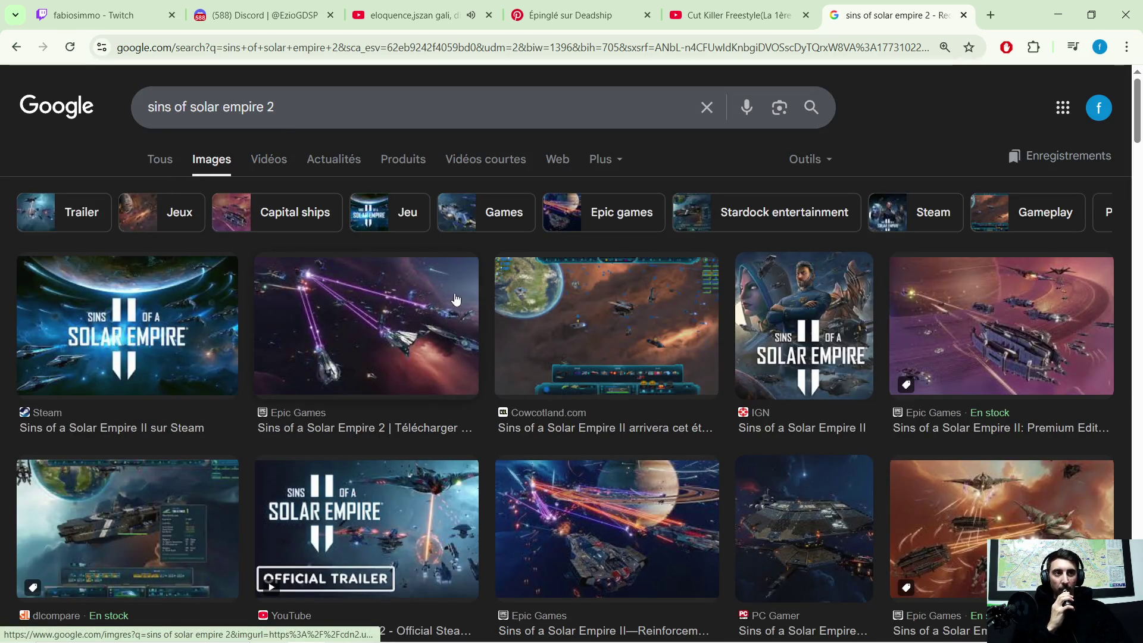
{"action": "scroll", "coordinate": [464, 304], "scroll_direction": "down", "scroll_amount": 1}
{"action": "scroll", "coordinate": [571, 295], "scroll_direction": "down", "scroll_amount": 1}
{"action": "scroll", "coordinate": [589, 314], "scroll_direction": "down", "scroll_amount": 1}
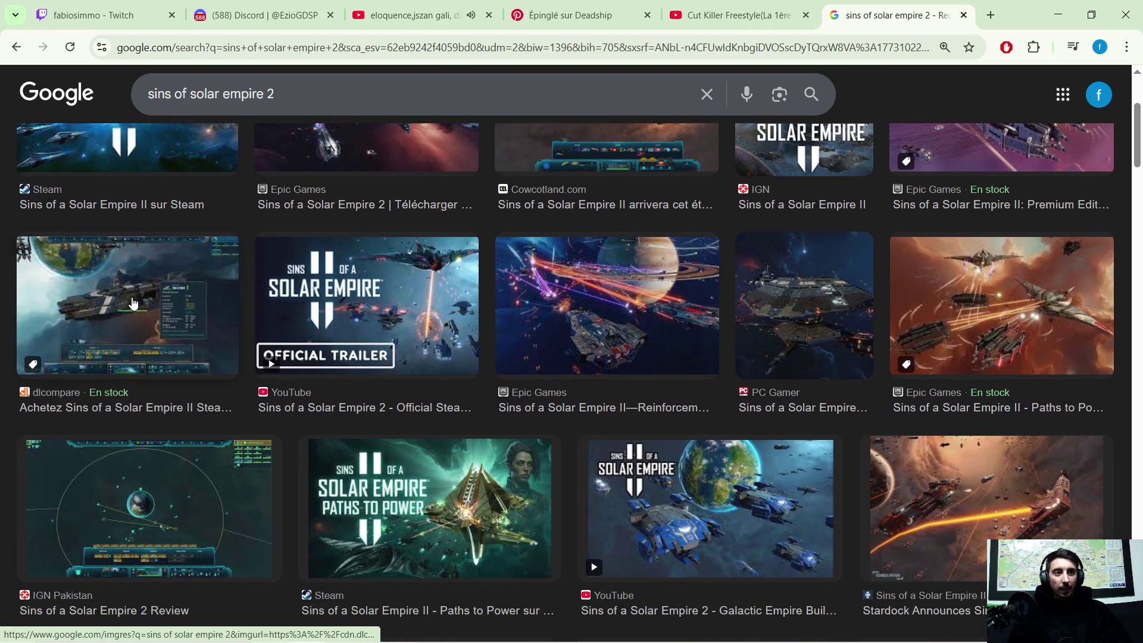
{"action": "scroll", "coordinate": [134, 302], "scroll_direction": "down", "scroll_amount": 2}
{"action": "scroll", "coordinate": [134, 302], "scroll_direction": "down", "scroll_amount": 2}
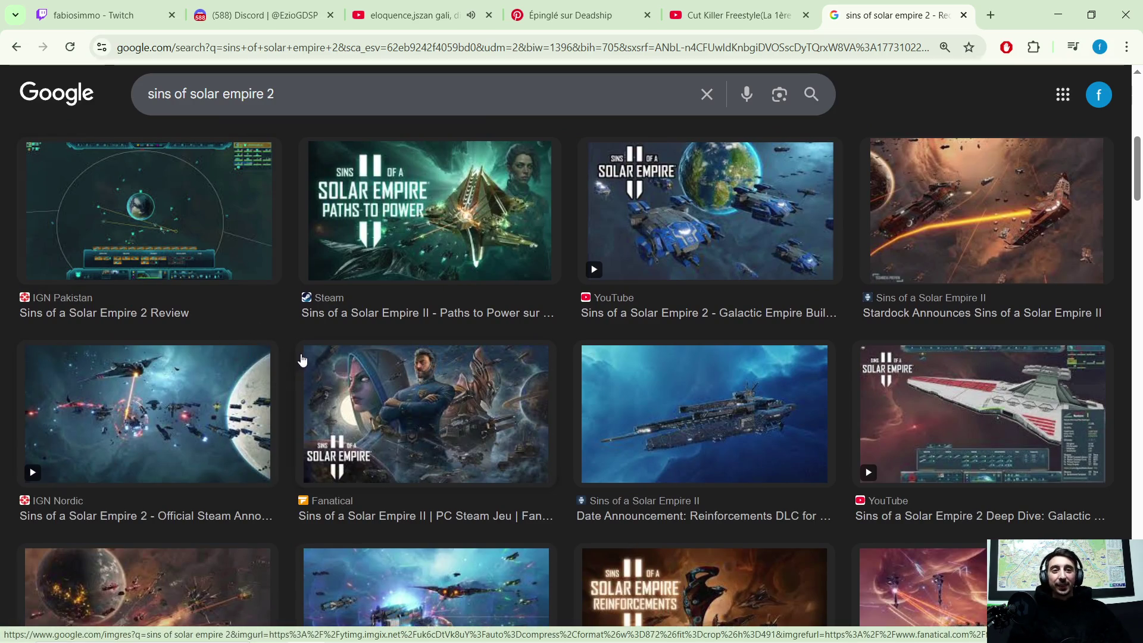
{"action": "scroll", "coordinate": [312, 353], "scroll_direction": "down", "scroll_amount": 1}
{"action": "scroll", "coordinate": [330, 352], "scroll_direction": "down", "scroll_amount": 1}
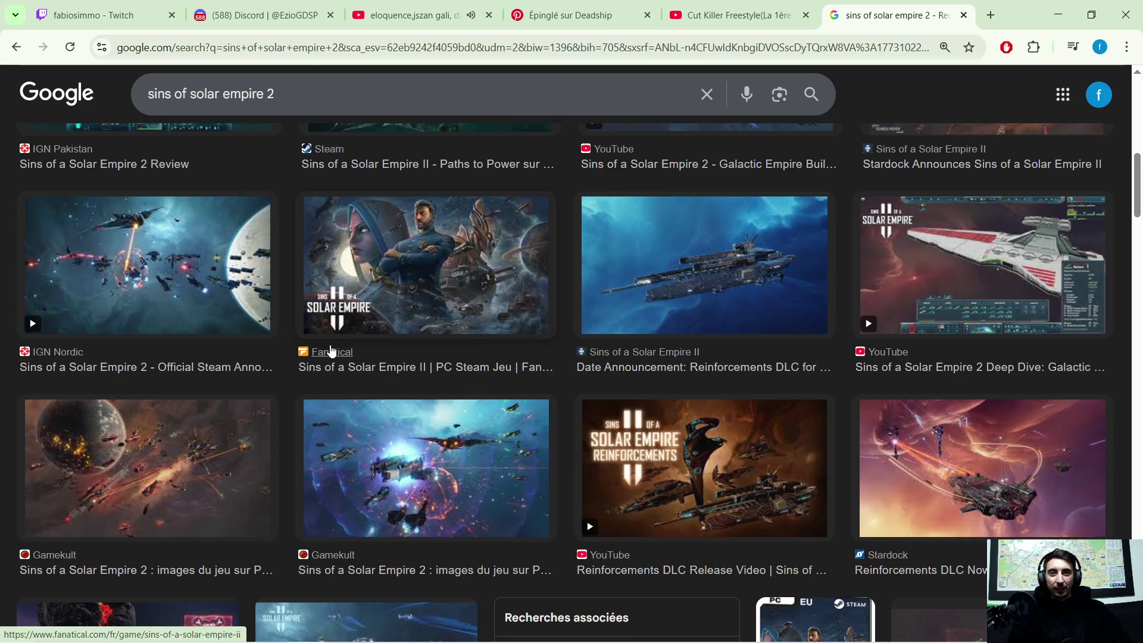
{"action": "scroll", "coordinate": [335, 353], "scroll_direction": "down", "scroll_amount": 2}
{"action": "scroll", "coordinate": [337, 352], "scroll_direction": "down", "scroll_amount": 3}
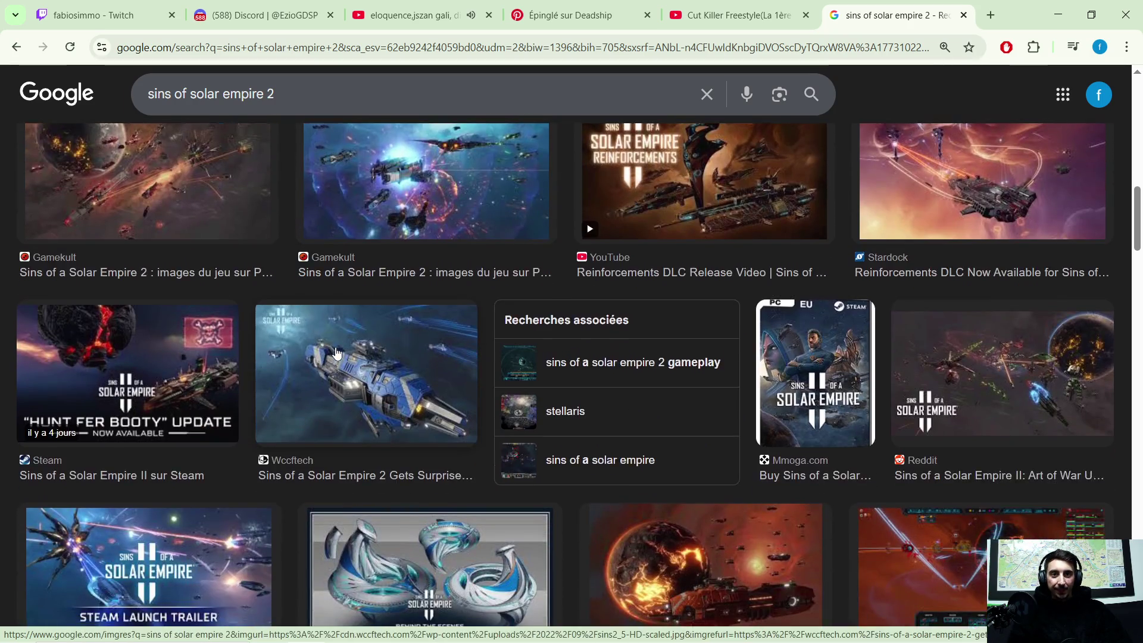
Preview the Wccftech ship image and the Steam Hunt Fer Booty image, then return to Blender
{"action": "left_click", "coordinate": [371, 319]}
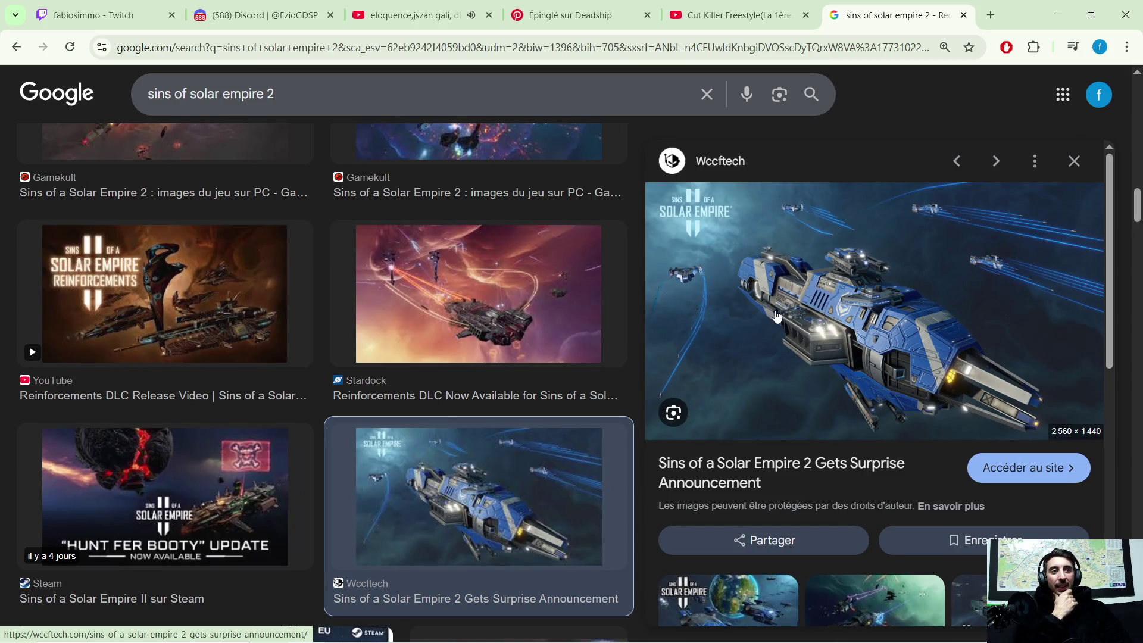
{"action": "scroll", "coordinate": [817, 331], "scroll_direction": "down", "scroll_amount": 1}
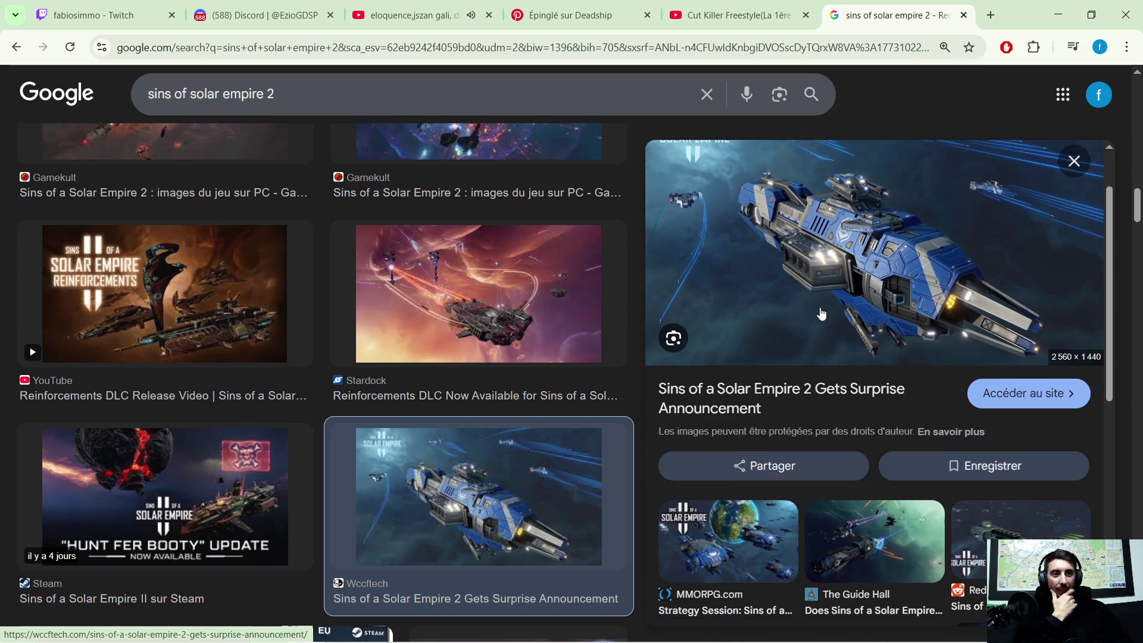
{"action": "scroll", "coordinate": [821, 308], "scroll_direction": "down", "scroll_amount": 1}
{"action": "scroll", "coordinate": [824, 295], "scroll_direction": "down", "scroll_amount": 1}
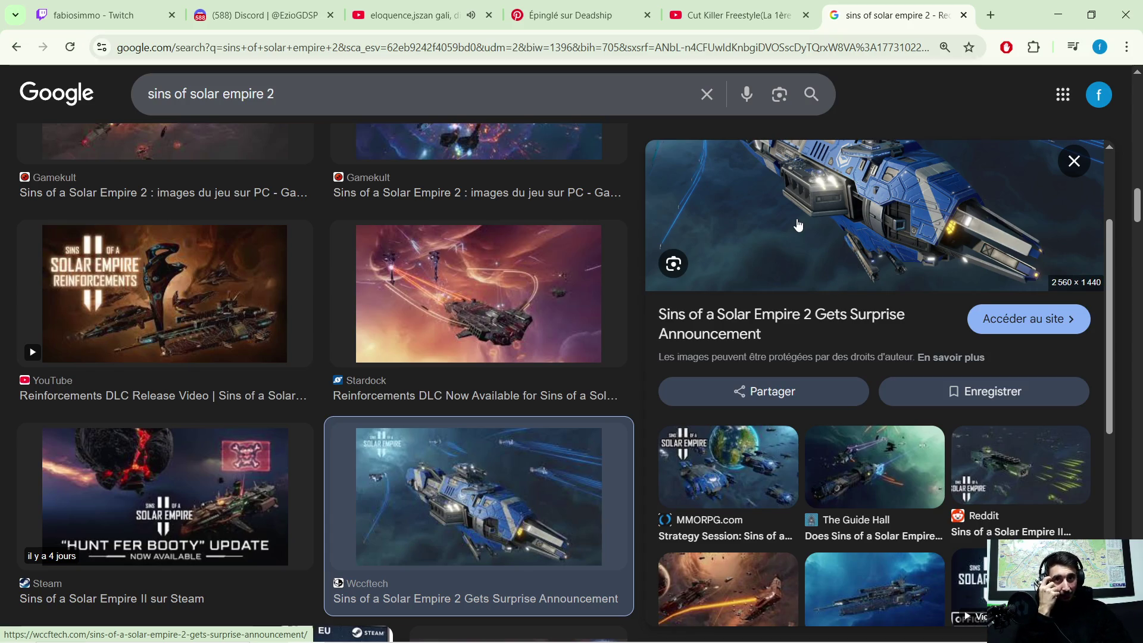
{"action": "scroll", "coordinate": [751, 221], "scroll_direction": "down", "scroll_amount": 2}
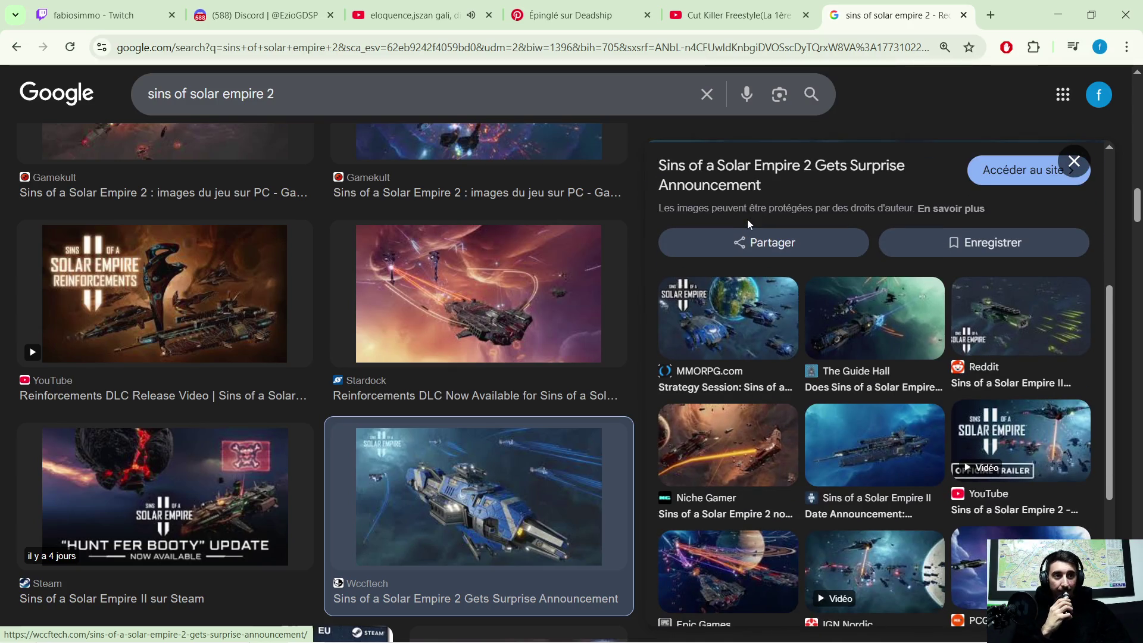
{"action": "scroll", "coordinate": [751, 222], "scroll_direction": "down", "scroll_amount": 1}
{"action": "scroll", "coordinate": [750, 225], "scroll_direction": "down", "scroll_amount": 1}
{"action": "scroll", "coordinate": [750, 224], "scroll_direction": "down", "scroll_amount": 1}
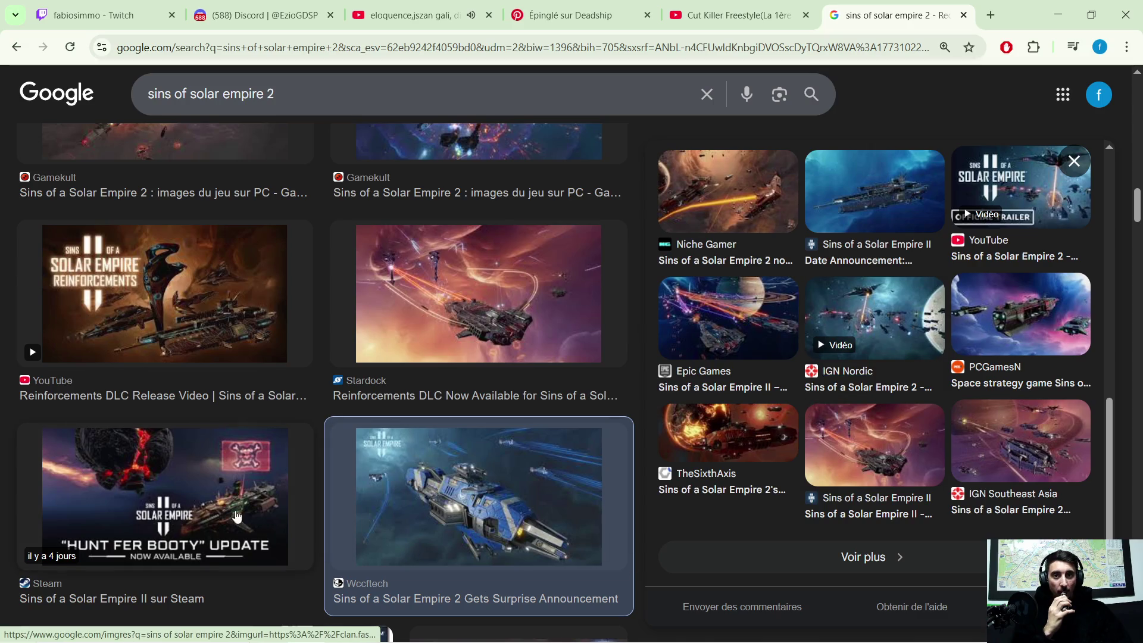
{"action": "left_click", "coordinate": [237, 517]}
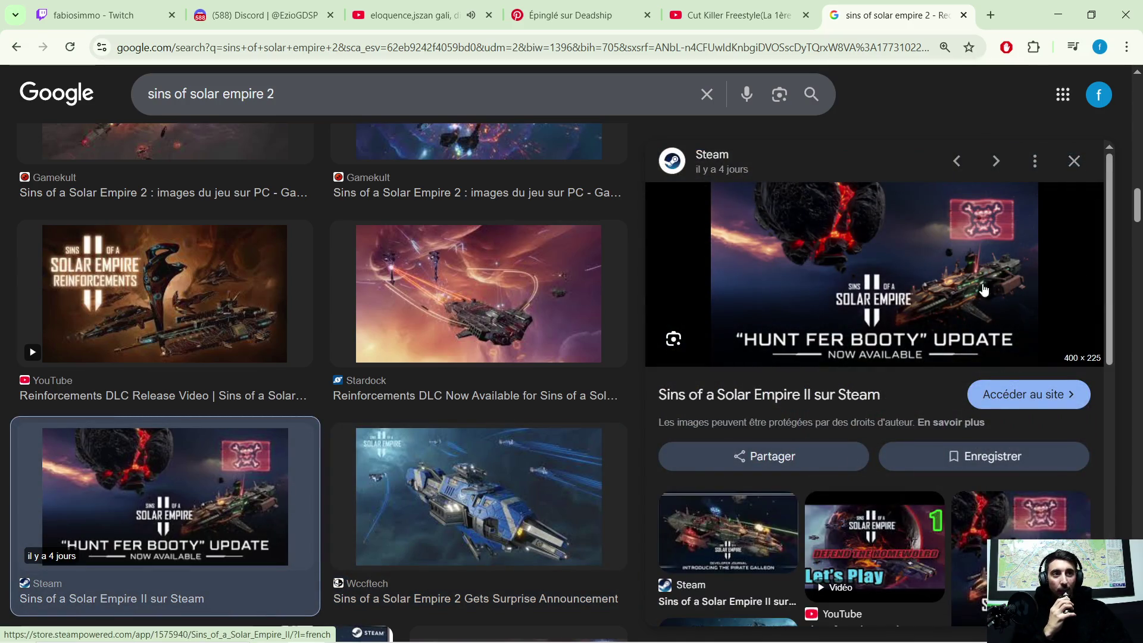
{"action": "scroll", "coordinate": [920, 268], "scroll_direction": "down", "scroll_amount": 2}
{"action": "scroll", "coordinate": [918, 266], "scroll_direction": "down", "scroll_amount": 1}
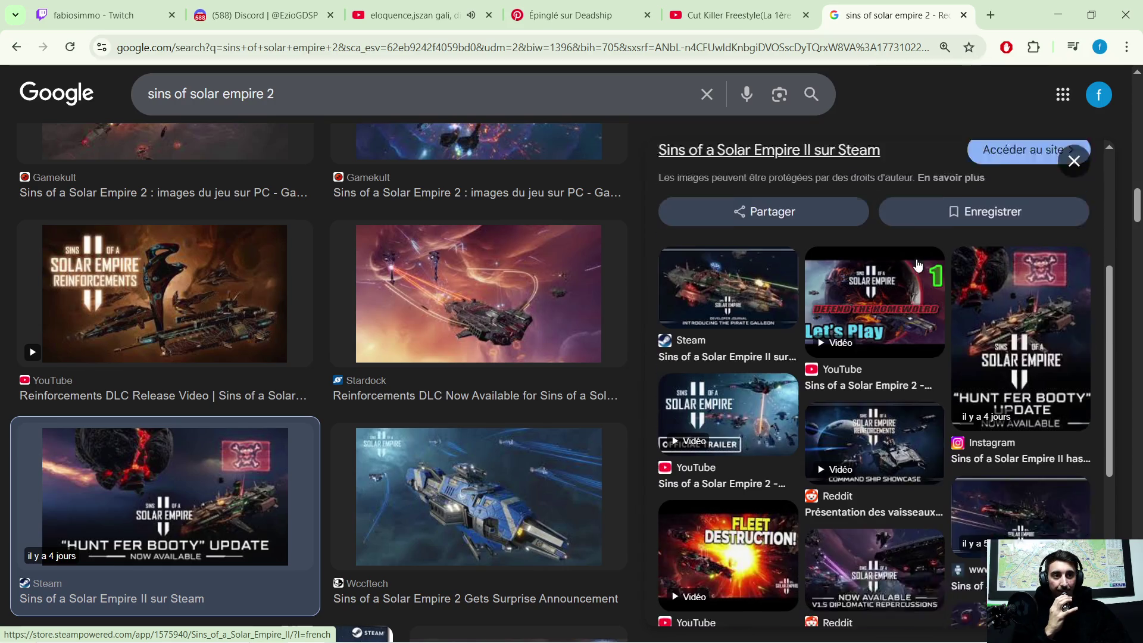
{"action": "scroll", "coordinate": [918, 264], "scroll_direction": "down", "scroll_amount": 1}
{"action": "scroll", "coordinate": [918, 264], "scroll_direction": "down", "scroll_amount": 2}
{"action": "scroll", "coordinate": [929, 255], "scroll_direction": "down", "scroll_amount": 1}
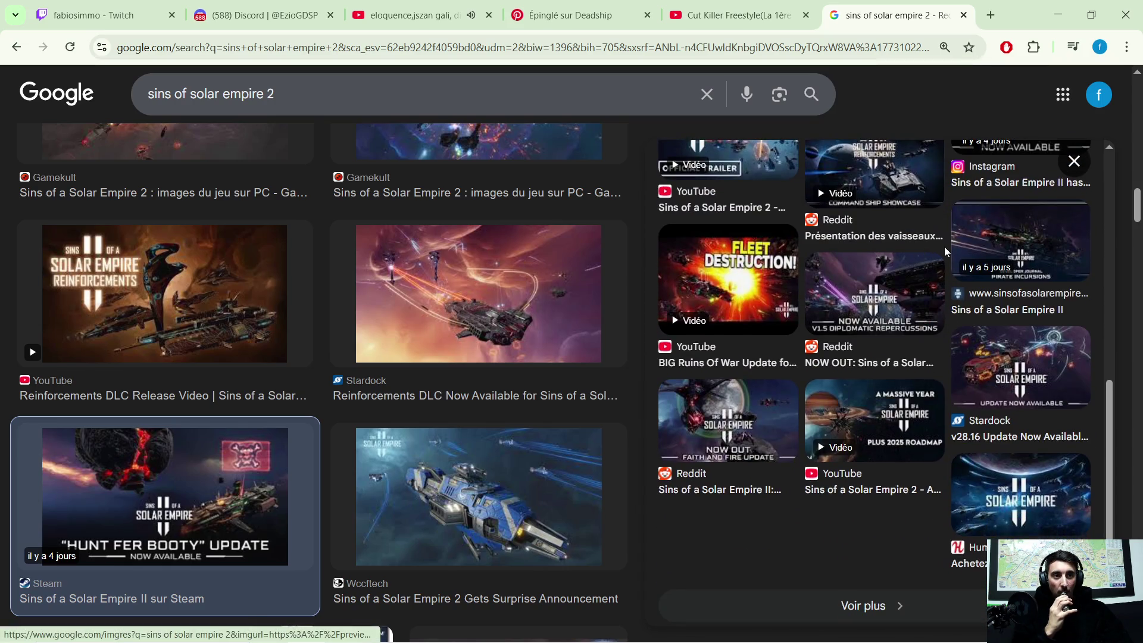
{"action": "scroll", "coordinate": [935, 246], "scroll_direction": "up", "scroll_amount": 2}
{"action": "scroll", "coordinate": [929, 254], "scroll_direction": "up", "scroll_amount": 2}
{"action": "scroll", "coordinate": [920, 263], "scroll_direction": "up", "scroll_amount": 2}
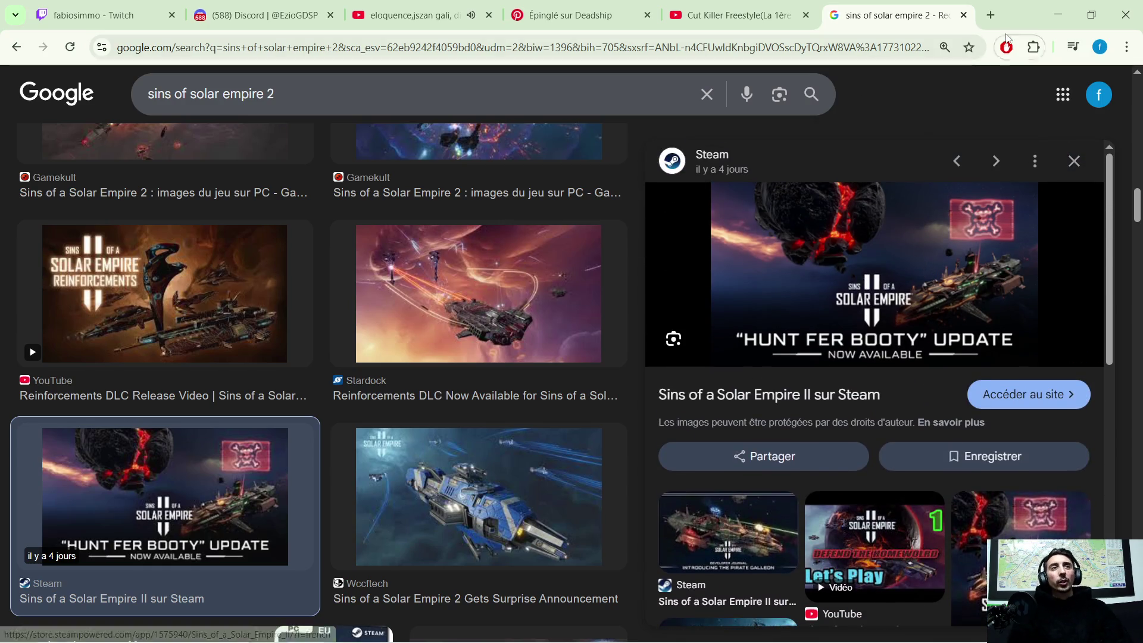
{"action": "key", "text": "alt+Tab"}
{"action": "scroll", "coordinate": [482, 275], "scroll_direction": "down", "scroll_amount": 3}
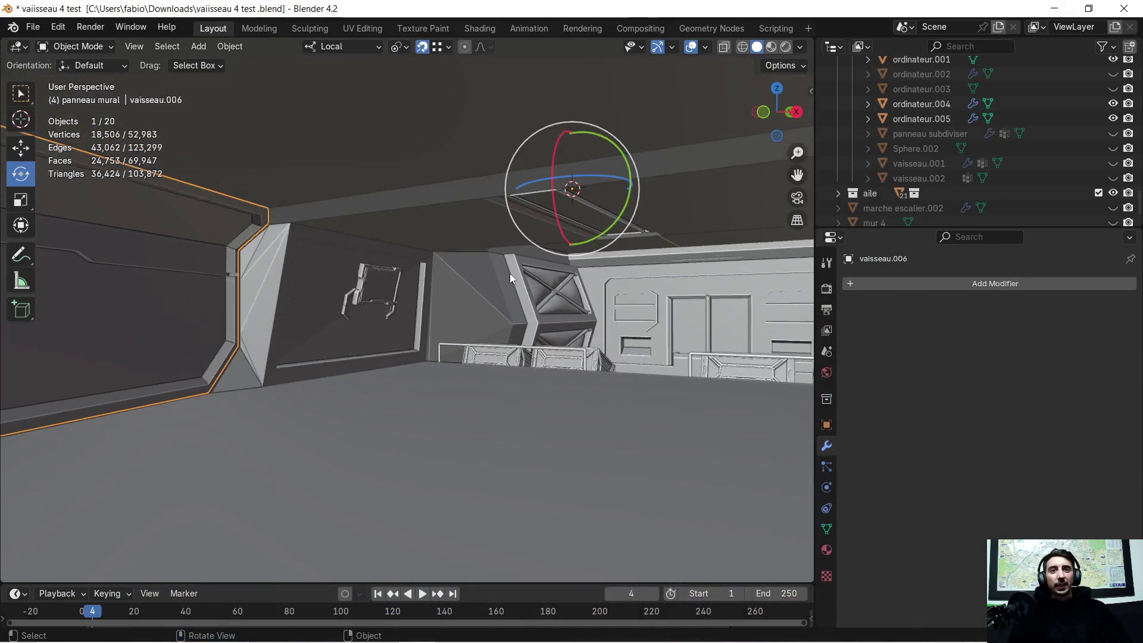
{"action": "scroll", "coordinate": [510, 274], "scroll_direction": "down", "scroll_amount": 5}
Isolate ordinateur.001, .004 and .005 in Local View and orbit around the panel
{"action": "mouse_move", "coordinate": [511, 272]}
{"action": "middle_mouse_down"}
{"action": "mouse_move", "coordinate": [522, 266]}
{"action": "mouse_move", "coordinate": [517, 278]}
{"action": "middle_mouse_up"}
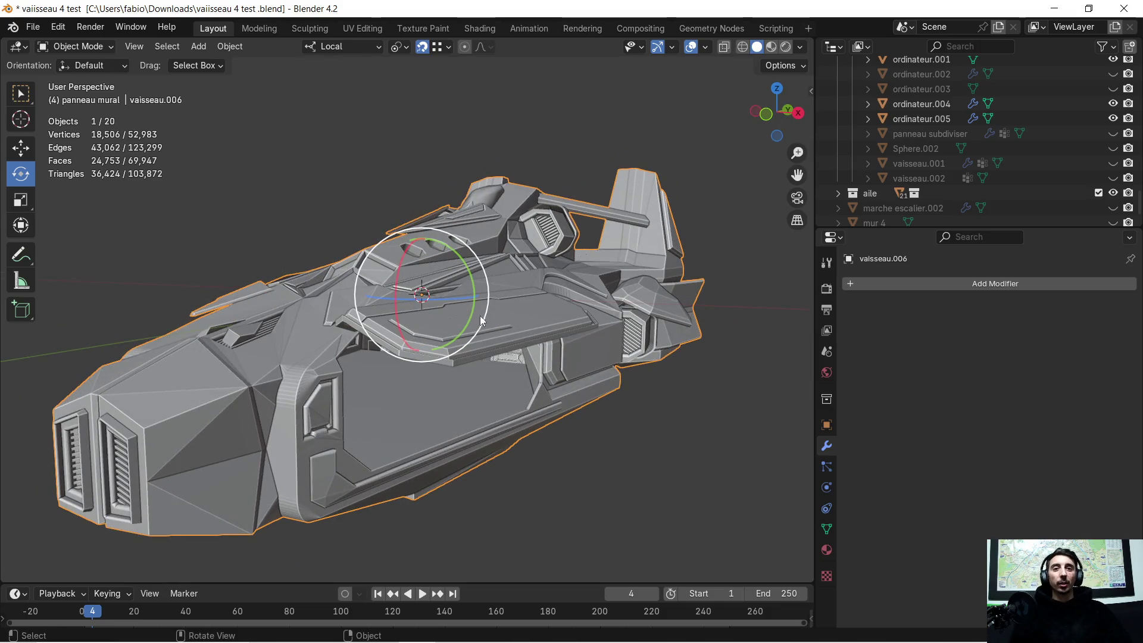
{"action": "scroll", "coordinate": [483, 335], "scroll_direction": "up", "scroll_amount": 3}
{"action": "mouse_move", "coordinate": [473, 347]}
{"action": "middle_mouse_down"}
{"action": "mouse_move", "coordinate": [464, 357]}
{"action": "mouse_move", "coordinate": [450, 292]}
{"action": "mouse_move", "coordinate": [746, 351]}
{"action": "mouse_move", "coordinate": [533, 284]}
{"action": "middle_mouse_up"}
{"action": "scroll", "coordinate": [450, 291], "scroll_direction": "up", "scroll_amount": 2}
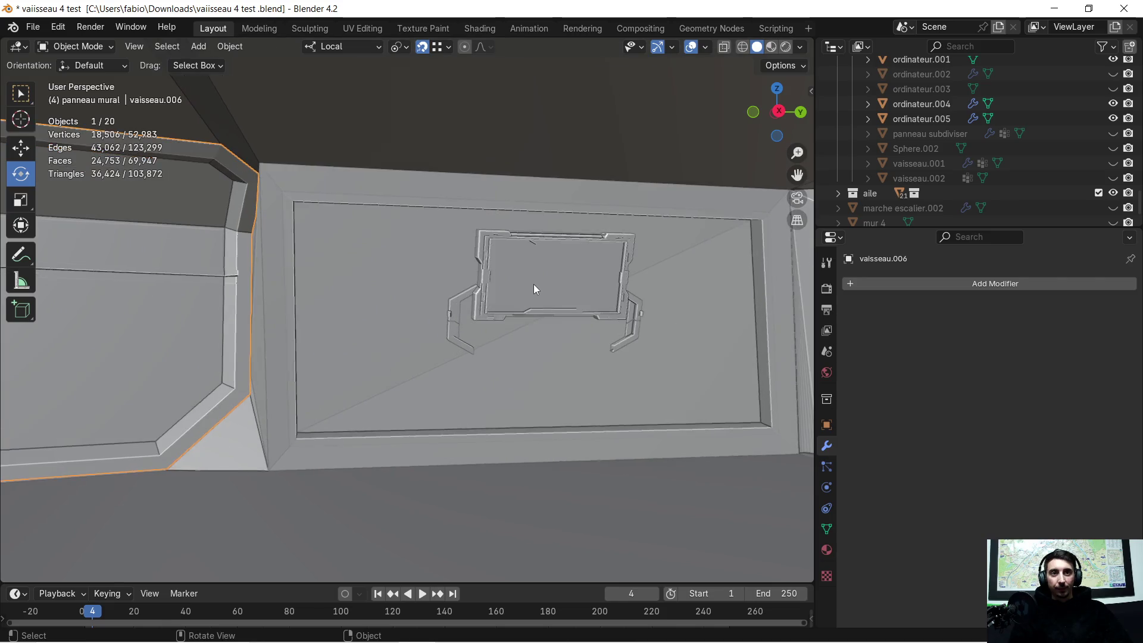
{"action": "left_click", "coordinate": [533, 284]}
{"action": "left_click", "coordinate": [452, 301], "text": "shift"}
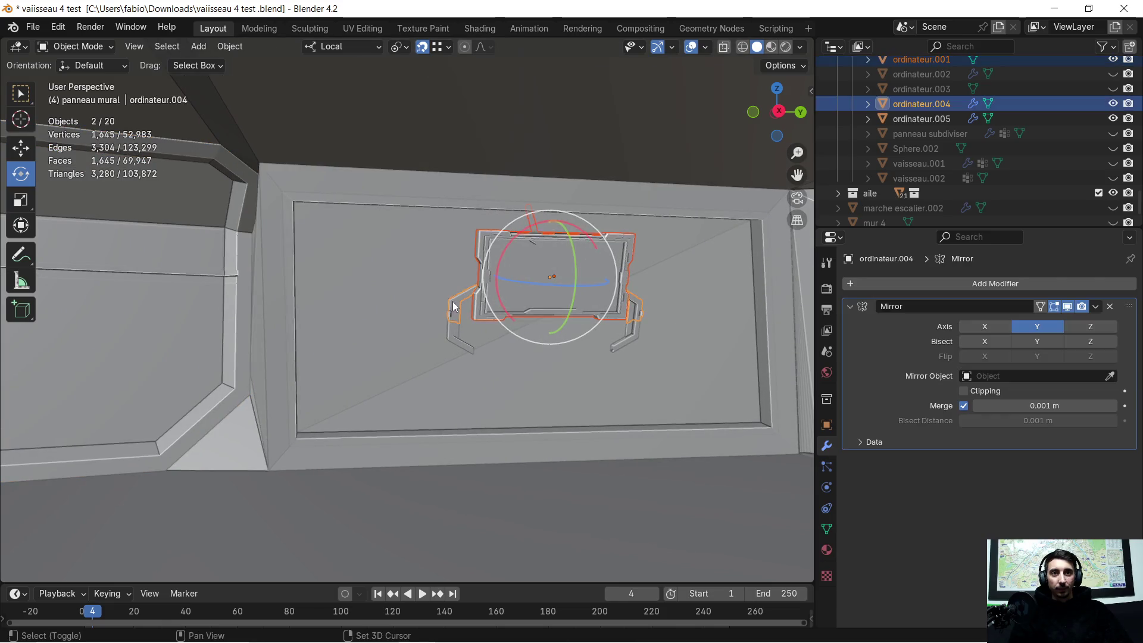
{"action": "left_click", "coordinate": [452, 332], "text": "shift"}
{"action": "mouse_move", "coordinate": [453, 332]}
{"action": "middle_mouse_down"}
{"action": "mouse_move", "coordinate": [555, 286]}
{"action": "mouse_move", "coordinate": [468, 349]}
{"action": "middle_mouse_up"}
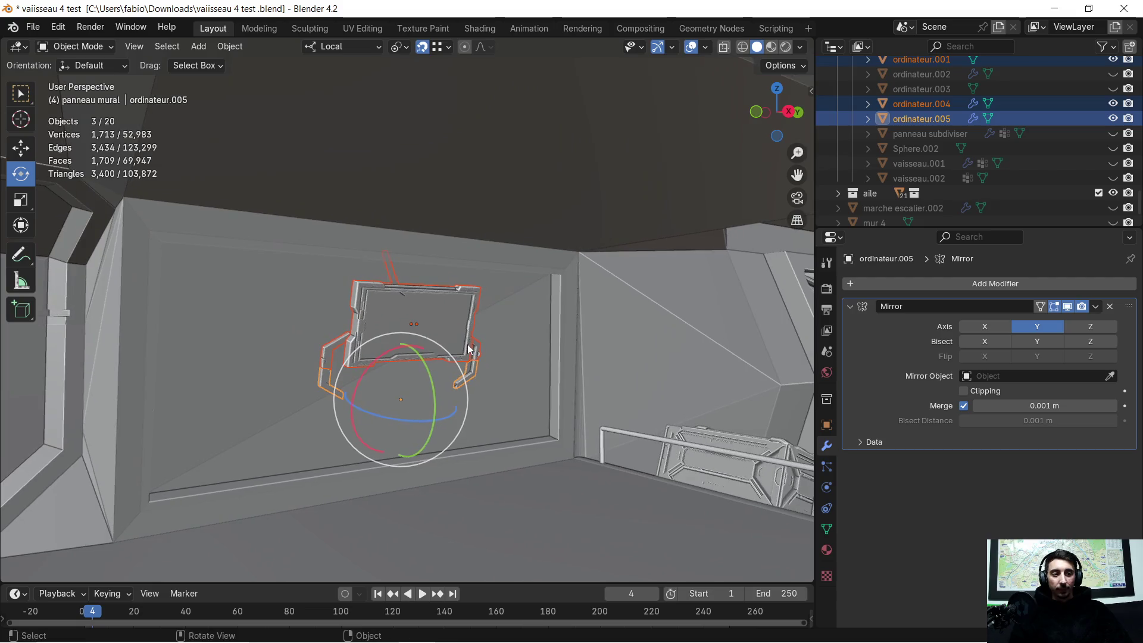
{"action": "key", "text": "KP_Divide"}
{"action": "mouse_move", "coordinate": [480, 310]}
{"action": "middle_mouse_down"}
{"action": "mouse_move", "coordinate": [514, 308]}
{"action": "mouse_move", "coordinate": [435, 305]}
{"action": "mouse_move", "coordinate": [449, 287]}
{"action": "mouse_move", "coordinate": [520, 365]}
{"action": "mouse_move", "coordinate": [500, 276]}
{"action": "mouse_move", "coordinate": [489, 290]}
{"action": "mouse_move", "coordinate": [517, 310]}
{"action": "mouse_move", "coordinate": [510, 323]}
{"action": "middle_mouse_up"}
{"action": "mouse_move", "coordinate": [447, 380]}
{"action": "middle_mouse_down"}
{"action": "mouse_move", "coordinate": [430, 384]}
{"action": "mouse_move", "coordinate": [517, 381]}
{"action": "mouse_move", "coordinate": [468, 395]}
{"action": "mouse_move", "coordinate": [417, 379]}
{"action": "mouse_move", "coordinate": [418, 367]}
{"action": "mouse_move", "coordinate": [437, 378]}
{"action": "mouse_move", "coordinate": [455, 354]}
{"action": "middle_mouse_up"}
{"action": "scroll", "coordinate": [438, 372], "scroll_direction": "down", "scroll_amount": 2}
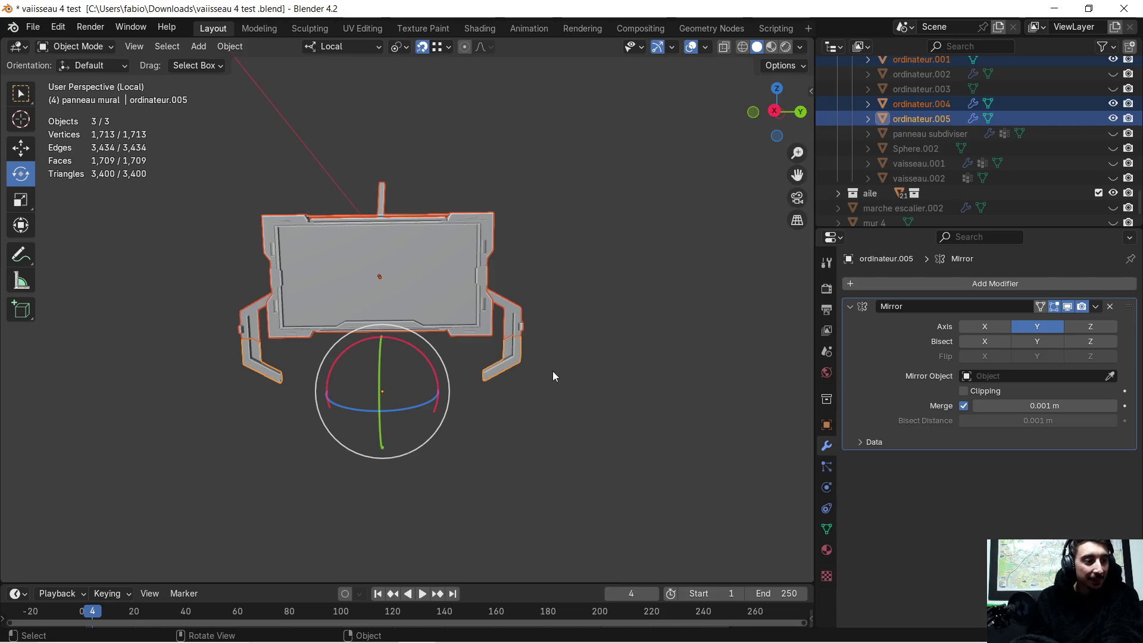
Zoom into the Halo 4 UNSC terminal pin's right support arm, then switch to the YouTube tab
{"action": "key", "text": "alt+Tab"}
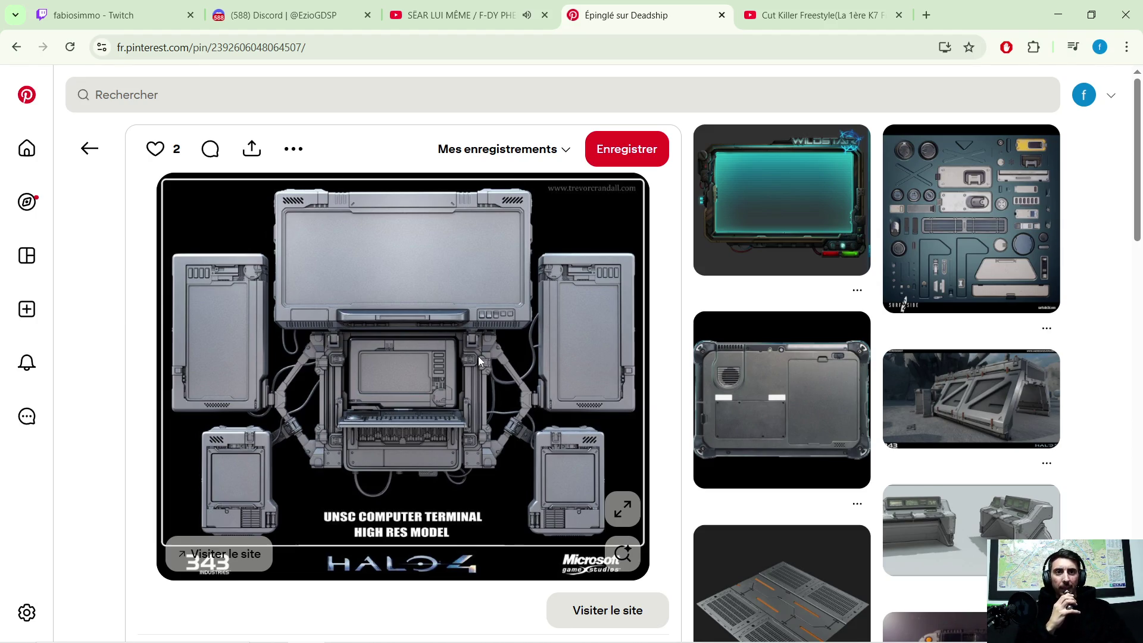
{"action": "left_click", "coordinate": [622, 508]}
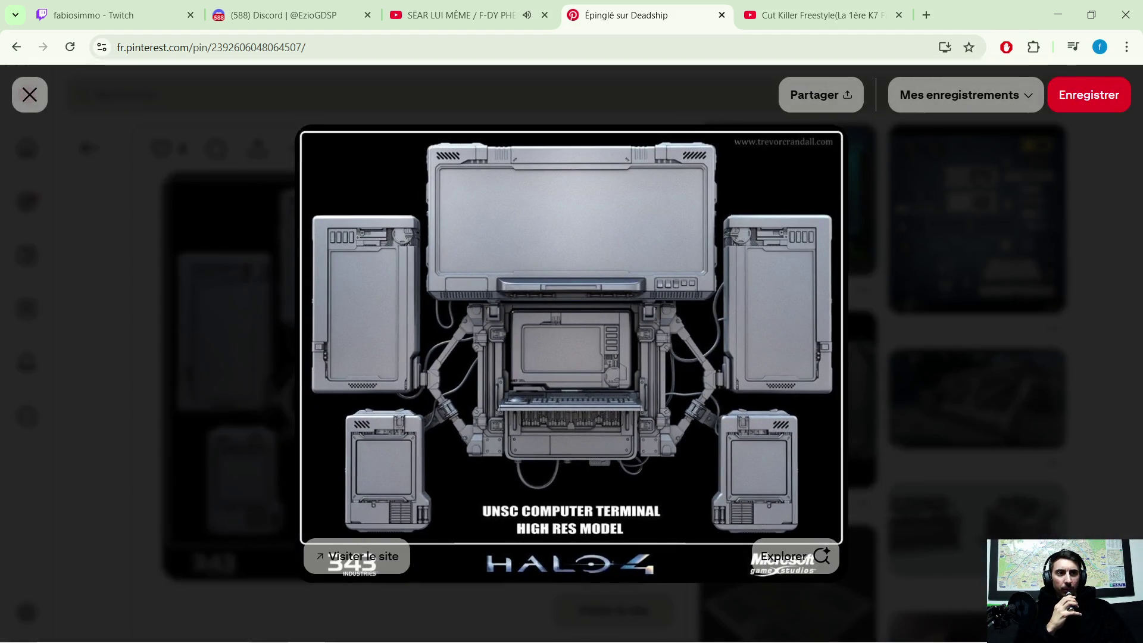
{"action": "left_click", "coordinate": [572, 357]}
{"action": "left_click", "coordinate": [571, 358]}
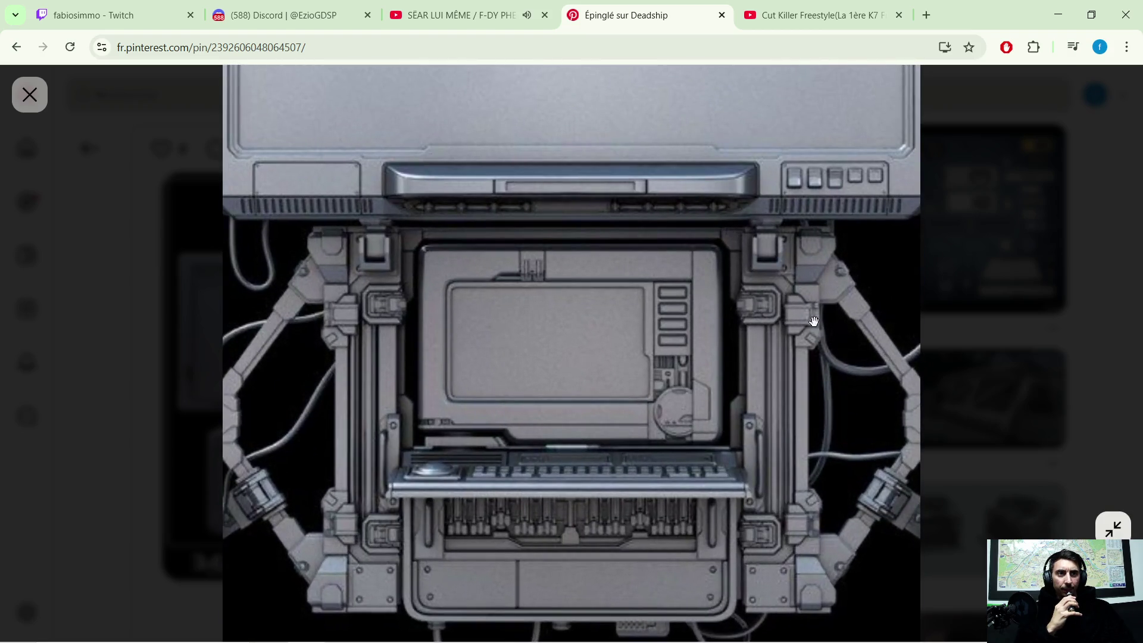
{"action": "left_click_drag", "start_coordinate": [813, 322], "coordinate": [633, 330]}
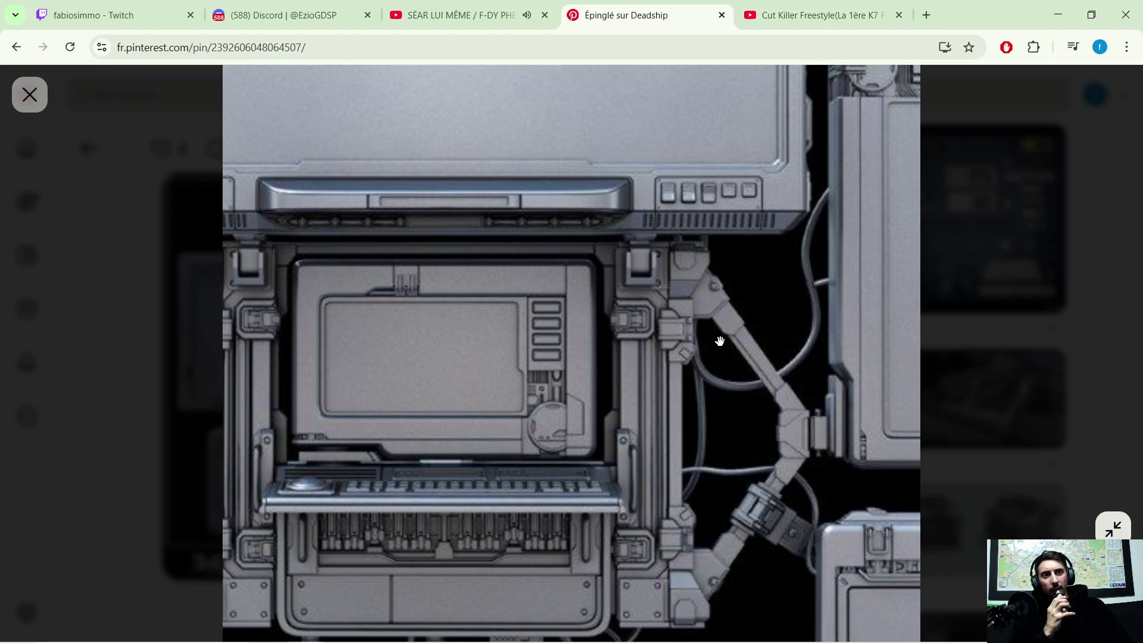
{"action": "scroll", "coordinate": [659, 295], "scroll_direction": "down", "scroll_amount": 1}
{"action": "scroll", "coordinate": [668, 288], "scroll_direction": "down", "scroll_amount": 2}
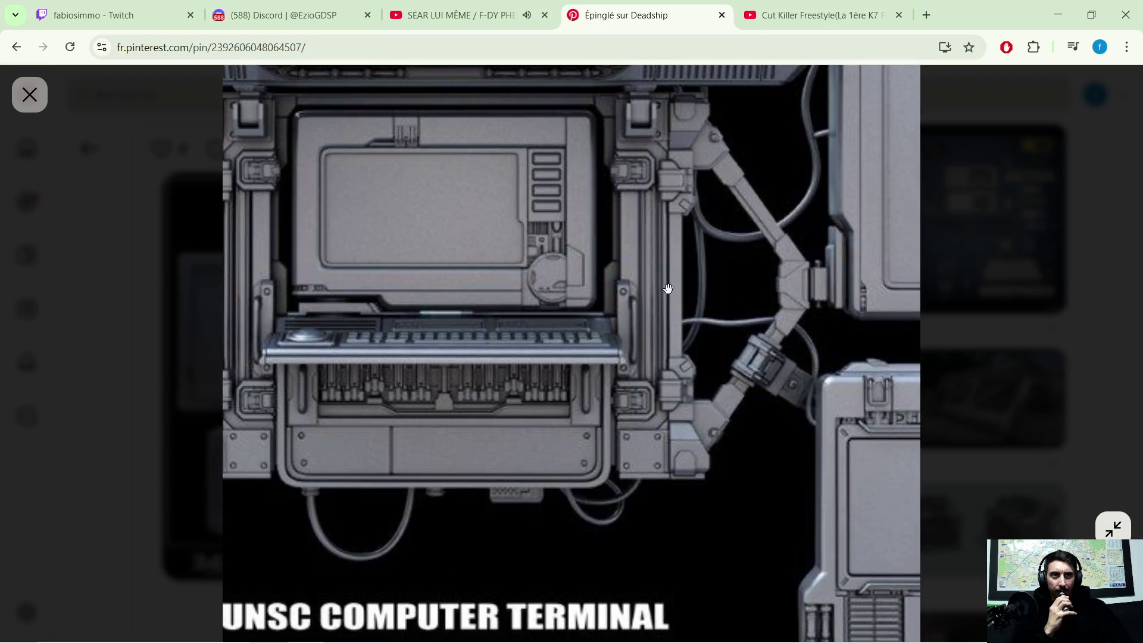
{"action": "scroll", "coordinate": [668, 287], "scroll_direction": "up", "scroll_amount": 4}
{"action": "key", "text": "Escape"}
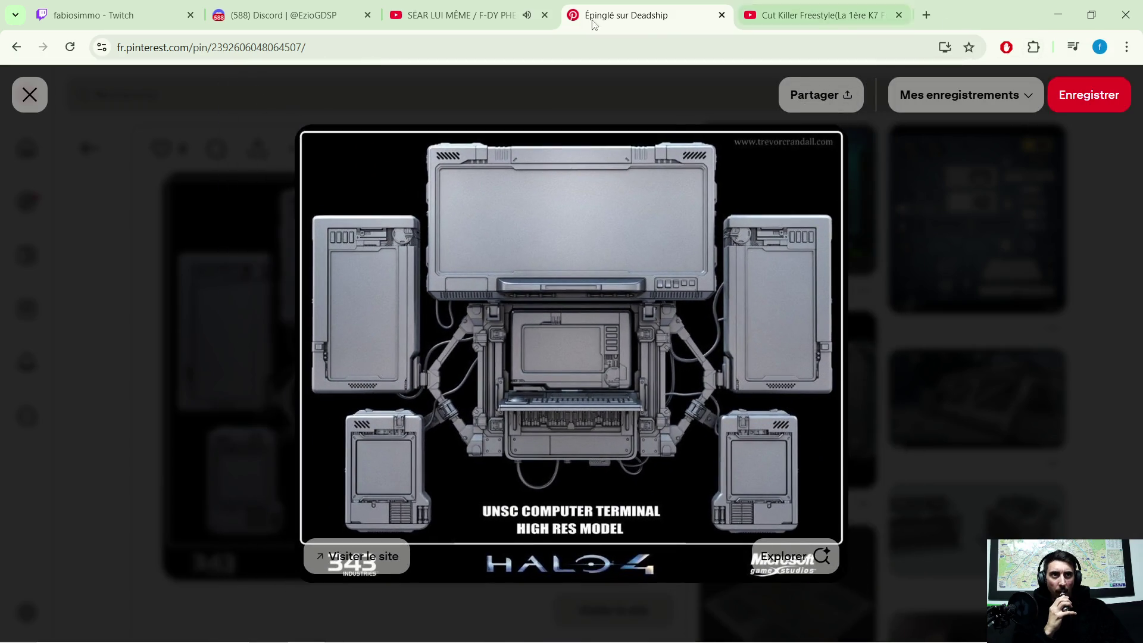
{"action": "left_click", "coordinate": [456, 16]}
{"action": "scroll", "coordinate": [908, 394], "scroll_direction": "down", "scroll_amount": 1}
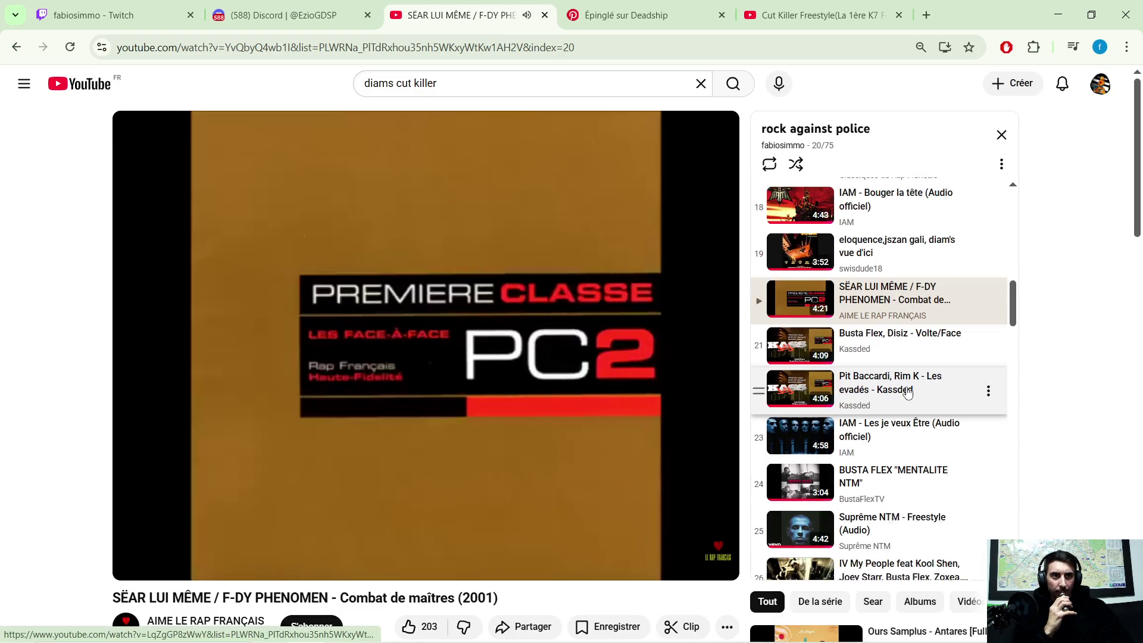
{"action": "scroll", "coordinate": [936, 372], "scroll_direction": "down", "scroll_amount": 2}
{"action": "scroll", "coordinate": [937, 331], "scroll_direction": "up", "scroll_amount": 1}
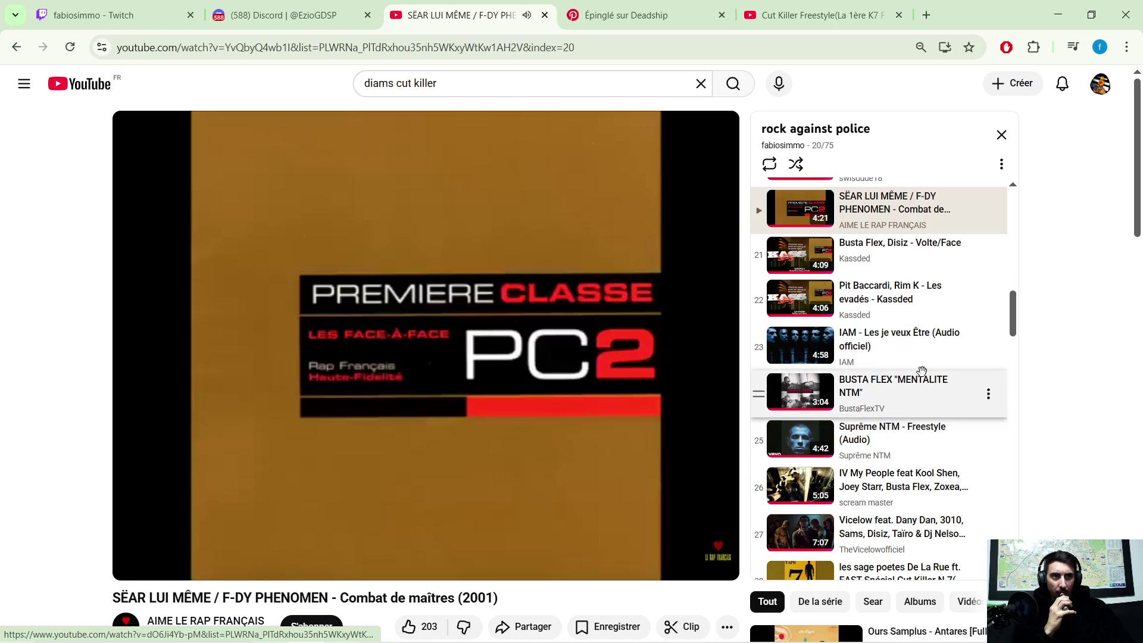
Play the BUSTA FLEX MENTALITE NTM track and minimize the browser back to Blender
{"action": "left_click", "coordinate": [911, 396]}
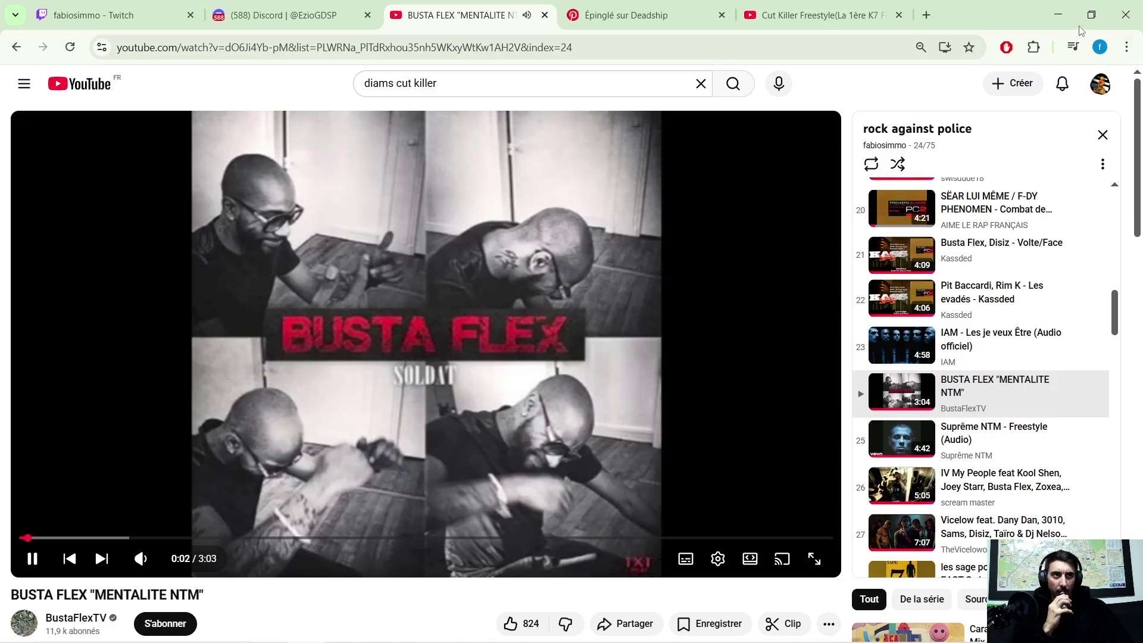
{"action": "left_click", "coordinate": [1090, 15]}
{"action": "left_click", "coordinate": [799, 36]}
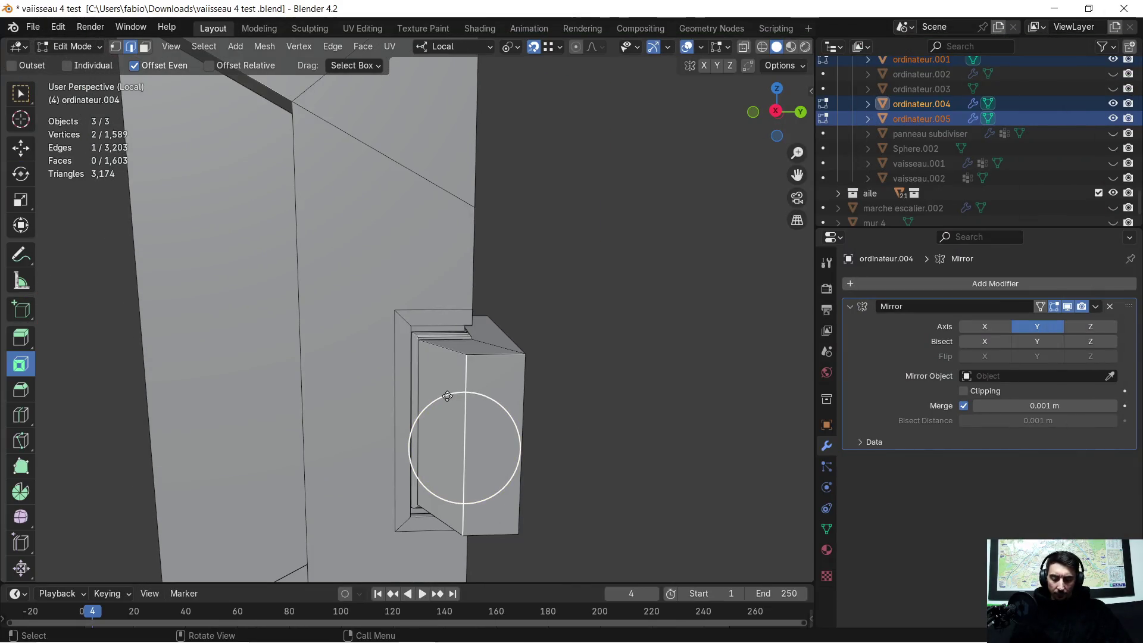
Slide the selected edge along local Y and bevel it 0.027 m with 1 segment
{"action": "key", "text": "g"}
{"action": "key", "text": "x"}
{"action": "key", "text": "y"}
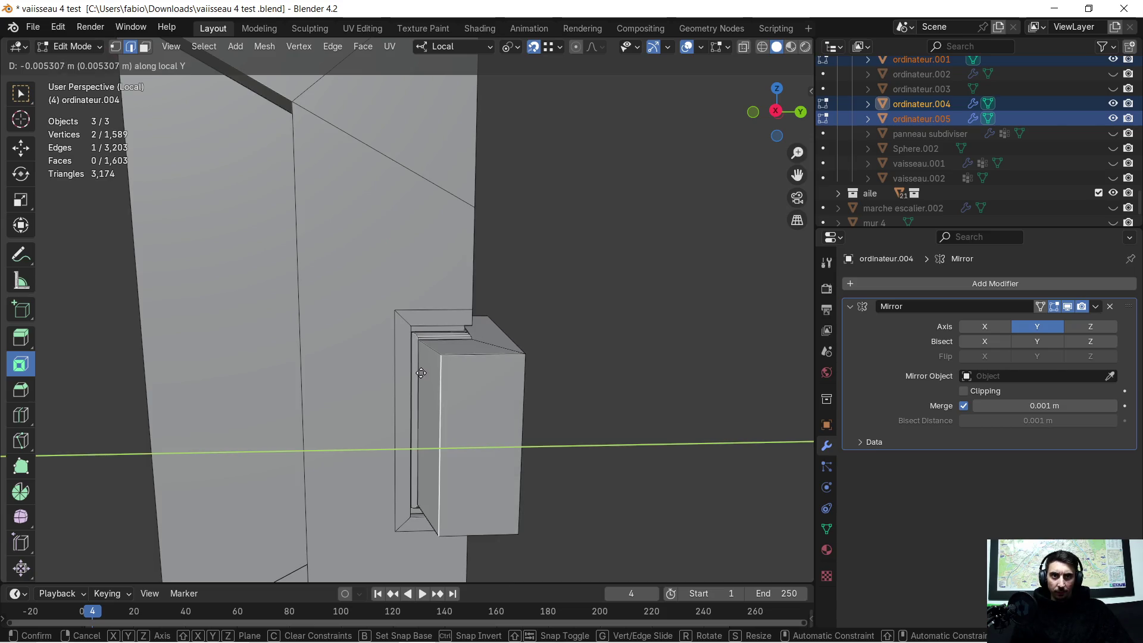
{"action": "left_click", "coordinate": [420, 374]}
{"action": "middle_click_drag", "start_coordinate": [421, 375], "coordinate": [503, 365]}
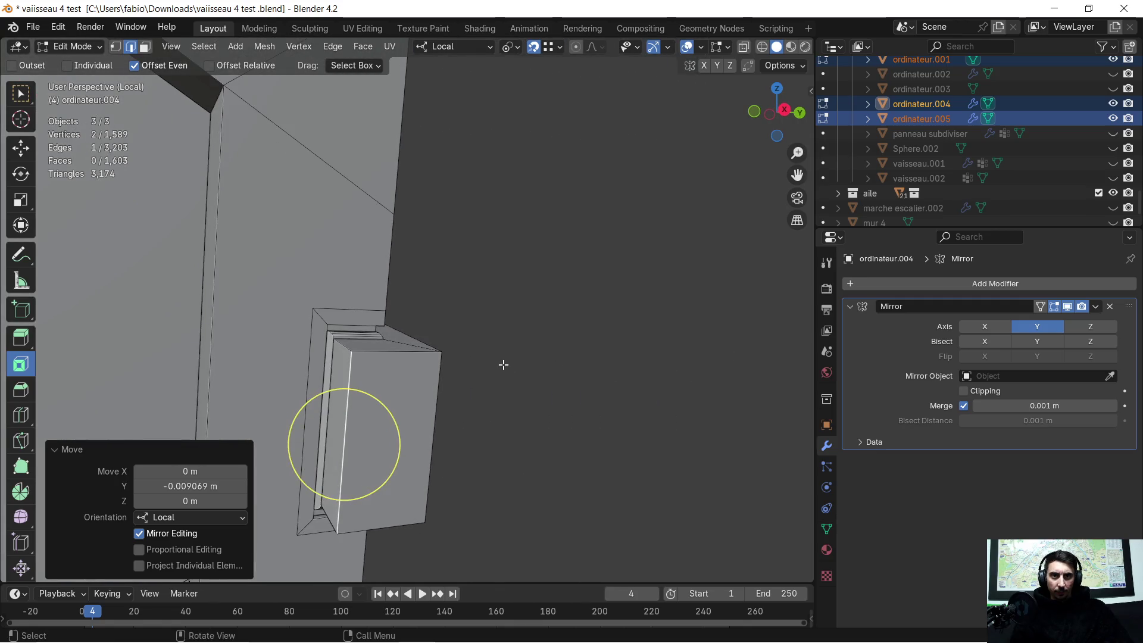
{"action": "key", "text": "ctrl+b"}
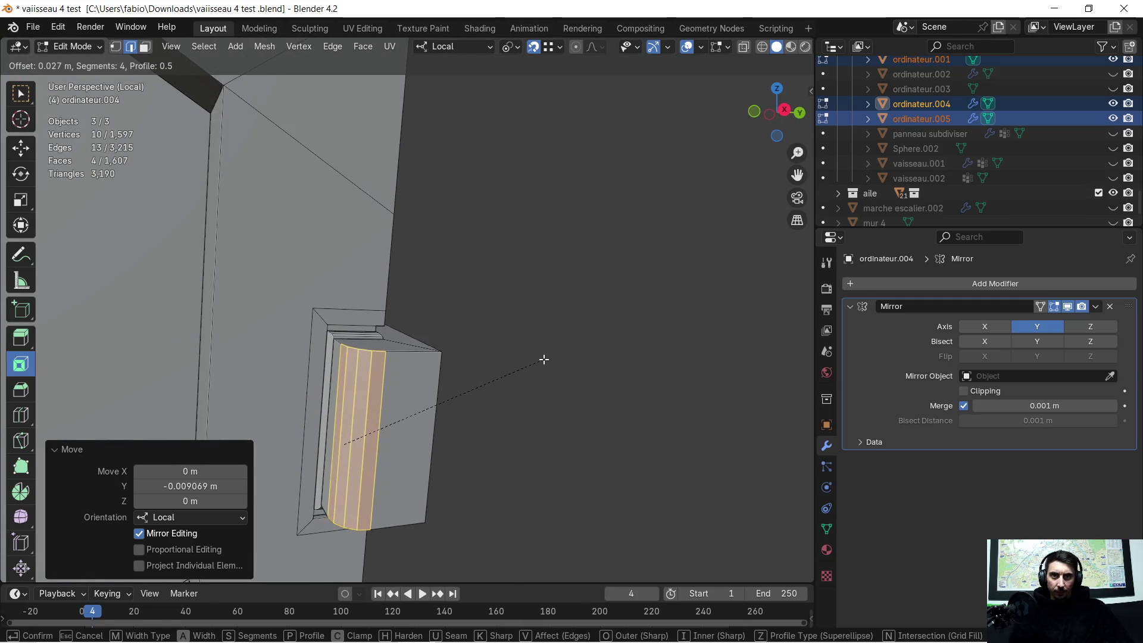
{"action": "left_click", "coordinate": [545, 359]}
{"action": "left_click_drag", "start_coordinate": [189, 360], "coordinate": [152, 360]}
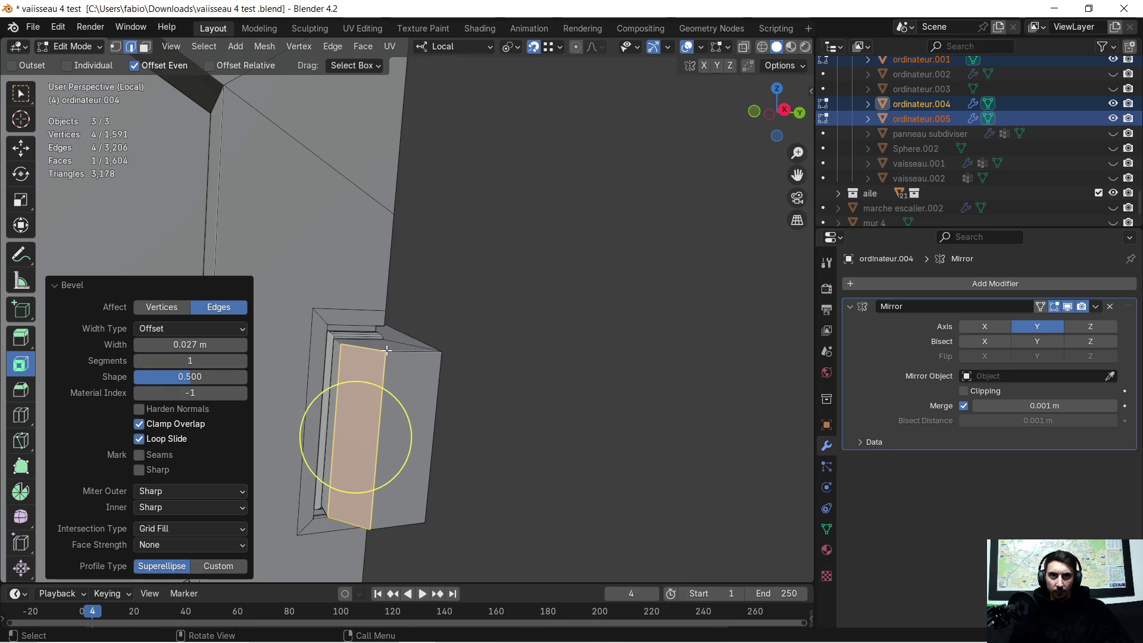
{"action": "scroll", "coordinate": [585, 348], "scroll_direction": "down", "scroll_amount": 2}
{"action": "scroll", "coordinate": [551, 375], "scroll_direction": "down", "scroll_amount": 2}
{"action": "scroll", "coordinate": [412, 339], "scroll_direction": "up", "scroll_amount": 3}
{"action": "middle_click_drag", "start_coordinate": [413, 338], "coordinate": [463, 337]}
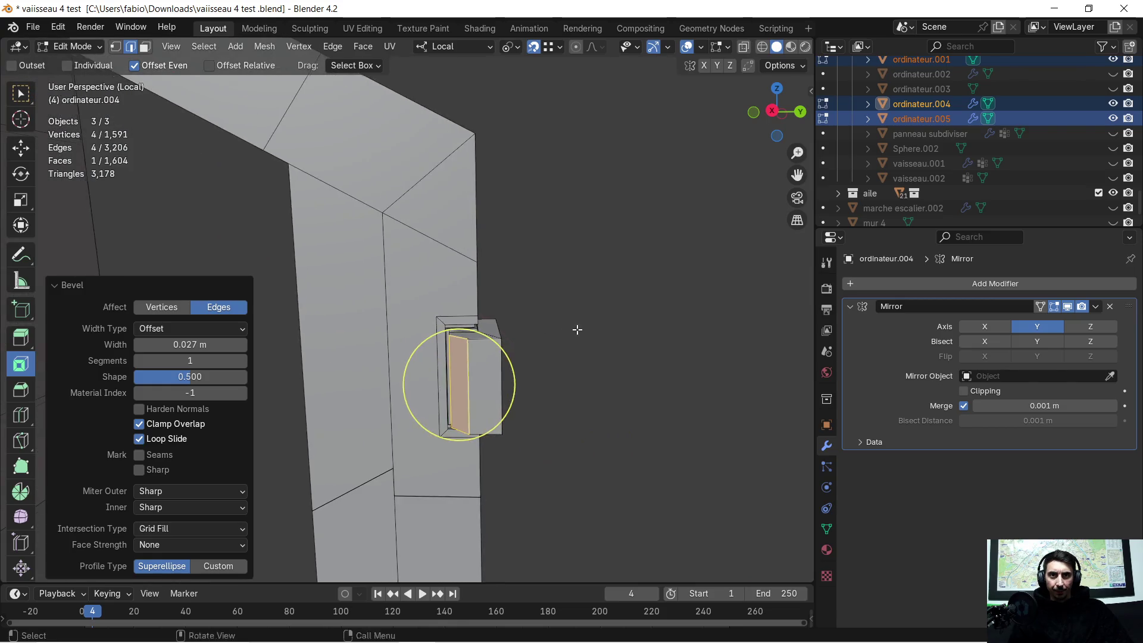
Clear the selection and face-select the side block's outer face
{"action": "middle_click_drag", "start_coordinate": [463, 337], "coordinate": [581, 334]}
{"action": "left_click", "coordinate": [580, 334]}
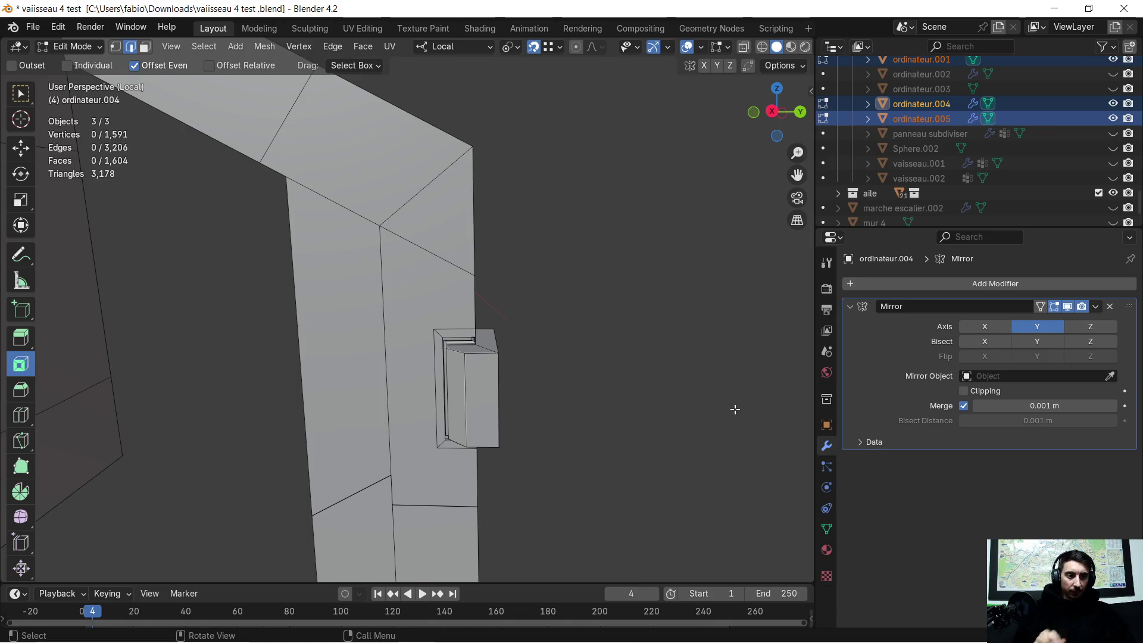
{"action": "middle_click_drag", "start_coordinate": [728, 408], "coordinate": [669, 400]}
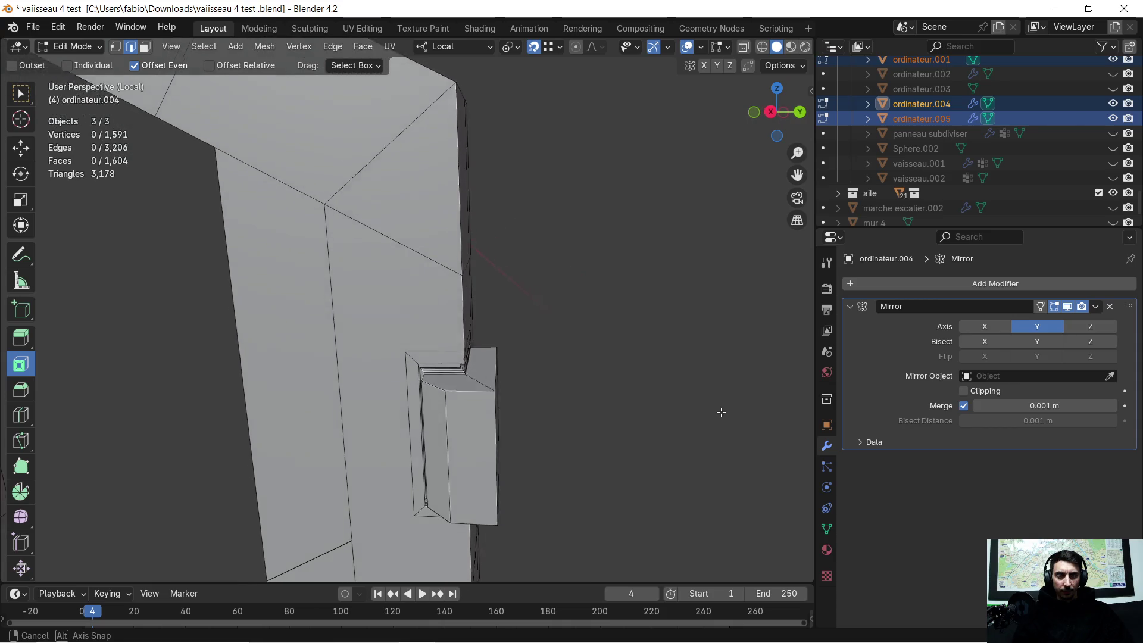
{"action": "middle_click_drag", "start_coordinate": [669, 400], "coordinate": [701, 405]}
{"action": "key", "text": "c"}
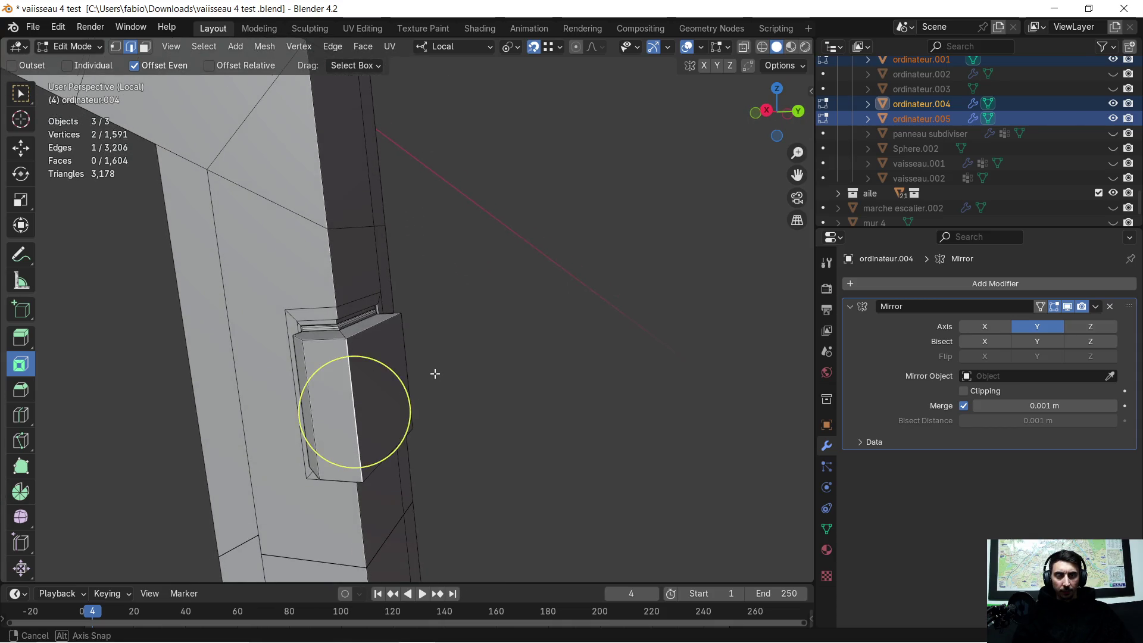
{"action": "left_click", "coordinate": [265, 422]}
{"action": "left_click", "coordinate": [145, 47]}
{"action": "key", "text": "c"}
{"action": "left_click", "coordinate": [313, 395]}
{"action": "middle_click_drag", "start_coordinate": [312, 396], "coordinate": [366, 369]}
Inset the side face by 0.009 m and extrude it outward twice
{"action": "key", "text": "i"}
{"action": "left_click", "coordinate": [249, 454]}
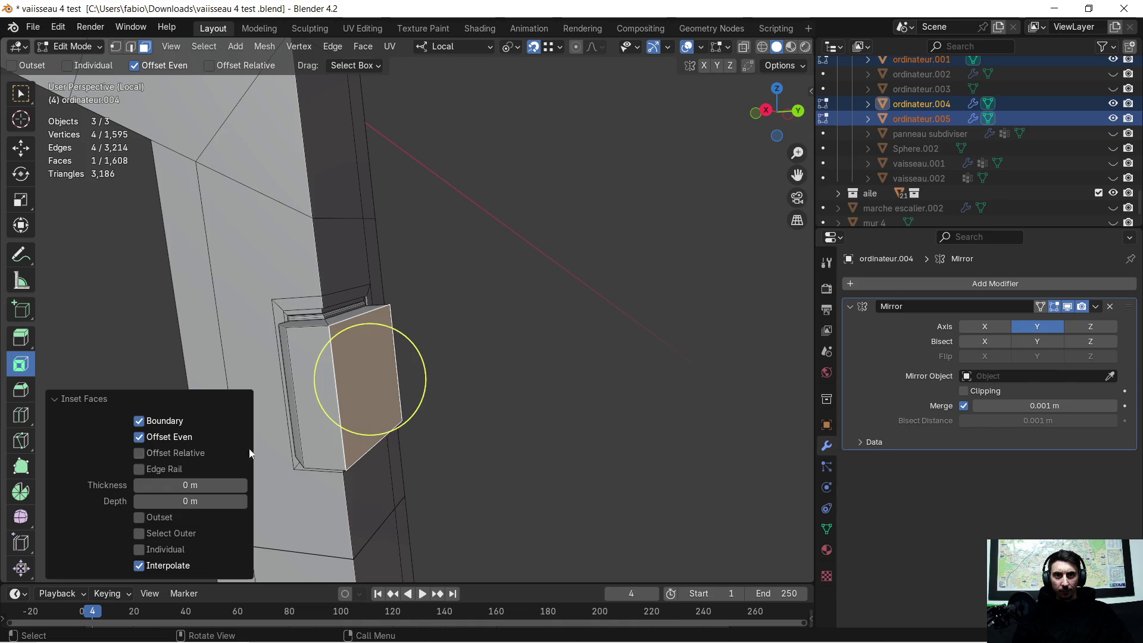
{"action": "left_click_drag", "start_coordinate": [192, 482], "coordinate": [200, 482]}
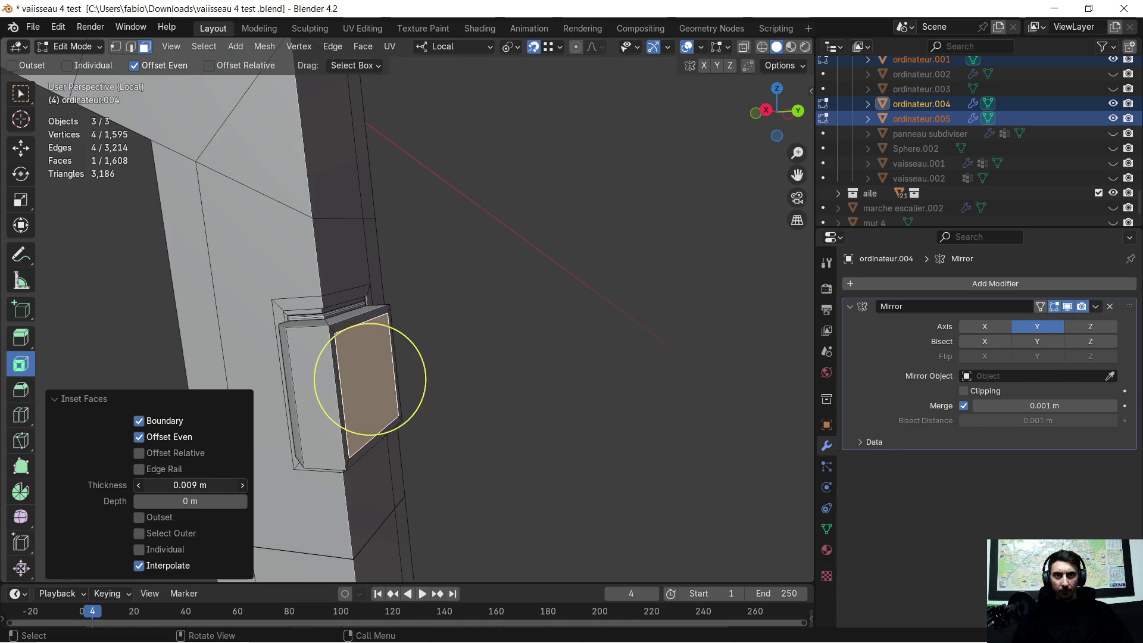
{"action": "middle_click_drag", "start_coordinate": [370, 378], "coordinate": [488, 401]}
{"action": "key", "text": "e"}
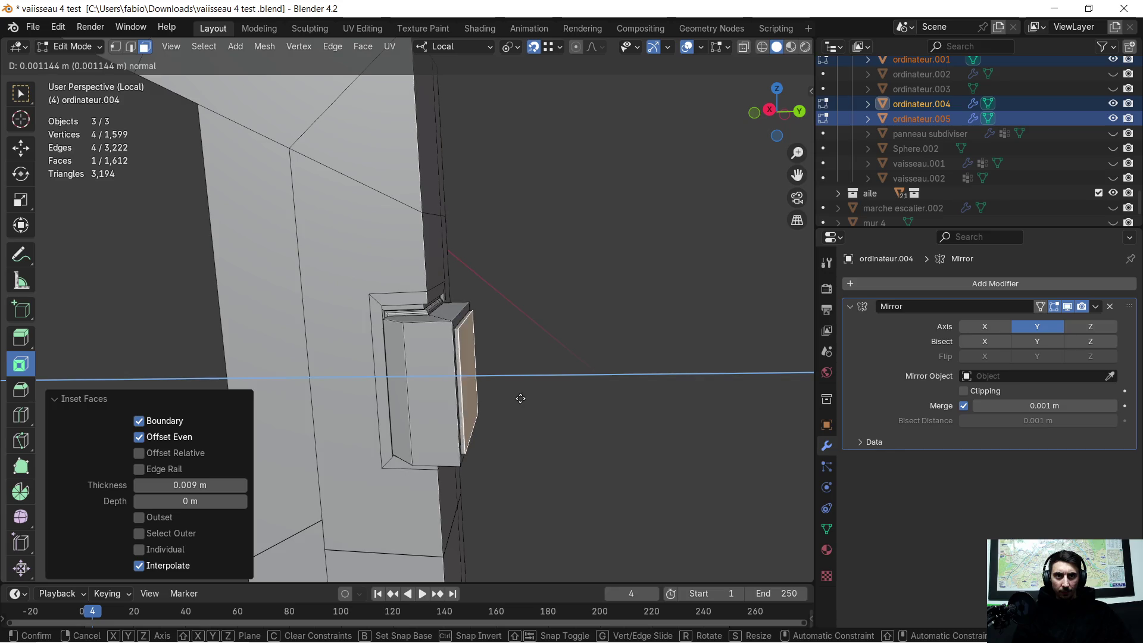
{"action": "left_click", "coordinate": [527, 395]}
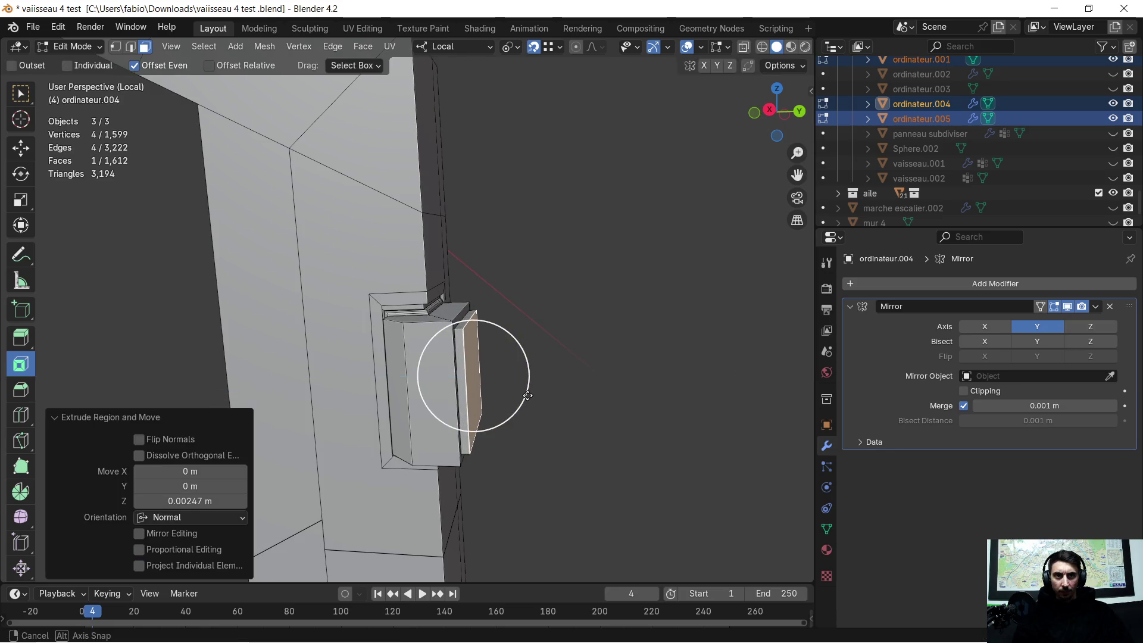
{"action": "middle_click_drag", "start_coordinate": [528, 396], "coordinate": [535, 396]}
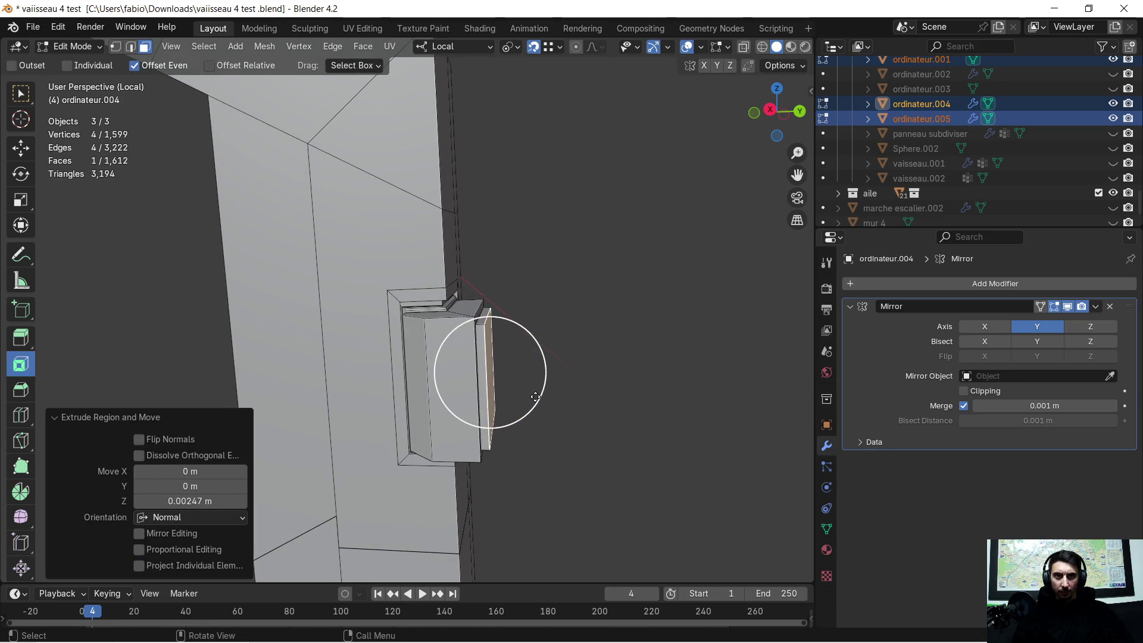
{"action": "key", "text": "e"}
{"action": "left_click", "coordinate": [567, 396]}
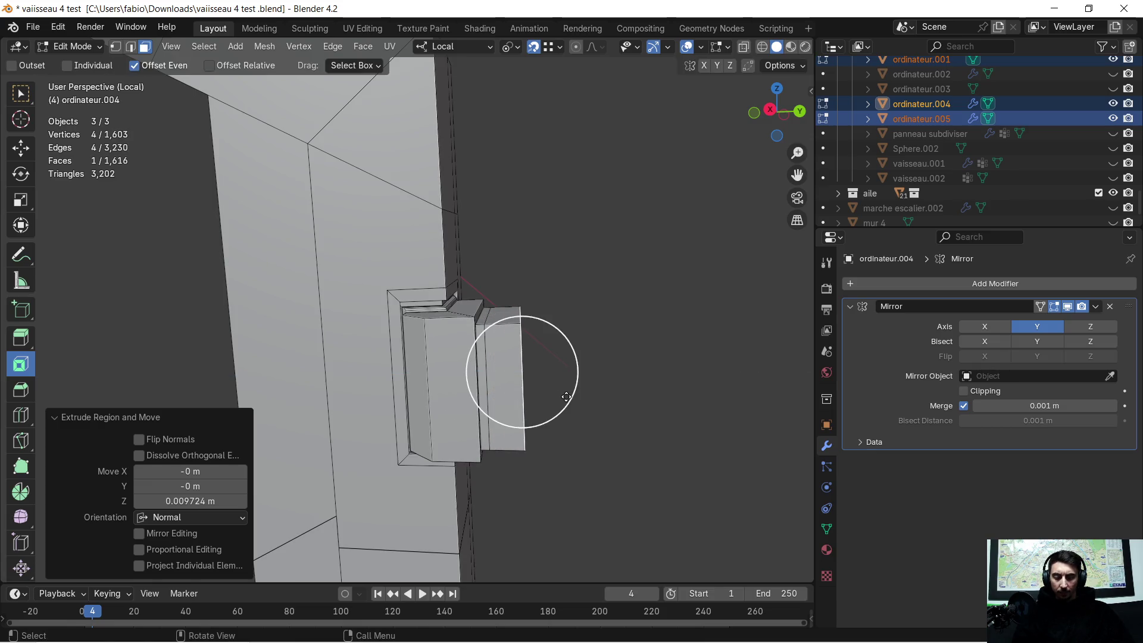
Scale the extruded face 1.635× and nudge it 0.006 m along local Y into a flared plate
{"action": "key", "text": "s"}
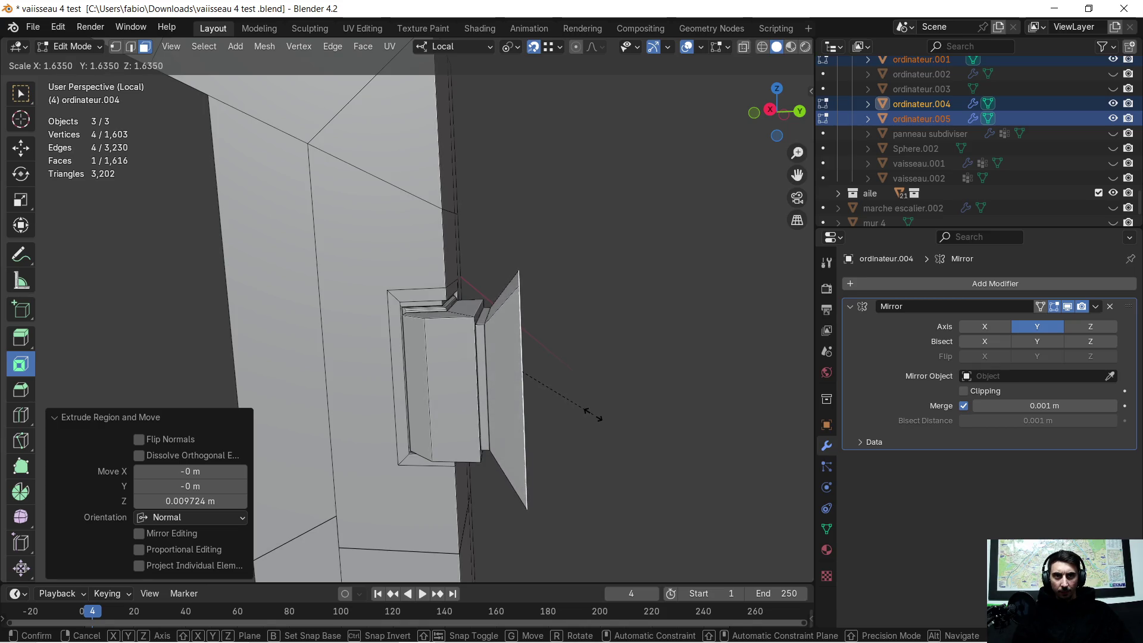
{"action": "left_click", "coordinate": [594, 411]}
{"action": "key", "text": "g"}
{"action": "key", "text": "x"}
{"action": "key", "text": "x"}
{"action": "key", "text": "y"}
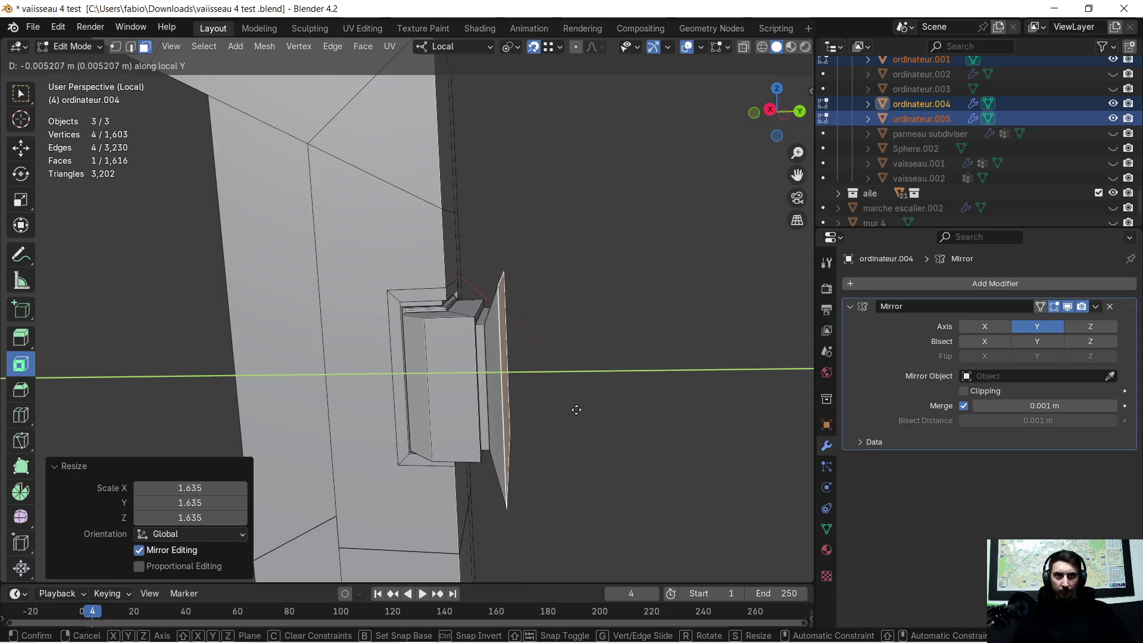
{"action": "left_click", "coordinate": [574, 409]}
{"action": "mouse_move", "coordinate": [574, 409]}
{"action": "middle_mouse_down"}
{"action": "mouse_move", "coordinate": [552, 357]}
{"action": "mouse_move", "coordinate": [524, 341]}
{"action": "mouse_move", "coordinate": [516, 282]}
{"action": "middle_mouse_up"}
{"action": "scroll", "coordinate": [552, 356], "scroll_direction": "up", "scroll_amount": 4}
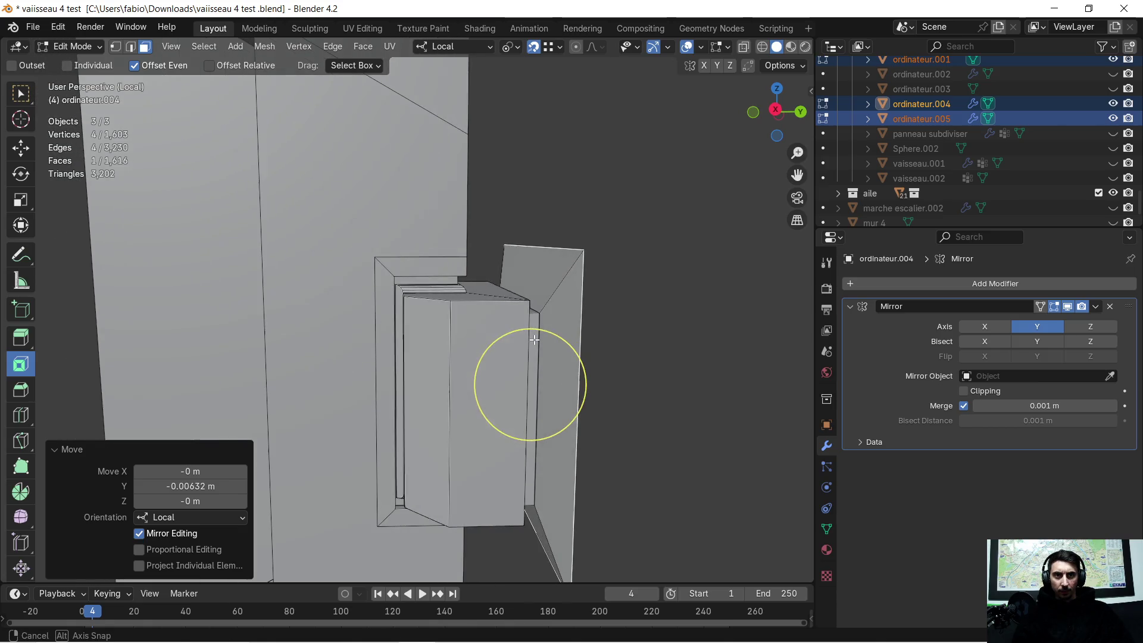
{"action": "left_click", "coordinate": [572, 402]}
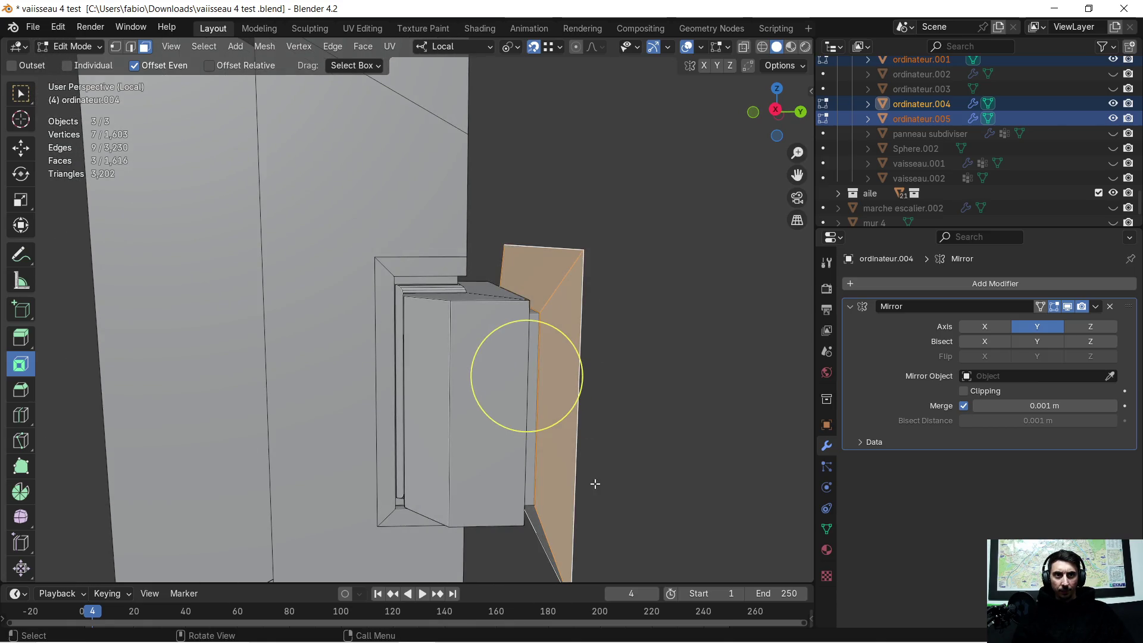
{"action": "scroll", "coordinate": [599, 464], "scroll_direction": "up", "scroll_amount": 3}
Select the angled joint faces and slide them outward along local Y
{"action": "left_click", "coordinate": [561, 176], "text": "shift"}
{"action": "mouse_move", "coordinate": [555, 179]}
{"action": "middle_mouse_down"}
{"action": "mouse_move", "coordinate": [438, 293]}
{"action": "mouse_move", "coordinate": [522, 282]}
{"action": "mouse_move", "coordinate": [420, 318]}
{"action": "middle_mouse_up"}
{"action": "left_click", "coordinate": [522, 282], "text": "shift"}
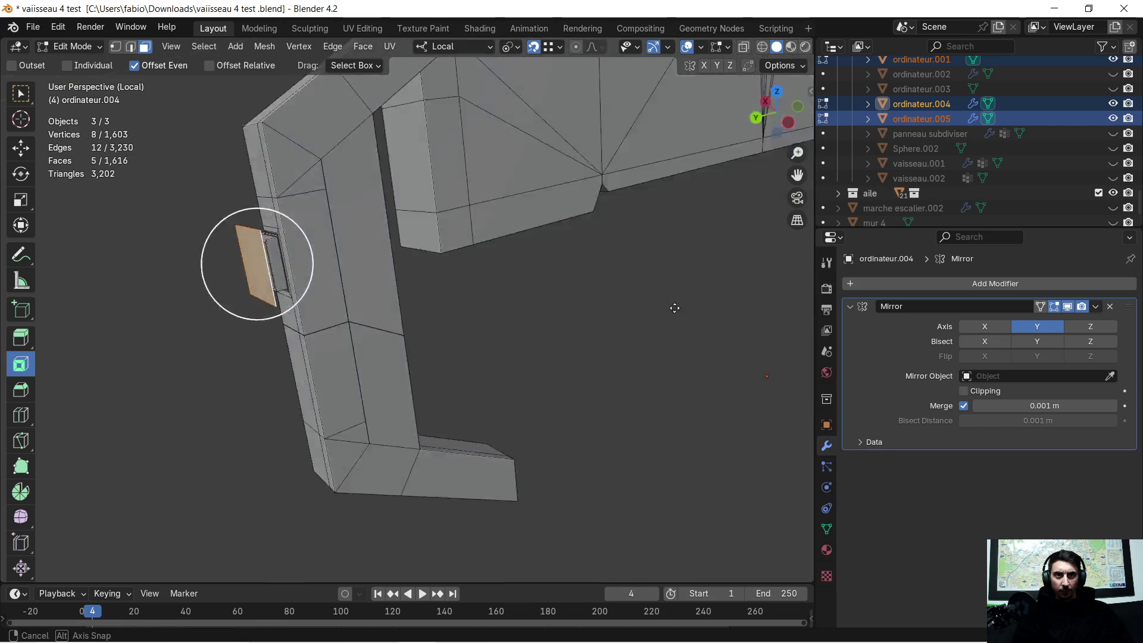
{"action": "middle_click_drag", "start_coordinate": [118, 234], "coordinate": [118, 233]}
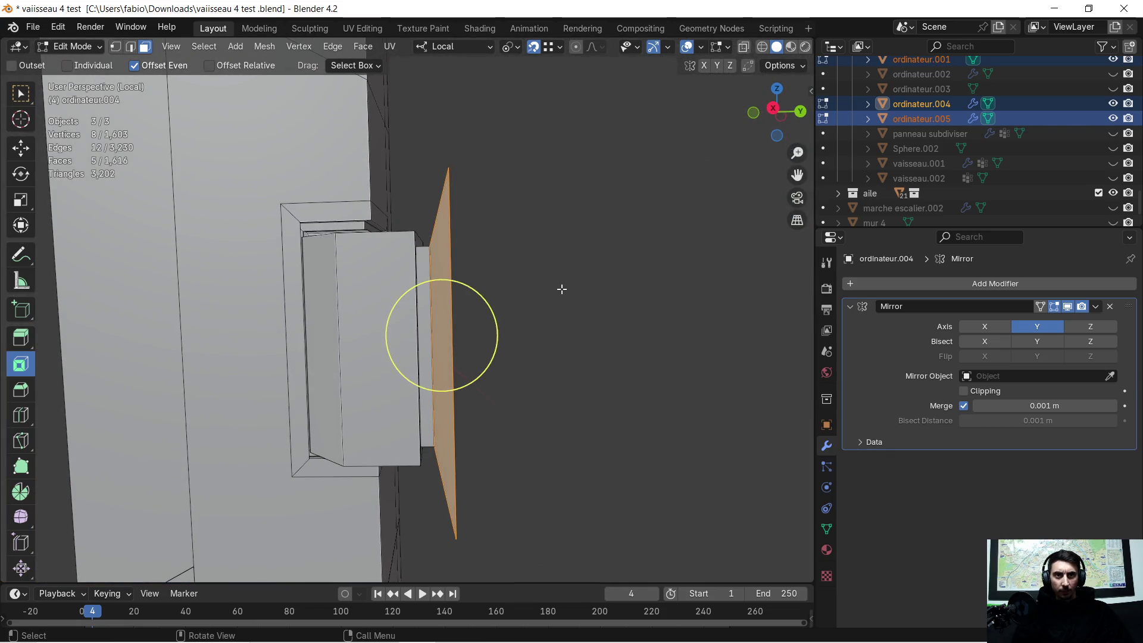
{"action": "key", "text": "g"}
{"action": "key", "text": "x"}
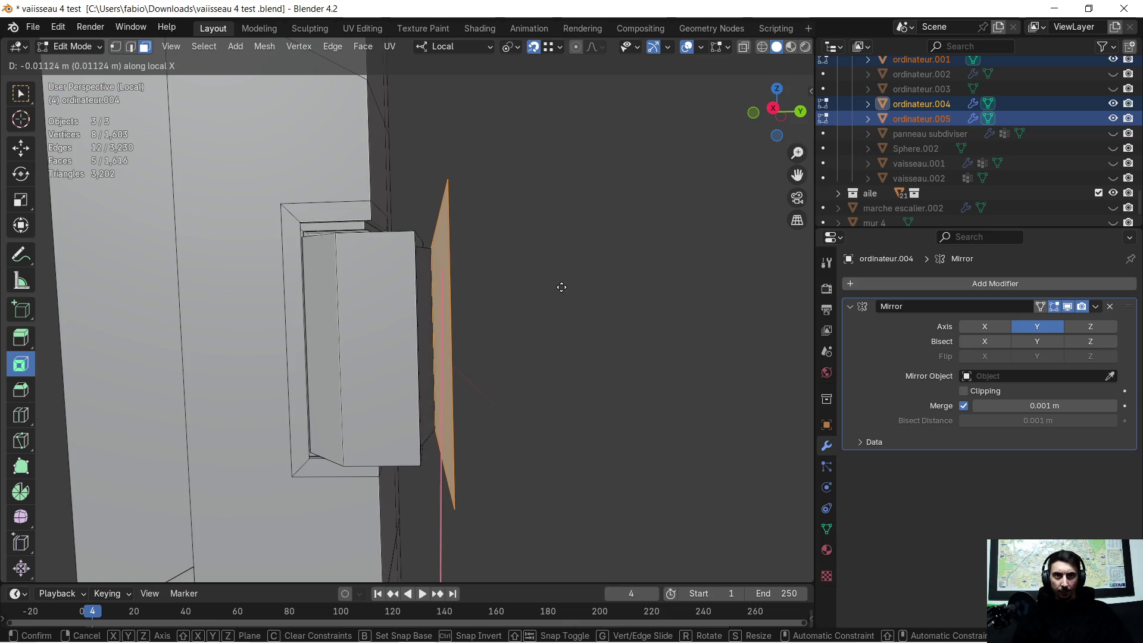
{"action": "key", "text": "y"}
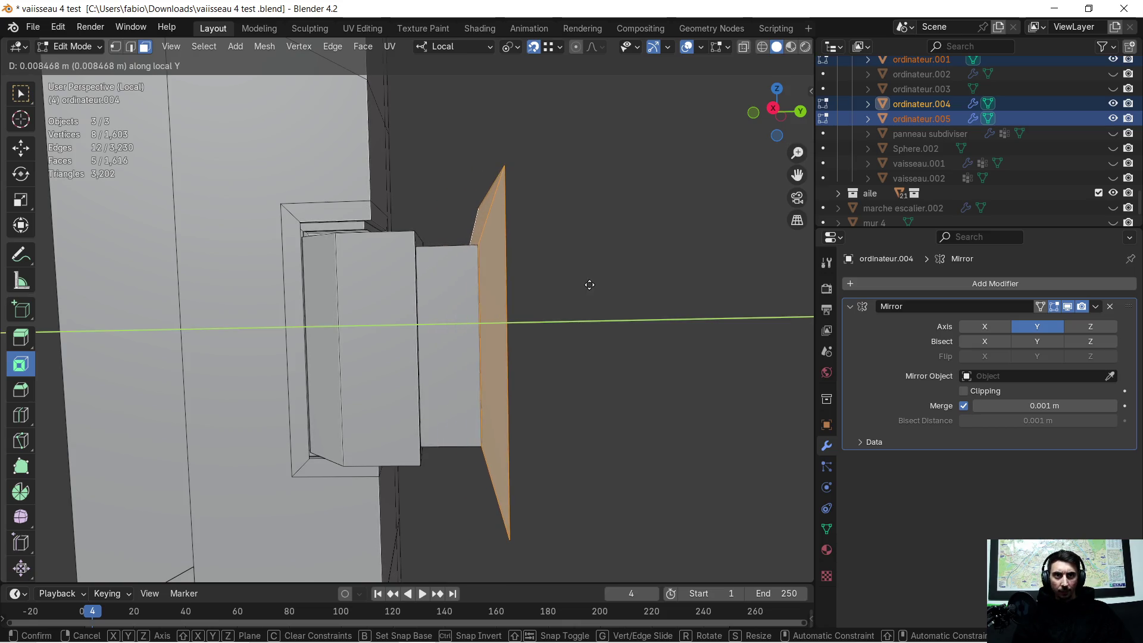
{"action": "left_click", "coordinate": [581, 286]}
{"action": "mouse_move", "coordinate": [581, 286]}
{"action": "middle_mouse_down"}
{"action": "mouse_move", "coordinate": [578, 273]}
{"action": "mouse_move", "coordinate": [565, 282]}
{"action": "middle_mouse_up"}
Extrude the outer joint plate face along its normal to give it a thin thickness
{"action": "left_click", "coordinate": [390, 299]}
{"action": "middle_click_drag", "start_coordinate": [437, 296], "coordinate": [456, 288]}
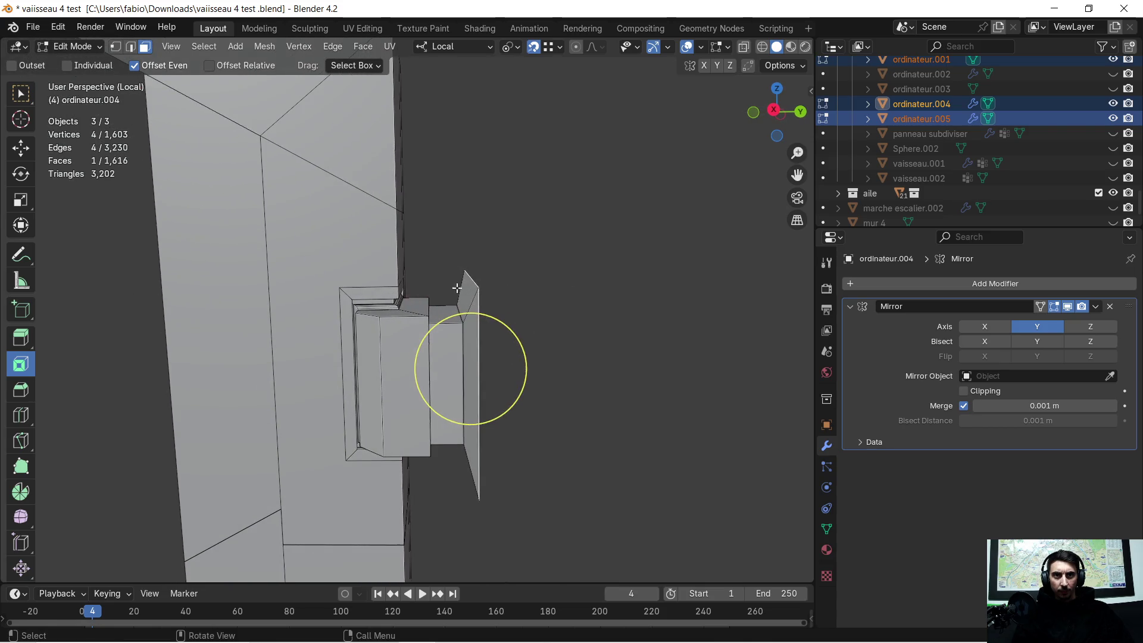
{"action": "key", "text": "e"}
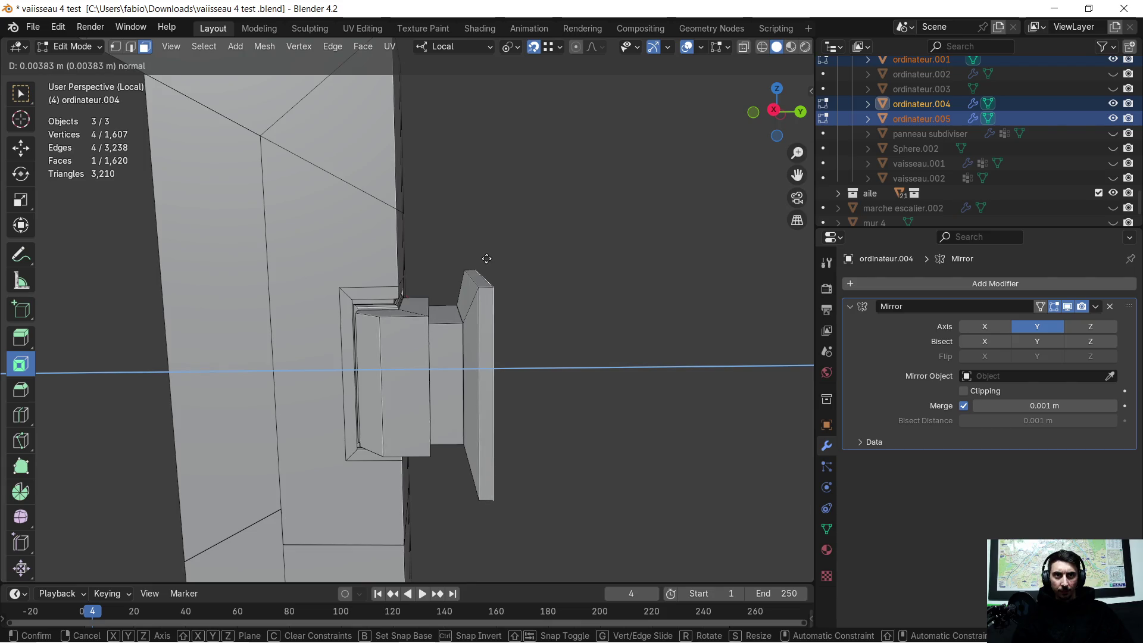
{"action": "left_click", "coordinate": [492, 256]}
{"action": "mouse_move", "coordinate": [493, 256]}
{"action": "middle_mouse_down"}
{"action": "mouse_move", "coordinate": [460, 356]}
{"action": "mouse_move", "coordinate": [543, 366]}
{"action": "mouse_move", "coordinate": [541, 375]}
{"action": "mouse_move", "coordinate": [357, 355]}
{"action": "mouse_move", "coordinate": [595, 353]}
{"action": "mouse_move", "coordinate": [273, 360]}
{"action": "middle_mouse_up"}
{"action": "scroll", "coordinate": [538, 277], "scroll_direction": "up", "scroll_amount": 3}
{"action": "mouse_move", "coordinate": [538, 278]}
{"action": "middle_mouse_down"}
{"action": "mouse_move", "coordinate": [510, 311]}
{"action": "mouse_move", "coordinate": [529, 305]}
{"action": "mouse_move", "coordinate": [477, 334]}
{"action": "mouse_move", "coordinate": [532, 310]}
{"action": "middle_mouse_up"}
Extrude the joint edge 30 cm up along local Z, undoing a first 1 m attempt
{"action": "left_click", "coordinate": [131, 46]}
{"action": "left_click", "coordinate": [495, 366]}
{"action": "mouse_move", "coordinate": [495, 366]}
{"action": "middle_mouse_down"}
{"action": "mouse_move", "coordinate": [516, 365]}
{"action": "mouse_move", "coordinate": [510, 298]}
{"action": "mouse_move", "coordinate": [507, 348]}
{"action": "middle_mouse_up"}
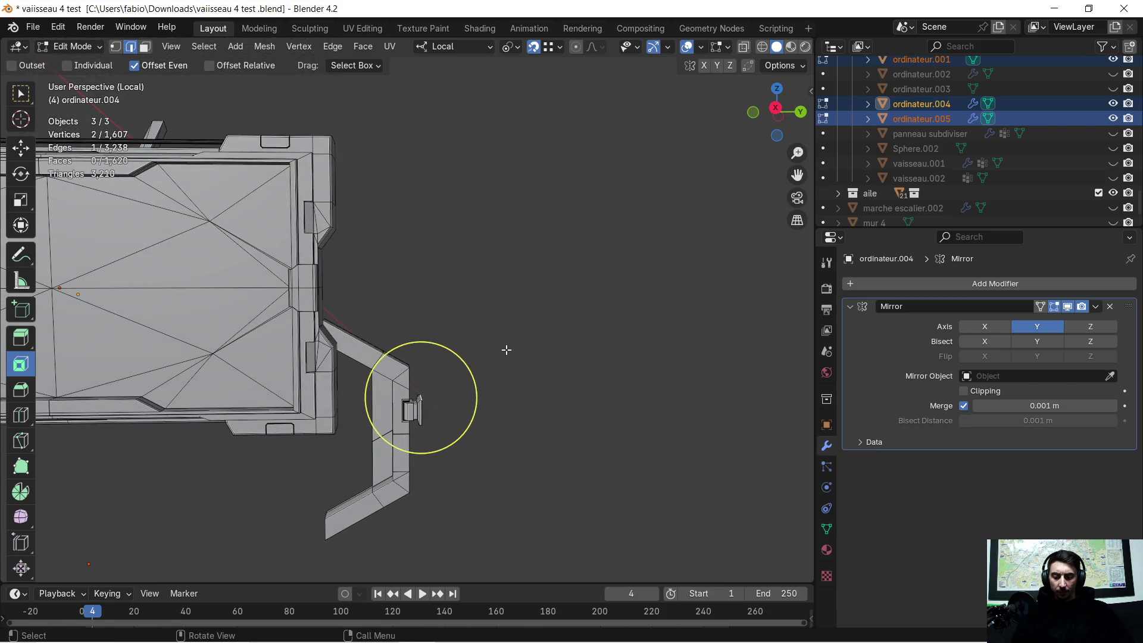
{"action": "key", "text": "e"}
{"action": "key", "text": "z"}
{"action": "key", "text": "z"}
{"action": "type", "text": "1"}
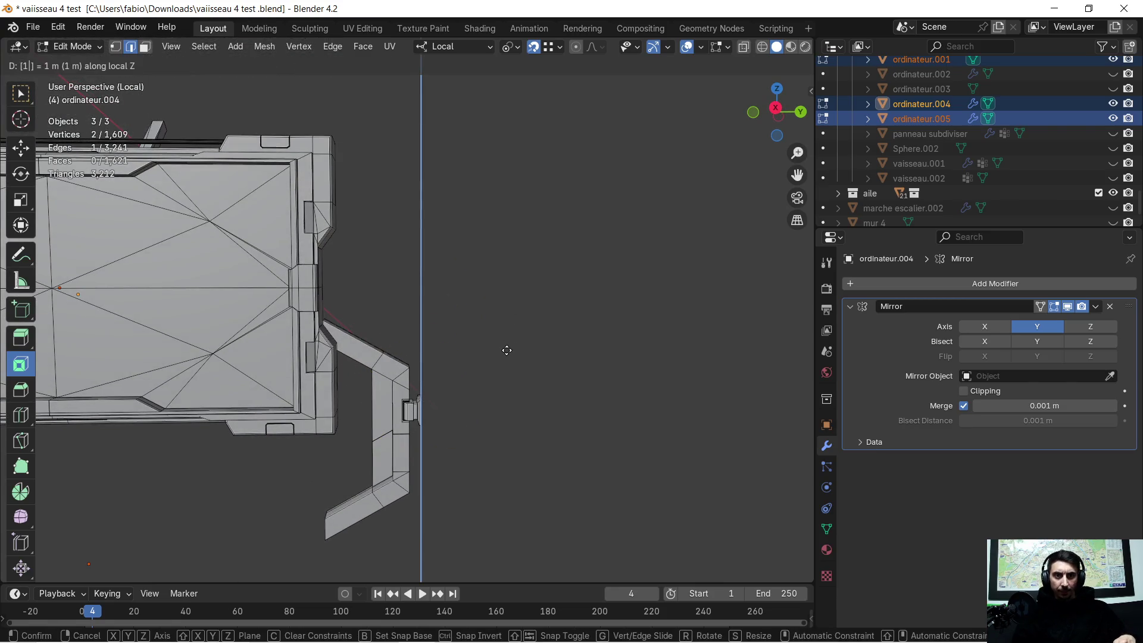
{"action": "key", "text": "Return"}
{"action": "middle_click_drag", "start_coordinate": [513, 349], "coordinate": [542, 343]}
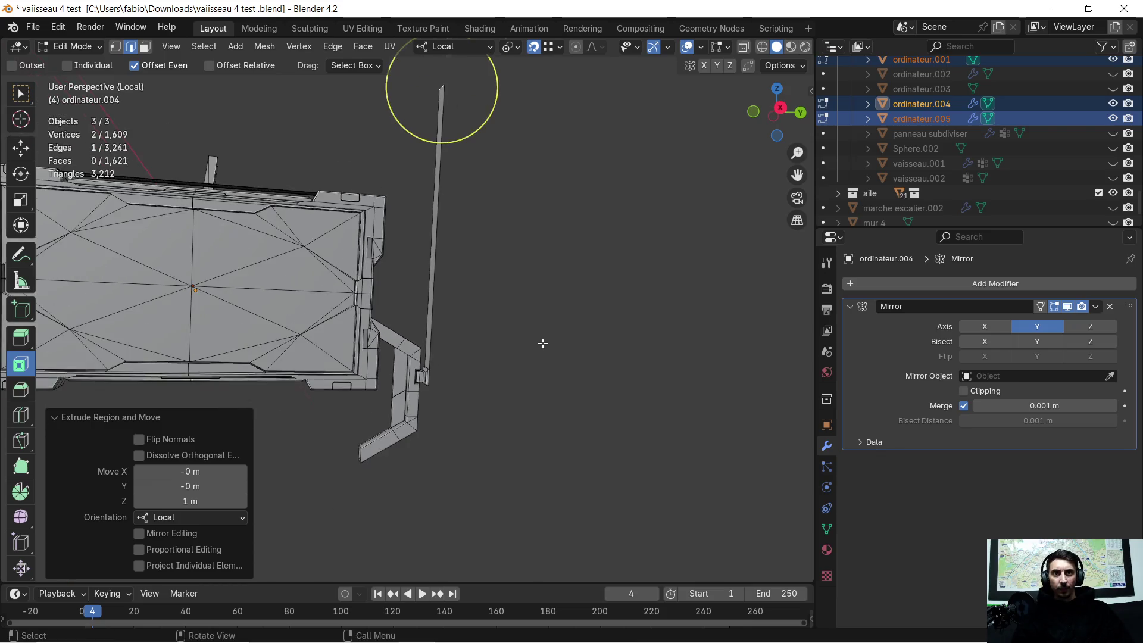
{"action": "middle_click_drag", "start_coordinate": [528, 293], "coordinate": [523, 300]}
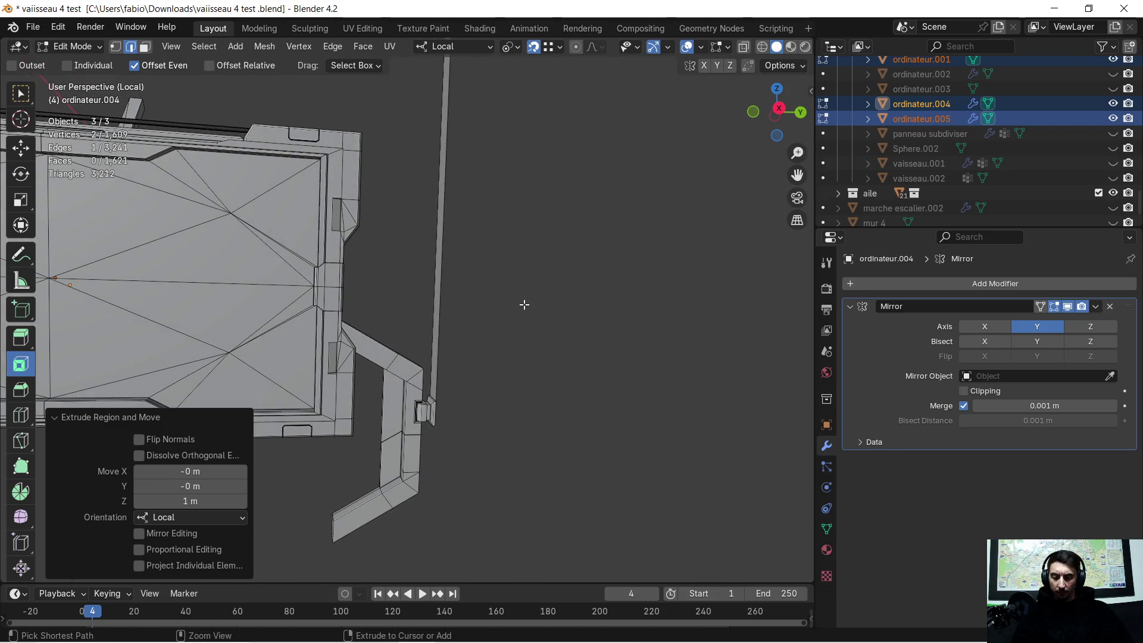
{"action": "key", "text": "ctrl+z"}
{"action": "type", "text": "ez0.1"}
{"action": "key", "text": "BackSpace"}
{"action": "type", "text": "2"}
{"action": "key", "text": "BackSpace"}
{"action": "type", "text": "3"}
{"action": "key", "text": "Return"}
{"action": "mouse_move", "coordinate": [517, 362]}
{"action": "middle_mouse_down"}
{"action": "mouse_move", "coordinate": [510, 438]}
{"action": "mouse_move", "coordinate": [459, 318]}
{"action": "mouse_move", "coordinate": [420, 357]}
{"action": "mouse_move", "coordinate": [353, 389]}
{"action": "mouse_move", "coordinate": [438, 416]}
{"action": "mouse_move", "coordinate": [541, 423]}
{"action": "middle_mouse_up"}
Extrude the joint edge 40 cm downward along local Z
{"action": "key", "text": "e"}
{"action": "key", "text": "z"}
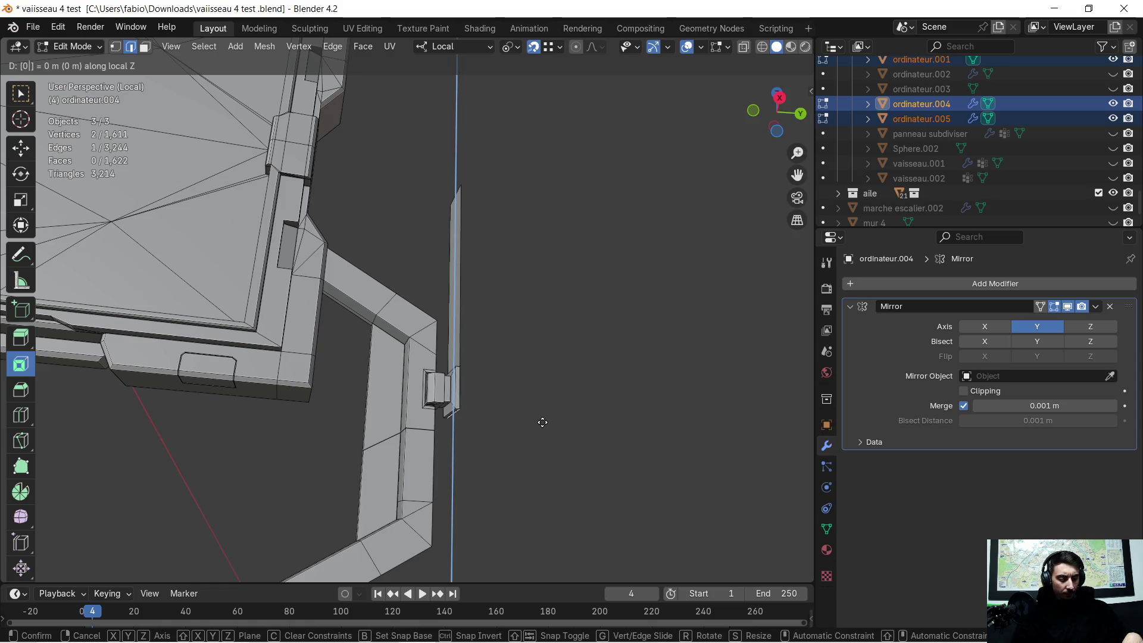
{"action": "right_click", "coordinate": [542, 422]}
{"action": "key", "text": "ctrl+z"}
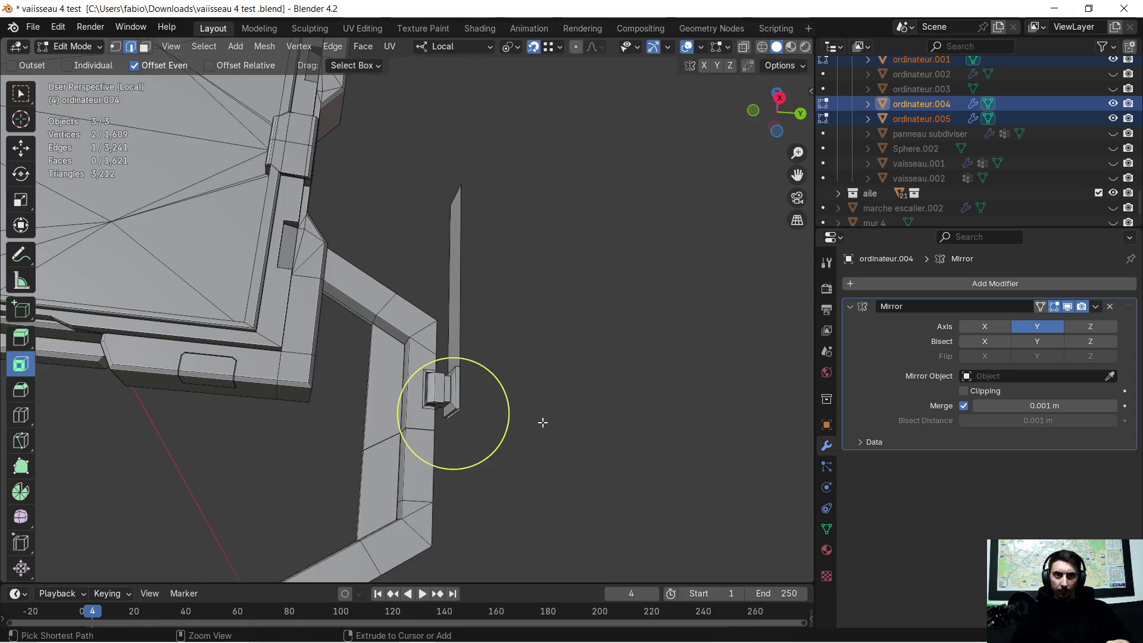
{"action": "type", "text": "ez"}
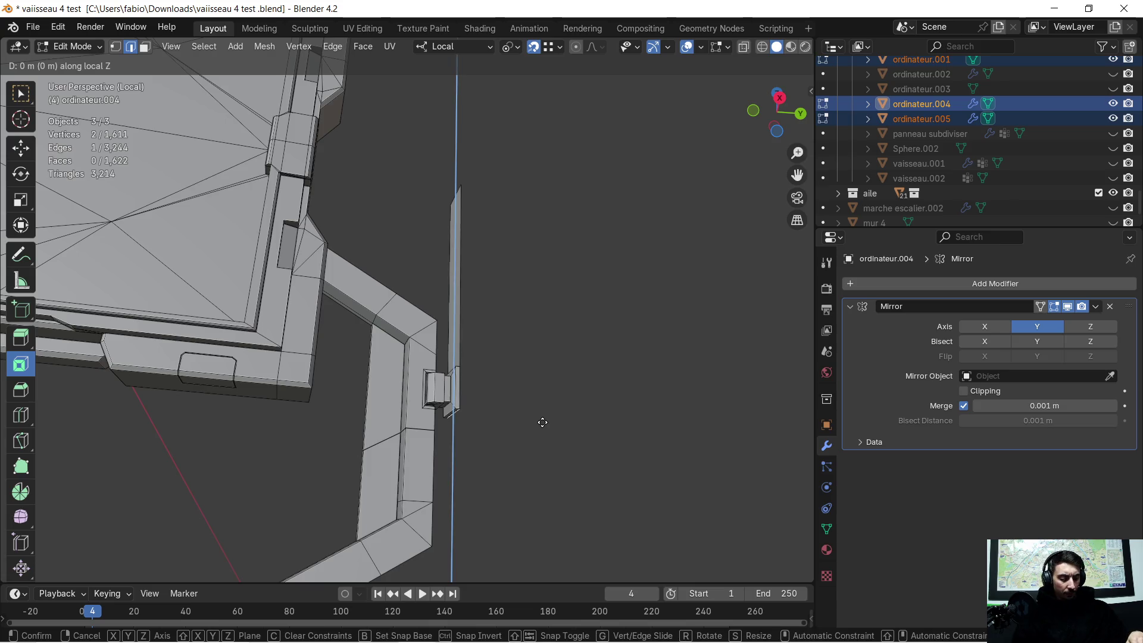
{"action": "type", "text": "0.4"}
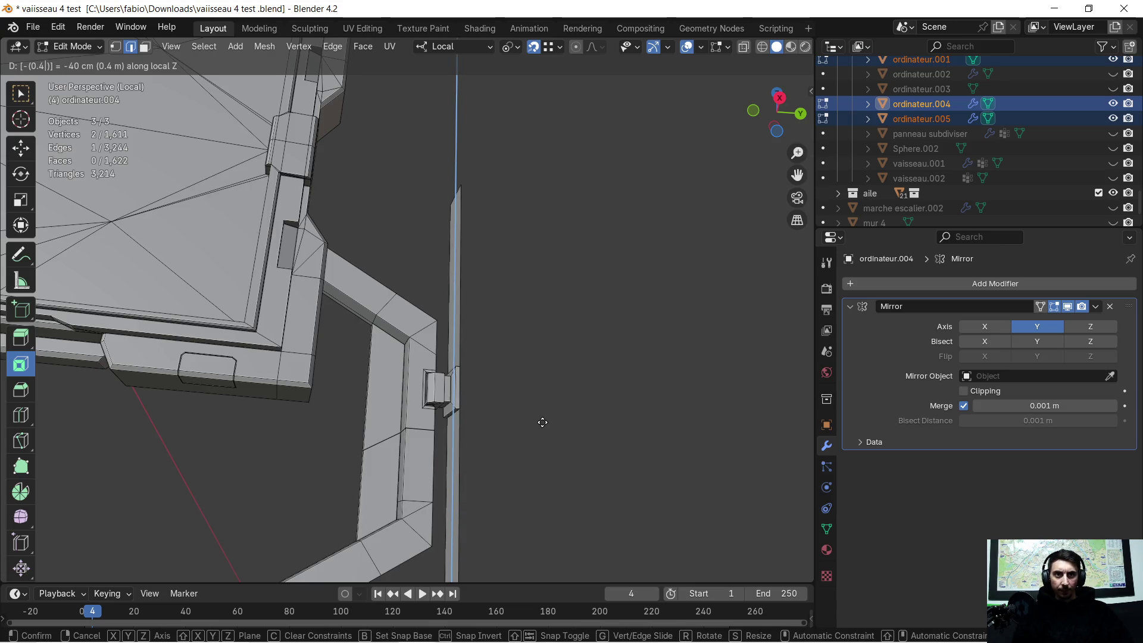
{"action": "key", "text": "Return"}
{"action": "scroll", "coordinate": [540, 420], "scroll_direction": "down", "scroll_amount": 3}
{"action": "mouse_move", "coordinate": [551, 403]}
{"action": "middle_mouse_down"}
{"action": "mouse_move", "coordinate": [421, 421]}
{"action": "mouse_move", "coordinate": [474, 423]}
{"action": "mouse_move", "coordinate": [521, 401]}
{"action": "mouse_move", "coordinate": [511, 401]}
{"action": "middle_mouse_up"}
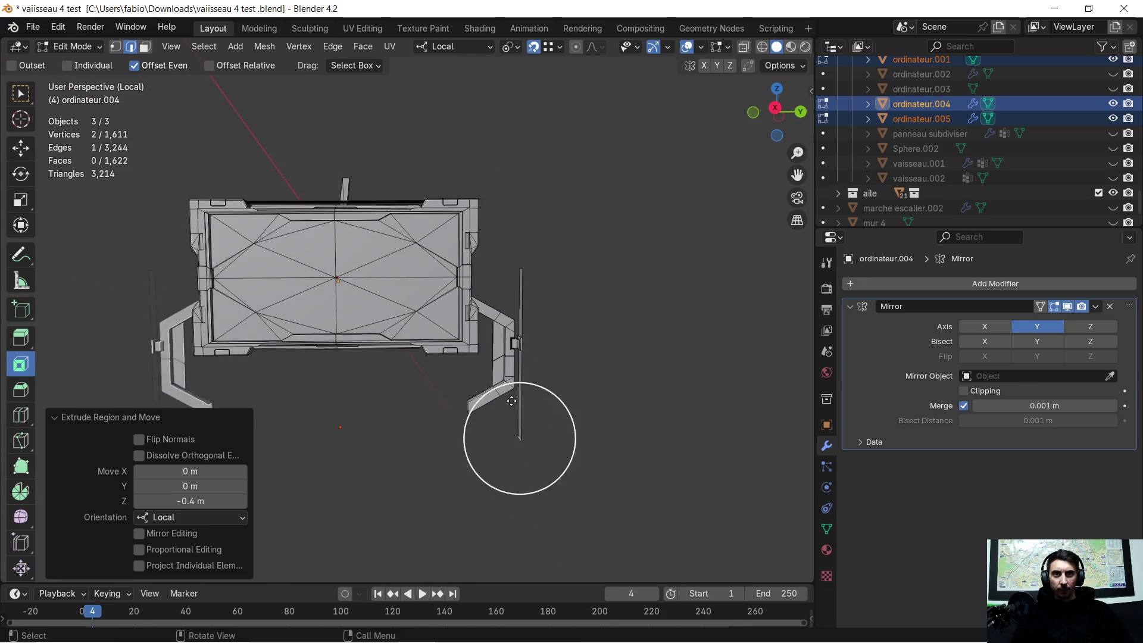
{"action": "scroll", "coordinate": [511, 401], "scroll_direction": "up", "scroll_amount": 1}
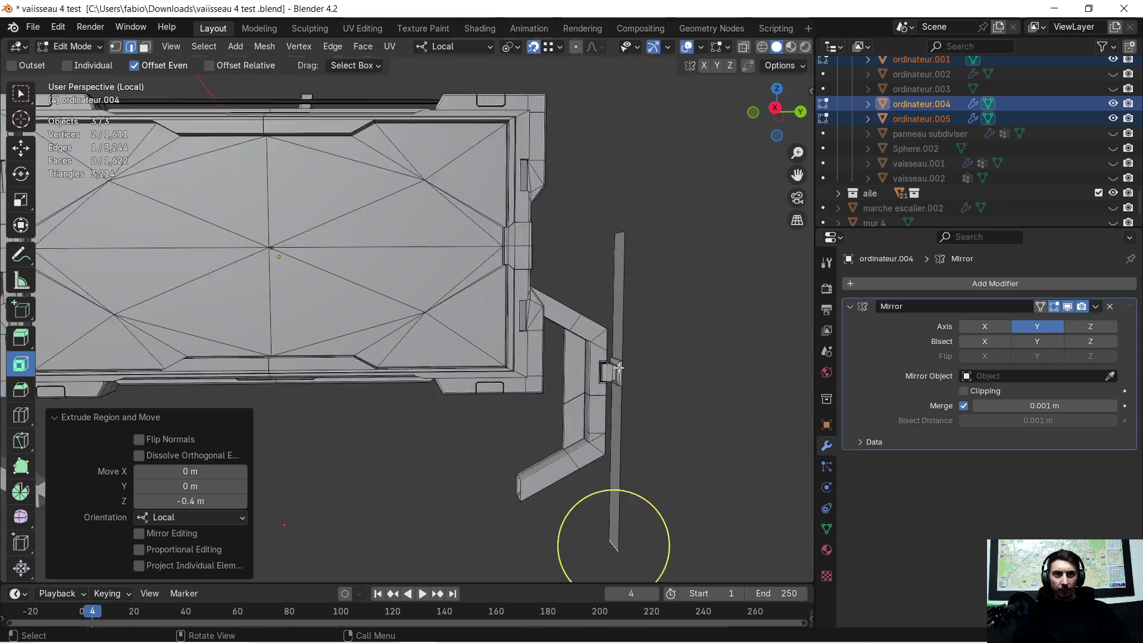
{"action": "scroll", "coordinate": [616, 364], "scroll_direction": "up", "scroll_amount": 5}
{"action": "mouse_move", "coordinate": [616, 365]}
{"action": "middle_mouse_down", "text": "shift"}
{"action": "mouse_move", "coordinate": [542, 291]}
{"action": "mouse_move", "coordinate": [473, 315]}
{"action": "mouse_move", "coordinate": [329, 248]}
{"action": "middle_mouse_up", "text": "shift"}
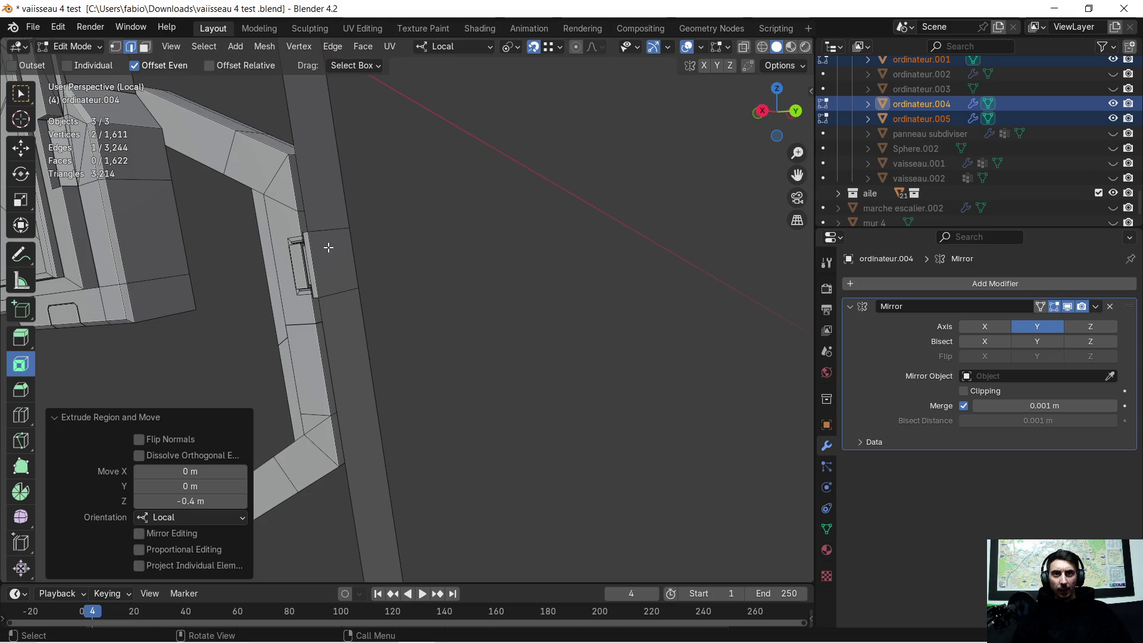
Delete the stray face on the right bracket, then select the two vertical joint edges
{"action": "left_click", "coordinate": [337, 248]}
{"action": "left_click", "coordinate": [331, 256]}
{"action": "key", "text": "x"}
{"action": "left_click", "coordinate": [332, 262]}
{"action": "middle_click_drag", "start_coordinate": [345, 284], "coordinate": [339, 296]}
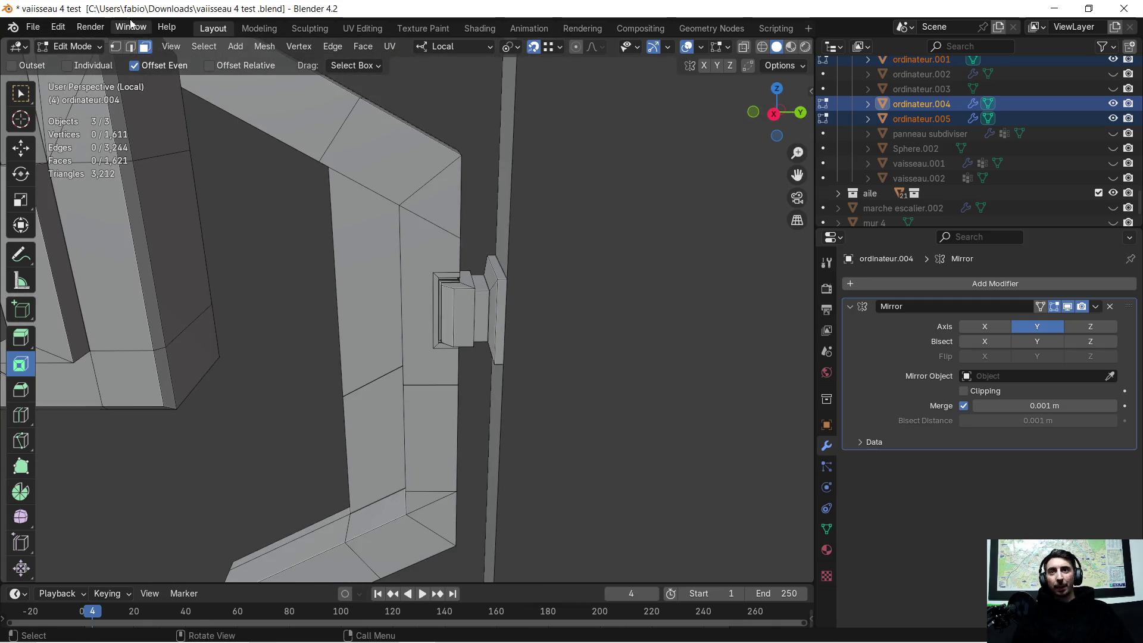
{"action": "left_click", "coordinate": [130, 47]}
{"action": "middle_click_drag", "start_coordinate": [464, 179], "coordinate": [489, 191]}
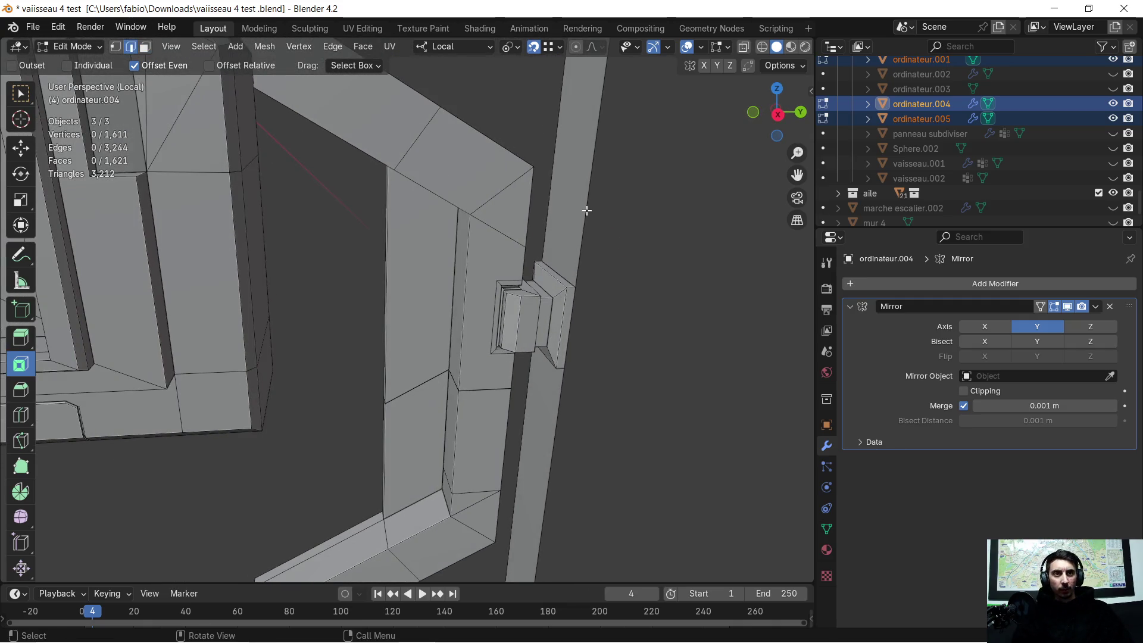
{"action": "left_click", "coordinate": [565, 397], "text": "shift"}
{"action": "mouse_move", "coordinate": [587, 340]}
{"action": "middle_mouse_down"}
{"action": "mouse_move", "coordinate": [572, 310]}
{"action": "mouse_move", "coordinate": [474, 277]}
{"action": "middle_mouse_up"}
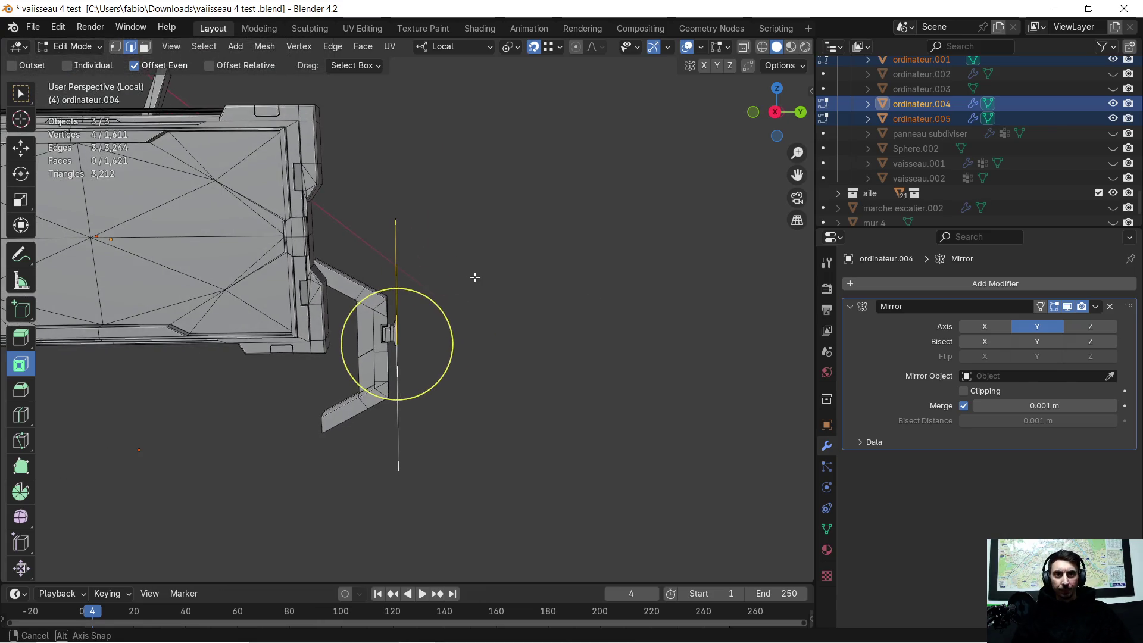
Extrude the vertical edges along local Y to form the side plate's width
{"action": "key", "text": "e"}
{"action": "key", "text": "x"}
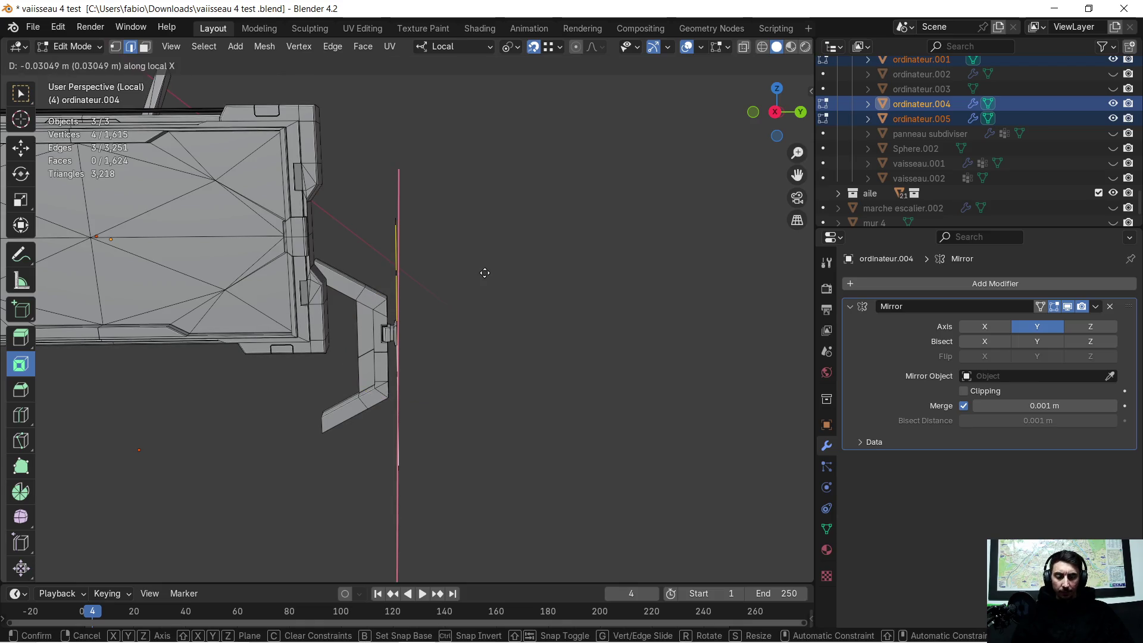
{"action": "key", "text": "y"}
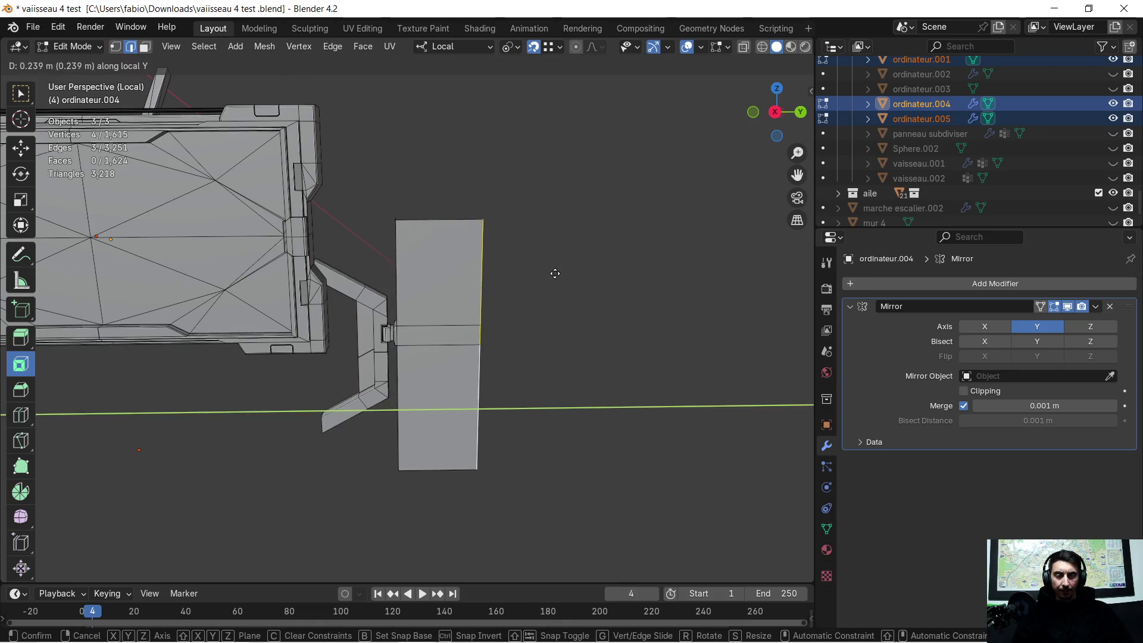
{"action": "left_click", "coordinate": [586, 269]}
{"action": "mouse_move", "coordinate": [587, 268]}
{"action": "middle_mouse_down"}
{"action": "mouse_move", "coordinate": [543, 299]}
{"action": "mouse_move", "coordinate": [408, 323]}
{"action": "mouse_move", "coordinate": [400, 283]}
{"action": "mouse_move", "coordinate": [420, 256]}
{"action": "mouse_move", "coordinate": [503, 250]}
{"action": "mouse_move", "coordinate": [462, 266]}
{"action": "mouse_move", "coordinate": [506, 323]}
{"action": "mouse_move", "coordinate": [471, 294]}
{"action": "middle_mouse_up"}
{"action": "scroll", "coordinate": [400, 284], "scroll_direction": "up", "scroll_amount": 5}
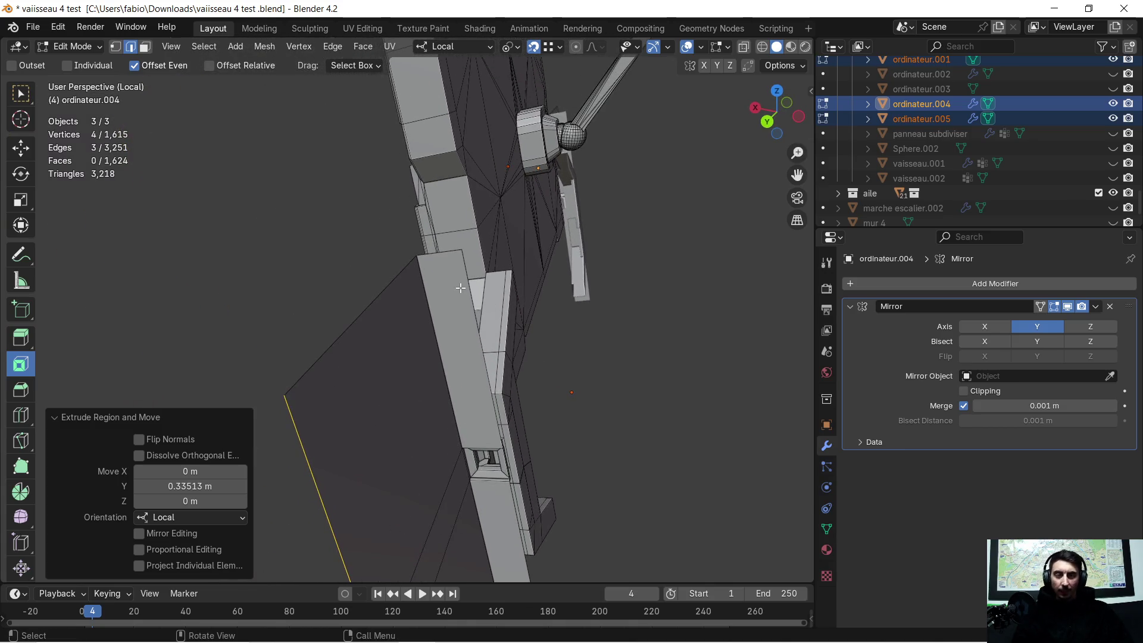
Extrude the plate edge along X for a thin rim, then along Y into a rim face
{"action": "key", "text": "e"}
{"action": "key", "text": "x"}
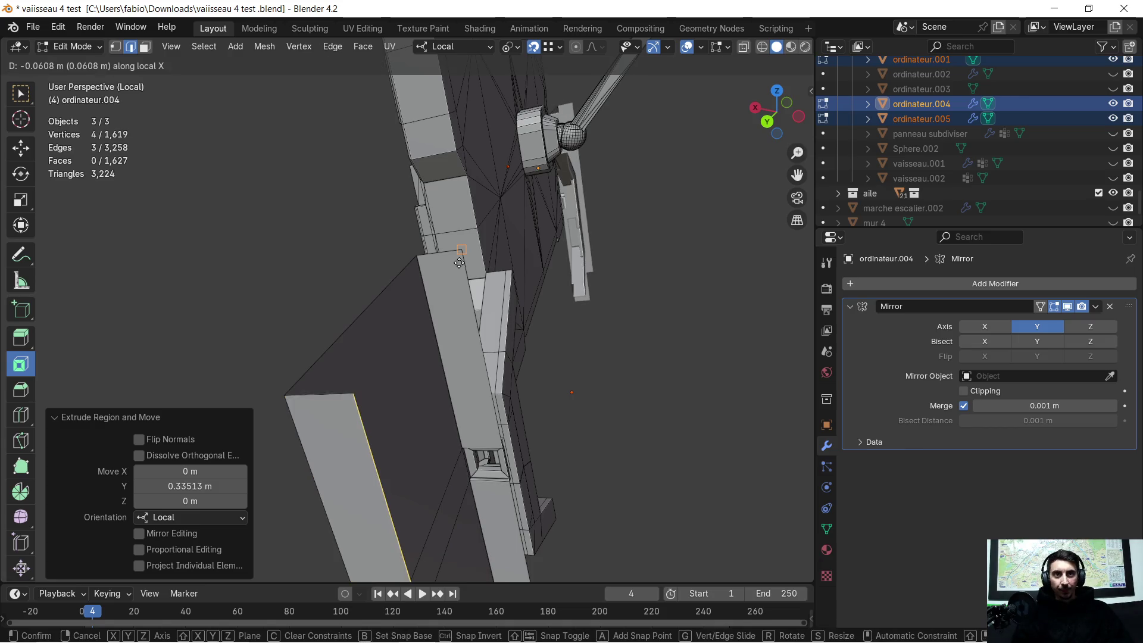
{"action": "left_click", "coordinate": [460, 257]}
{"action": "middle_click_drag", "start_coordinate": [461, 257], "coordinate": [391, 349]}
{"action": "scroll", "coordinate": [390, 349], "scroll_direction": "up", "scroll_amount": 3}
{"action": "mouse_move", "coordinate": [324, 327]}
{"action": "middle_mouse_down"}
{"action": "mouse_move", "coordinate": [298, 304]}
{"action": "mouse_move", "coordinate": [443, 325]}
{"action": "middle_mouse_up"}
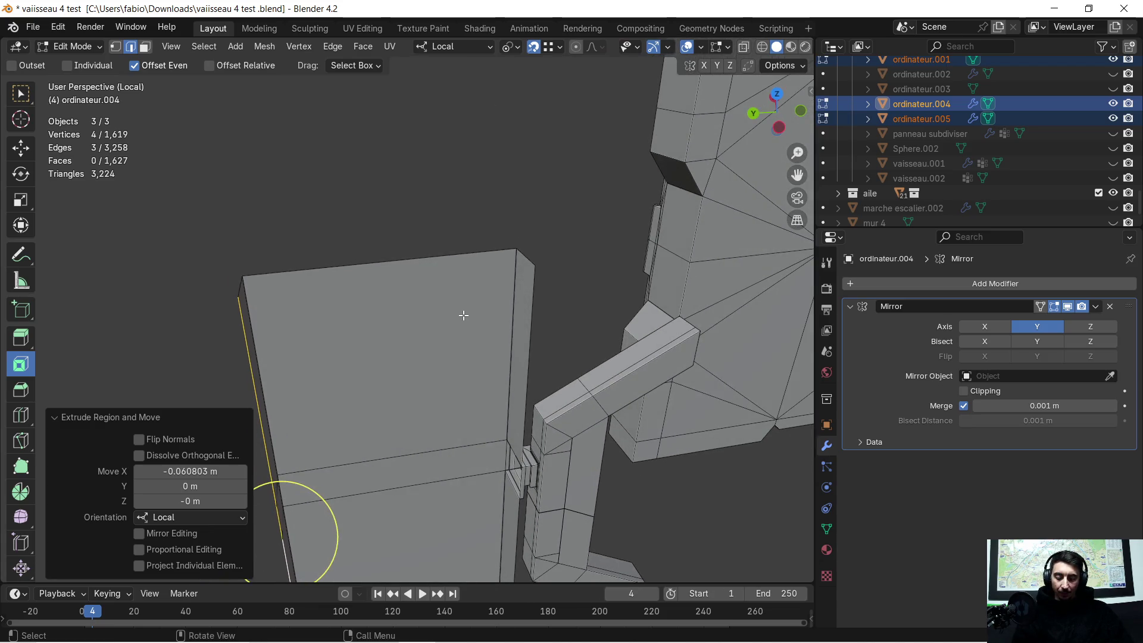
{"action": "key", "text": "e"}
{"action": "key", "text": "y"}
{"action": "left_click", "coordinate": [540, 270]}
{"action": "mouse_move", "coordinate": [413, 306]}
{"action": "middle_mouse_down"}
{"action": "mouse_move", "coordinate": [490, 322]}
{"action": "mouse_move", "coordinate": [441, 362]}
{"action": "mouse_move", "coordinate": [472, 318]}
{"action": "mouse_move", "coordinate": [515, 305]}
{"action": "middle_mouse_up"}
{"action": "scroll", "coordinate": [482, 319], "scroll_direction": "up", "scroll_amount": 3}
{"action": "scroll", "coordinate": [476, 330], "scroll_direction": "down", "scroll_amount": 4}
Extrude two more plate edges into faces for depth, then select all geometry
{"action": "middle_click_drag", "start_coordinate": [296, 351], "coordinate": [352, 331]}
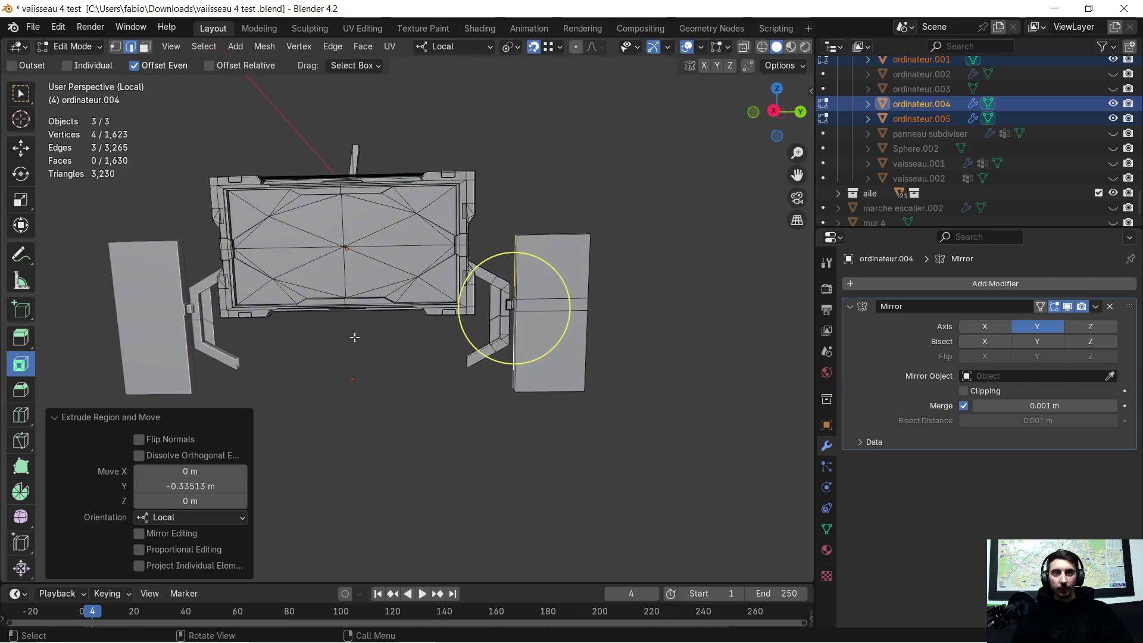
{"action": "scroll", "coordinate": [352, 331], "scroll_direction": "up", "scroll_amount": 3}
{"action": "middle_click_drag", "start_coordinate": [580, 241], "coordinate": [366, 377], "text": "shift"}
{"action": "scroll", "coordinate": [367, 378], "scroll_direction": "up", "scroll_amount": 2}
{"action": "mouse_move", "coordinate": [515, 325]}
{"action": "middle_mouse_down"}
{"action": "mouse_move", "coordinate": [448, 368]}
{"action": "mouse_move", "coordinate": [470, 388]}
{"action": "mouse_move", "coordinate": [497, 387]}
{"action": "middle_mouse_up"}
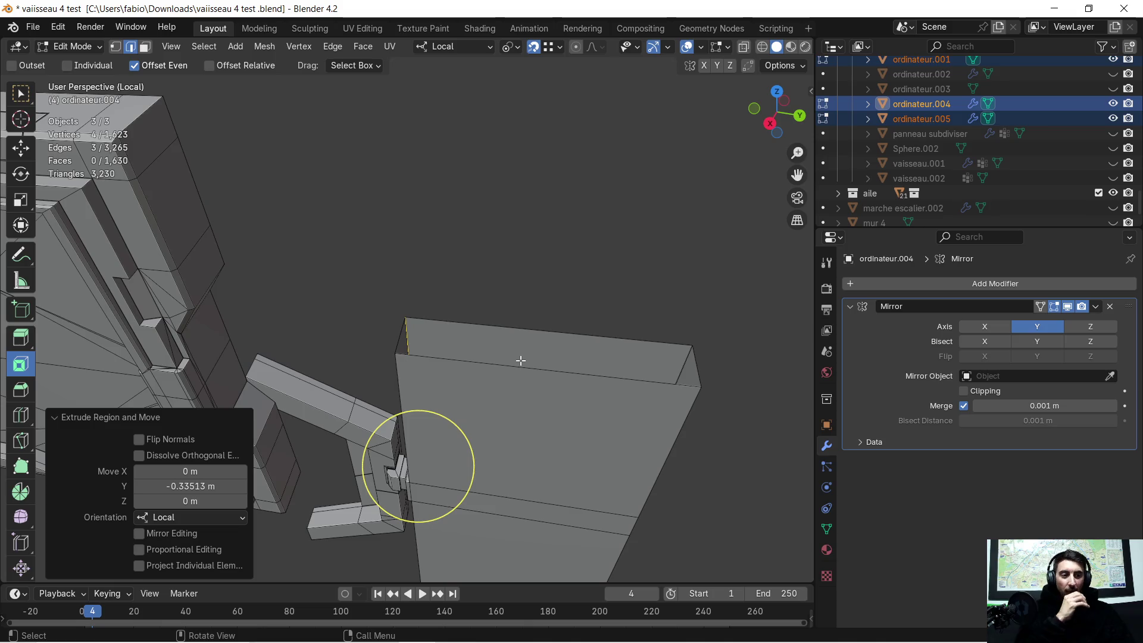
{"action": "mouse_move", "coordinate": [565, 212]}
{"action": "middle_mouse_down"}
{"action": "mouse_move", "coordinate": [469, 194]}
{"action": "mouse_move", "coordinate": [549, 195]}
{"action": "middle_mouse_up"}
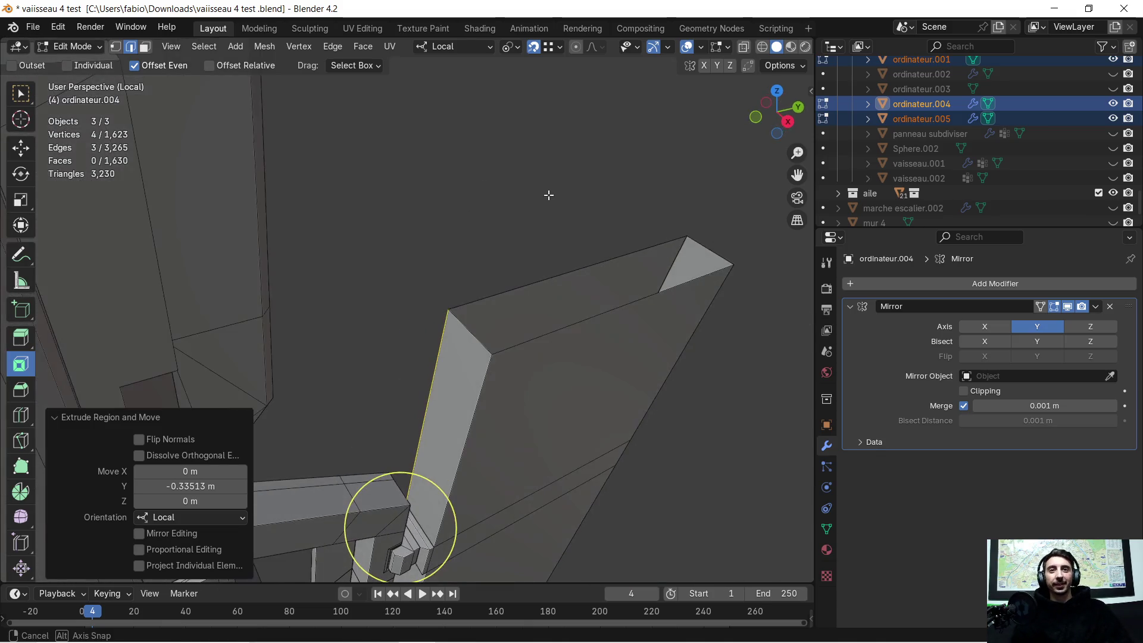
{"action": "left_click", "coordinate": [459, 330]}
{"action": "mouse_move", "coordinate": [459, 329]}
{"action": "middle_mouse_down"}
{"action": "mouse_move", "coordinate": [567, 273]}
{"action": "mouse_move", "coordinate": [645, 281]}
{"action": "mouse_move", "coordinate": [391, 248]}
{"action": "mouse_move", "coordinate": [390, 262]}
{"action": "middle_mouse_up"}
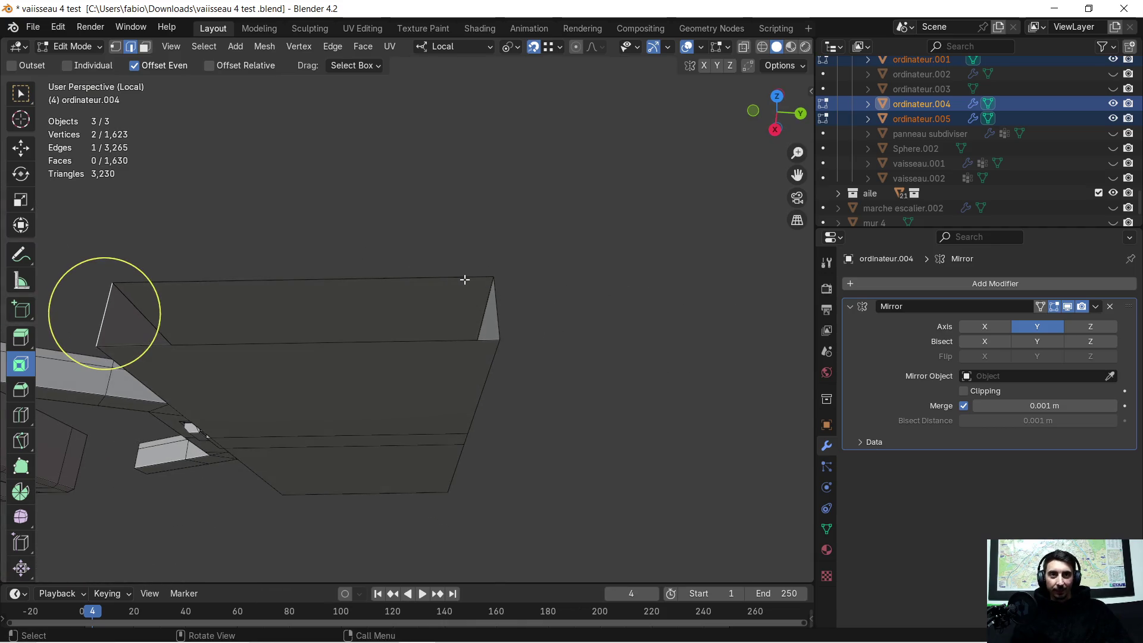
{"action": "key", "text": "e"}
{"action": "left_click", "coordinate": [486, 284]}
{"action": "mouse_move", "coordinate": [486, 284]}
{"action": "middle_mouse_down"}
{"action": "mouse_move", "coordinate": [420, 378]}
{"action": "mouse_move", "coordinate": [437, 140]}
{"action": "mouse_move", "coordinate": [381, 189]}
{"action": "mouse_move", "coordinate": [480, 198]}
{"action": "middle_mouse_up"}
{"action": "scroll", "coordinate": [437, 140], "scroll_direction": "down", "scroll_amount": 3}
{"action": "scroll", "coordinate": [362, 306], "scroll_direction": "up", "scroll_amount": 2}
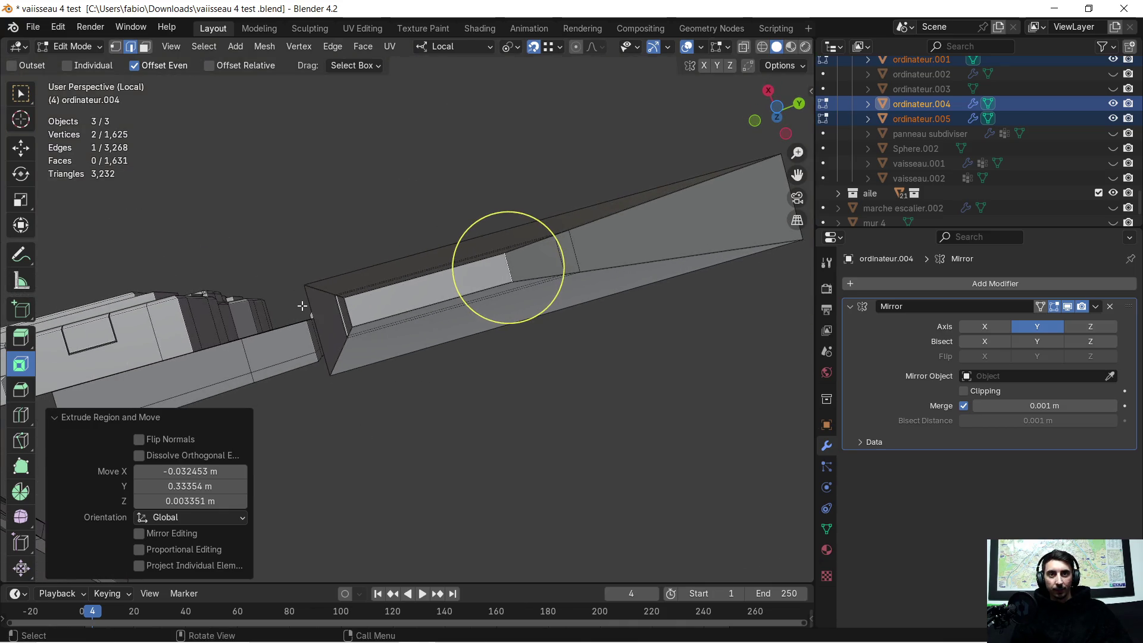
{"action": "scroll", "coordinate": [302, 306], "scroll_direction": "up", "scroll_amount": 2}
{"action": "middle_click_drag", "start_coordinate": [302, 305], "coordinate": [492, 278], "text": "shift"}
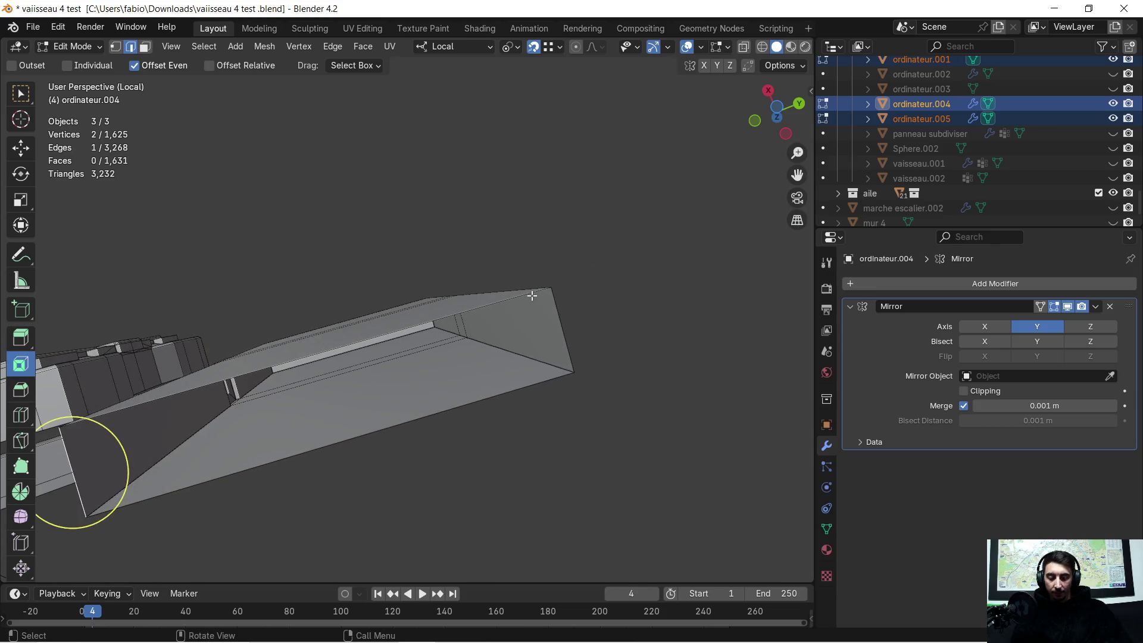
{"action": "key", "text": "e"}
{"action": "left_click", "coordinate": [548, 312]}
{"action": "mouse_move", "coordinate": [408, 205]}
{"action": "middle_mouse_down"}
{"action": "mouse_move", "coordinate": [473, 347]}
{"action": "mouse_move", "coordinate": [461, 302]}
{"action": "mouse_move", "coordinate": [447, 298]}
{"action": "mouse_move", "coordinate": [469, 310]}
{"action": "mouse_move", "coordinate": [446, 319]}
{"action": "middle_mouse_up"}
{"action": "key", "text": "a"}
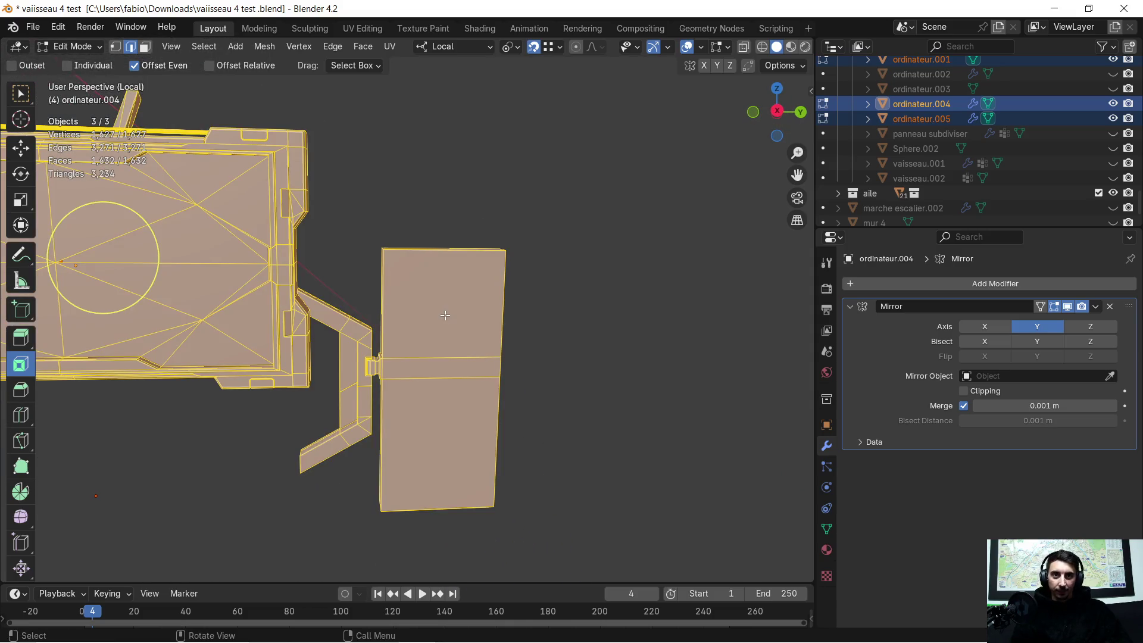
Merge vertices By Distance, removing the 16 duplicates, and clear the selection
{"action": "key", "text": "m"}
{"action": "left_click", "coordinate": [445, 312]}
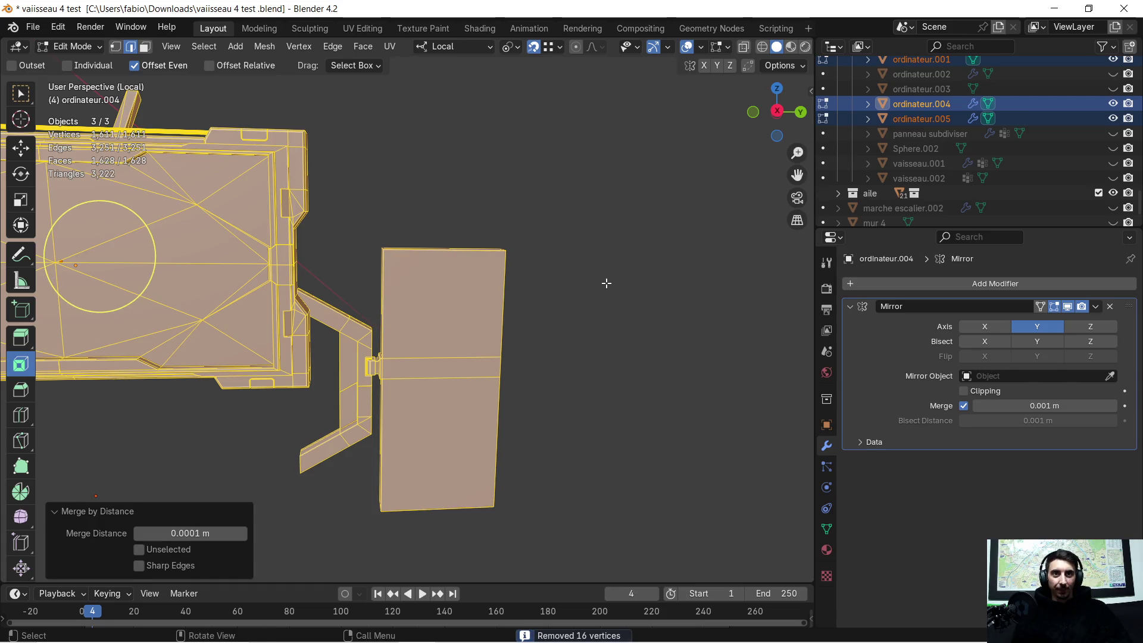
{"action": "key", "text": "alt+a"}
{"action": "scroll", "coordinate": [582, 274], "scroll_direction": "up", "scroll_amount": 3}
{"action": "mouse_move", "coordinate": [569, 258]}
{"action": "middle_mouse_down"}
{"action": "mouse_move", "coordinate": [449, 253]}
{"action": "mouse_move", "coordinate": [502, 288]}
{"action": "mouse_move", "coordinate": [501, 303]}
{"action": "mouse_move", "coordinate": [437, 336]}
{"action": "mouse_move", "coordinate": [377, 327]}
{"action": "mouse_move", "coordinate": [304, 286]}
{"action": "mouse_move", "coordinate": [414, 263]}
{"action": "mouse_move", "coordinate": [437, 242]}
{"action": "mouse_move", "coordinate": [457, 255]}
{"action": "mouse_move", "coordinate": [459, 329]}
{"action": "mouse_move", "coordinate": [459, 300]}
{"action": "middle_mouse_up"}
{"action": "scroll", "coordinate": [450, 292], "scroll_direction": "down", "scroll_amount": 2}
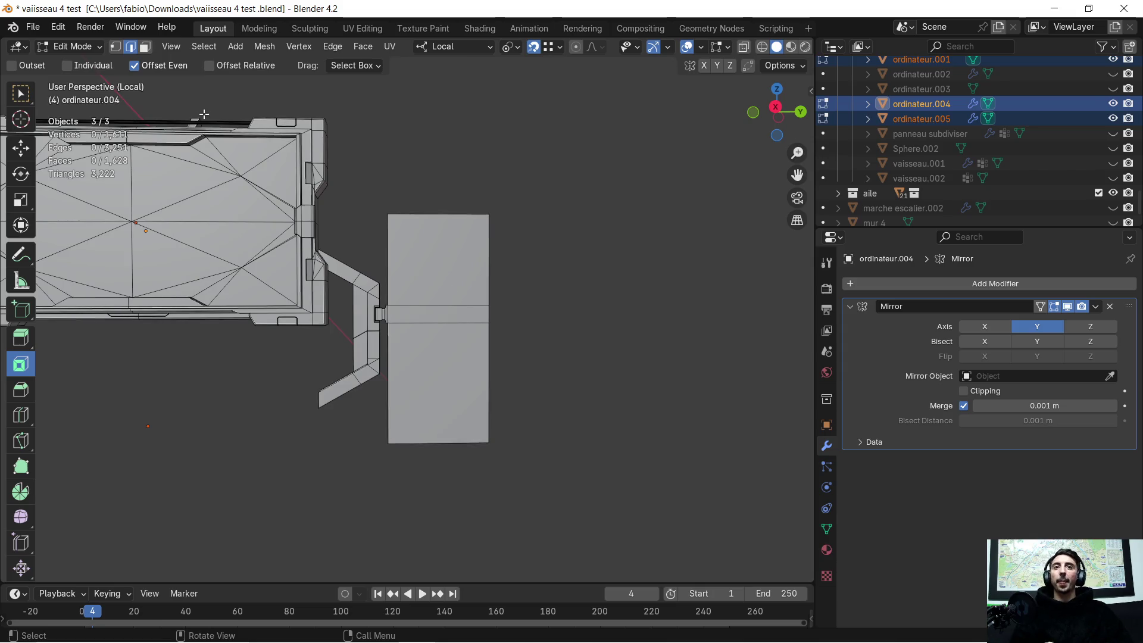
{"action": "scroll", "coordinate": [385, 269], "scroll_direction": "up", "scroll_amount": 3}
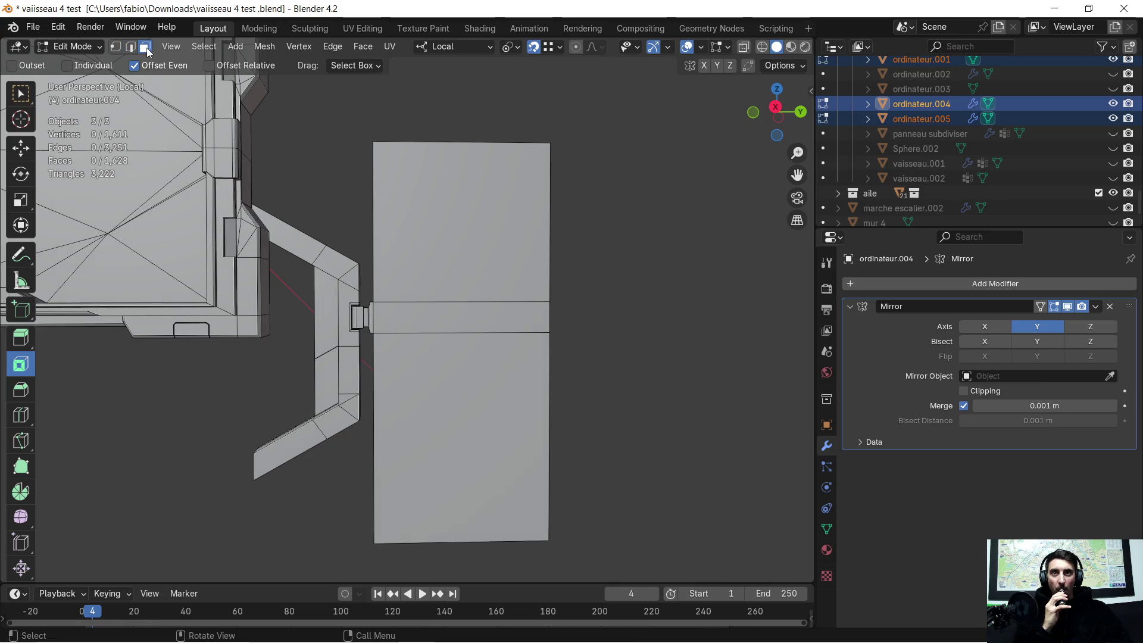
Inset the side plate faces slightly and extrude them shallowly along their normal
{"action": "left_click", "coordinate": [428, 277]}
{"action": "left_click_drag", "start_coordinate": [430, 323], "coordinate": [426, 386]}
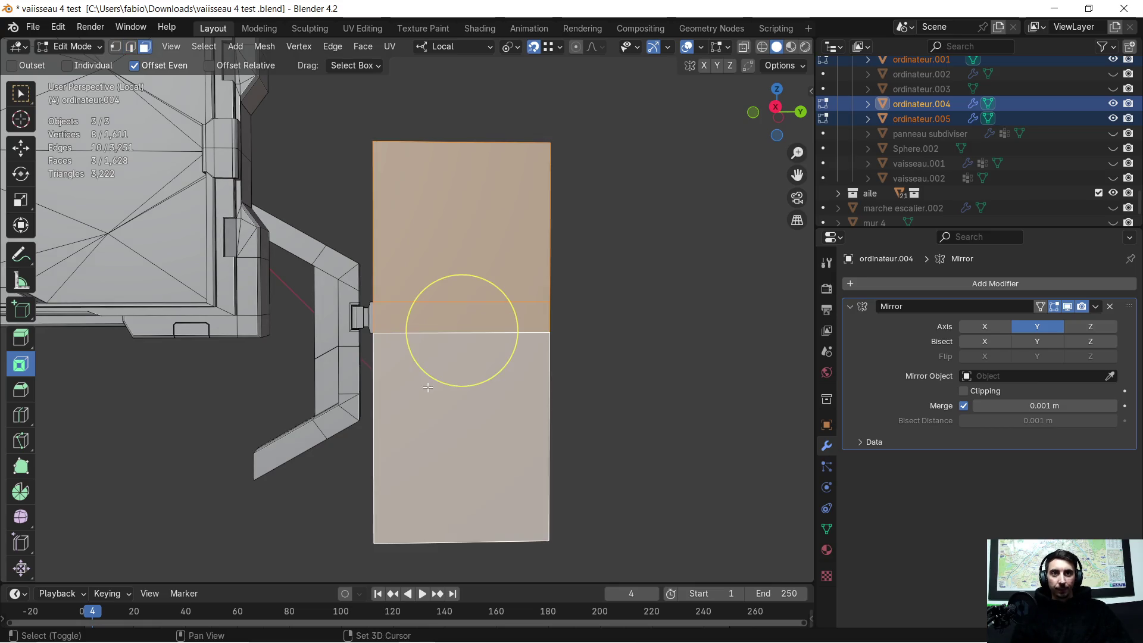
{"action": "left_click", "coordinate": [476, 317]}
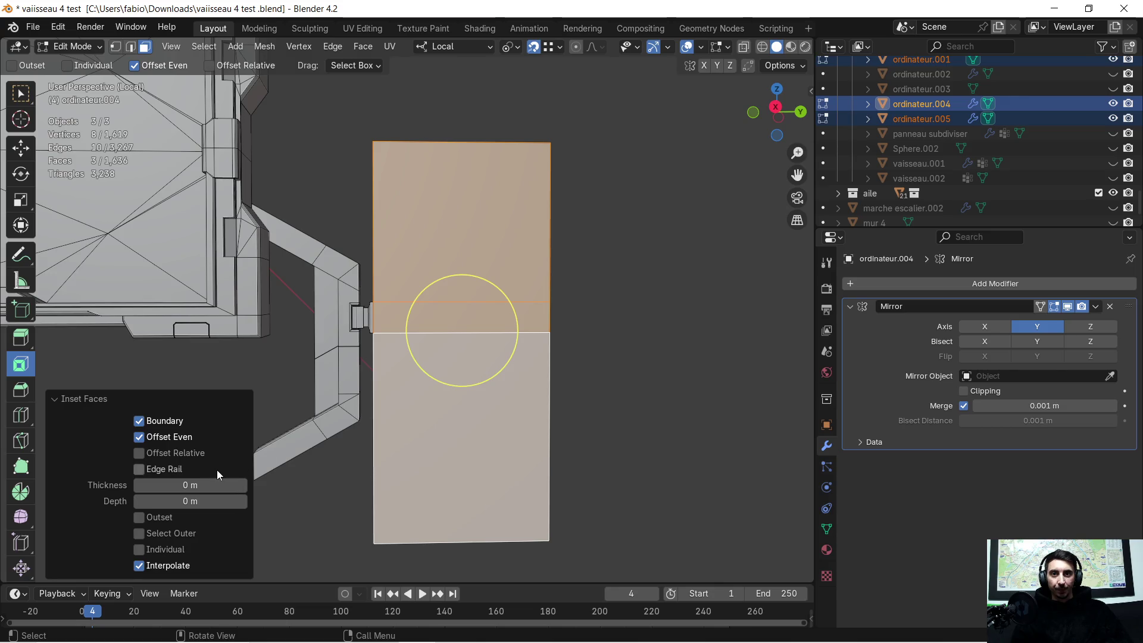
{"action": "left_click_drag", "start_coordinate": [461, 331], "coordinate": [461, 330]}
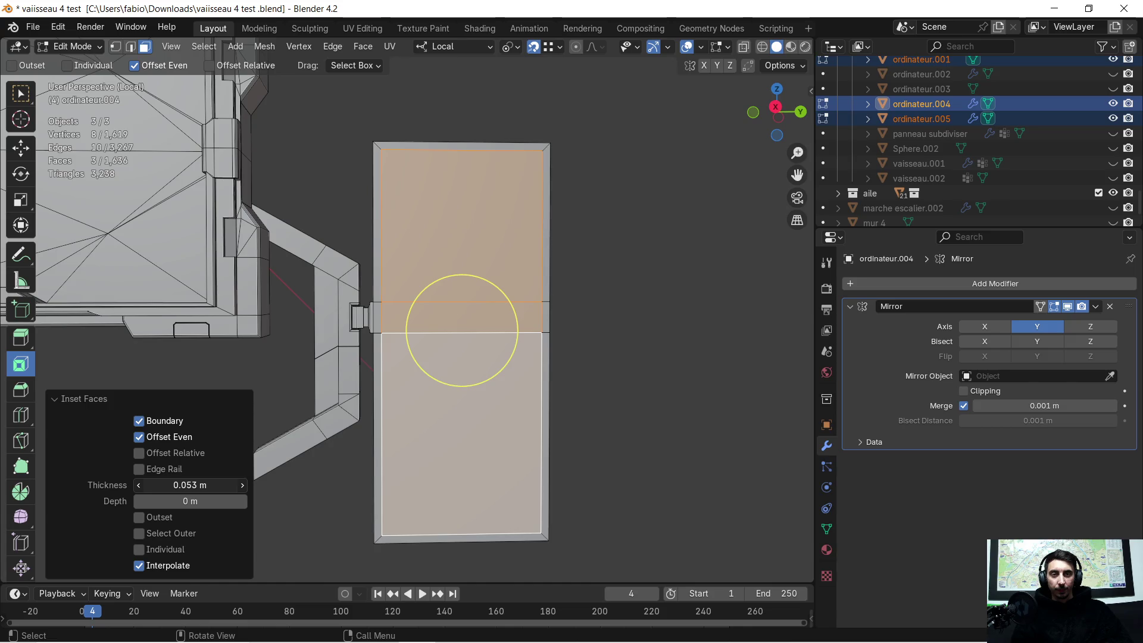
{"action": "middle_click_drag", "start_coordinate": [203, 482], "coordinate": [447, 448]}
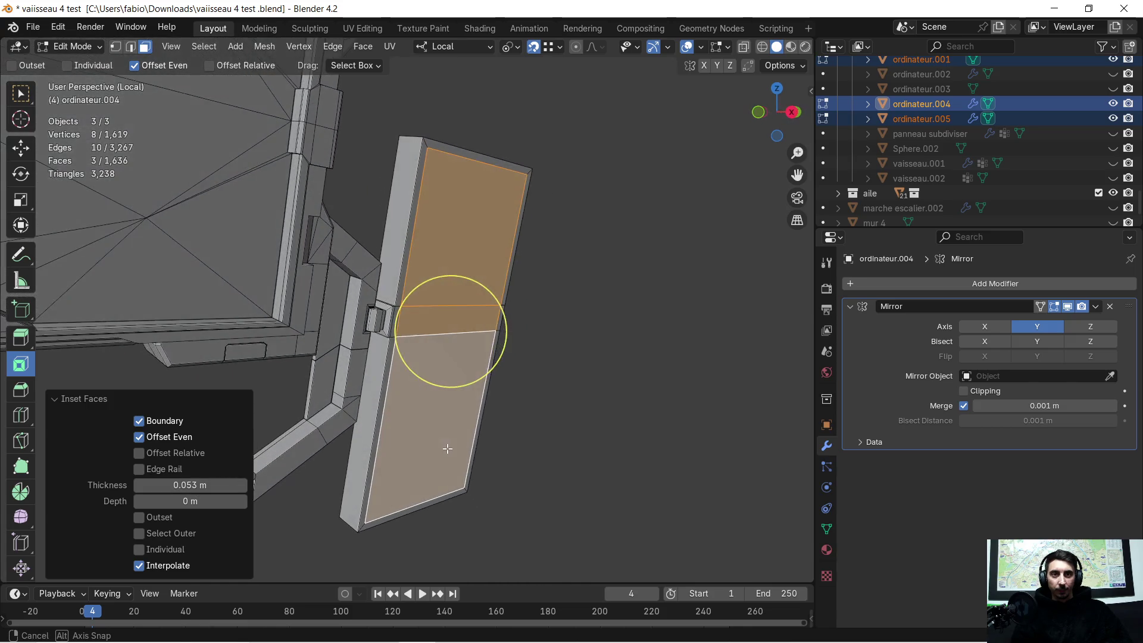
{"action": "key", "text": "e"}
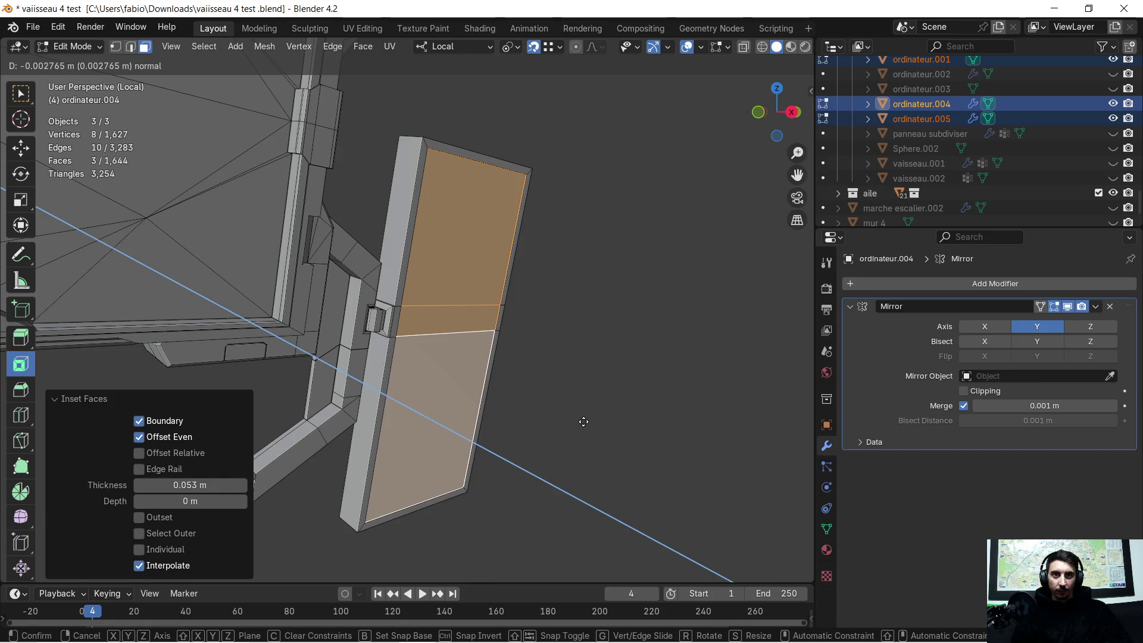
{"action": "left_click", "coordinate": [578, 423]}
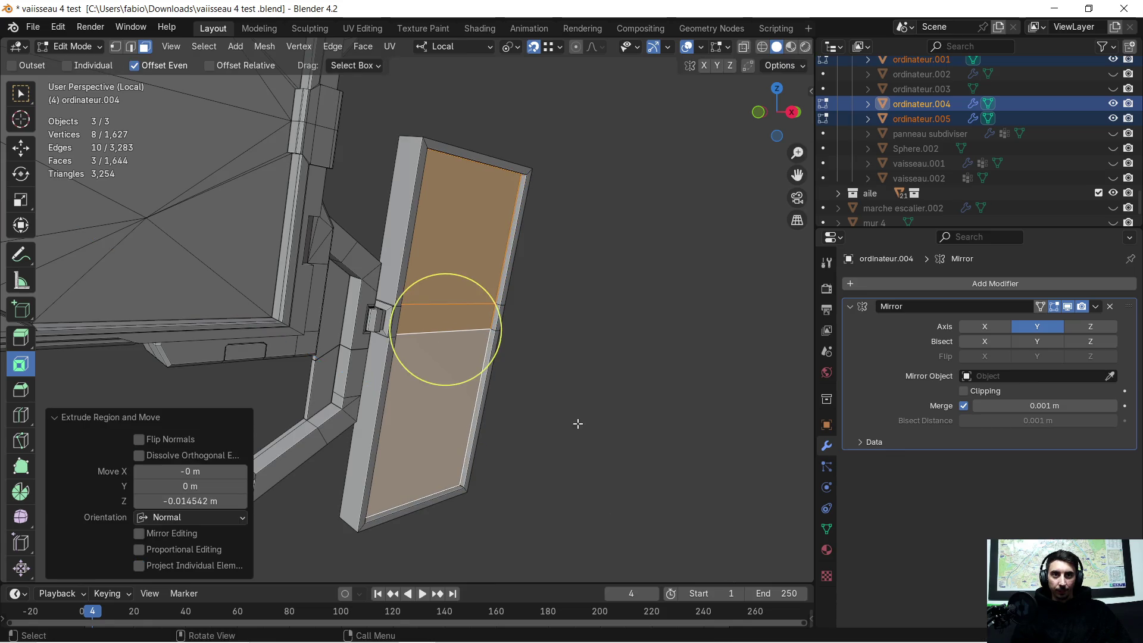
{"action": "middle_click_drag", "start_coordinate": [576, 420], "coordinate": [476, 368]}
Inset the plate faces again with a wider 0.043 m border and push them inward
{"action": "left_click", "coordinate": [458, 350]}
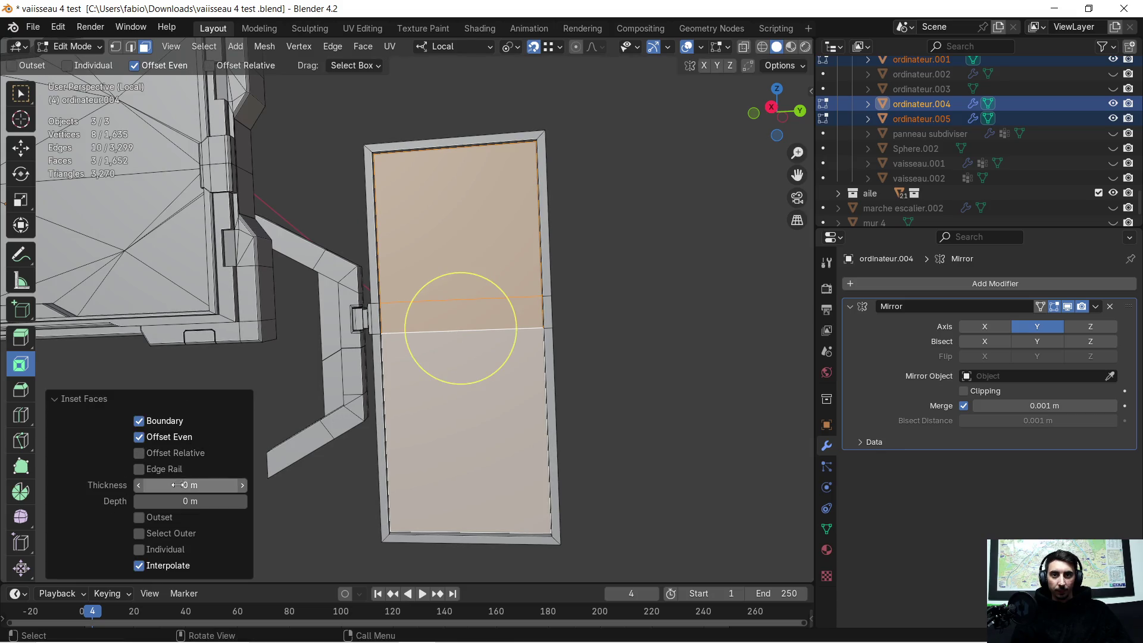
{"action": "left_click_drag", "start_coordinate": [460, 327], "coordinate": [459, 328]}
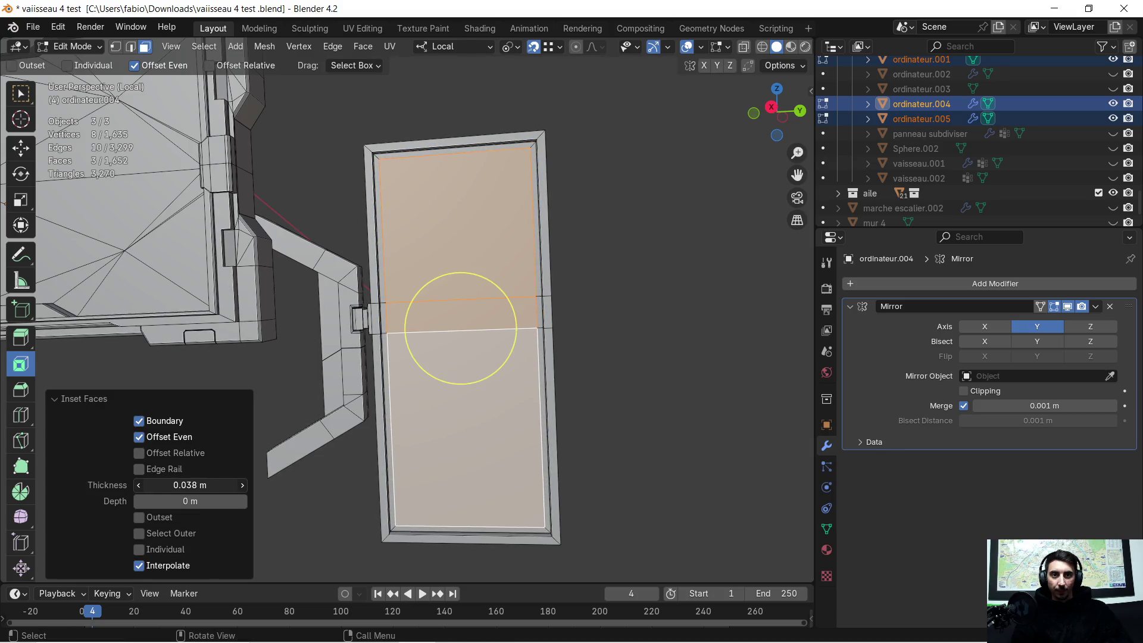
{"action": "mouse_move", "coordinate": [489, 412]}
{"action": "middle_mouse_down"}
{"action": "mouse_move", "coordinate": [370, 417]}
{"action": "mouse_move", "coordinate": [319, 457]}
{"action": "middle_mouse_up"}
{"action": "left_click_drag", "start_coordinate": [192, 501], "coordinate": [192, 501]}
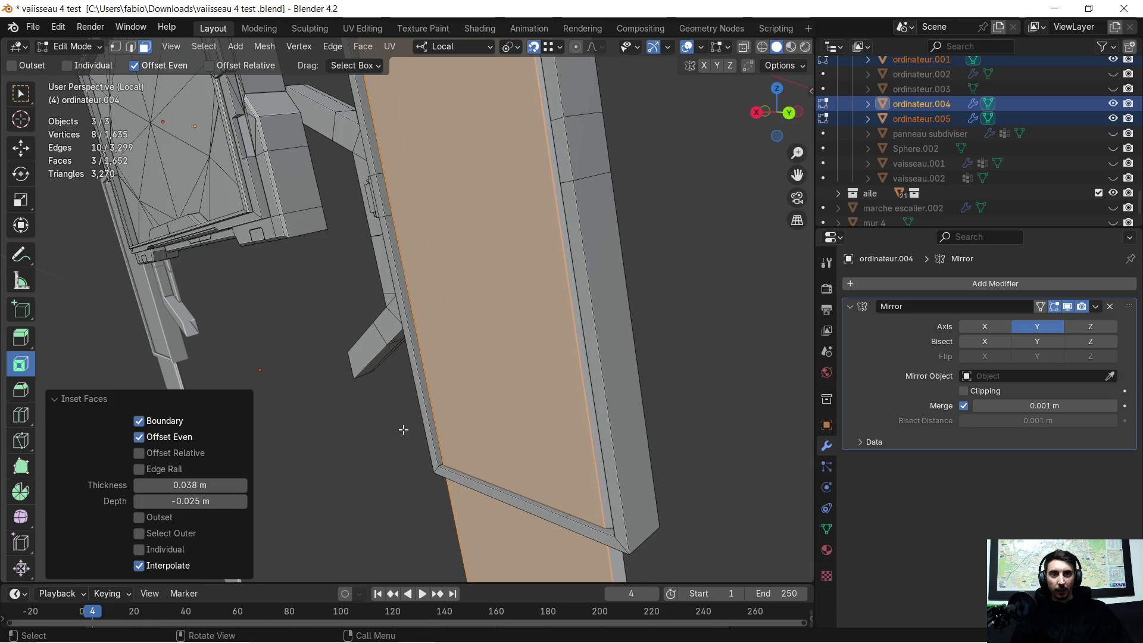
{"action": "scroll", "coordinate": [401, 436], "scroll_direction": "down", "scroll_amount": 3}
{"action": "scroll", "coordinate": [401, 435], "scroll_direction": "down", "scroll_amount": 2}
{"action": "mouse_move", "coordinate": [400, 434]}
{"action": "middle_mouse_down"}
{"action": "mouse_move", "coordinate": [434, 482]}
{"action": "mouse_move", "coordinate": [449, 551]}
{"action": "mouse_move", "coordinate": [461, 509]}
{"action": "mouse_move", "coordinate": [447, 382]}
{"action": "middle_mouse_up"}
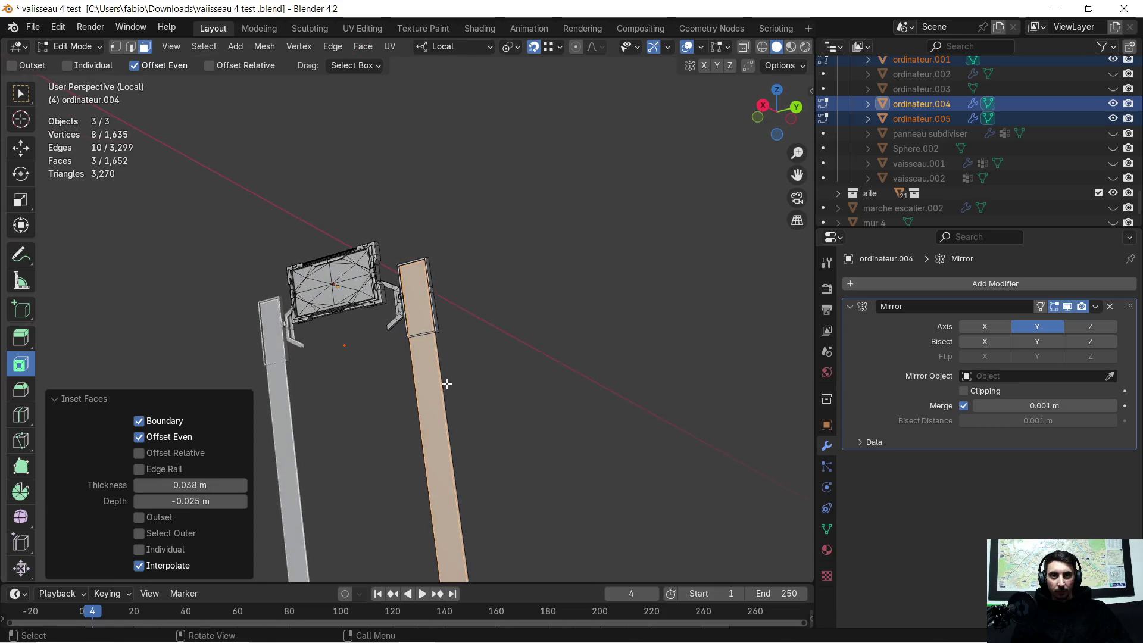
{"action": "scroll", "coordinate": [447, 382], "scroll_direction": "up", "scroll_amount": 2}
{"action": "scroll", "coordinate": [438, 358], "scroll_direction": "up", "scroll_amount": 2}
{"action": "scroll", "coordinate": [427, 311], "scroll_direction": "up", "scroll_amount": 2}
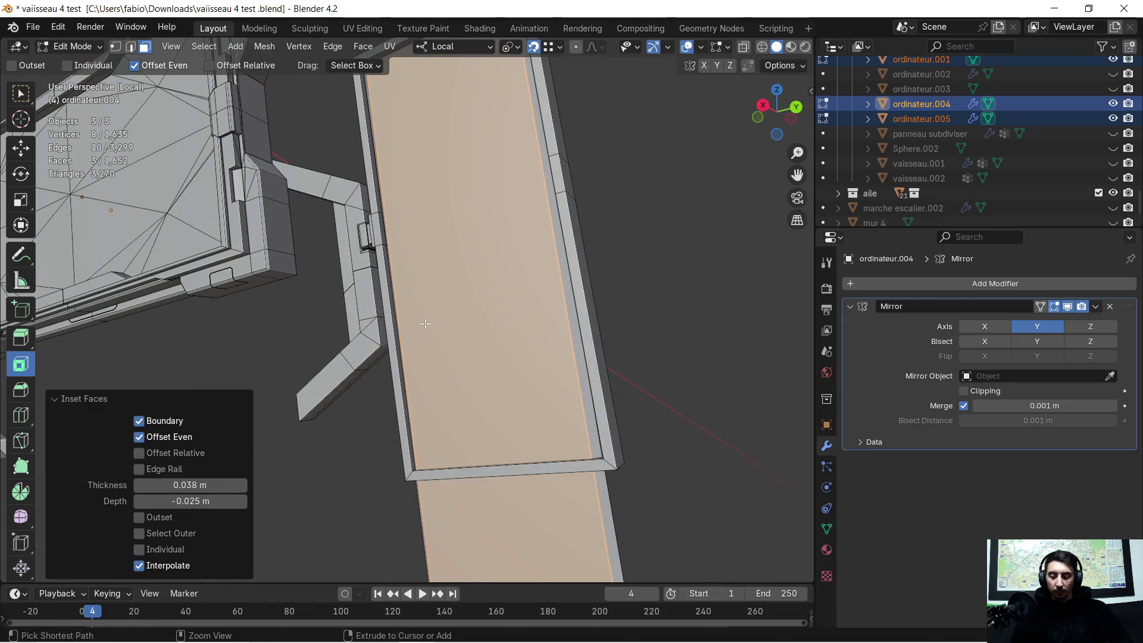
Try an extra test inset with a recessed depth, then undo it
{"action": "key", "text": "ctrl+r"}
{"action": "mouse_move", "coordinate": [425, 324]}
{"action": "middle_mouse_down"}
{"action": "mouse_move", "coordinate": [340, 401]}
{"action": "mouse_move", "coordinate": [429, 417]}
{"action": "mouse_move", "coordinate": [470, 385]}
{"action": "mouse_move", "coordinate": [457, 385]}
{"action": "mouse_move", "coordinate": [476, 296]}
{"action": "mouse_move", "coordinate": [508, 243]}
{"action": "middle_mouse_up"}
{"action": "scroll", "coordinate": [438, 327], "scroll_direction": "up", "scroll_amount": 2}
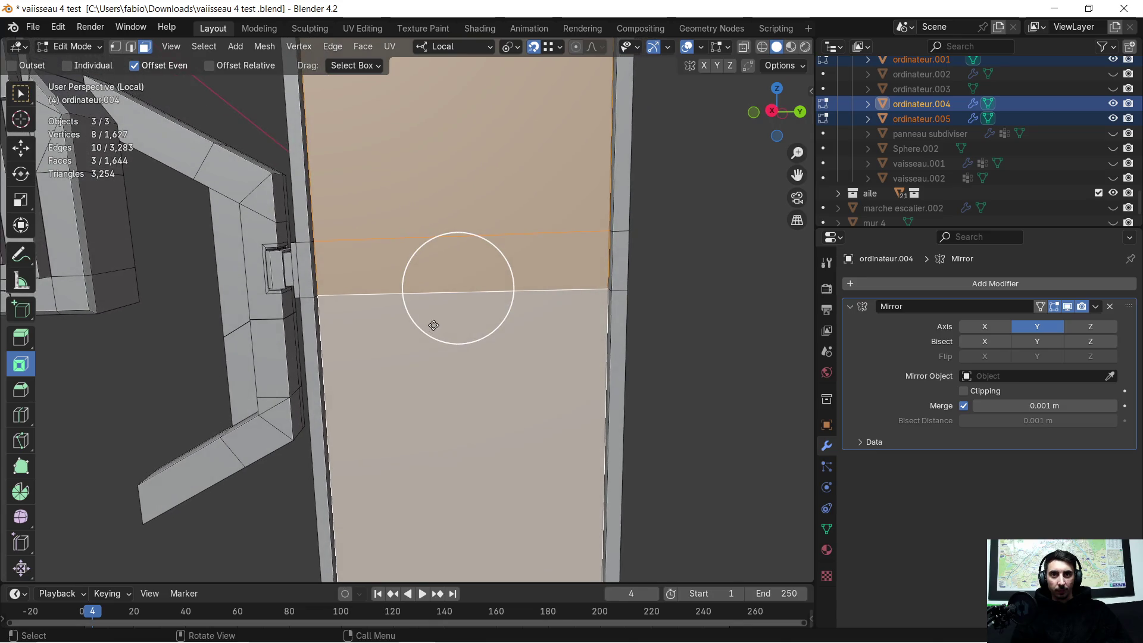
{"action": "left_click_drag", "start_coordinate": [433, 325], "coordinate": [349, 357]}
{"action": "left_click_drag", "start_coordinate": [190, 485], "coordinate": [210, 485]}
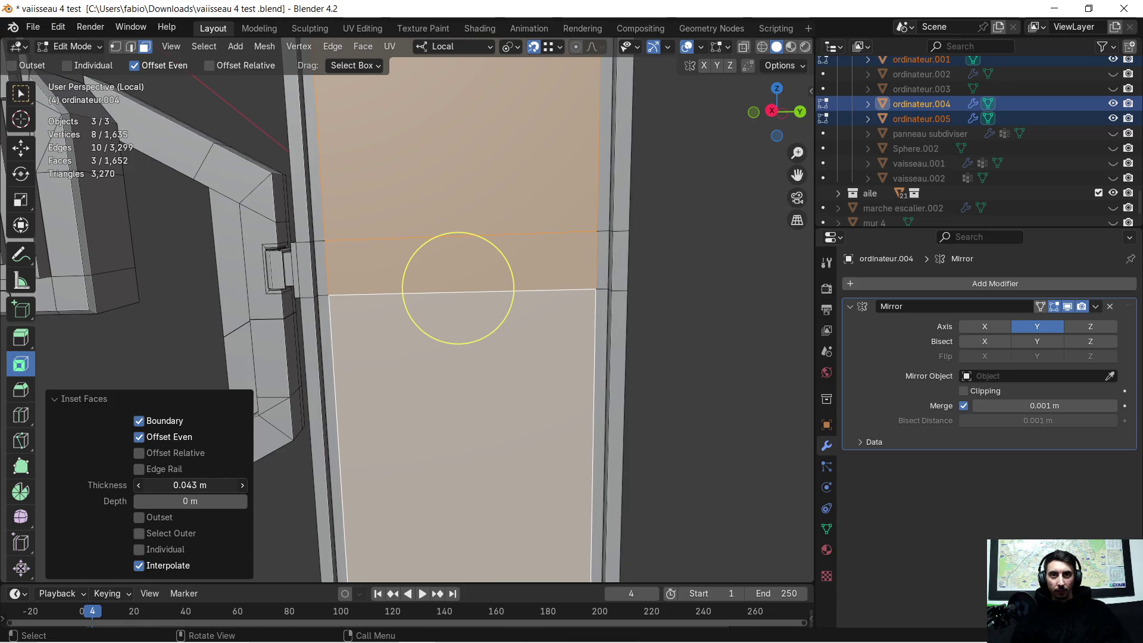
{"action": "mouse_move", "coordinate": [190, 501]}
{"action": "left_mouse_down"}
{"action": "mouse_move", "coordinate": [165, 501]}
{"action": "mouse_move", "coordinate": [223, 500]}
{"action": "left_mouse_up"}
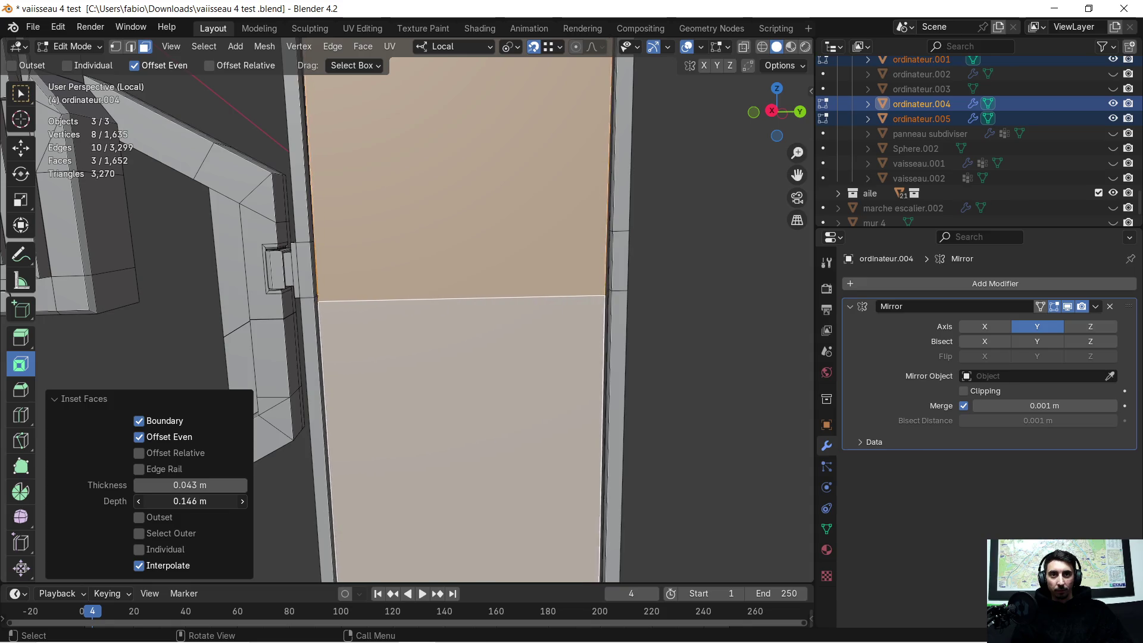
{"action": "mouse_move", "coordinate": [419, 428]}
{"action": "middle_mouse_down"}
{"action": "mouse_move", "coordinate": [460, 413]}
{"action": "mouse_move", "coordinate": [531, 417]}
{"action": "mouse_move", "coordinate": [505, 371]}
{"action": "middle_mouse_up"}
{"action": "scroll", "coordinate": [504, 371], "scroll_direction": "down", "scroll_amount": 3}
{"action": "mouse_move", "coordinate": [503, 413]}
{"action": "middle_mouse_down"}
{"action": "mouse_move", "coordinate": [357, 375]}
{"action": "mouse_move", "coordinate": [425, 315]}
{"action": "mouse_move", "coordinate": [480, 314]}
{"action": "mouse_move", "coordinate": [472, 329]}
{"action": "middle_mouse_up"}
{"action": "key", "text": "ctrl+z"}
{"action": "scroll", "coordinate": [426, 315], "scroll_direction": "up", "scroll_amount": 2}
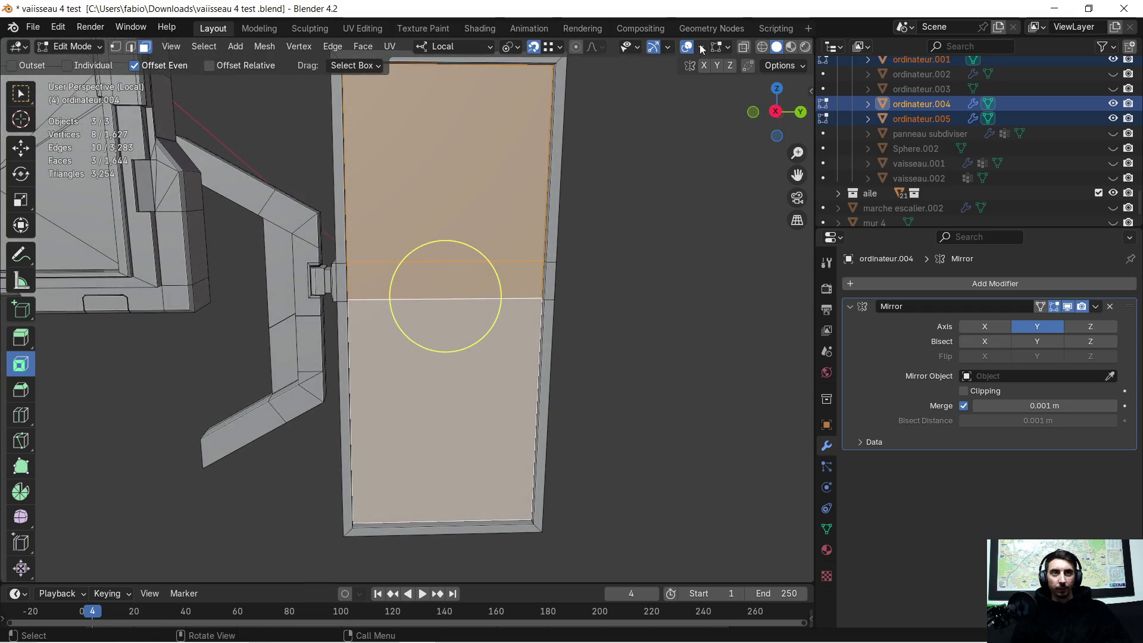
Enable Face Orientation in the Viewport Overlays to reveal inverted faces
{"action": "left_click", "coordinate": [701, 47]}
{"action": "left_click", "coordinate": [609, 312]}
{"action": "mouse_move", "coordinate": [436, 202]}
{"action": "middle_mouse_down"}
{"action": "mouse_move", "coordinate": [367, 203]}
{"action": "mouse_move", "coordinate": [389, 337]}
{"action": "middle_mouse_up"}
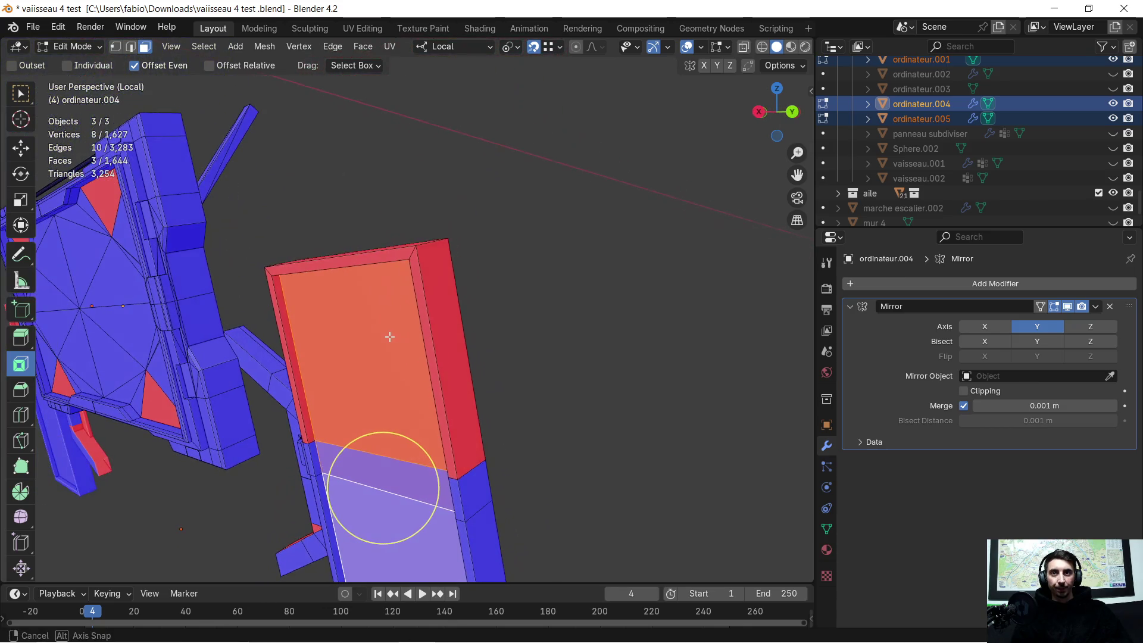
Shift-select the red side plate faces and edge strips and flip their normals via Alt+N
{"action": "left_click", "coordinate": [402, 249], "text": "shift"}
{"action": "middle_click_drag", "start_coordinate": [402, 248], "coordinate": [437, 269]}
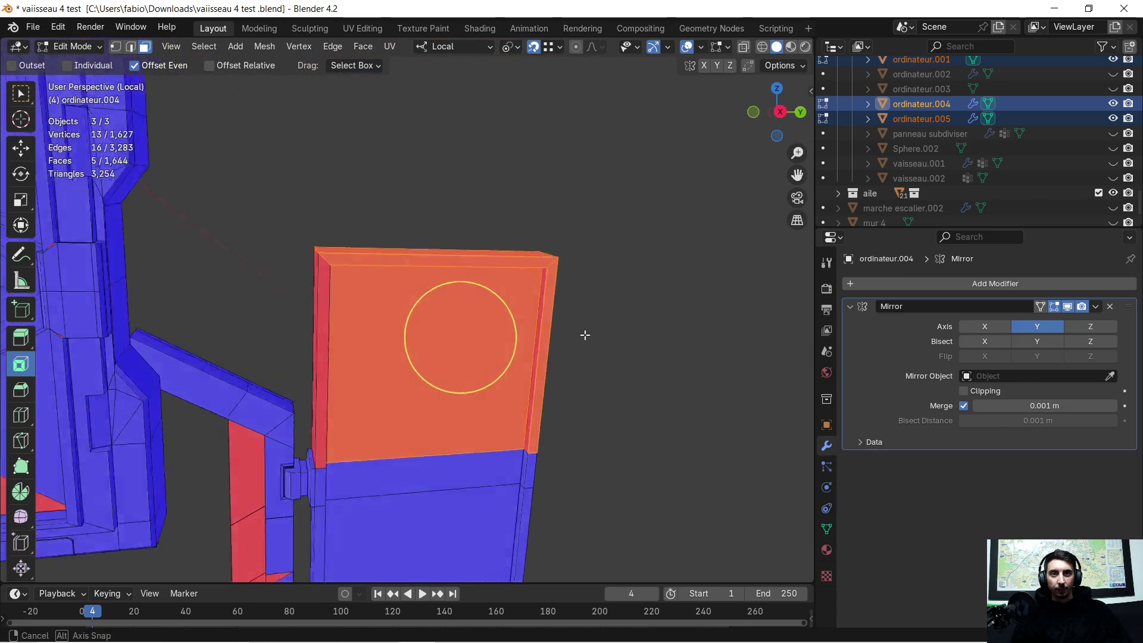
{"action": "left_click", "coordinate": [393, 250], "text": "shift"}
{"action": "middle_click_drag", "start_coordinate": [394, 250], "coordinate": [171, 307]}
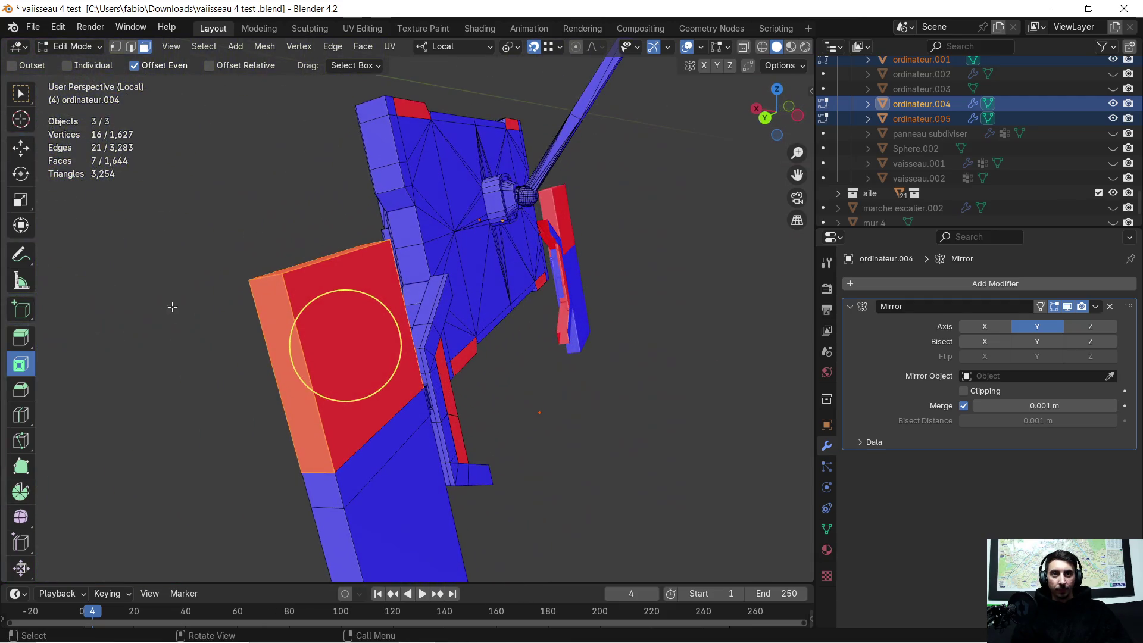
{"action": "left_click", "coordinate": [348, 357], "text": "shift"}
{"action": "mouse_move", "coordinate": [348, 357]}
{"action": "middle_mouse_down"}
{"action": "mouse_move", "coordinate": [549, 277]}
{"action": "mouse_move", "coordinate": [287, 296]}
{"action": "mouse_move", "coordinate": [455, 294]}
{"action": "middle_mouse_up"}
{"action": "left_click", "coordinate": [283, 301], "text": "shift"}
{"action": "left_click", "coordinate": [546, 311], "text": "shift"}
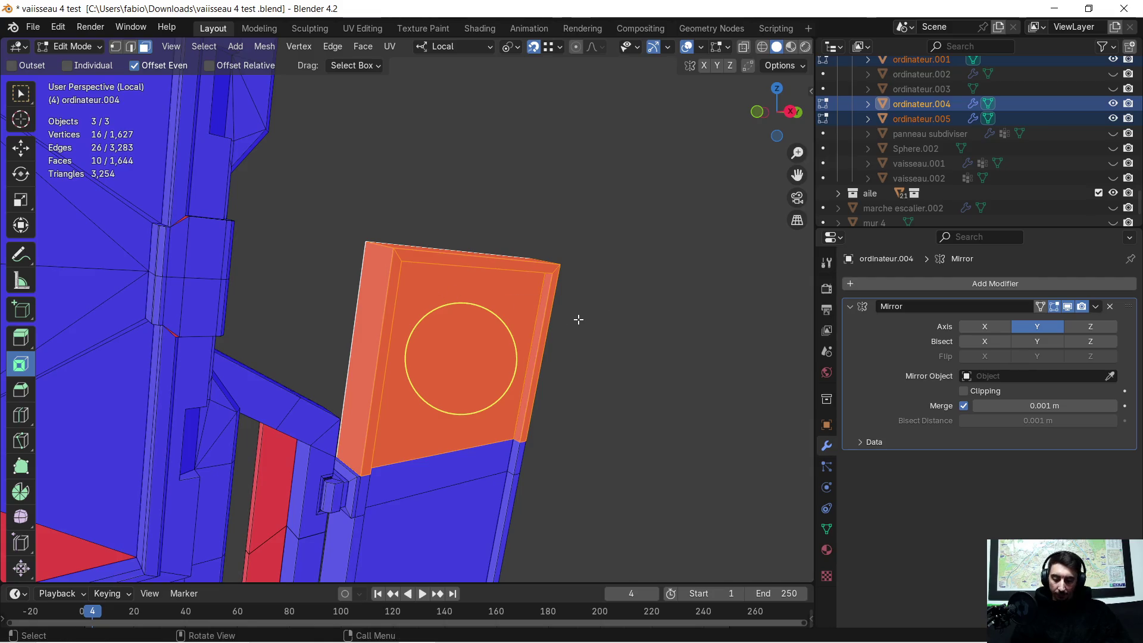
{"action": "key", "text": "alt+n"}
{"action": "left_click", "coordinate": [578, 319]}
{"action": "mouse_move", "coordinate": [577, 319]}
{"action": "middle_mouse_down"}
{"action": "mouse_move", "coordinate": [619, 347]}
{"action": "mouse_move", "coordinate": [573, 296]}
{"action": "middle_mouse_up"}
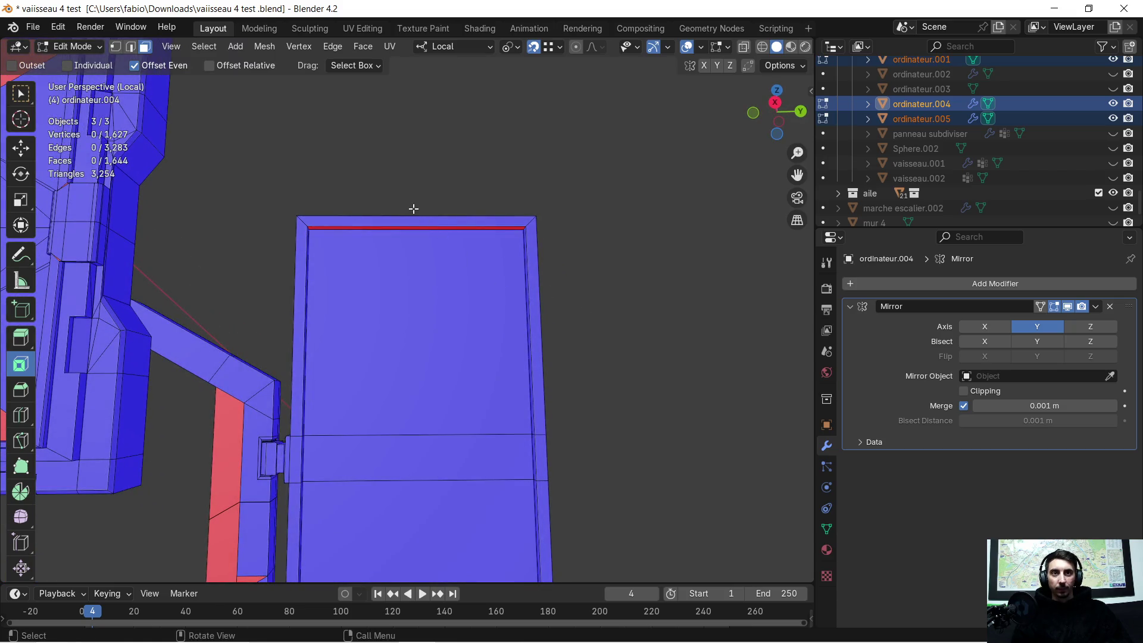
Flip the normals of the remaining inverted top rim face and check the result
{"action": "key", "text": "alt+n"}
{"action": "left_click", "coordinate": [445, 257]}
{"action": "mouse_move", "coordinate": [456, 386]}
{"action": "middle_mouse_down"}
{"action": "mouse_move", "coordinate": [452, 480]}
{"action": "mouse_move", "coordinate": [436, 396]}
{"action": "mouse_move", "coordinate": [454, 350]}
{"action": "mouse_move", "coordinate": [447, 325]}
{"action": "mouse_move", "coordinate": [483, 304]}
{"action": "middle_mouse_up"}
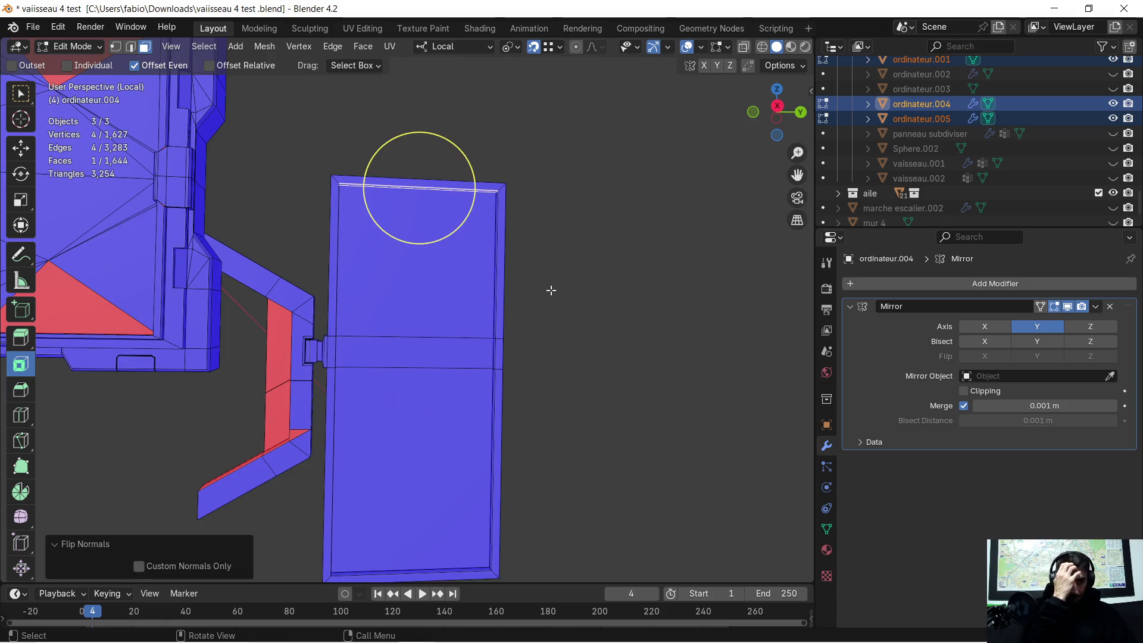
{"action": "scroll", "coordinate": [550, 289], "scroll_direction": "down", "scroll_amount": 2}
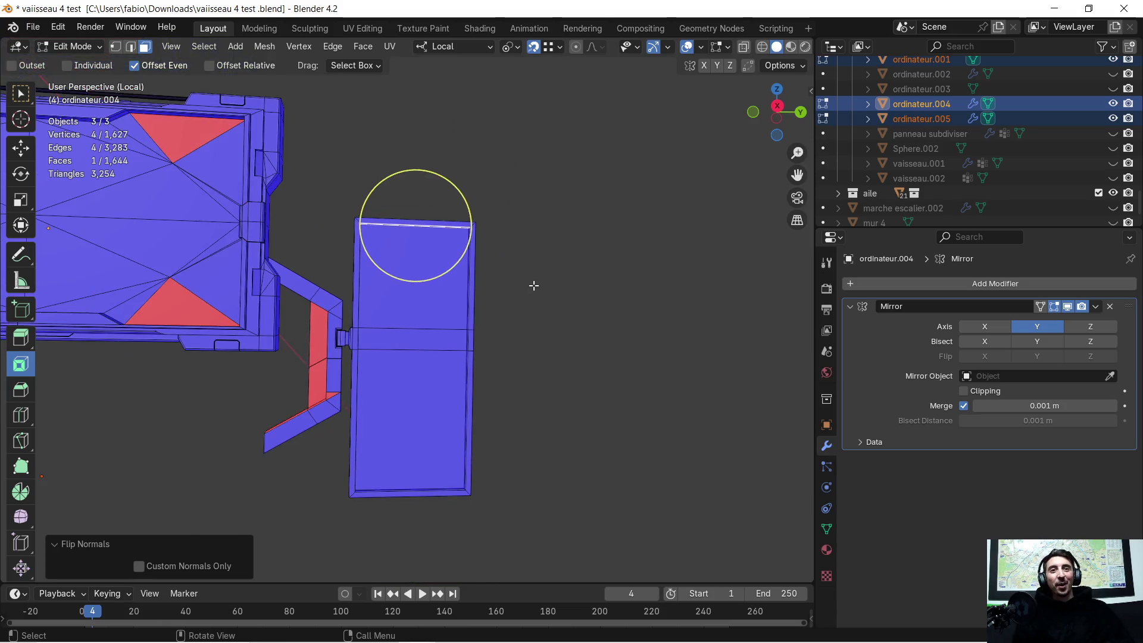
{"action": "scroll", "coordinate": [334, 309], "scroll_direction": "up", "scroll_amount": 3}
{"action": "middle_click_drag", "start_coordinate": [334, 309], "coordinate": [486, 288], "text": "shift"}
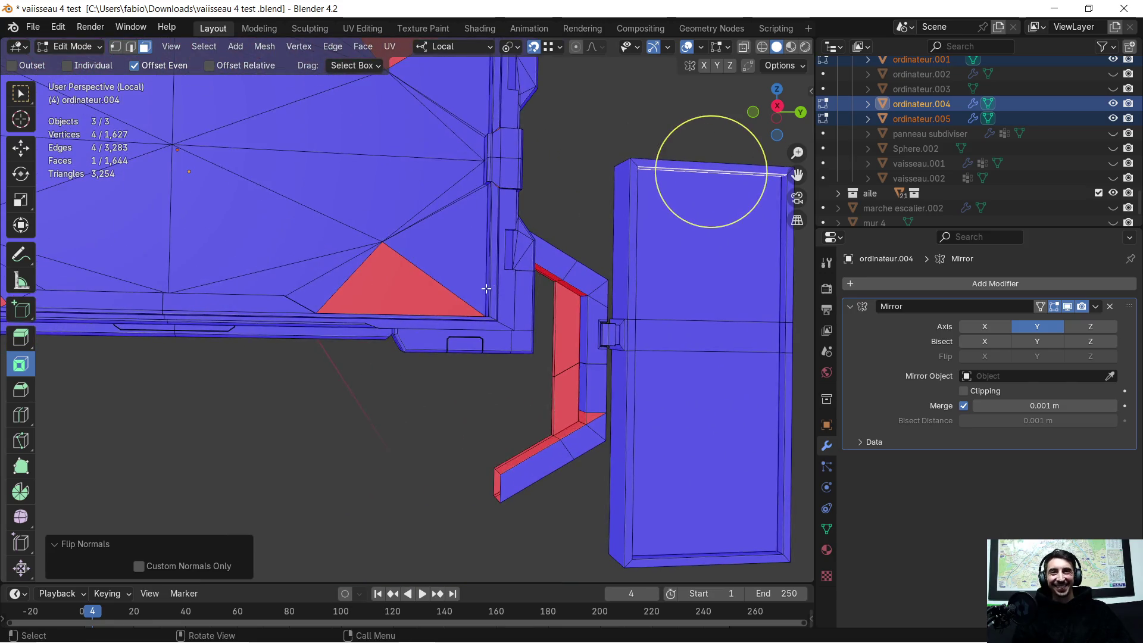
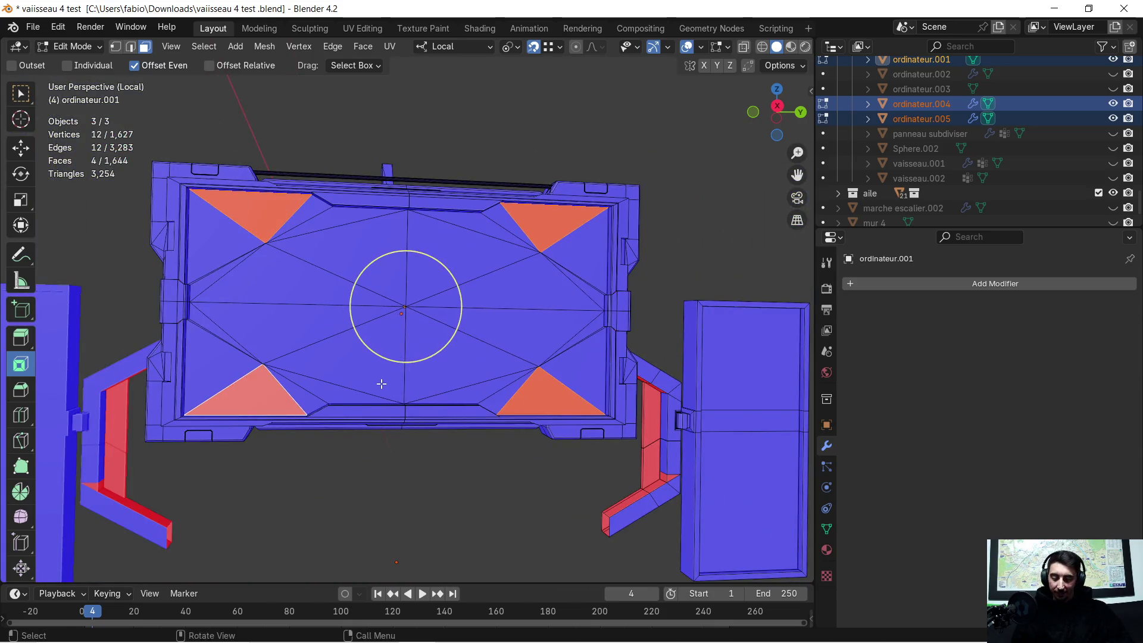
Flip the normals of the currently selected faces and bring the red bracket arm into view
{"action": "key", "text": "alt+n"}
{"action": "left_click", "coordinate": [376, 386]}
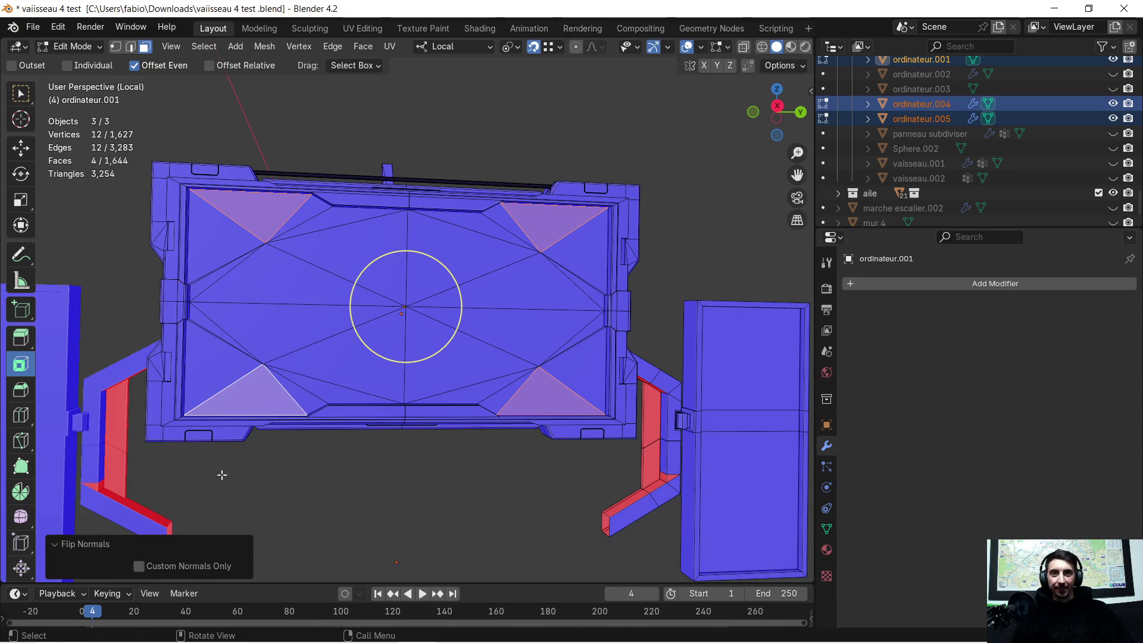
{"action": "scroll", "coordinate": [463, 456], "scroll_direction": "up", "scroll_amount": 2}
{"action": "middle_click_drag", "start_coordinate": [464, 456], "coordinate": [331, 243], "text": "shift"}
{"action": "scroll", "coordinate": [454, 223], "scroll_direction": "up", "scroll_amount": 2}
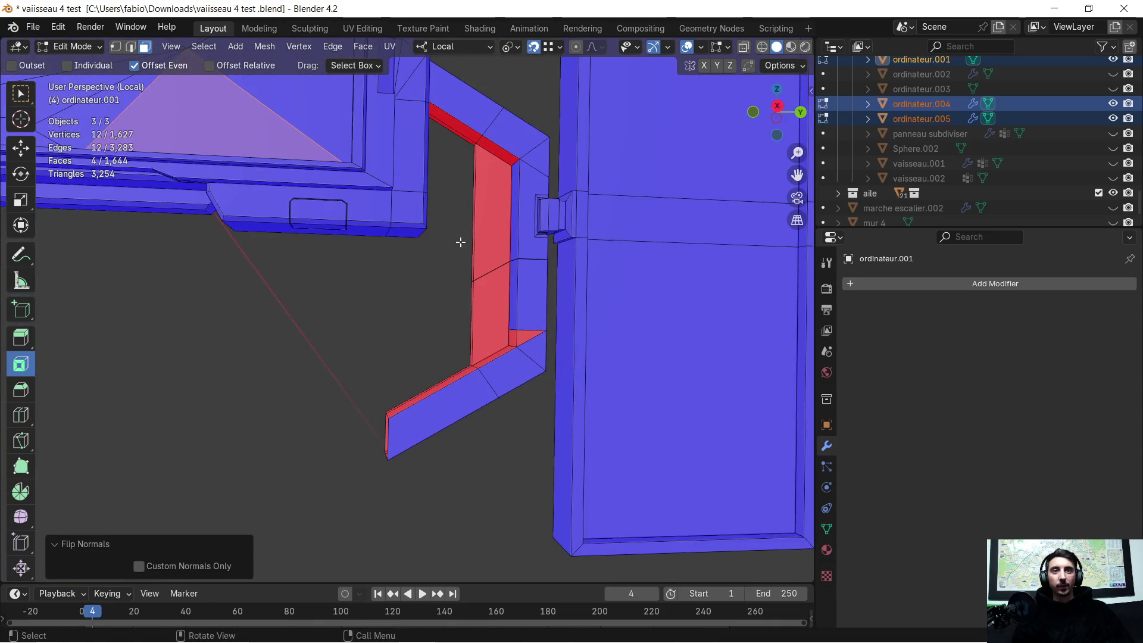
{"action": "scroll", "coordinate": [490, 280], "scroll_direction": "up", "scroll_amount": 2}
{"action": "mouse_move", "coordinate": [489, 280]}
{"action": "middle_mouse_down"}
{"action": "mouse_move", "coordinate": [447, 215]}
{"action": "mouse_move", "coordinate": [357, 400]}
{"action": "mouse_move", "coordinate": [388, 346]}
{"action": "middle_mouse_up"}
Select the eight red faces running along the bracket arm and flip them outward
{"action": "left_click", "coordinate": [340, 349]}
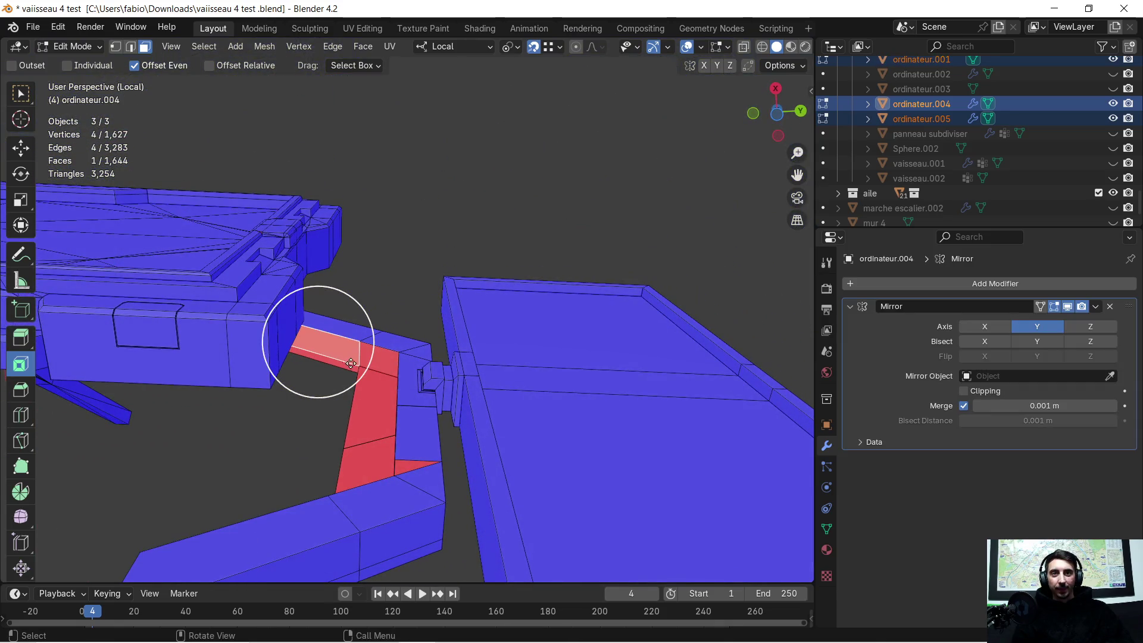
{"action": "left_click", "coordinate": [366, 359], "text": "shift"}
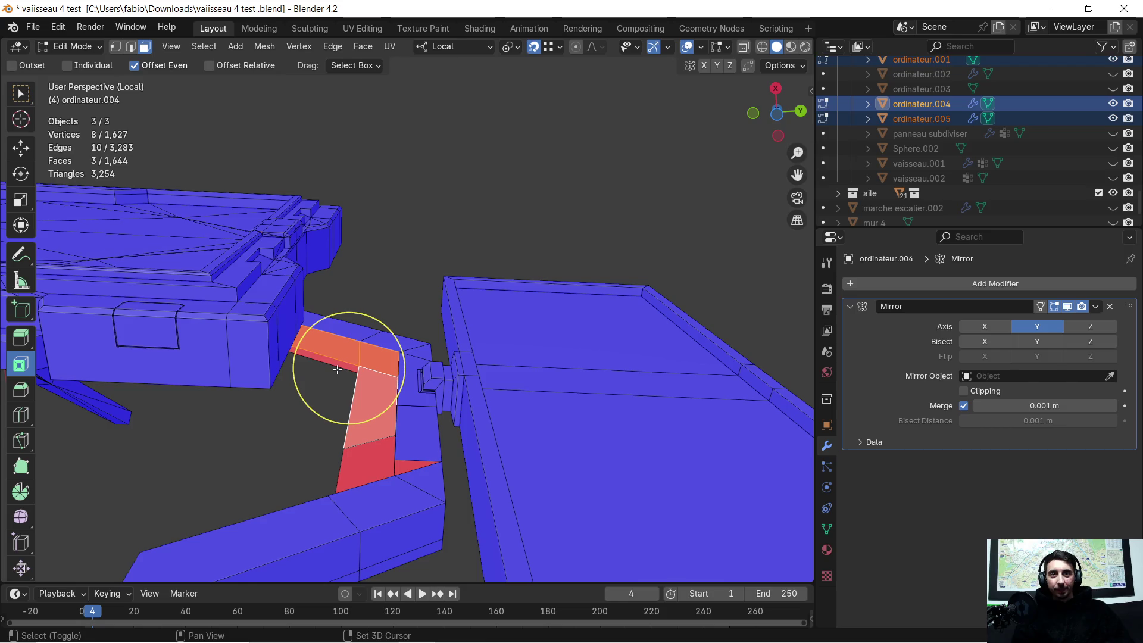
{"action": "left_click", "coordinate": [340, 367]}
{"action": "left_click", "coordinate": [357, 442]}
{"action": "middle_click_drag", "start_coordinate": [357, 443], "coordinate": [426, 541]}
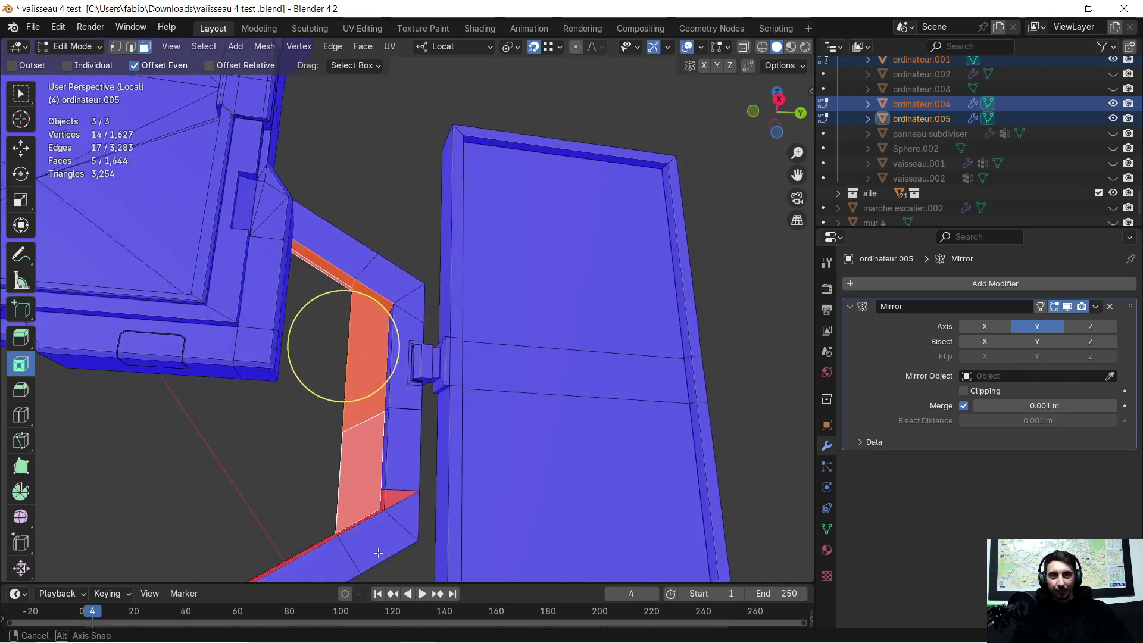
{"action": "left_click", "coordinate": [343, 492], "text": "shift"}
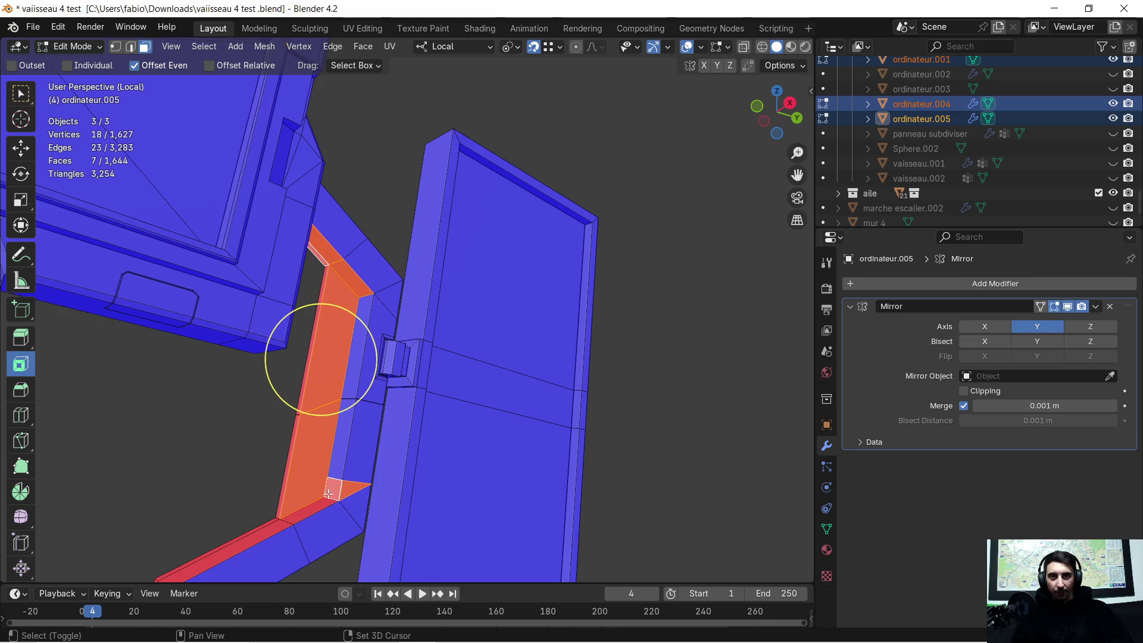
{"action": "left_click", "coordinate": [313, 508], "text": "shift"}
{"action": "left_click", "coordinate": [255, 529], "text": "shift"}
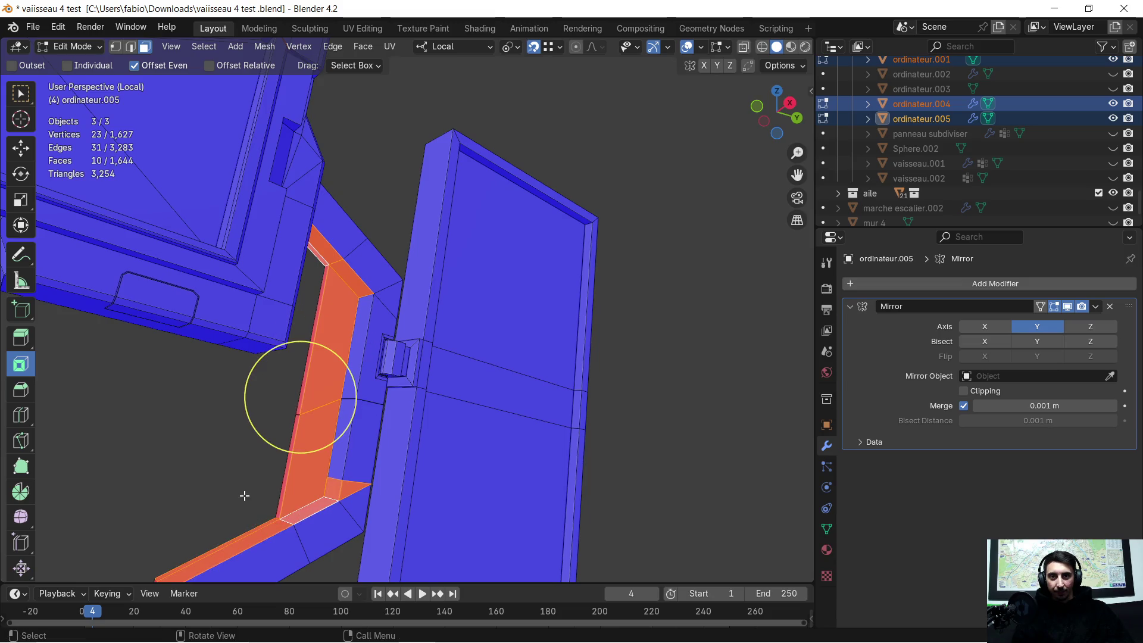
{"action": "key", "text": "alt+n"}
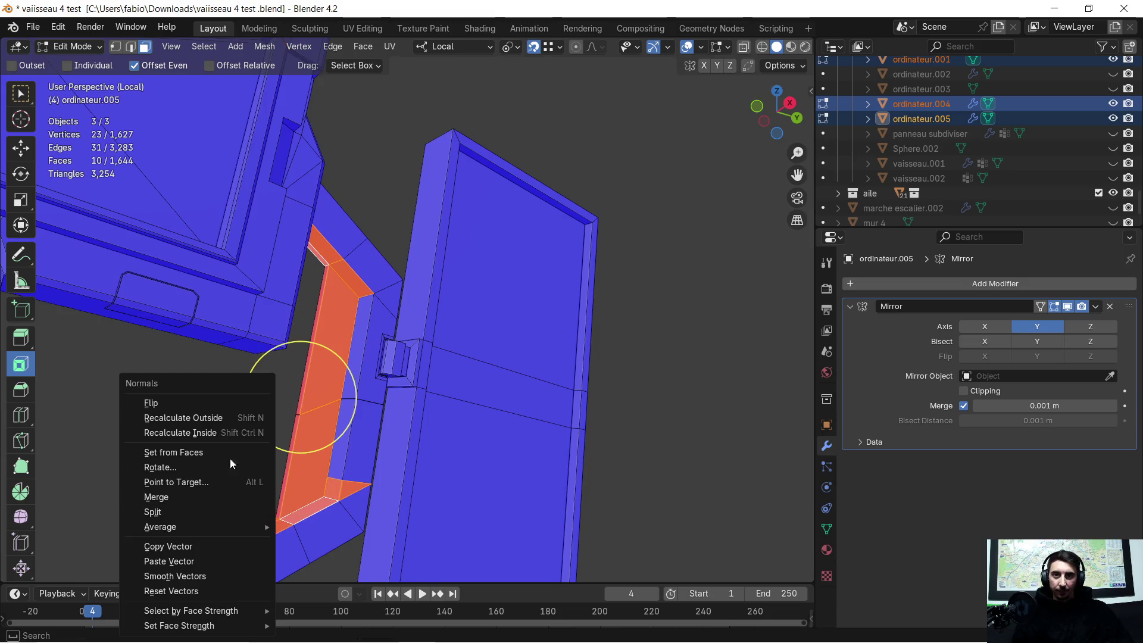
{"action": "left_click", "coordinate": [215, 410]}
Flip the red strip faces on the other side of the arm so they face outward
{"action": "mouse_move", "coordinate": [230, 408]}
{"action": "middle_mouse_down"}
{"action": "mouse_move", "coordinate": [318, 426]}
{"action": "mouse_move", "coordinate": [457, 332]}
{"action": "middle_mouse_up"}
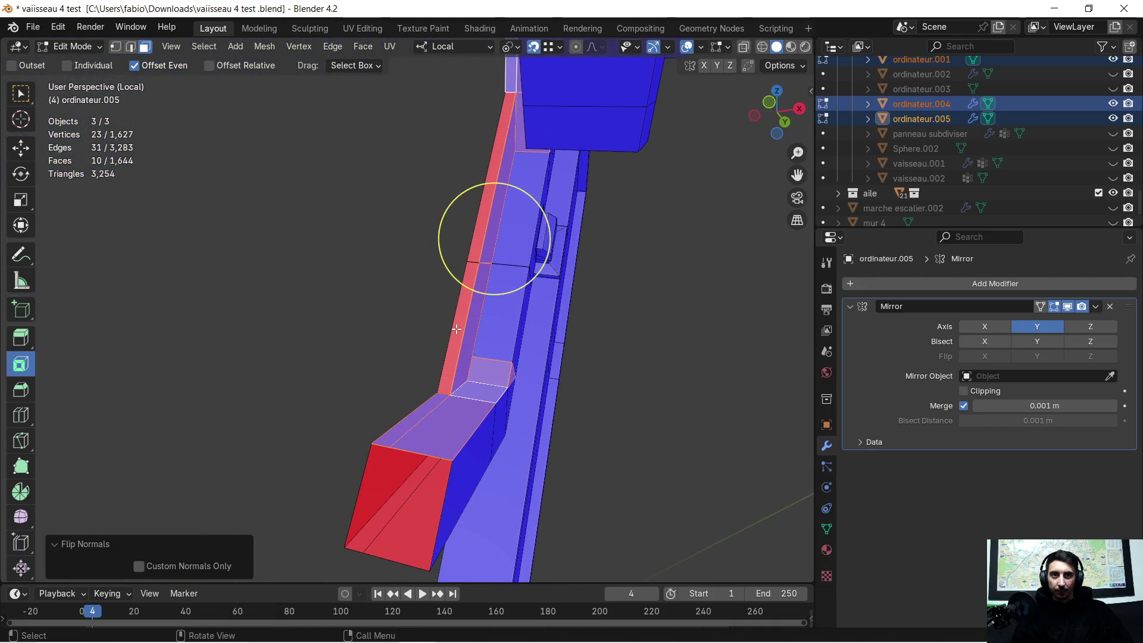
{"action": "left_click", "coordinate": [457, 333]}
{"action": "left_click", "coordinate": [482, 214], "text": "shift"}
{"action": "middle_click_drag", "start_coordinate": [482, 215], "coordinate": [571, 271]}
{"action": "left_click", "coordinate": [490, 281], "text": "shift"}
{"action": "left_click", "coordinate": [485, 301], "text": "shift"}
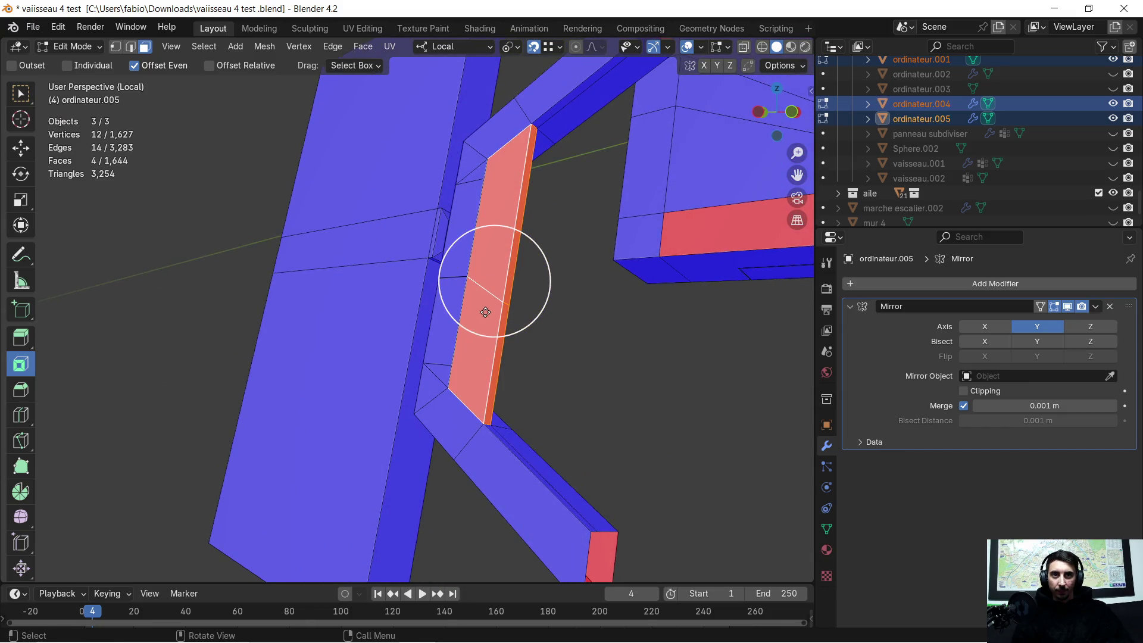
{"action": "right_click", "coordinate": [483, 313]}
{"action": "left_click", "coordinate": [483, 313]}
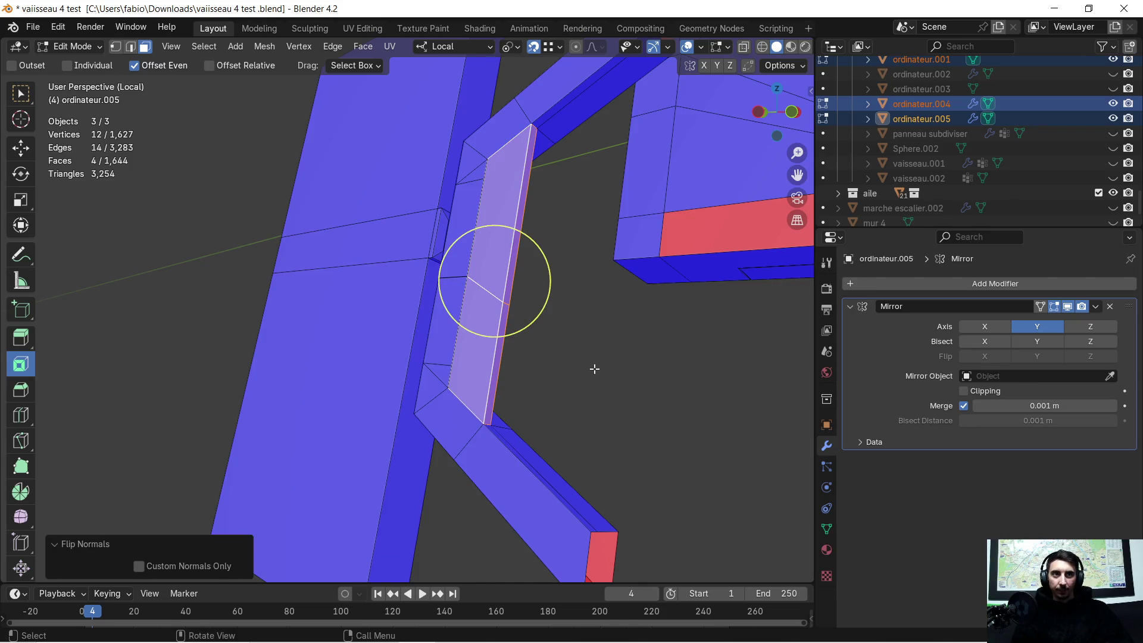
Flip the last remaining red face on the arm and inspect the result
{"action": "left_click", "coordinate": [624, 370]}
{"action": "middle_click_drag", "start_coordinate": [624, 371], "coordinate": [722, 237]}
{"action": "left_click", "coordinate": [722, 238]}
{"action": "key", "text": "alt+n"}
{"action": "left_click", "coordinate": [684, 346]}
{"action": "mouse_move", "coordinate": [692, 343]}
{"action": "middle_mouse_down"}
{"action": "mouse_move", "coordinate": [458, 297]}
{"action": "mouse_move", "coordinate": [481, 433]}
{"action": "middle_mouse_up"}
{"action": "scroll", "coordinate": [457, 297], "scroll_direction": "down", "scroll_amount": 2}
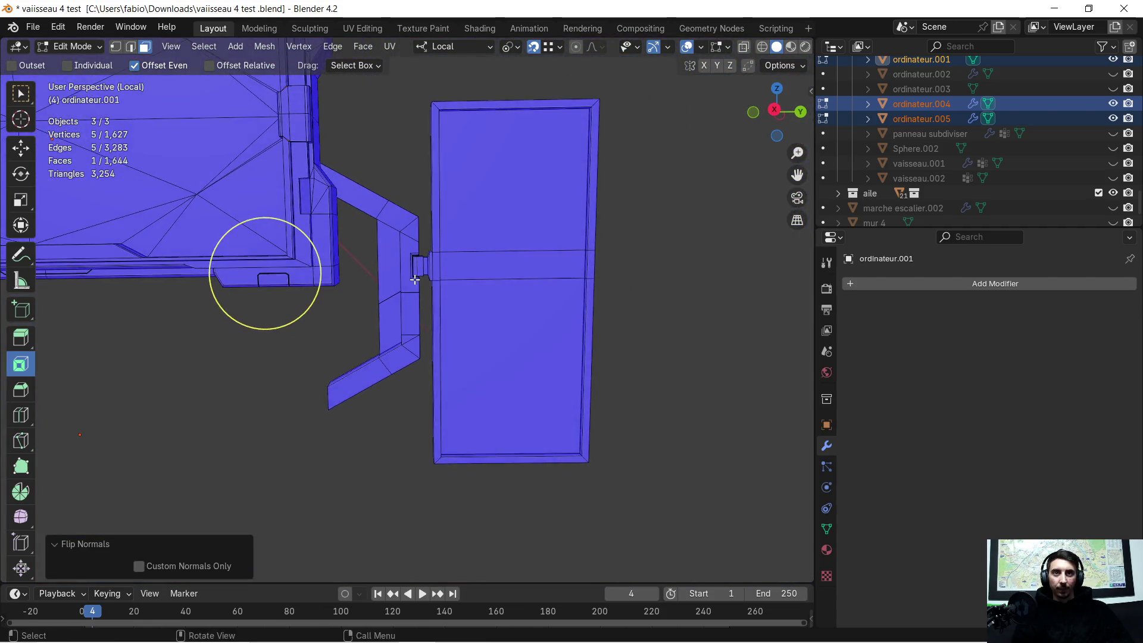
{"action": "scroll", "coordinate": [481, 433], "scroll_direction": "up", "scroll_amount": 1}
{"action": "scroll", "coordinate": [388, 345], "scroll_direction": "up", "scroll_amount": 2}
{"action": "scroll", "coordinate": [366, 359], "scroll_direction": "up", "scroll_amount": 1}
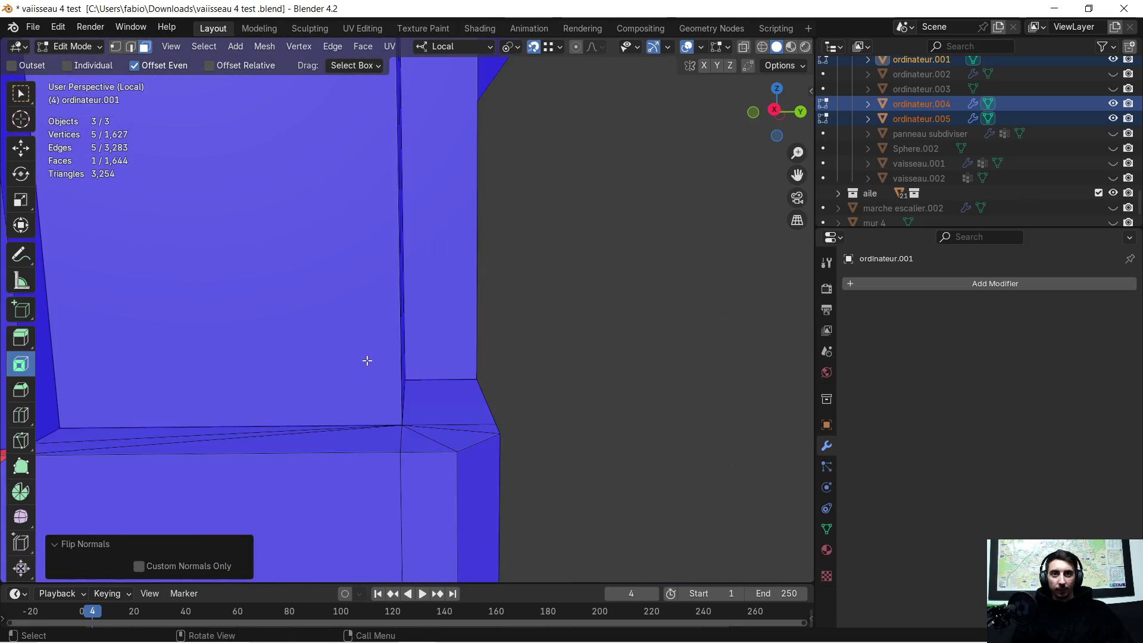
{"action": "scroll", "coordinate": [419, 373], "scroll_direction": "up", "scroll_amount": 1}
Find the first thin red sliver face near the screen frame and flip its normal
{"action": "middle_click_drag", "start_coordinate": [418, 373], "coordinate": [458, 396]}
{"action": "mouse_move", "coordinate": [598, 386]}
{"action": "middle_mouse_down"}
{"action": "mouse_move", "coordinate": [492, 357]}
{"action": "mouse_move", "coordinate": [527, 406]}
{"action": "middle_mouse_up"}
{"action": "scroll", "coordinate": [527, 407], "scroll_direction": "up", "scroll_amount": 3}
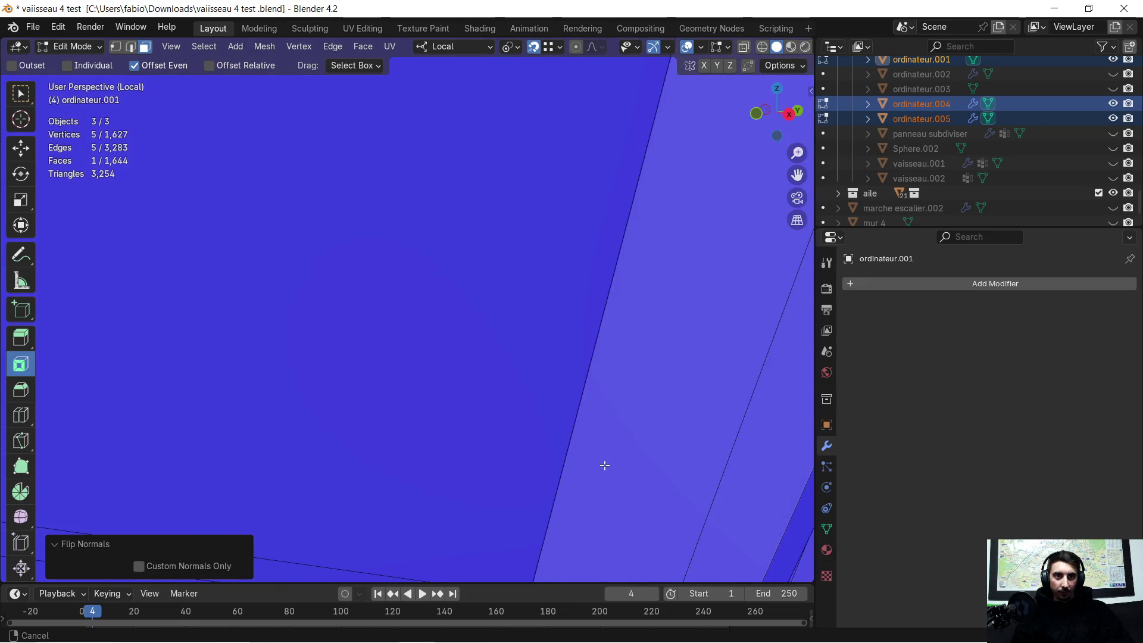
{"action": "scroll", "coordinate": [527, 395], "scroll_direction": "down", "scroll_amount": 3}
{"action": "scroll", "coordinate": [525, 395], "scroll_direction": "up", "scroll_amount": 1}
{"action": "scroll", "coordinate": [554, 373], "scroll_direction": "up", "scroll_amount": 1}
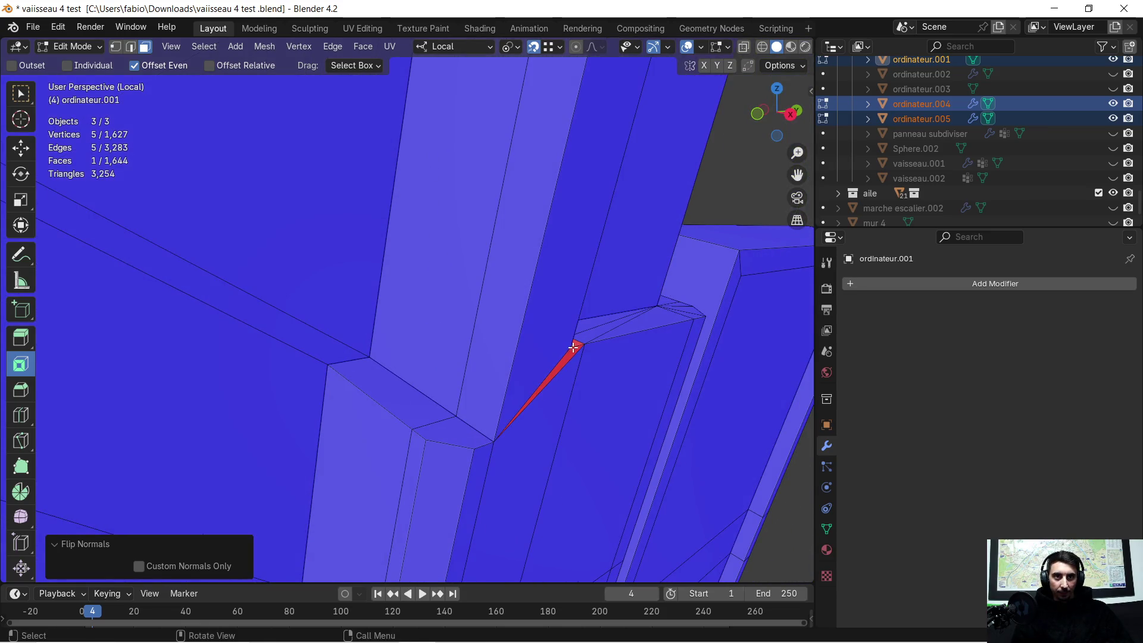
{"action": "left_click", "coordinate": [575, 346], "text": "shift"}
{"action": "key", "text": "alt+n"}
{"action": "left_click", "coordinate": [570, 351]}
Flip the second red sliver face outward as well
{"action": "middle_click_drag", "start_coordinate": [526, 510], "coordinate": [518, 272]}
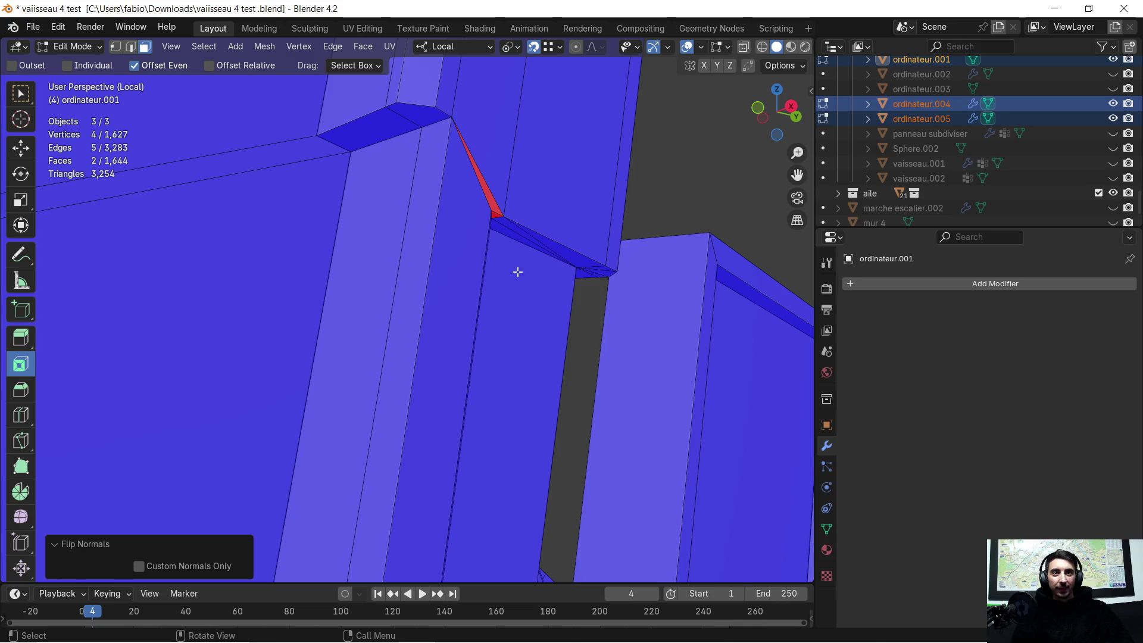
{"action": "left_click", "coordinate": [492, 206]}
{"action": "key", "text": "alt+n"}
{"action": "left_click", "coordinate": [493, 215]}
Clear the selection and bring the right-hand side panel to the centre of the view
{"action": "mouse_move", "coordinate": [494, 217]}
{"action": "middle_mouse_down"}
{"action": "mouse_move", "coordinate": [456, 317]}
{"action": "mouse_move", "coordinate": [486, 358]}
{"action": "middle_mouse_up"}
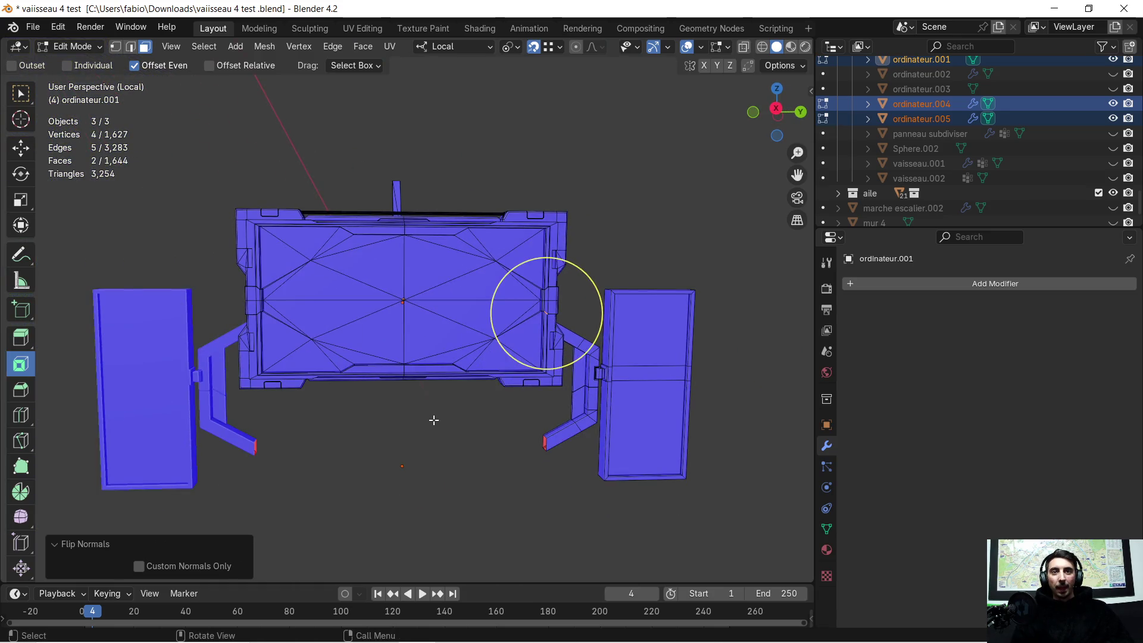
{"action": "left_click", "coordinate": [433, 420]}
{"action": "mouse_move", "coordinate": [444, 452]}
{"action": "middle_mouse_down"}
{"action": "mouse_move", "coordinate": [542, 463]}
{"action": "mouse_move", "coordinate": [377, 490]}
{"action": "mouse_move", "coordinate": [280, 480]}
{"action": "mouse_move", "coordinate": [438, 454]}
{"action": "middle_mouse_up"}
{"action": "scroll", "coordinate": [482, 447], "scroll_direction": "down", "scroll_amount": 1}
{"action": "scroll", "coordinate": [480, 414], "scroll_direction": "up", "scroll_amount": 3}
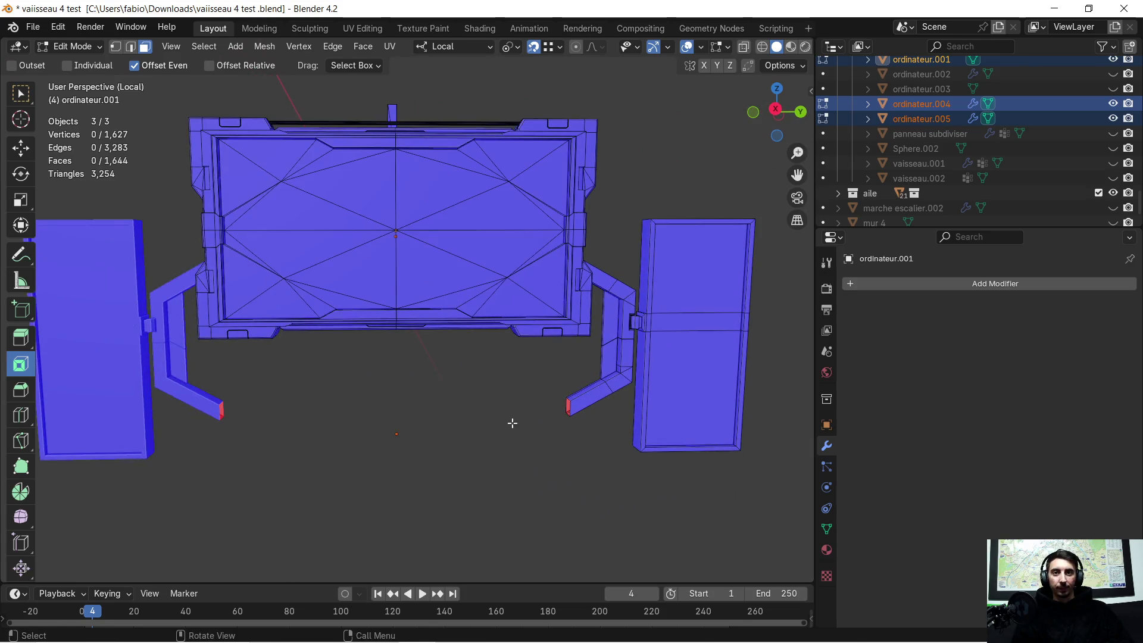
{"action": "scroll", "coordinate": [517, 415], "scroll_direction": "up", "scroll_amount": 2}
{"action": "mouse_move", "coordinate": [548, 387]}
{"action": "middle_mouse_down"}
{"action": "mouse_move", "coordinate": [506, 383]}
{"action": "mouse_move", "coordinate": [498, 275]}
{"action": "middle_mouse_up"}
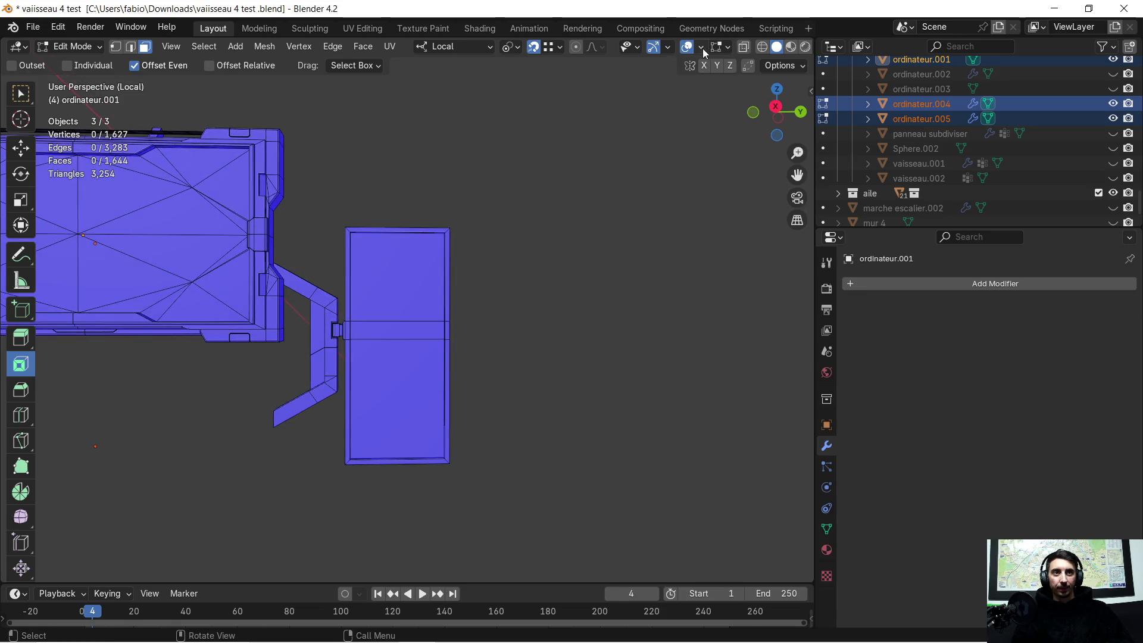
Turn off face-orientation colouring and select the side-panel door faces
{"action": "left_click", "coordinate": [702, 48]}
{"action": "left_click", "coordinate": [609, 310]}
{"action": "scroll", "coordinate": [411, 298], "scroll_direction": "up", "scroll_amount": 1}
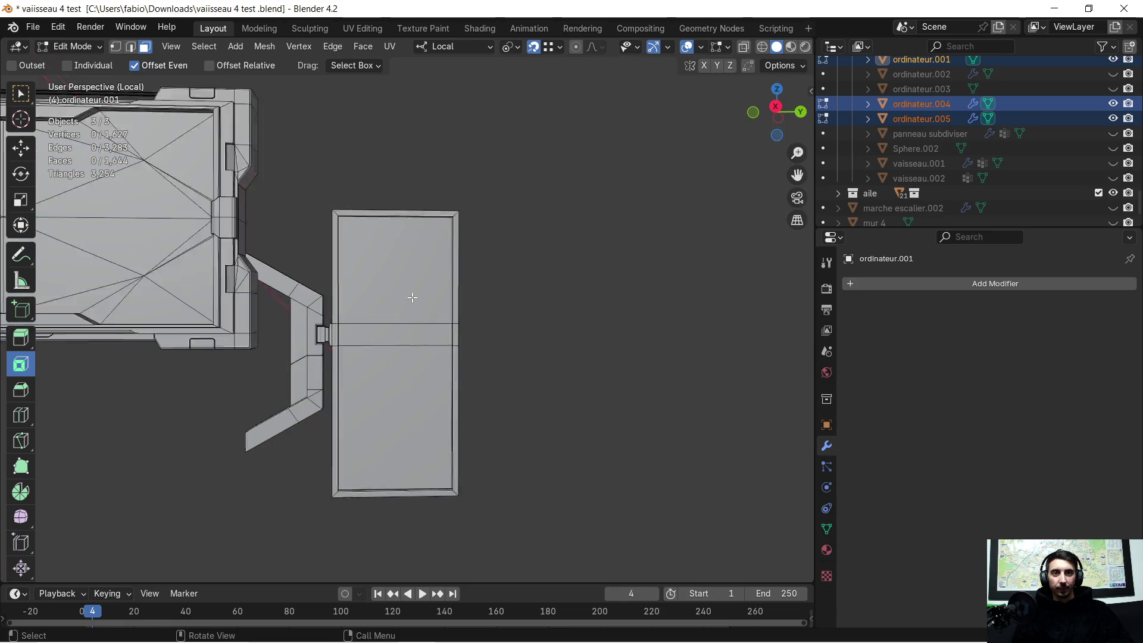
{"action": "scroll", "coordinate": [411, 297], "scroll_direction": "up", "scroll_amount": 2}
{"action": "middle_click_drag", "start_coordinate": [411, 297], "coordinate": [394, 295]}
{"action": "key", "text": "c"}
{"action": "left_click", "coordinate": [382, 235]}
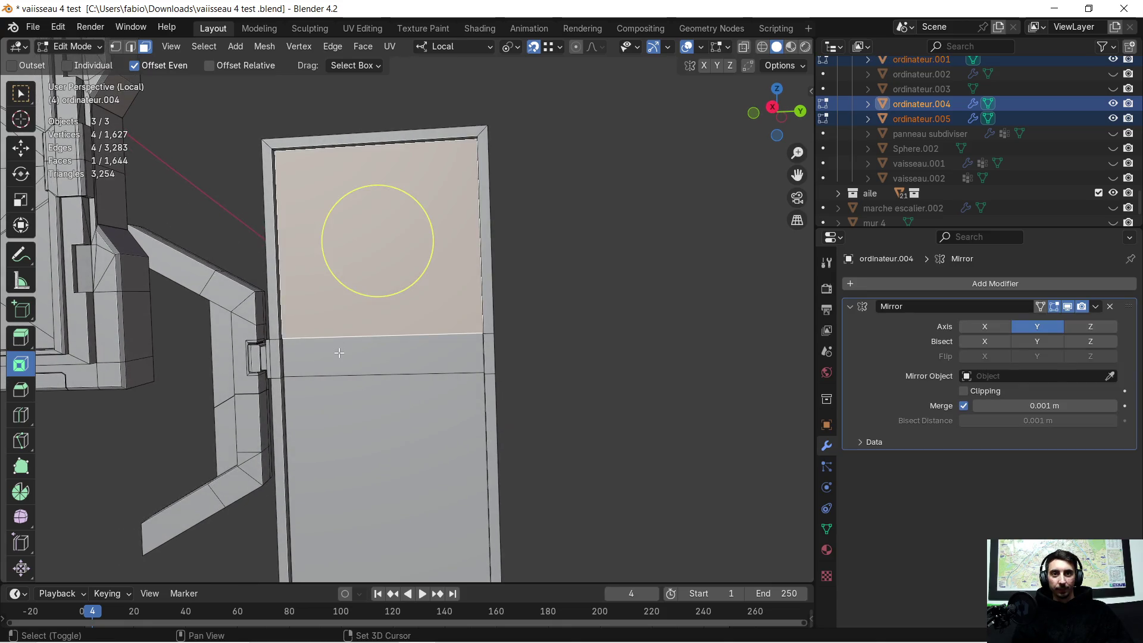
{"action": "scroll", "coordinate": [402, 351], "scroll_direction": "up", "scroll_amount": 1}
Inset the door faces with 0.033 m thickness and 0.06 m depth and check the recess
{"action": "mouse_move", "coordinate": [402, 350]}
{"action": "middle_mouse_down"}
{"action": "mouse_move", "coordinate": [441, 313]}
{"action": "mouse_move", "coordinate": [441, 331]}
{"action": "mouse_move", "coordinate": [458, 337]}
{"action": "middle_mouse_up"}
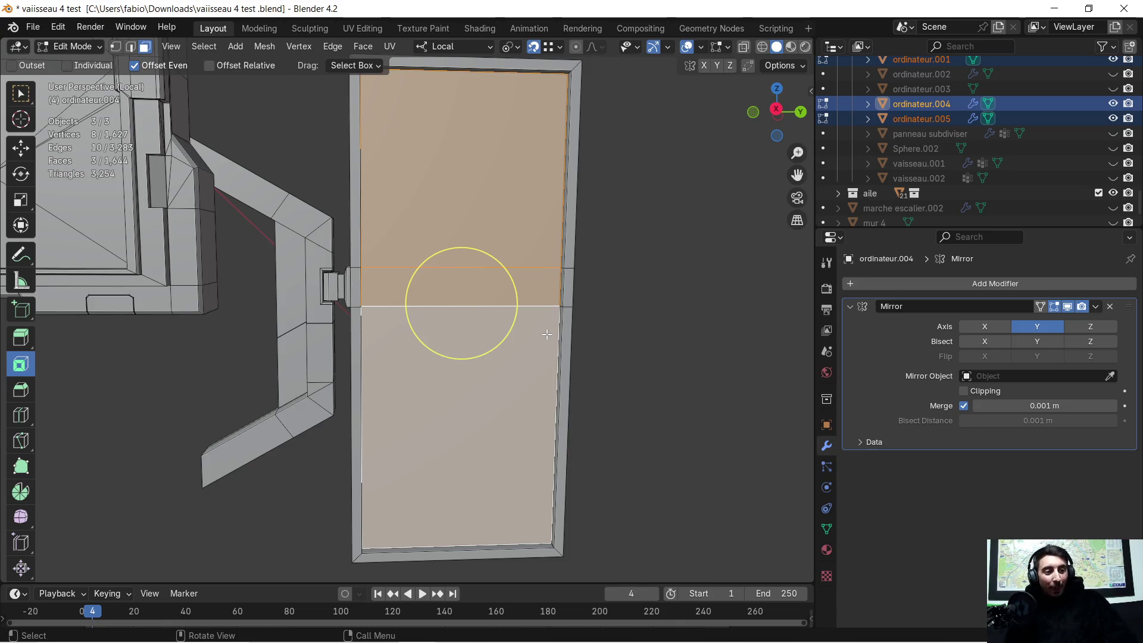
{"action": "scroll", "coordinate": [556, 321], "scroll_direction": "down", "scroll_amount": 1}
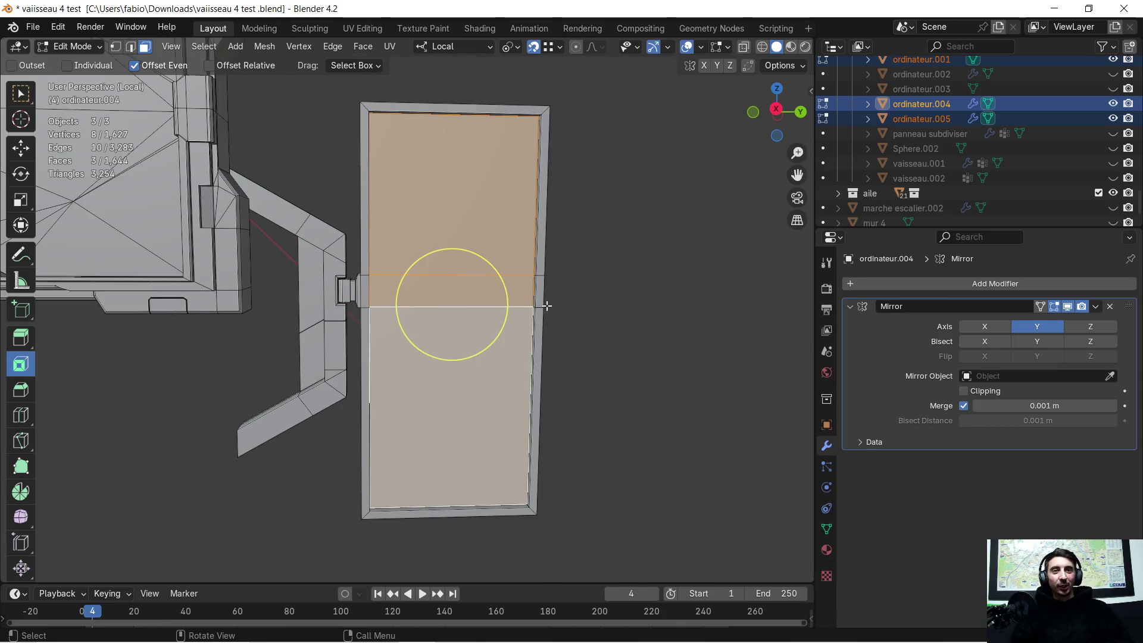
{"action": "scroll", "coordinate": [582, 274], "scroll_direction": "up", "scroll_amount": 2}
{"action": "middle_click_drag", "start_coordinate": [582, 274], "coordinate": [482, 235]}
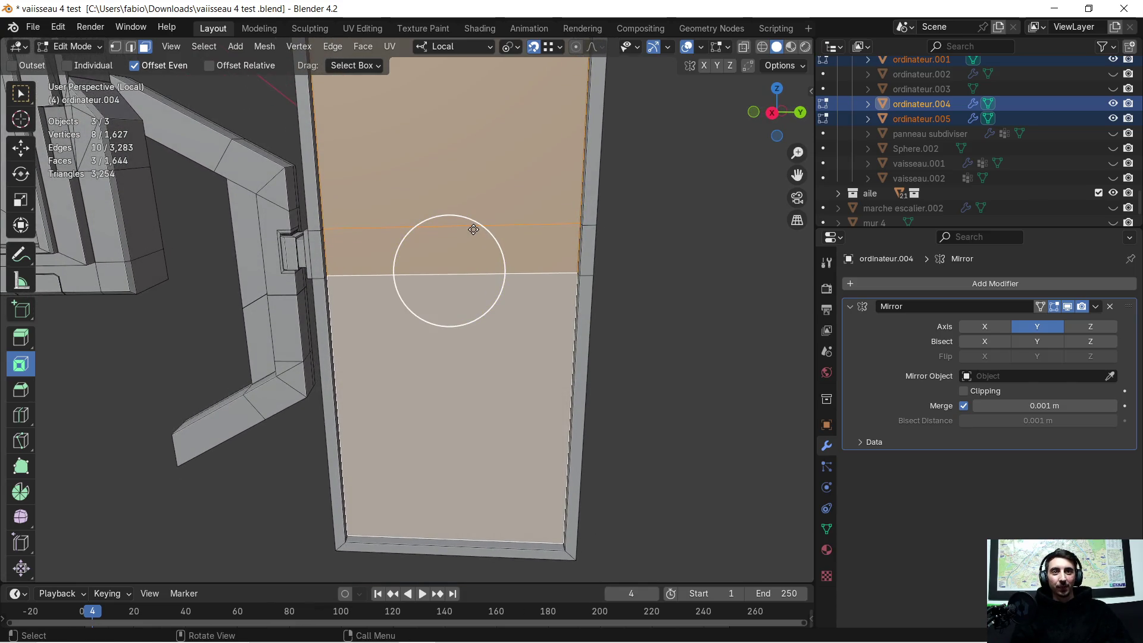
{"action": "left_click", "coordinate": [473, 230]}
{"action": "mouse_move", "coordinate": [170, 485]}
{"action": "left_mouse_down"}
{"action": "mouse_move", "coordinate": [205, 485]}
{"action": "mouse_move", "coordinate": [165, 501]}
{"action": "mouse_move", "coordinate": [219, 501]}
{"action": "left_mouse_up"}
{"action": "scroll", "coordinate": [465, 364], "scroll_direction": "down", "scroll_amount": 3}
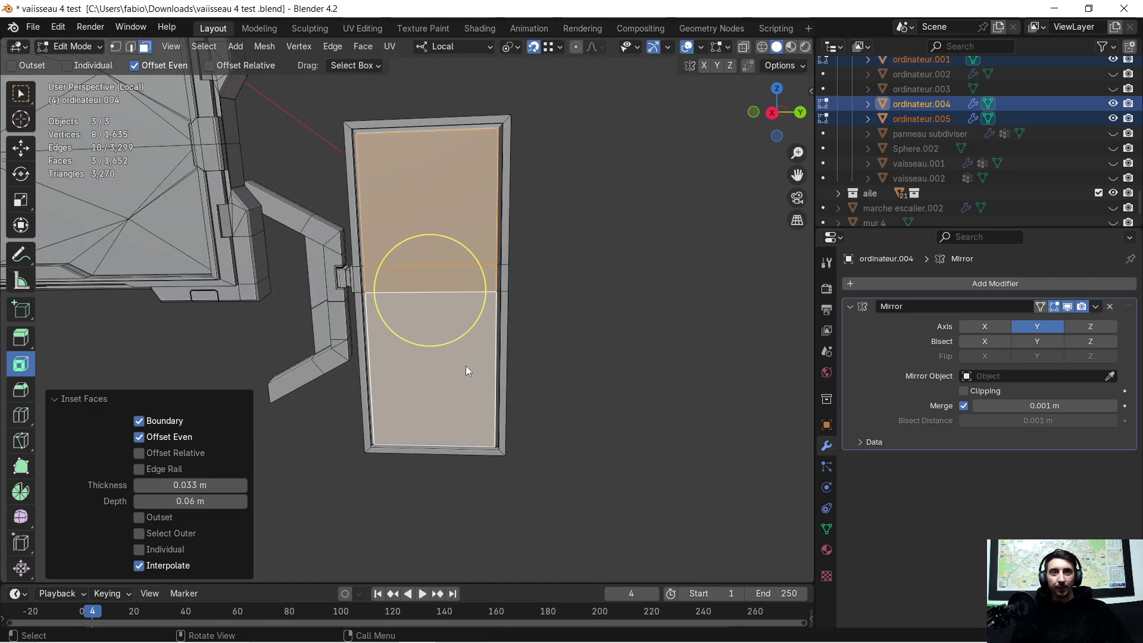
{"action": "mouse_move", "coordinate": [544, 329]}
{"action": "middle_mouse_down"}
{"action": "mouse_move", "coordinate": [448, 317]}
{"action": "mouse_move", "coordinate": [402, 360]}
{"action": "middle_mouse_up"}
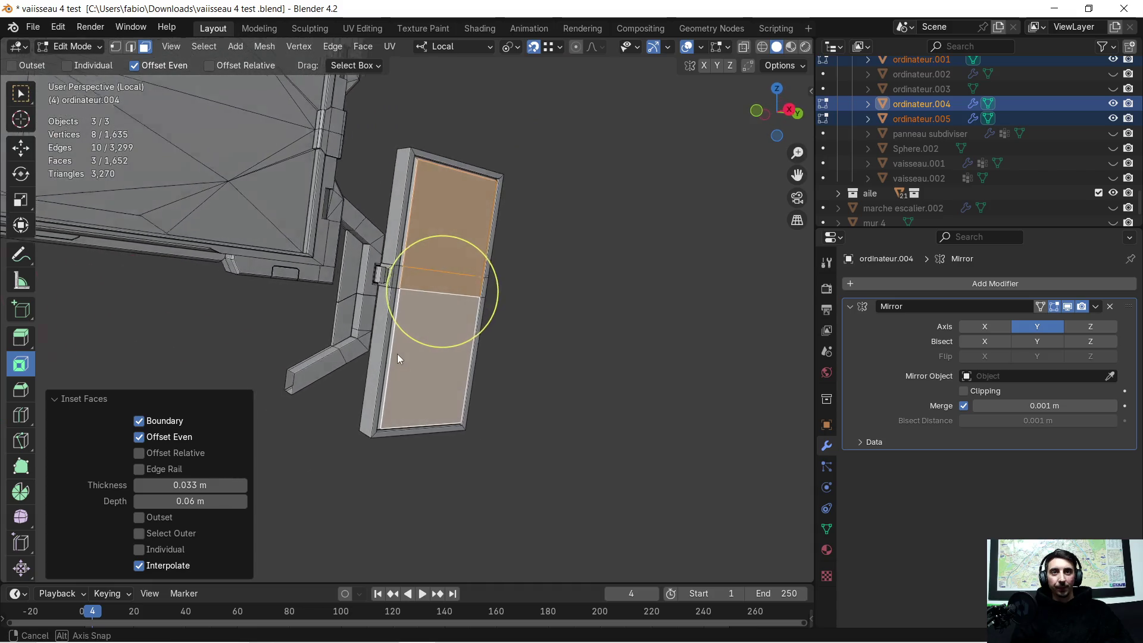
{"action": "mouse_move", "coordinate": [403, 356]}
{"action": "middle_mouse_down"}
{"action": "mouse_move", "coordinate": [479, 343]}
{"action": "mouse_move", "coordinate": [468, 342]}
{"action": "middle_mouse_up"}
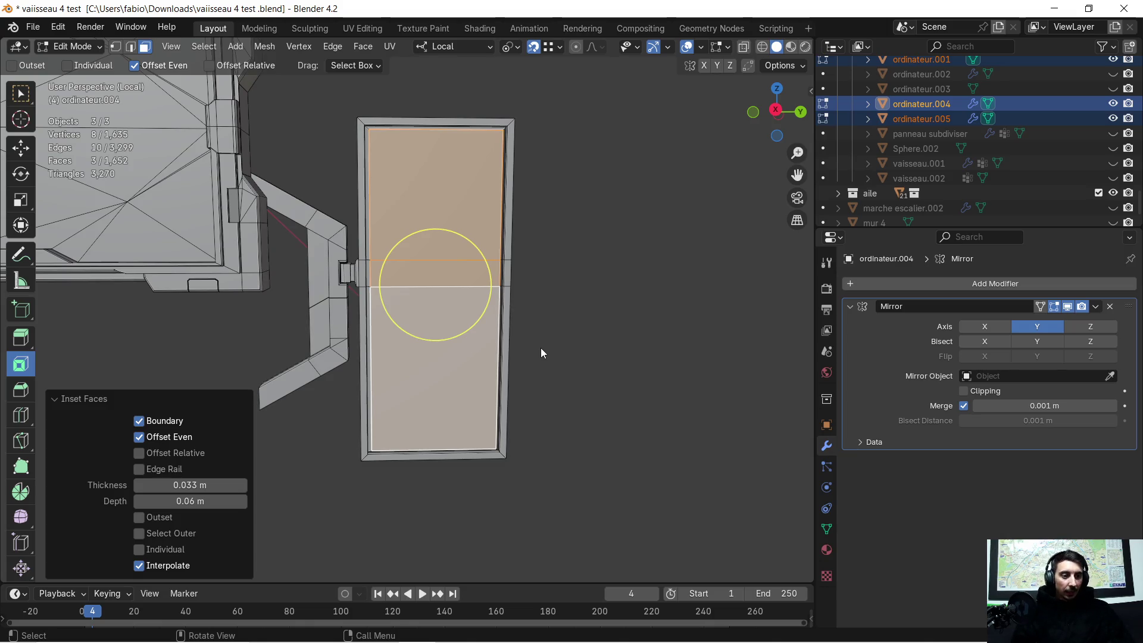
{"action": "scroll", "coordinate": [540, 348], "scroll_direction": "down", "scroll_amount": 1}
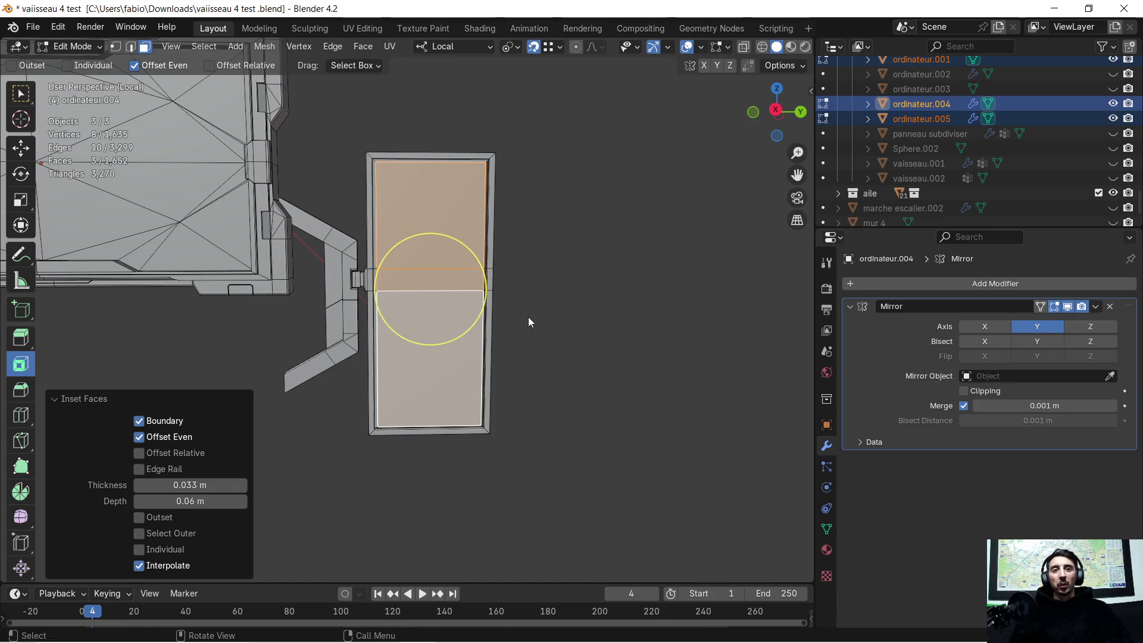
{"action": "middle_click_drag", "start_coordinate": [514, 330], "coordinate": [418, 348]}
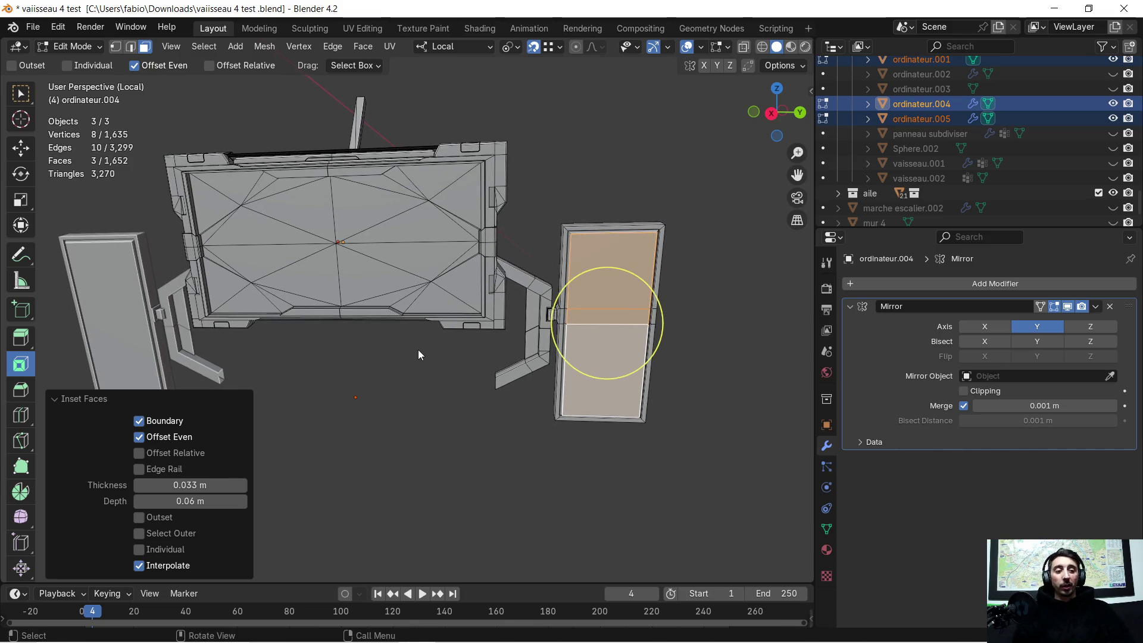
{"action": "scroll", "coordinate": [482, 361], "scroll_direction": "up", "scroll_amount": 2}
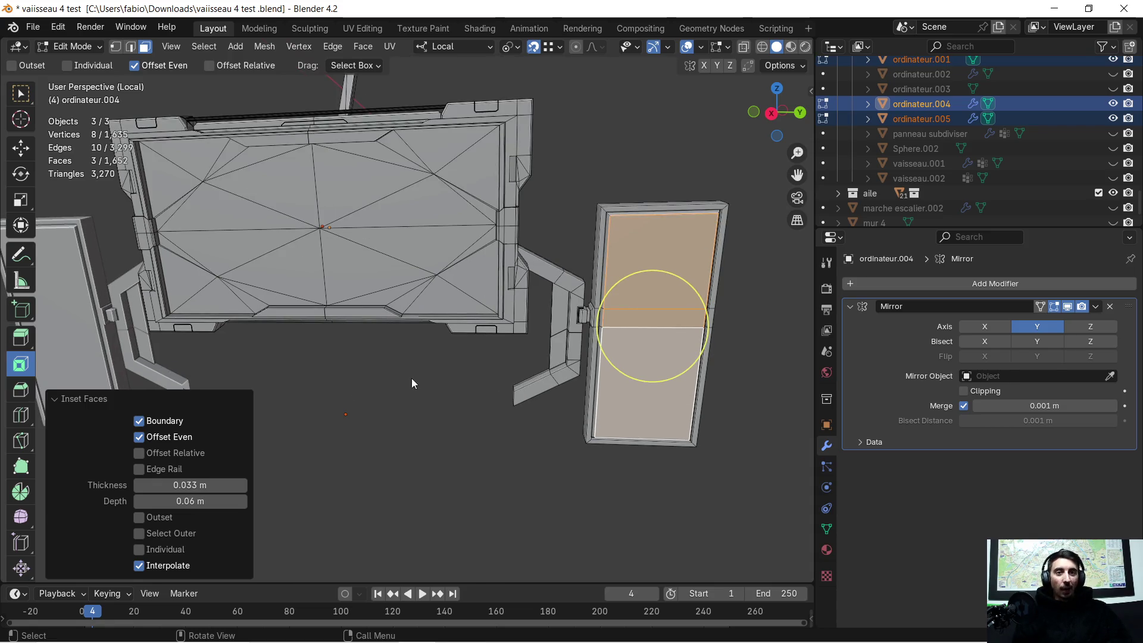
Switch from Blender to the browser window
{"action": "key", "text": "super"}
{"action": "left_click", "coordinate": [306, 630]}
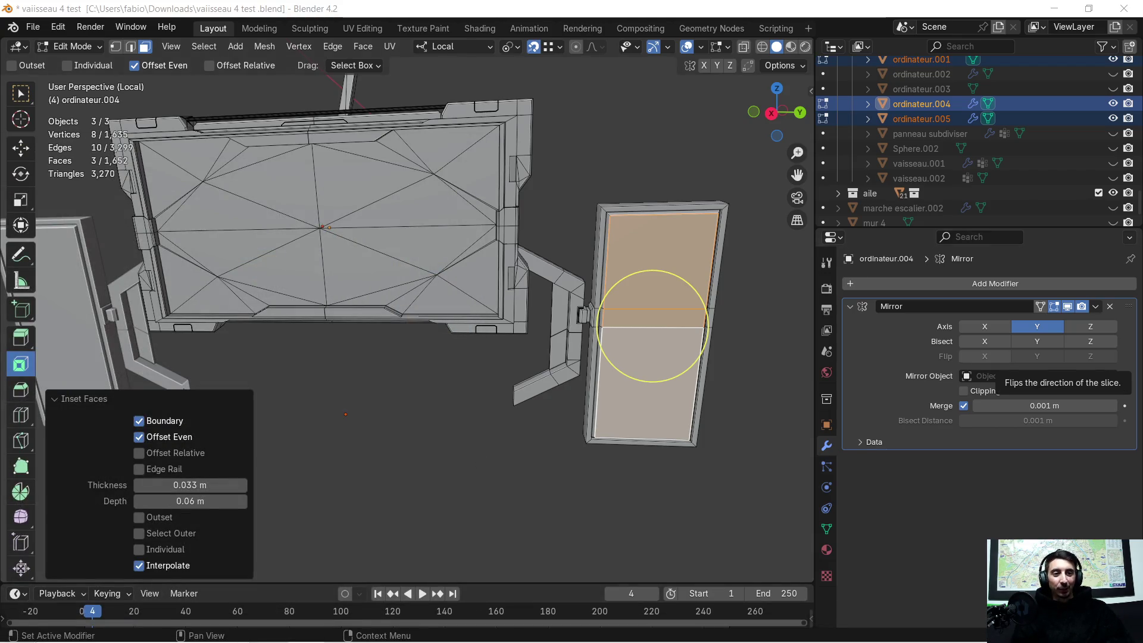
{"action": "left_click_drag", "start_coordinate": [1142, 37], "coordinate": [829, 41]}
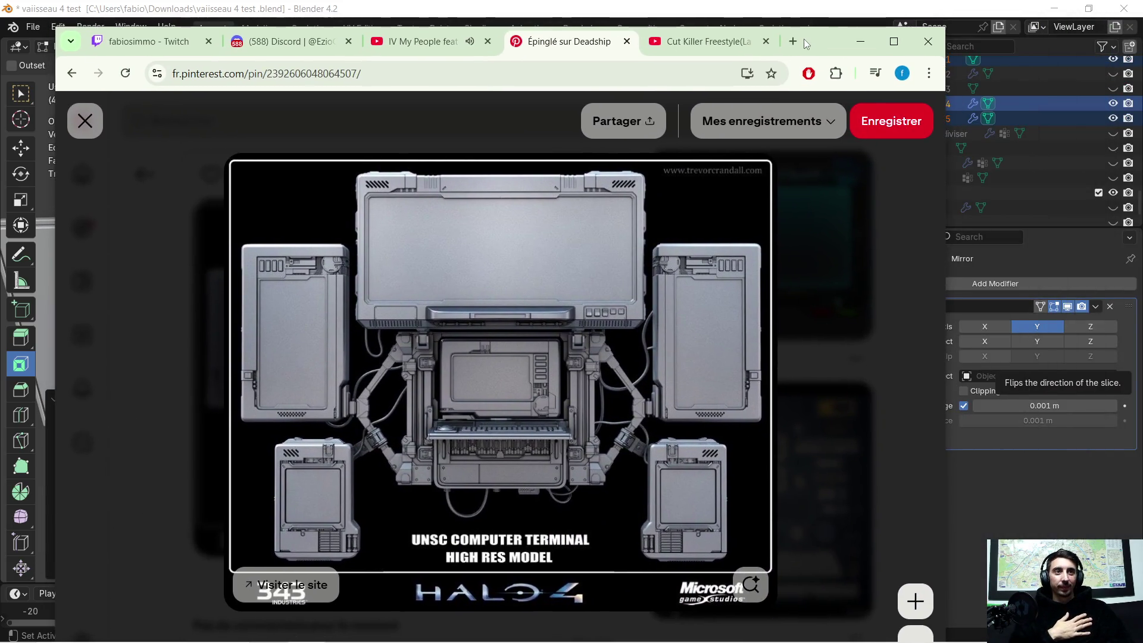
Search Google for 'spacemouse' in a new tab and browse the sponsored product listings
{"action": "left_click", "coordinate": [791, 42]}
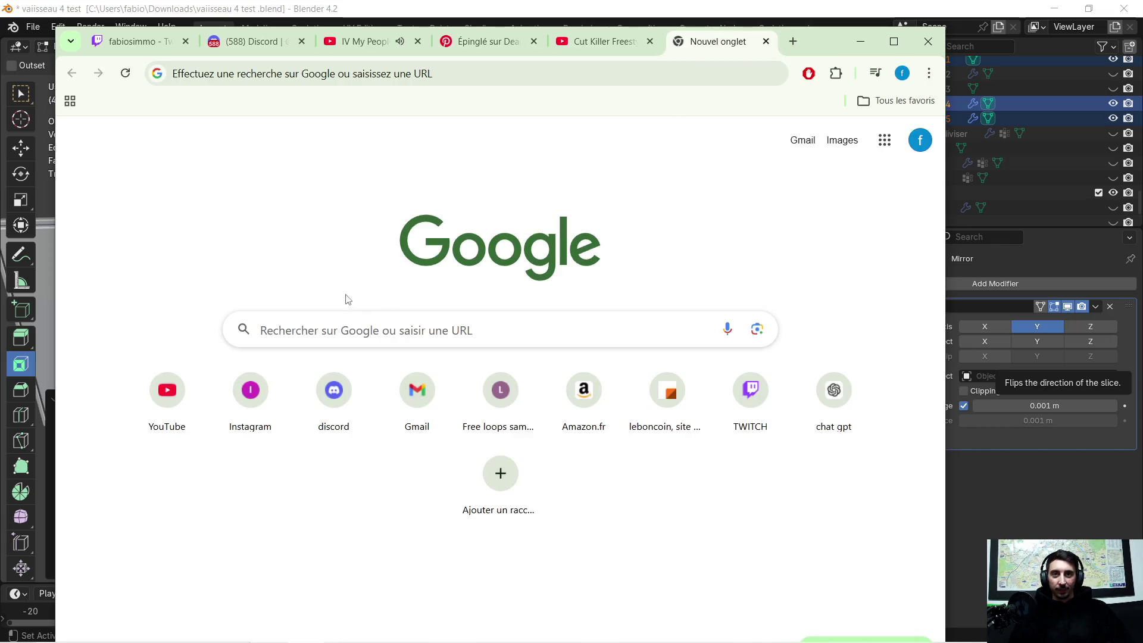
{"action": "left_click", "coordinate": [368, 324]}
{"action": "type", "text": "space mous"}
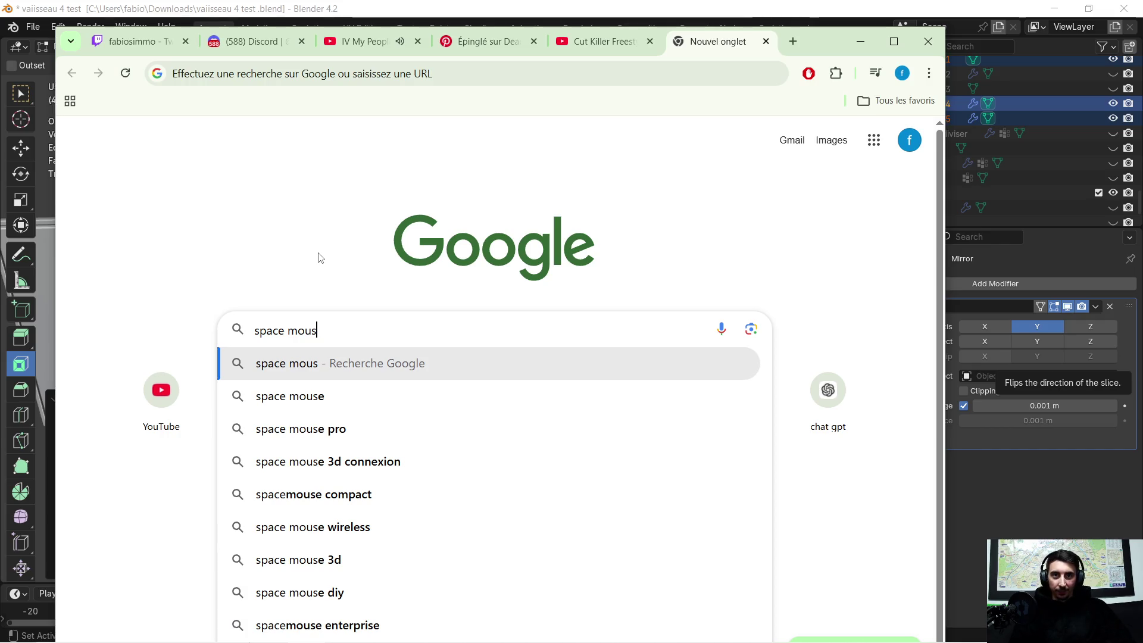
{"action": "key", "text": "Return"}
{"action": "left_click", "coordinate": [404, 246]}
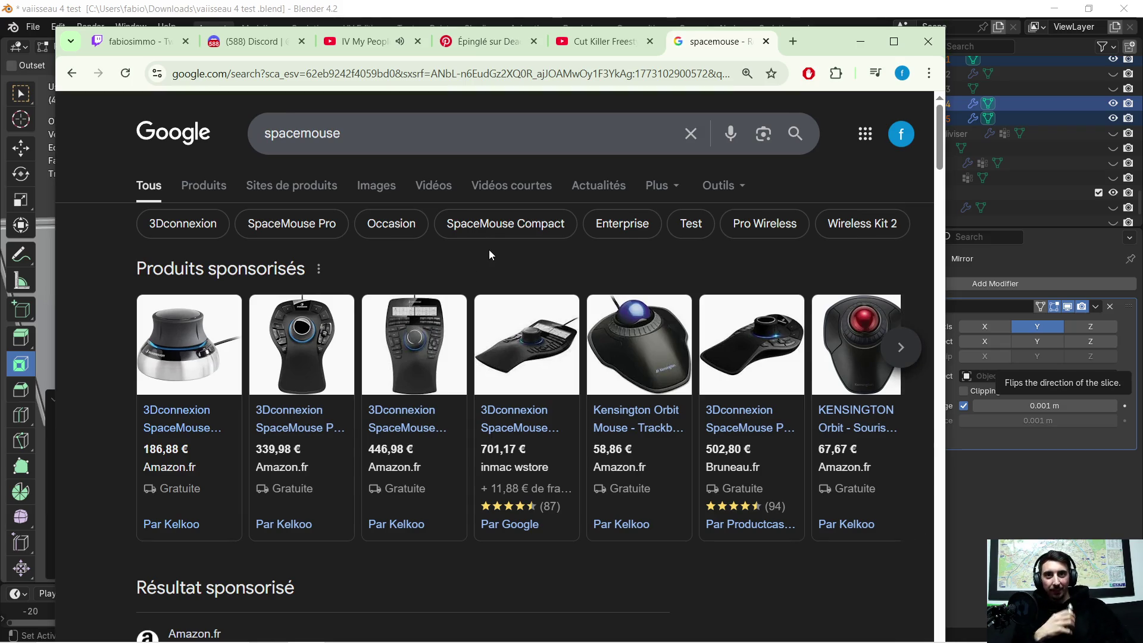
{"action": "mouse_move", "coordinate": [638, 344]}
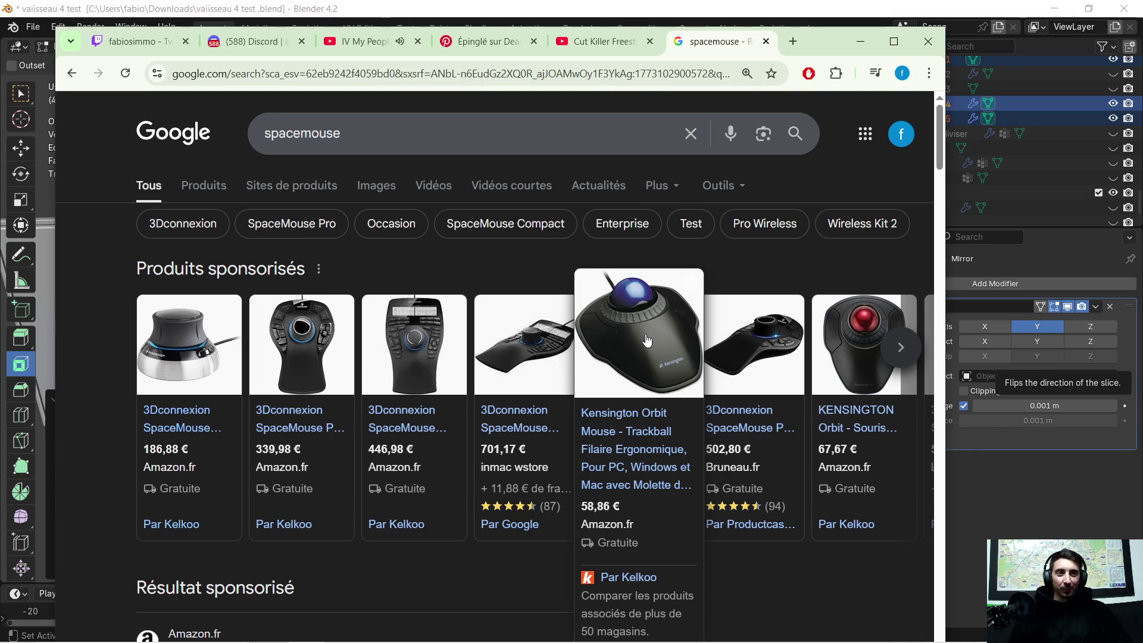
{"action": "scroll", "coordinate": [548, 487], "scroll_direction": "down", "scroll_amount": 2}
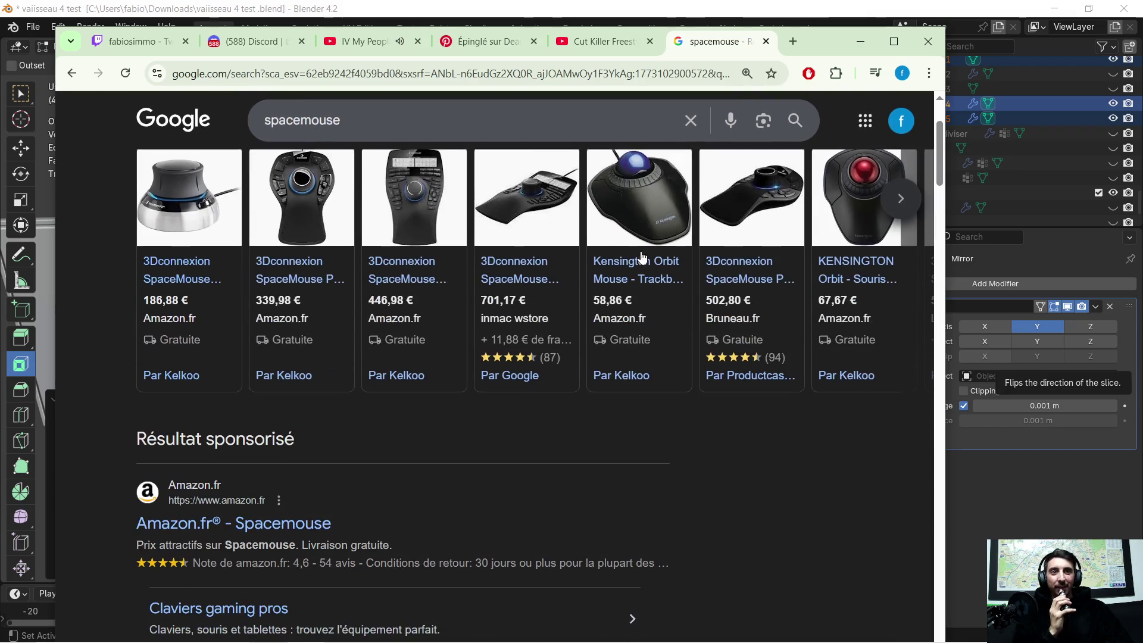
{"action": "scroll", "coordinate": [592, 484], "scroll_direction": "up", "scroll_amount": 2}
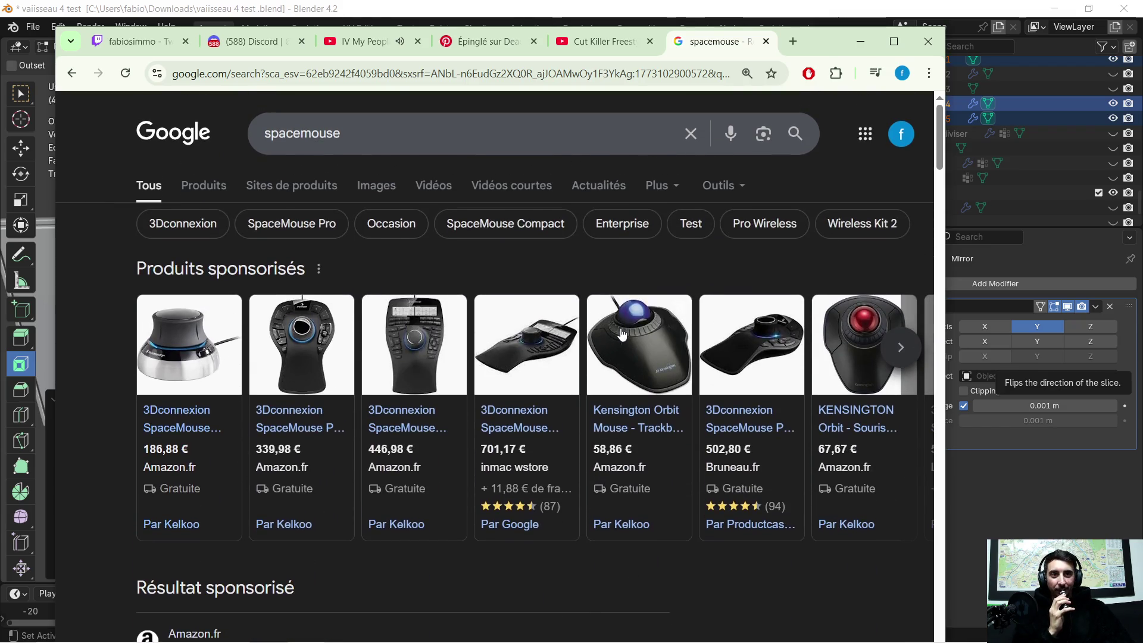
{"action": "left_click", "coordinate": [898, 349]}
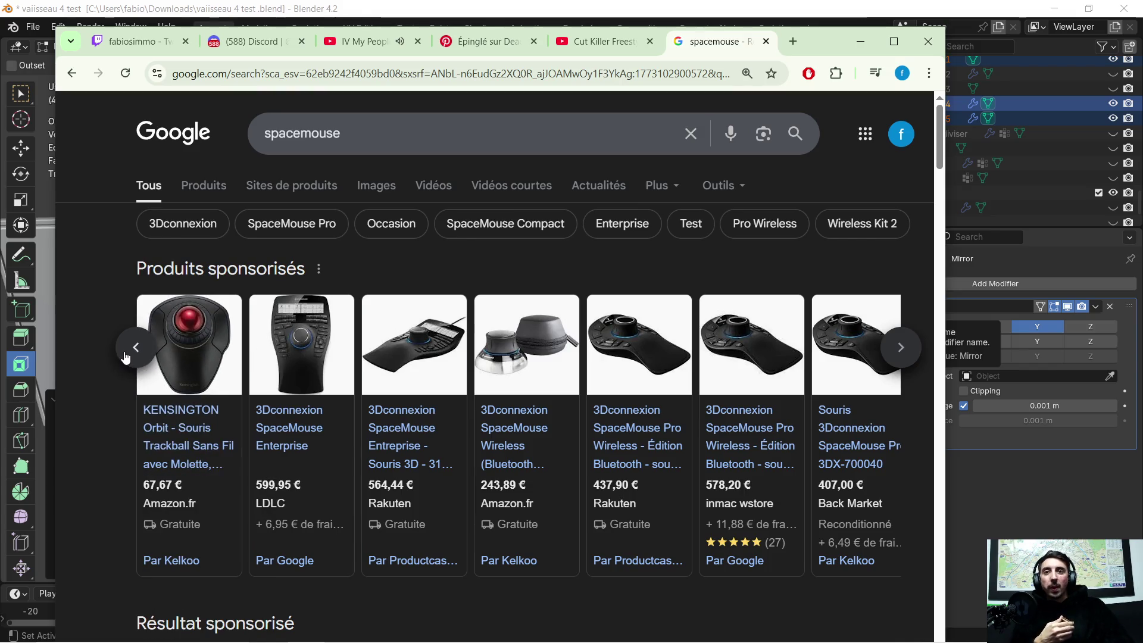
Return the product carousel to its first items and erase the spacemouse query
{"action": "left_click", "coordinate": [125, 355]}
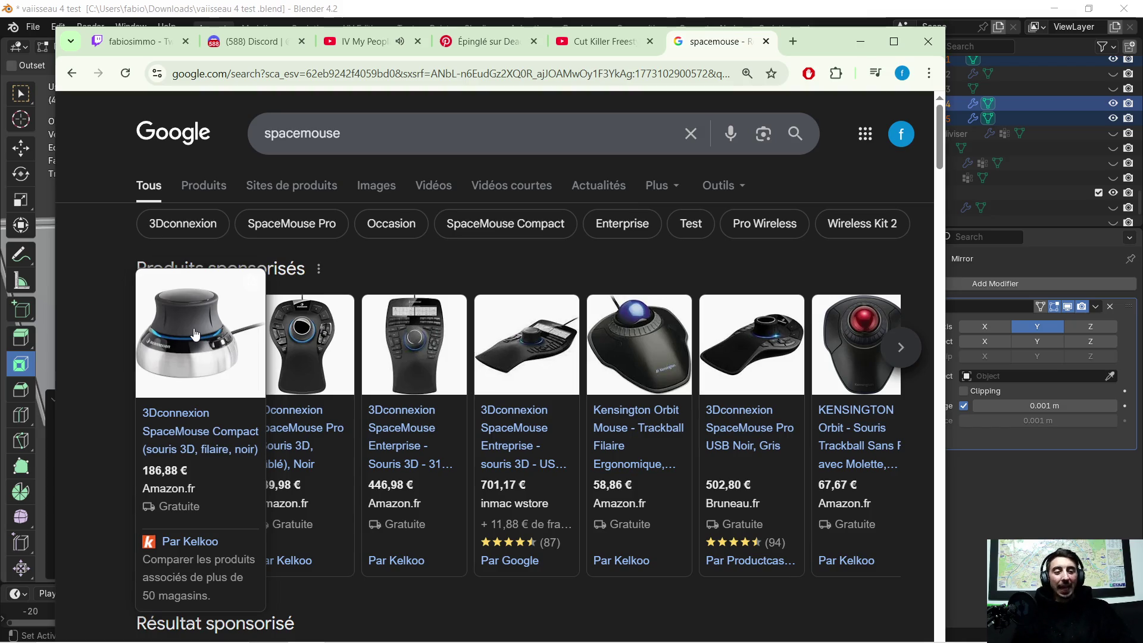
{"action": "double_click", "coordinate": [369, 125]}
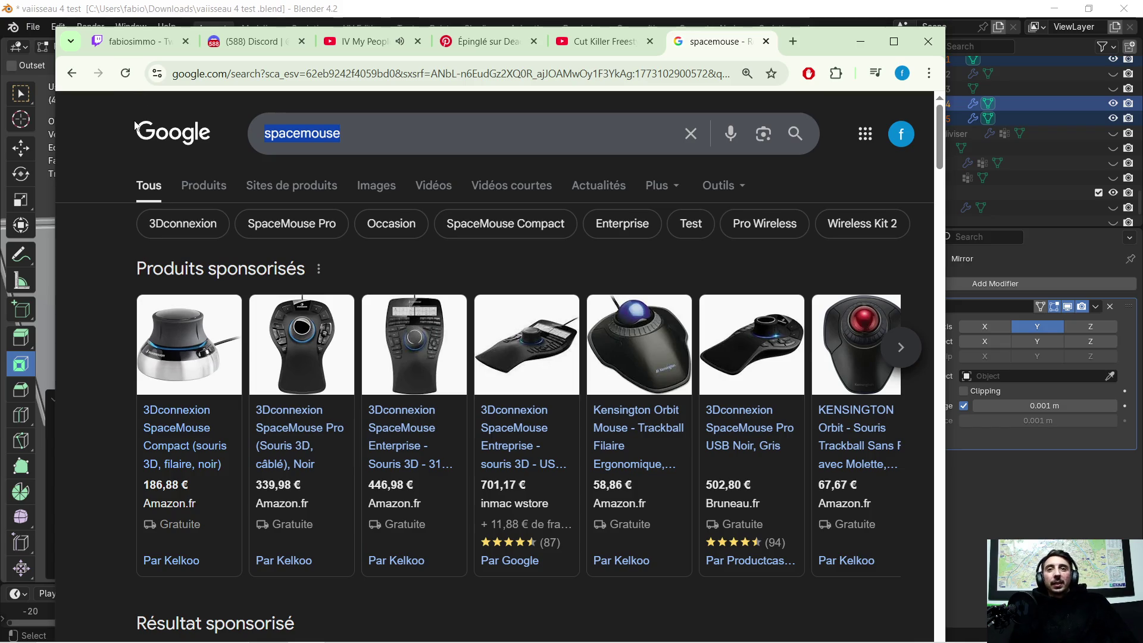
{"action": "key", "text": "BackSpace"}
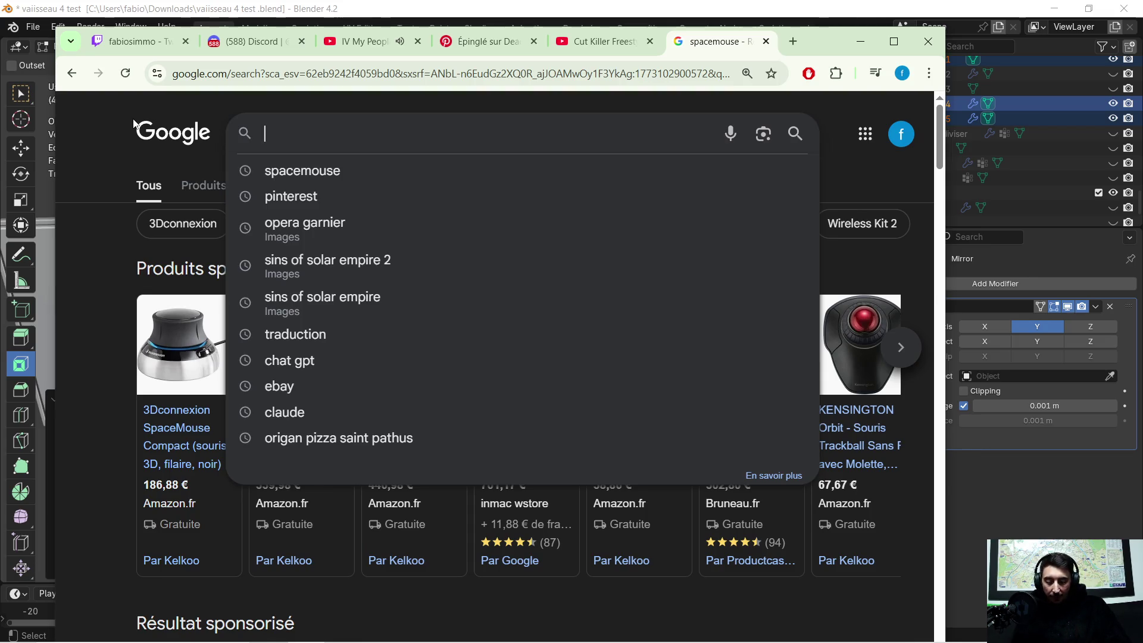
{"action": "type", "text": "holorame"}
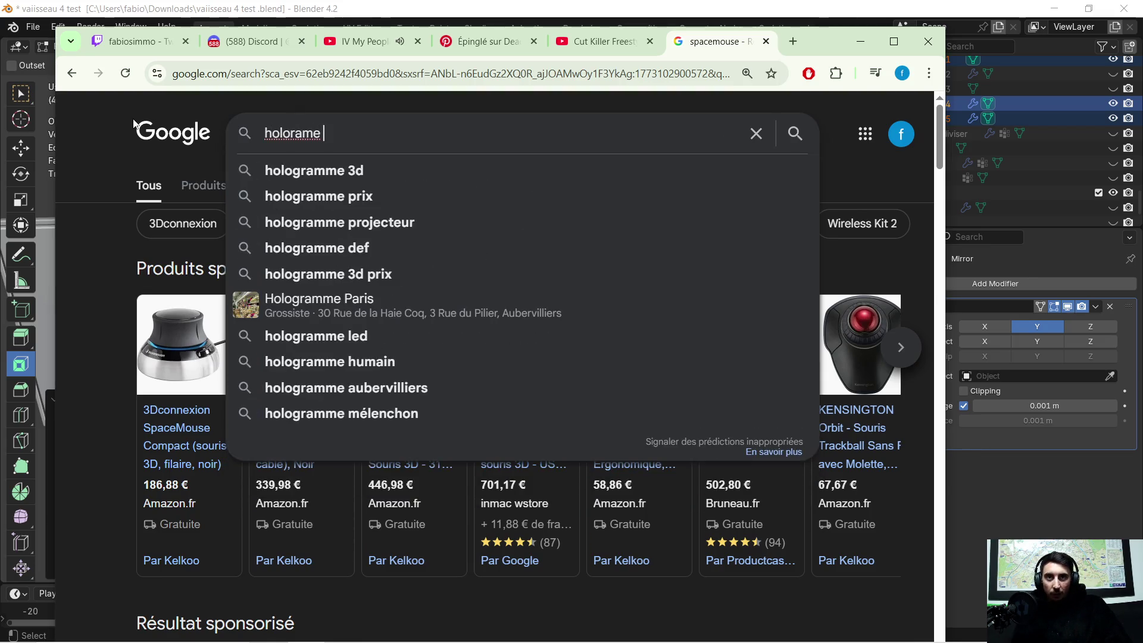
{"action": "type", "text": " ventilateur"}
Run the 'holorame ventilateur' Google search, then search YouTube for 'ventilateur hologramme 3d'
{"action": "key", "text": "Return"}
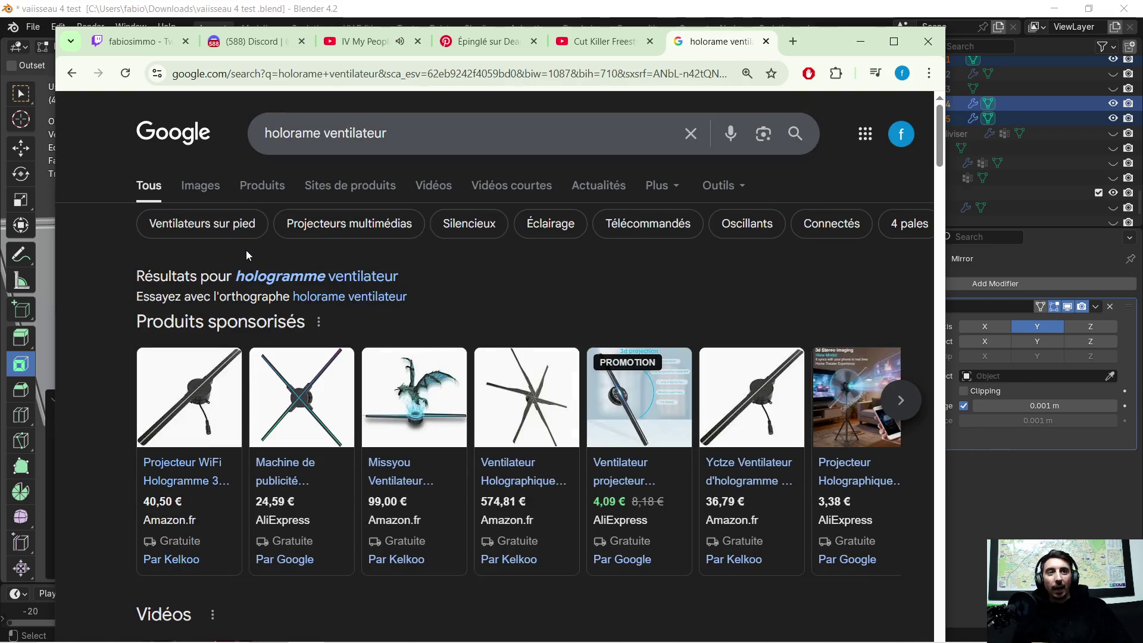
{"action": "scroll", "coordinate": [590, 290], "scroll_direction": "down", "scroll_amount": 1}
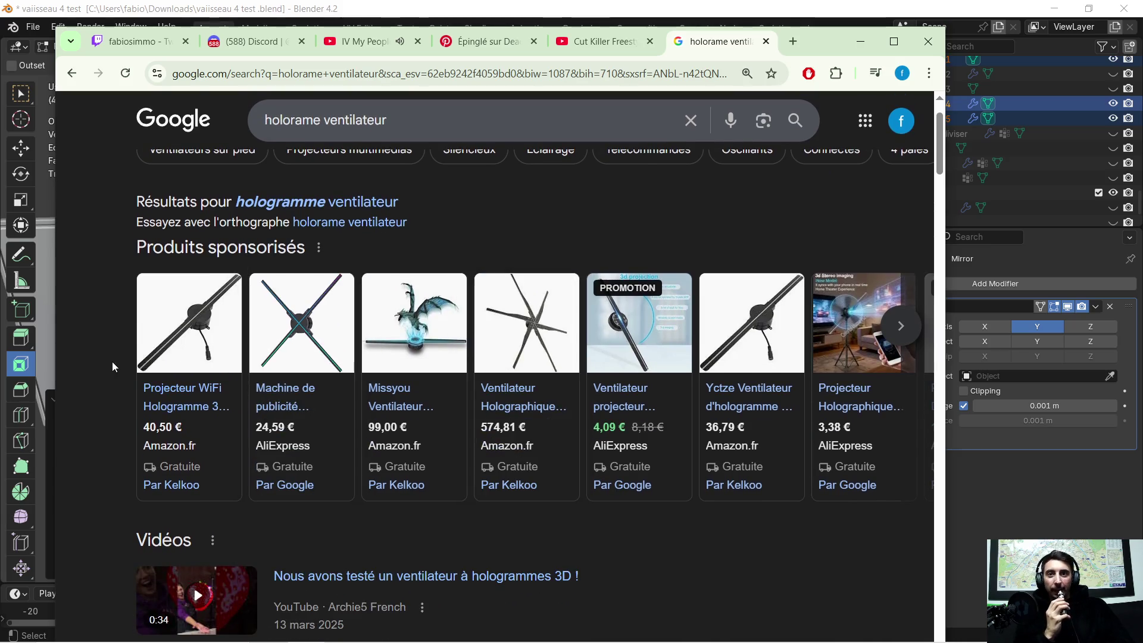
{"action": "mouse_move", "coordinate": [301, 397]}
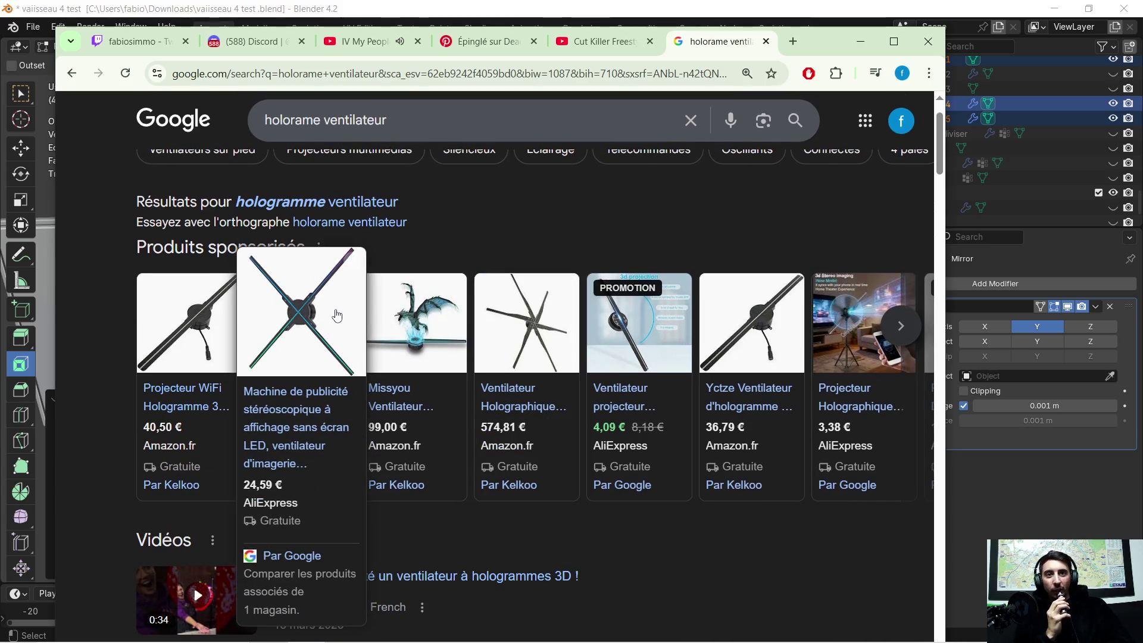
{"action": "scroll", "coordinate": [417, 281], "scroll_direction": "down", "scroll_amount": 1}
{"action": "scroll", "coordinate": [426, 300], "scroll_direction": "down", "scroll_amount": 2}
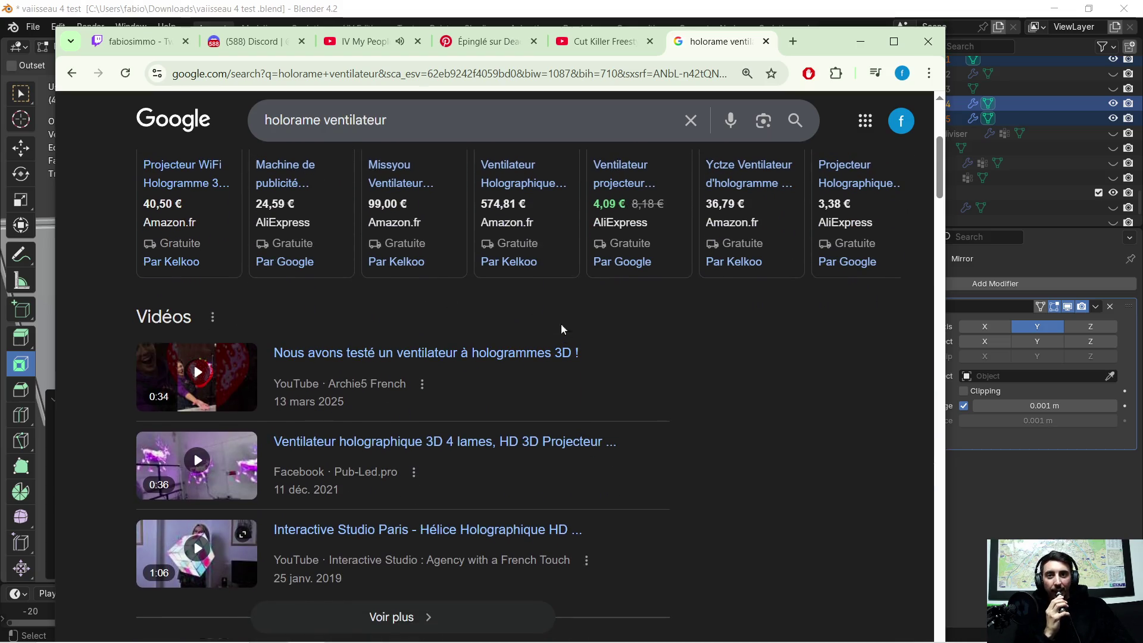
{"action": "scroll", "coordinate": [670, 372], "scroll_direction": "down", "scroll_amount": 5}
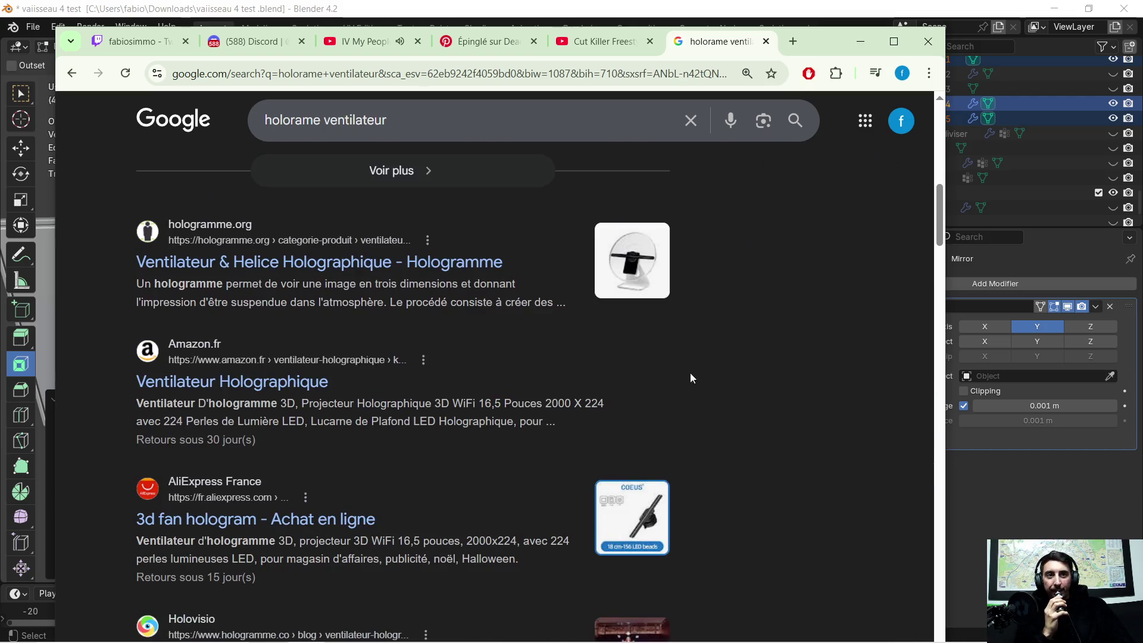
{"action": "scroll", "coordinate": [701, 370], "scroll_direction": "up", "scroll_amount": 3}
{"action": "scroll", "coordinate": [615, 299], "scroll_direction": "up", "scroll_amount": 5}
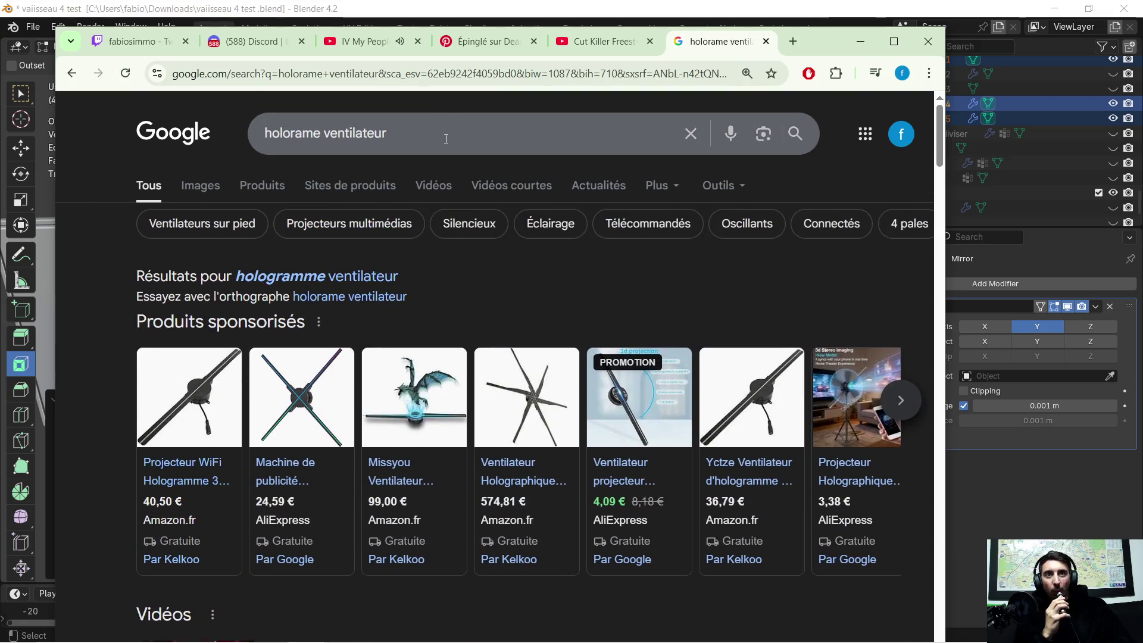
{"action": "left_click", "coordinate": [605, 44]}
{"action": "left_click", "coordinate": [295, 110]}
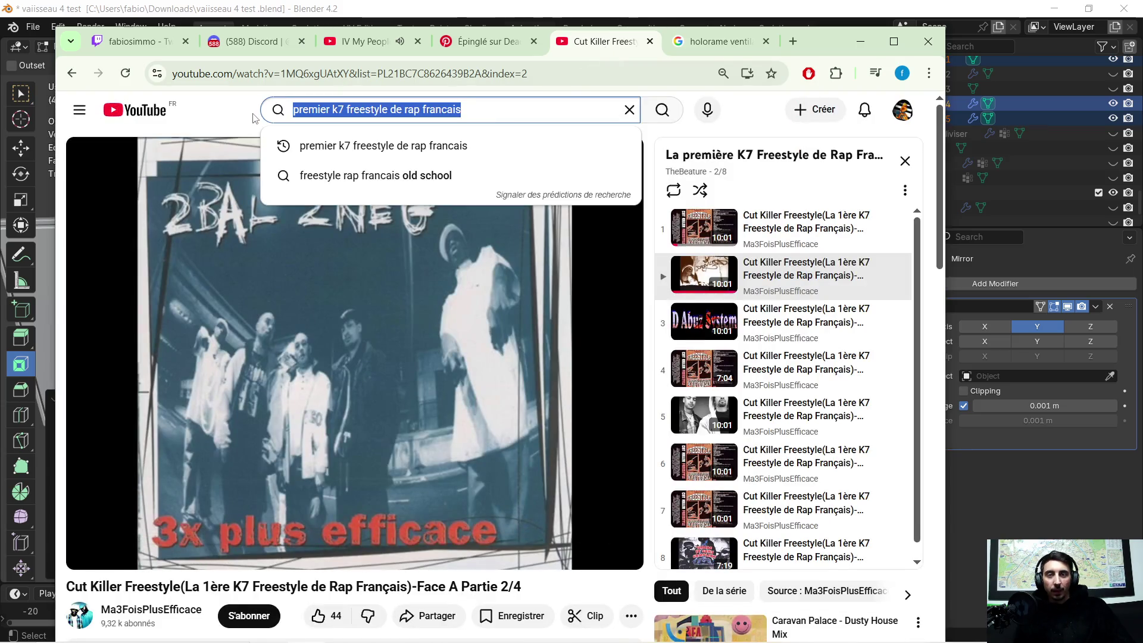
{"action": "type", "text": "ventilateur holo"}
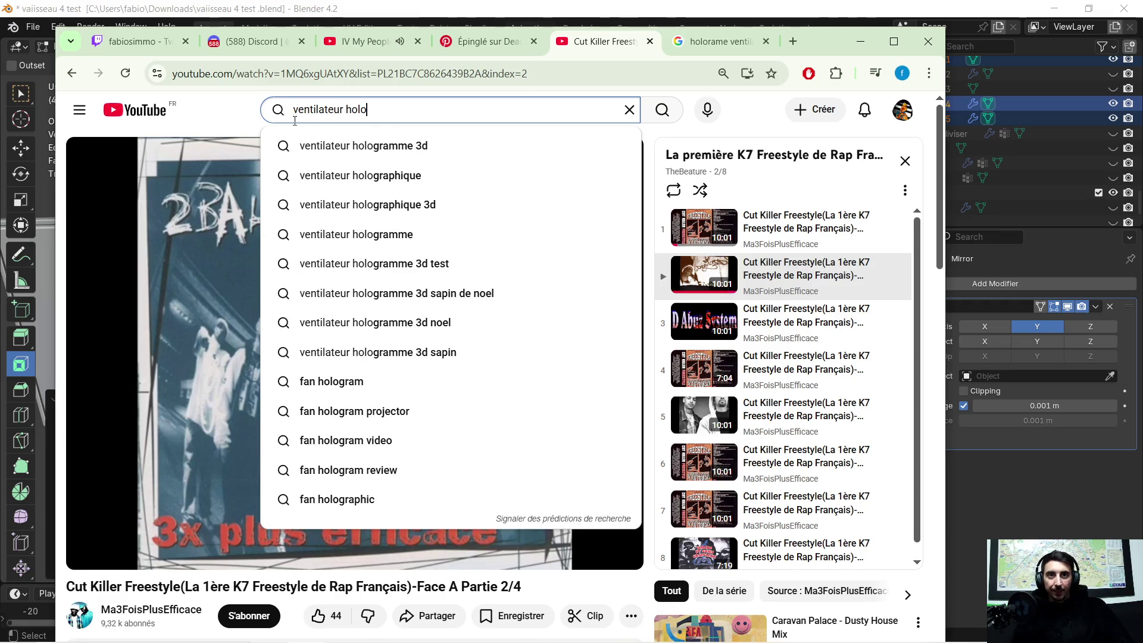
{"action": "left_click", "coordinate": [319, 148]}
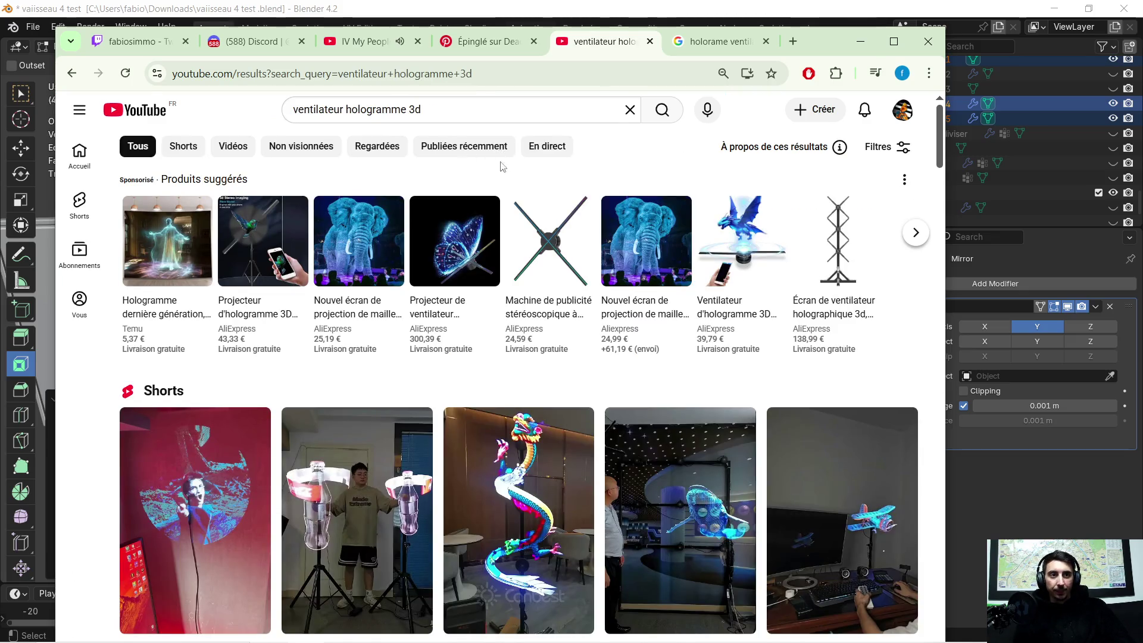
{"action": "scroll", "coordinate": [500, 167], "scroll_direction": "down", "scroll_amount": 2}
{"action": "scroll", "coordinate": [511, 228], "scroll_direction": "down", "scroll_amount": 1}
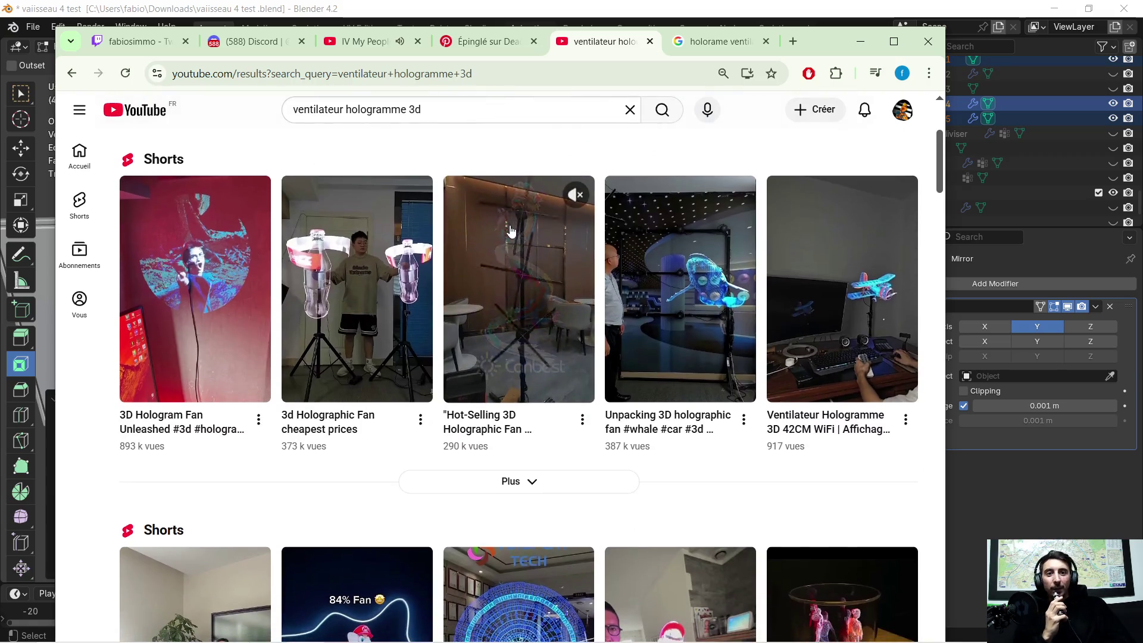
{"action": "scroll", "coordinate": [510, 231], "scroll_direction": "down", "scroll_amount": 2}
{"action": "scroll", "coordinate": [536, 250], "scroll_direction": "down", "scroll_amount": 2}
{"action": "scroll", "coordinate": [574, 276], "scroll_direction": "up", "scroll_amount": 1}
{"action": "scroll", "coordinate": [573, 279], "scroll_direction": "down", "scroll_amount": 3}
{"action": "scroll", "coordinate": [570, 280], "scroll_direction": "down", "scroll_amount": 1}
{"action": "scroll", "coordinate": [566, 283], "scroll_direction": "down", "scroll_amount": 2}
{"action": "scroll", "coordinate": [545, 303], "scroll_direction": "up", "scroll_amount": 1}
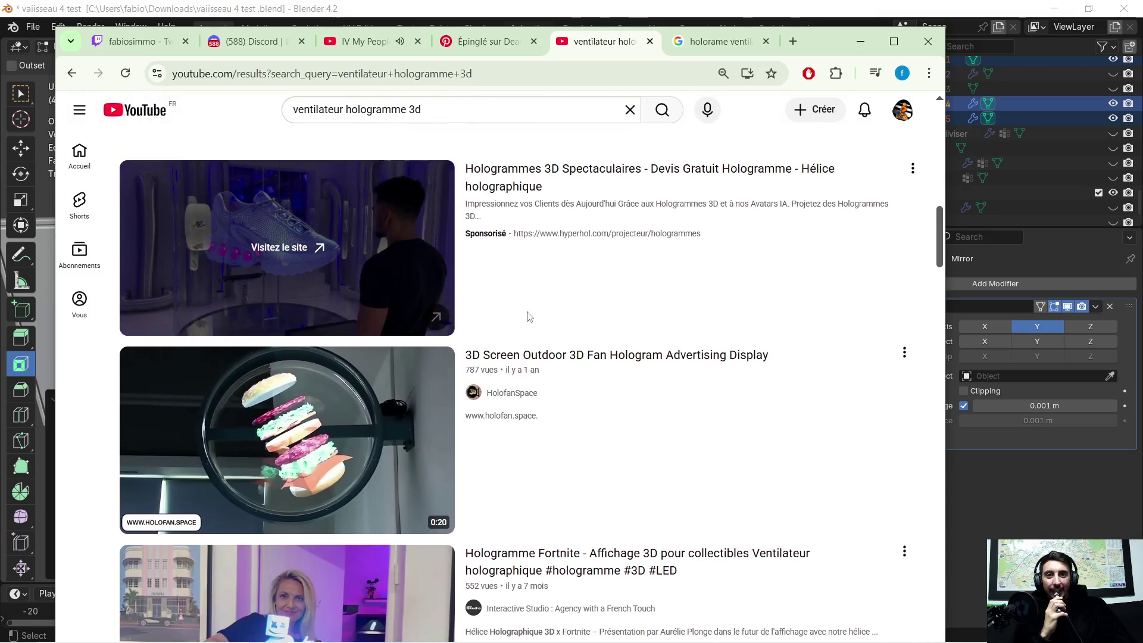
{"action": "scroll", "coordinate": [324, 263], "scroll_direction": "up", "scroll_amount": 1}
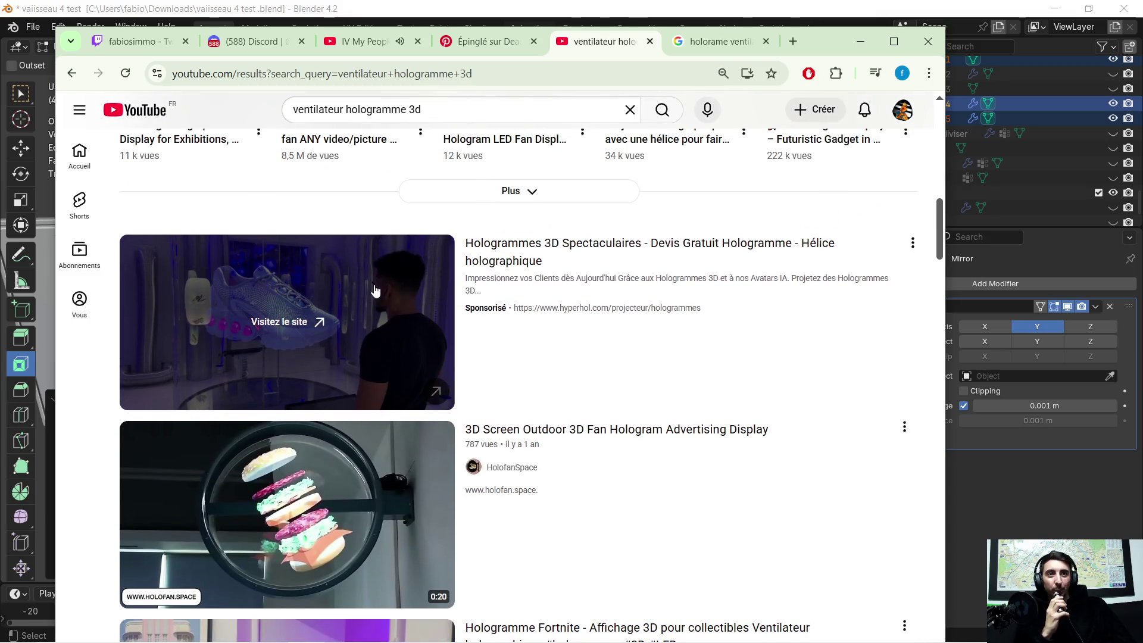
{"action": "scroll", "coordinate": [376, 292], "scroll_direction": "down", "scroll_amount": 1}
{"action": "scroll", "coordinate": [376, 291], "scroll_direction": "down", "scroll_amount": 3}
{"action": "scroll", "coordinate": [375, 291], "scroll_direction": "down", "scroll_amount": 2}
{"action": "scroll", "coordinate": [375, 292], "scroll_direction": "down", "scroll_amount": 3}
{"action": "scroll", "coordinate": [374, 291], "scroll_direction": "down", "scroll_amount": 1}
{"action": "scroll", "coordinate": [373, 291], "scroll_direction": "down", "scroll_amount": 2}
{"action": "scroll", "coordinate": [371, 292], "scroll_direction": "down", "scroll_amount": 2}
{"action": "scroll", "coordinate": [367, 291], "scroll_direction": "down", "scroll_amount": 2}
{"action": "scroll", "coordinate": [366, 290], "scroll_direction": "down", "scroll_amount": 4}
{"action": "scroll", "coordinate": [364, 287], "scroll_direction": "down", "scroll_amount": 2}
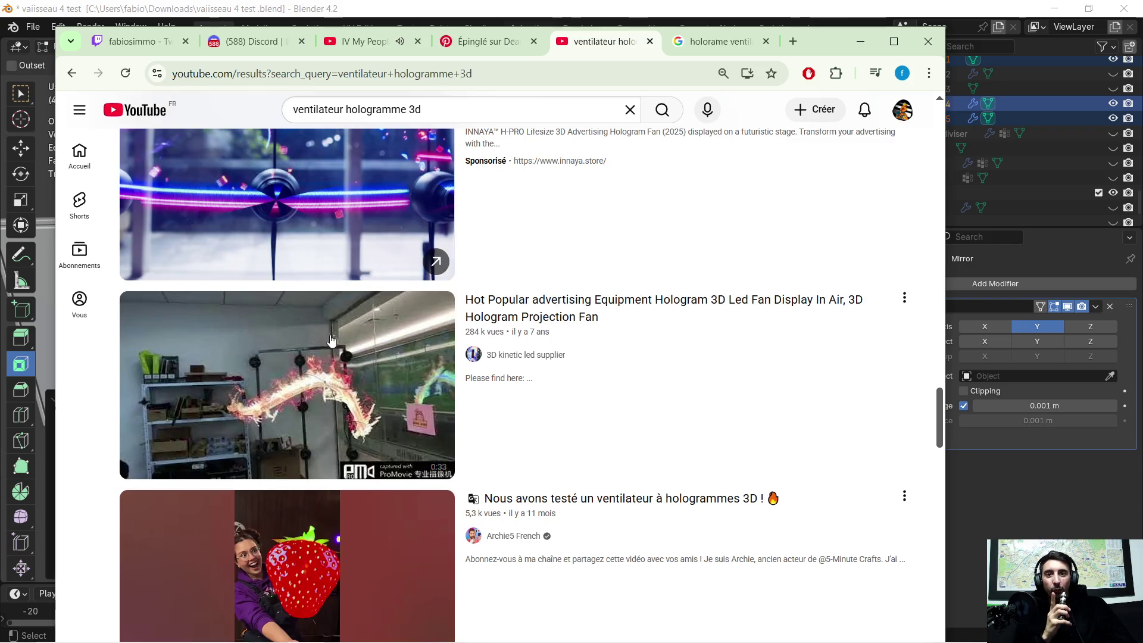
{"action": "scroll", "coordinate": [361, 285], "scroll_direction": "down", "scroll_amount": 3}
{"action": "scroll", "coordinate": [344, 303], "scroll_direction": "down", "scroll_amount": 2}
{"action": "scroll", "coordinate": [323, 325], "scroll_direction": "down", "scroll_amount": 2}
{"action": "scroll", "coordinate": [322, 324], "scroll_direction": "down", "scroll_amount": 2}
{"action": "scroll", "coordinate": [324, 325], "scroll_direction": "down", "scroll_amount": 2}
{"action": "scroll", "coordinate": [324, 324], "scroll_direction": "up", "scroll_amount": 3}
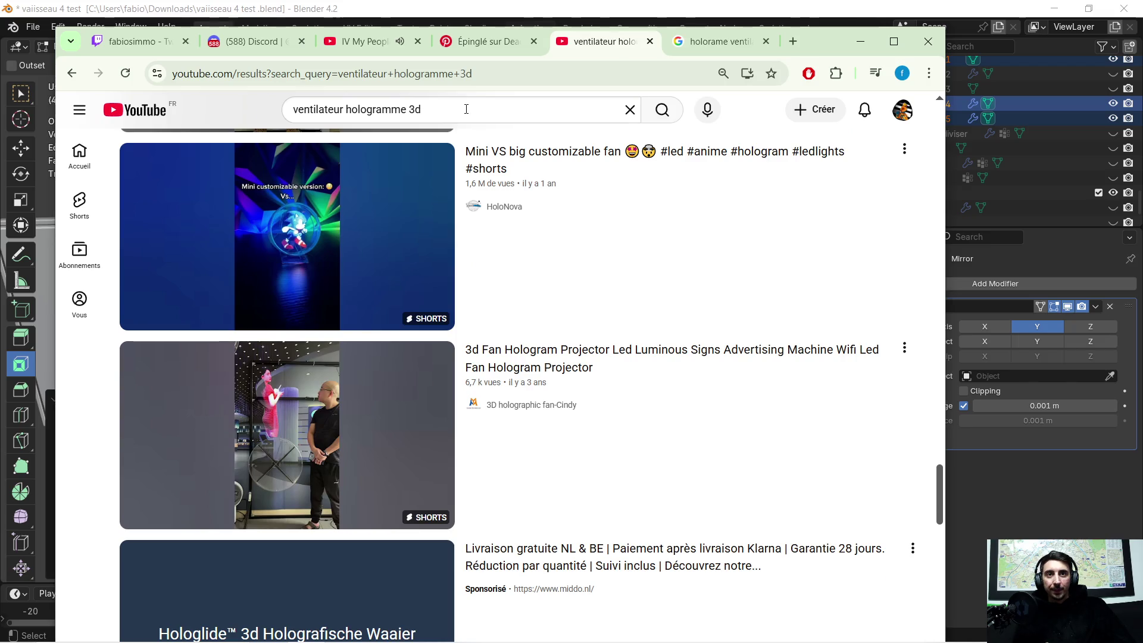
Refine the hologram fan search and open the '3d Holographic Fan cheapest prices' Short
{"action": "left_click", "coordinate": [452, 109]}
{"action": "type", "text": "blender"}
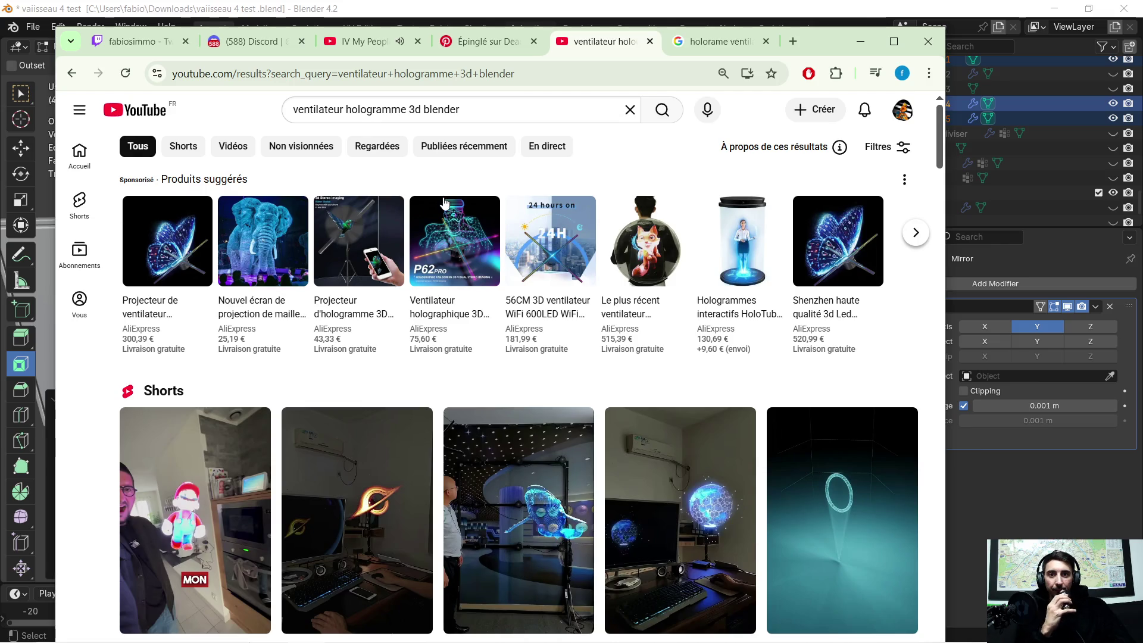
{"action": "scroll", "coordinate": [443, 205], "scroll_direction": "down", "scroll_amount": 1}
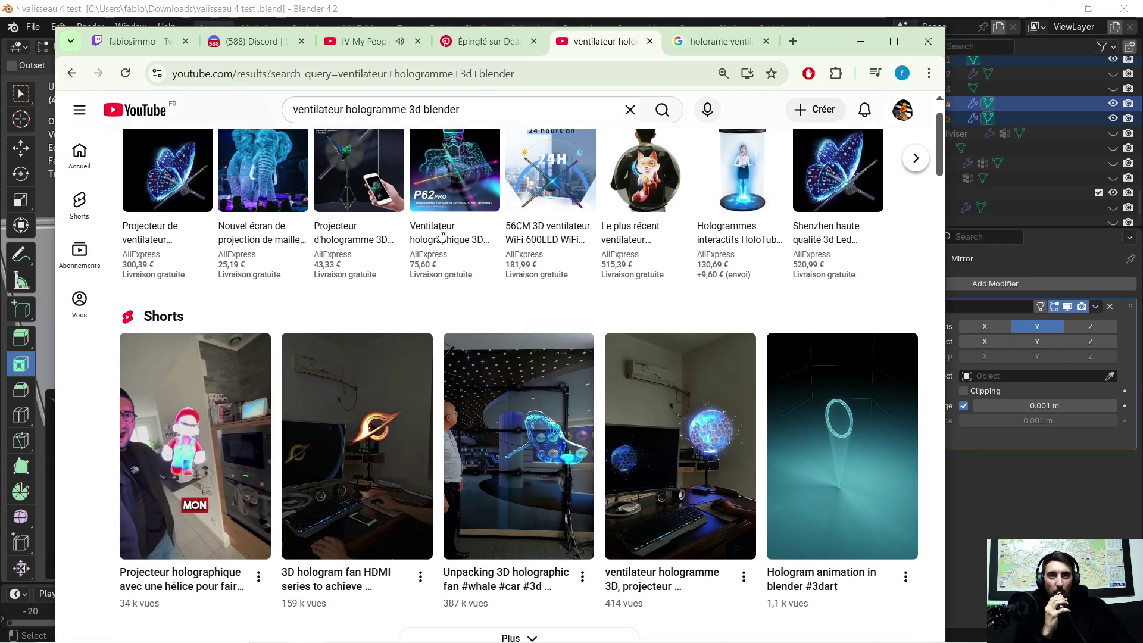
{"action": "scroll", "coordinate": [439, 234], "scroll_direction": "down", "scroll_amount": 1}
{"action": "scroll", "coordinate": [436, 250], "scroll_direction": "down", "scroll_amount": 1}
{"action": "scroll", "coordinate": [401, 280], "scroll_direction": "down", "scroll_amount": 3}
{"action": "scroll", "coordinate": [408, 290], "scroll_direction": "down", "scroll_amount": 3}
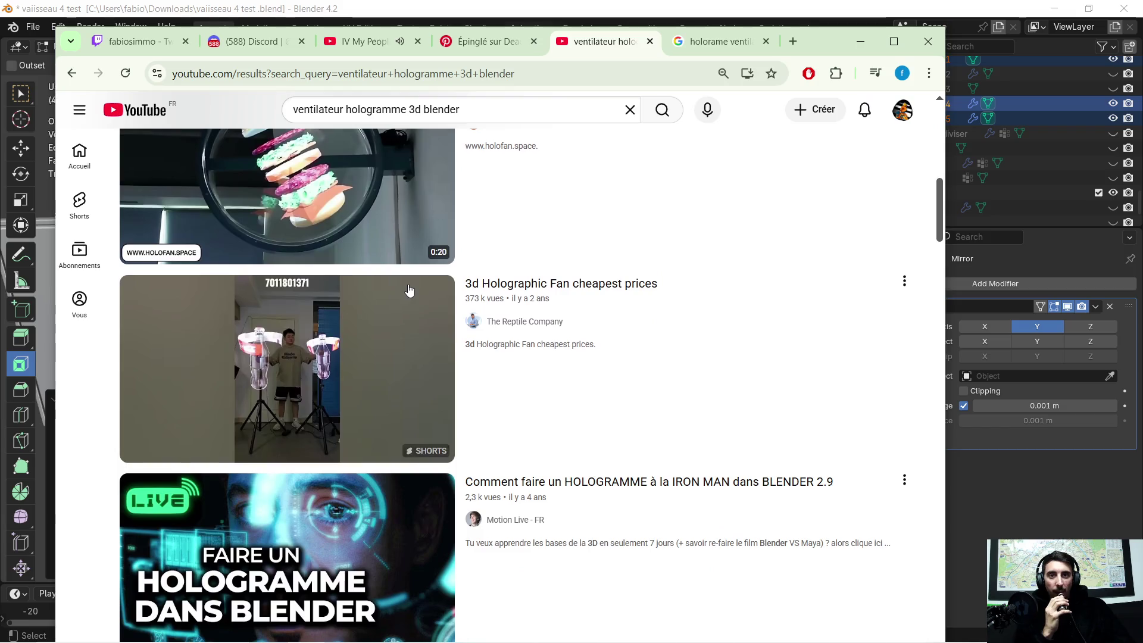
{"action": "scroll", "coordinate": [409, 289], "scroll_direction": "down", "scroll_amount": 1}
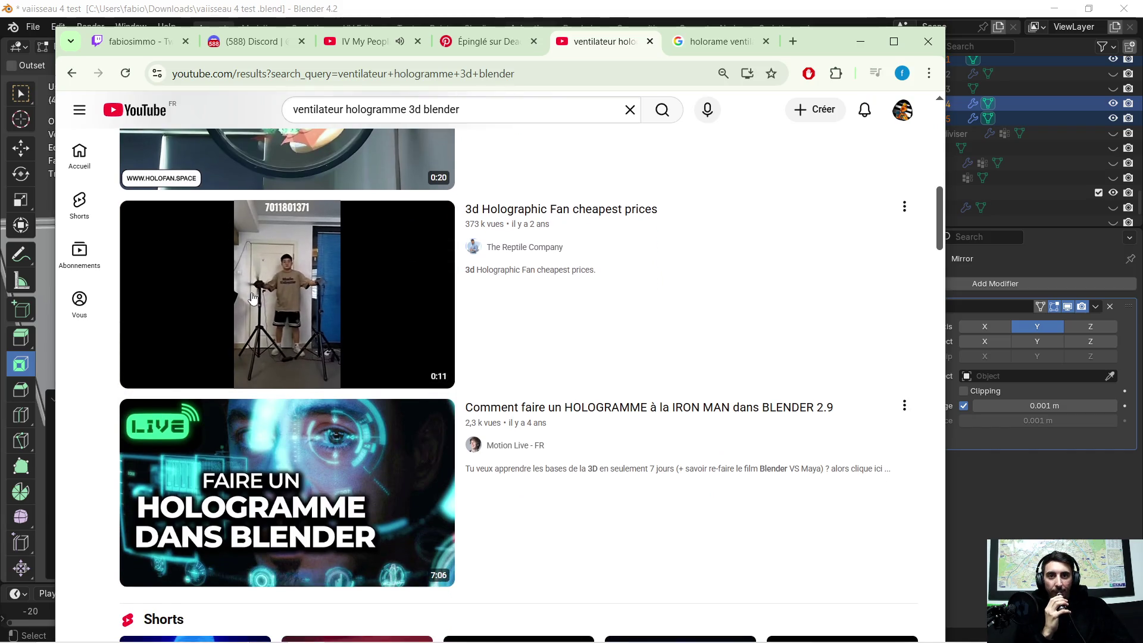
{"action": "left_click", "coordinate": [252, 299]}
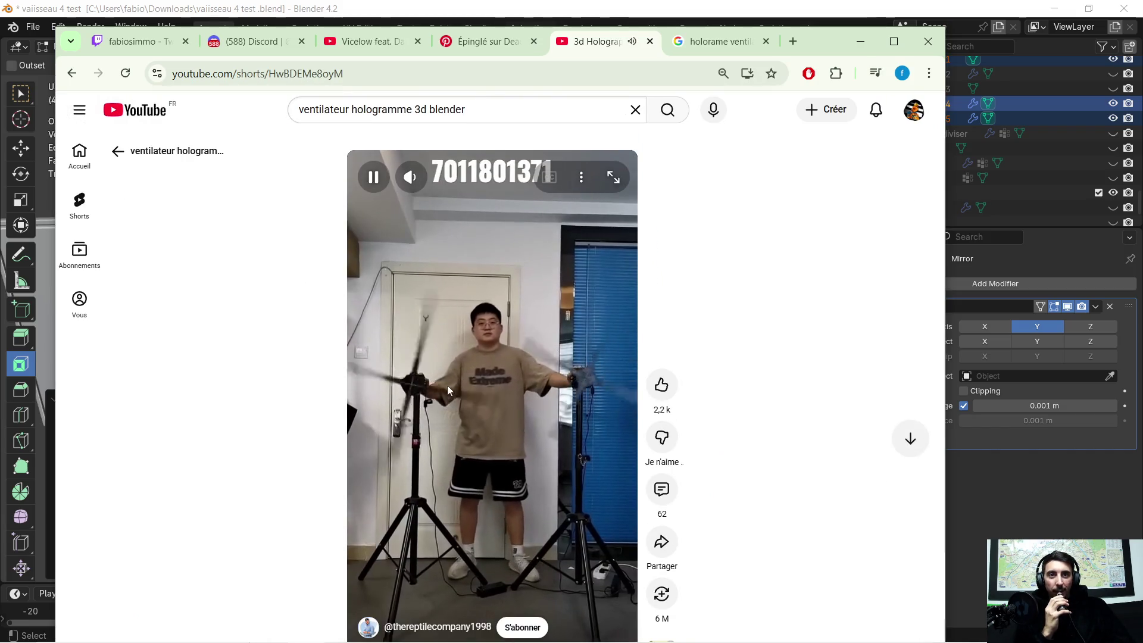
Mute the holographic fan Short, watch it, then close its tab
{"action": "key", "text": "m"}
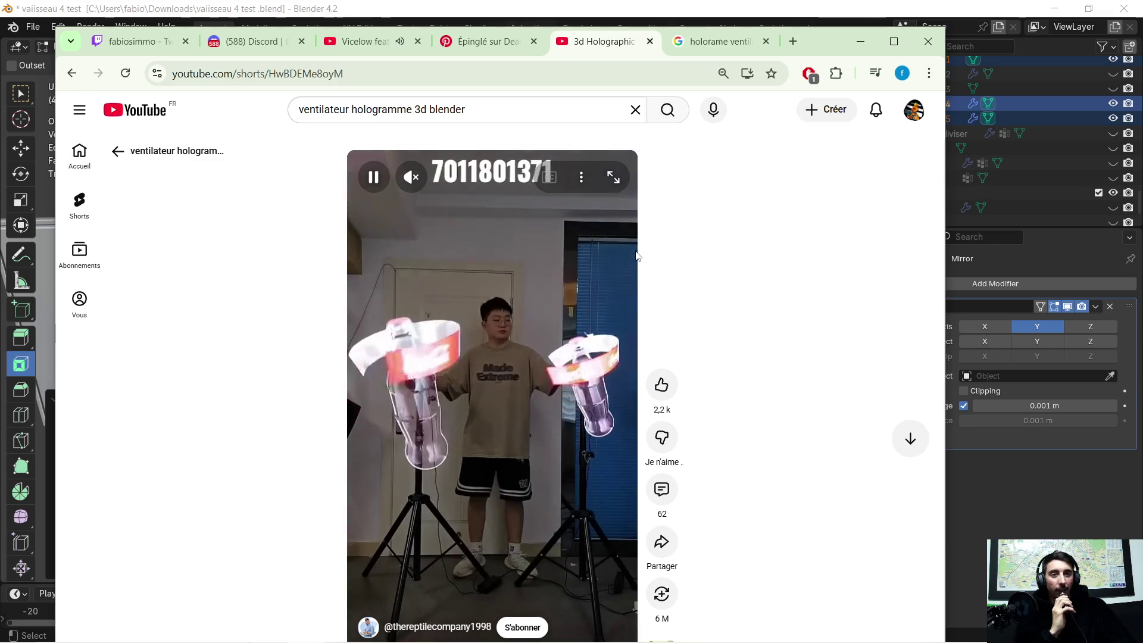
{"action": "left_click", "coordinate": [649, 41]}
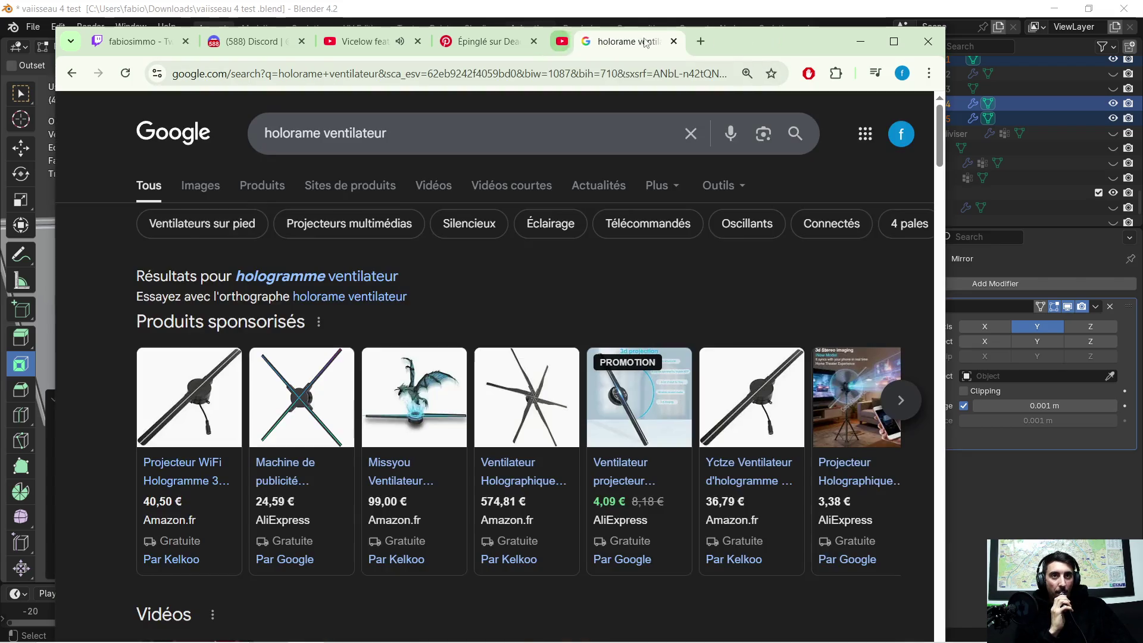
Glance at the Pinterest terminal reference image, then minimise the browser to return to Blender
{"action": "left_click", "coordinate": [386, 45]}
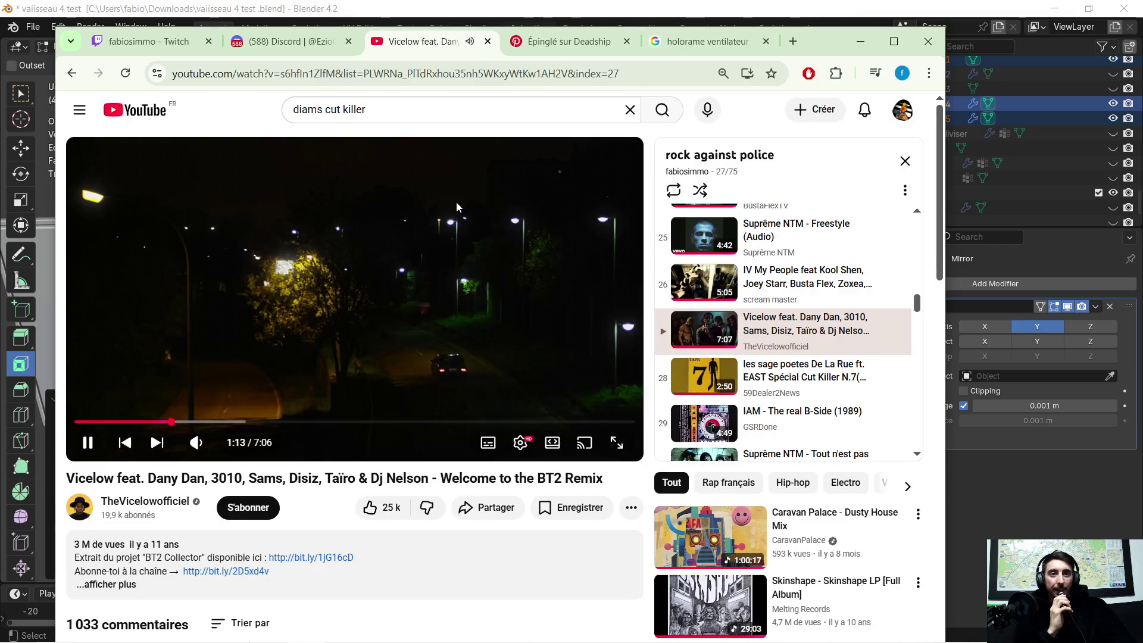
{"action": "left_click", "coordinate": [871, 47]}
{"action": "scroll", "coordinate": [683, 326], "scroll_direction": "up", "scroll_amount": 1}
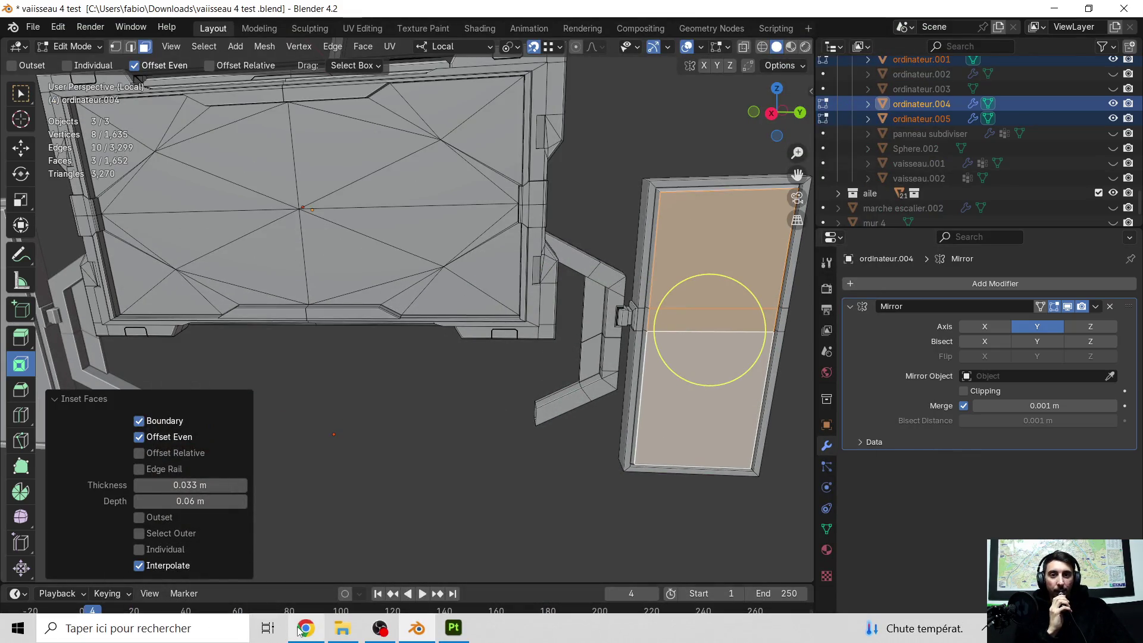
{"action": "left_click", "coordinate": [305, 628]}
{"action": "left_click", "coordinate": [550, 42]}
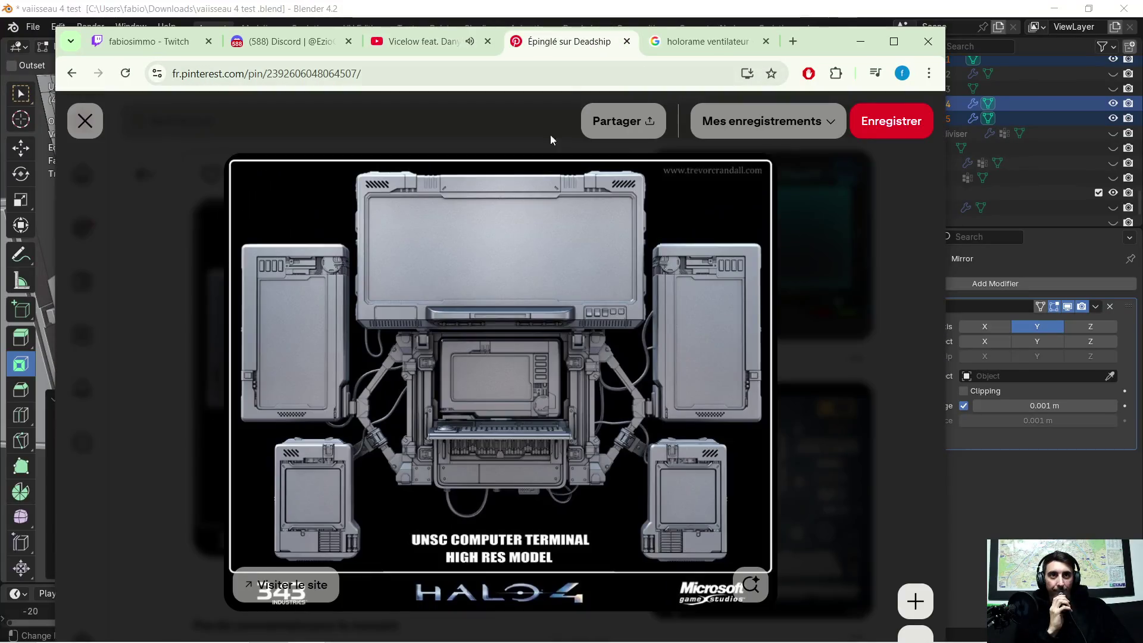
{"action": "left_click", "coordinate": [859, 42]}
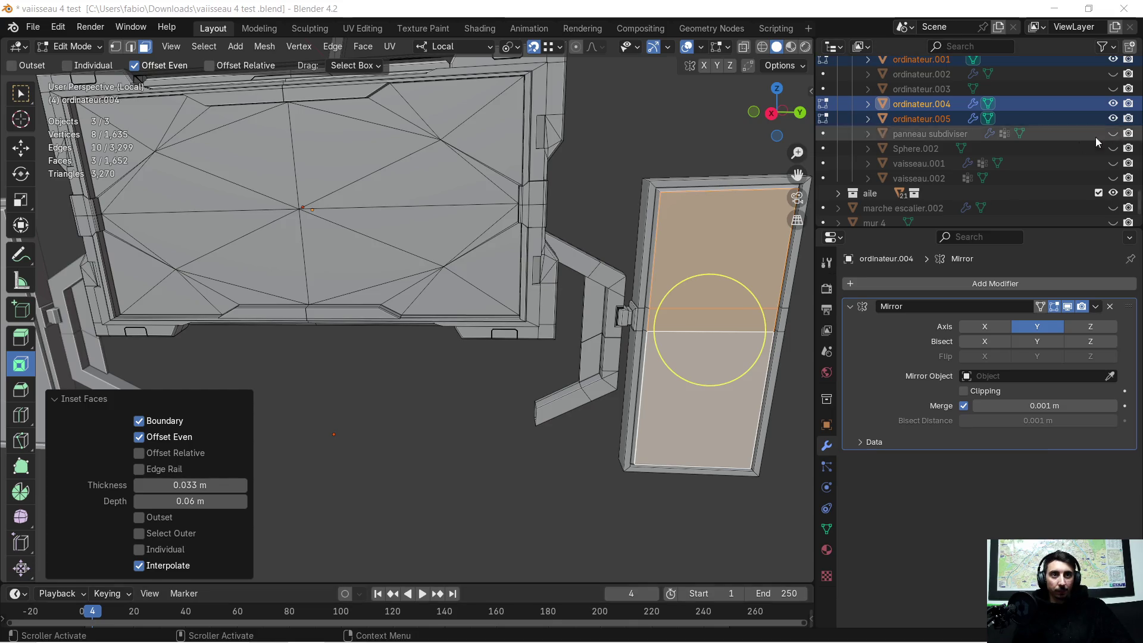
Orbit to face the tall side panel and select only its top face
{"action": "middle_click_drag", "start_coordinate": [622, 278], "coordinate": [406, 197]}
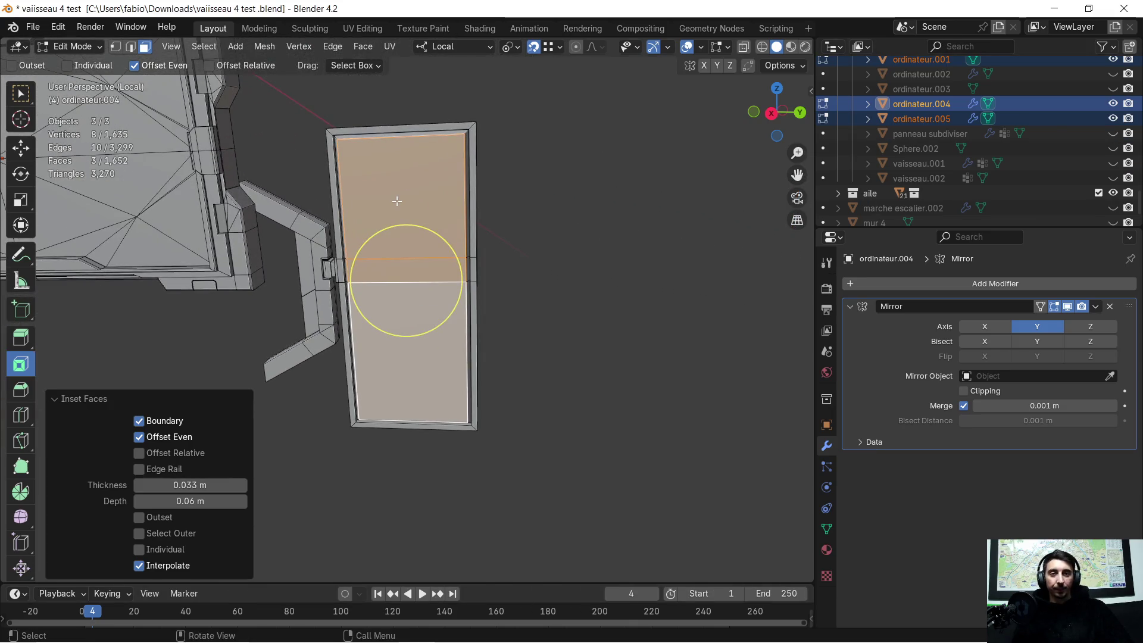
{"action": "scroll", "coordinate": [396, 201], "scroll_direction": "down", "scroll_amount": 3}
{"action": "scroll", "coordinate": [396, 201], "scroll_direction": "up", "scroll_amount": 3}
{"action": "mouse_move", "coordinate": [388, 248]}
{"action": "middle_mouse_down"}
{"action": "mouse_move", "coordinate": [401, 243]}
{"action": "mouse_move", "coordinate": [414, 308]}
{"action": "middle_mouse_up"}
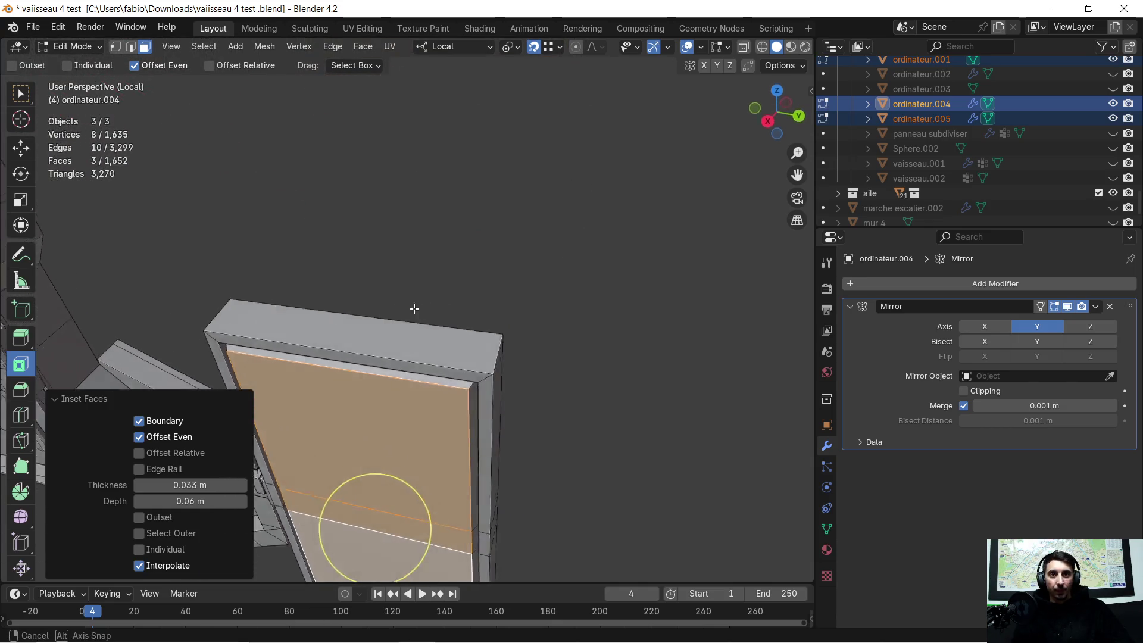
{"action": "mouse_move", "coordinate": [413, 308]}
{"action": "middle_mouse_down"}
{"action": "mouse_move", "coordinate": [438, 283]}
{"action": "mouse_move", "coordinate": [427, 348]}
{"action": "middle_mouse_up"}
{"action": "left_click", "coordinate": [433, 297]}
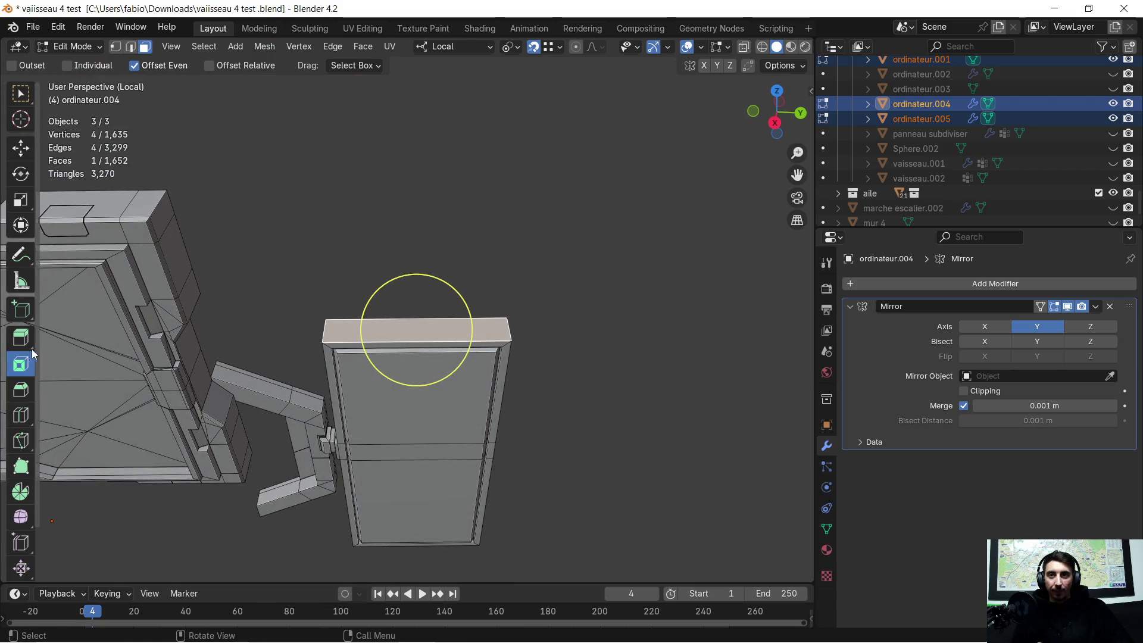
Add a vertical edge loop down the front of the tall side panel with Loop Cut
{"action": "left_click", "coordinate": [24, 416]}
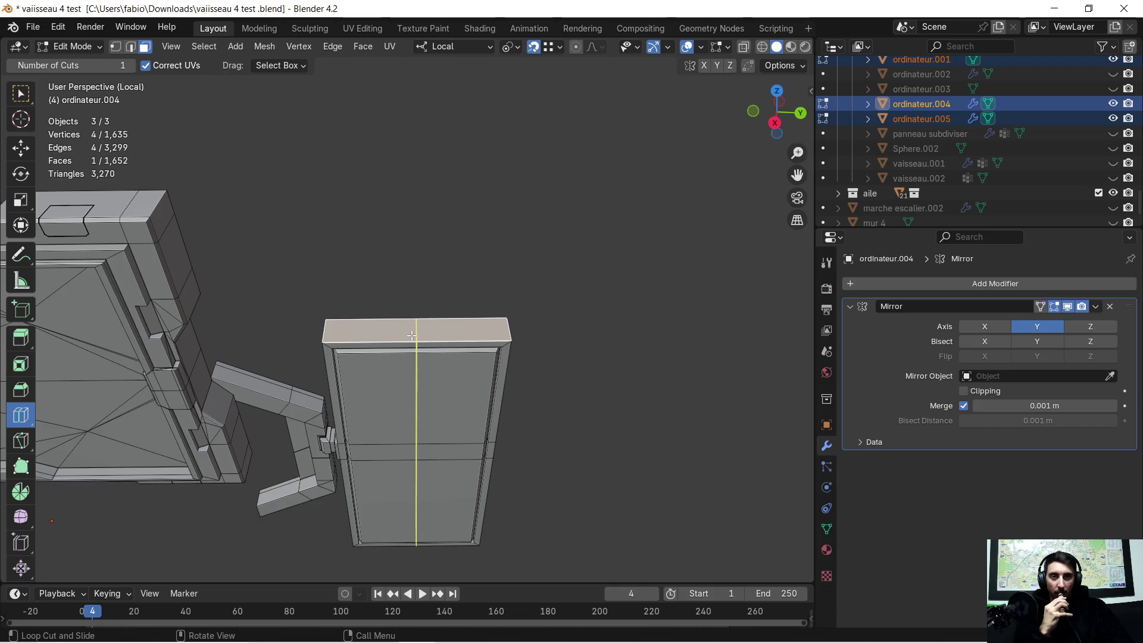
{"action": "left_click_drag", "start_coordinate": [411, 336], "coordinate": [408, 338]}
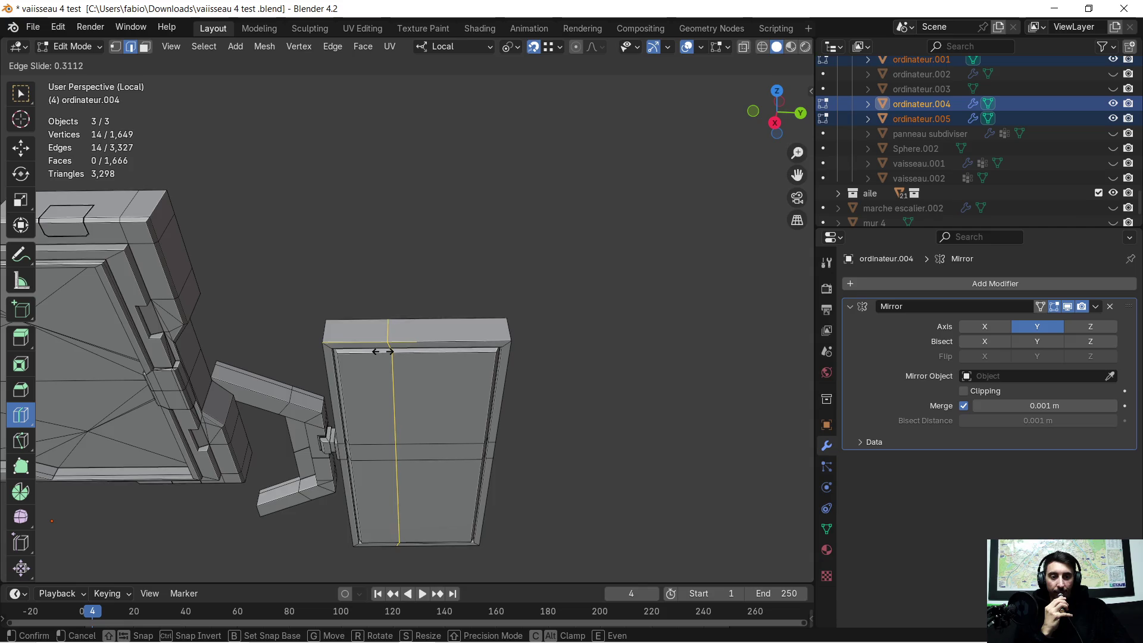
{"action": "left_click", "coordinate": [368, 358]}
Add a horizontal edge loop near the panel's top, then return to face selection
{"action": "mouse_move", "coordinate": [613, 401]}
{"action": "middle_mouse_down"}
{"action": "mouse_move", "coordinate": [558, 314]}
{"action": "mouse_move", "coordinate": [510, 316]}
{"action": "middle_mouse_up"}
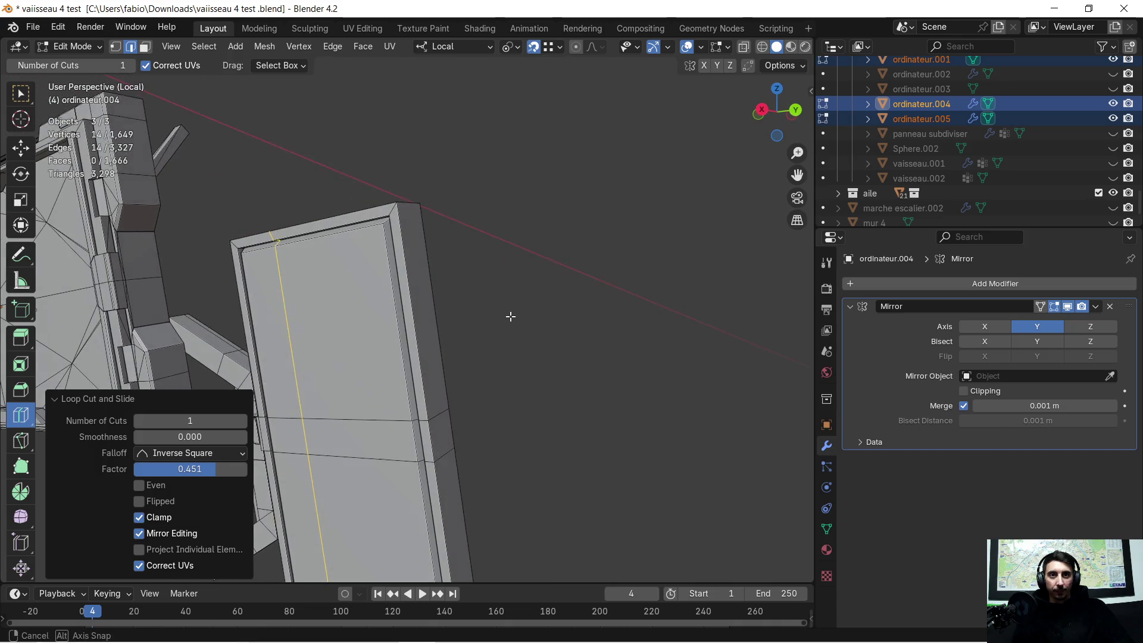
{"action": "left_click", "coordinate": [428, 282]}
{"action": "left_click", "coordinate": [439, 237]}
{"action": "middle_click_drag", "start_coordinate": [438, 238], "coordinate": [487, 267]}
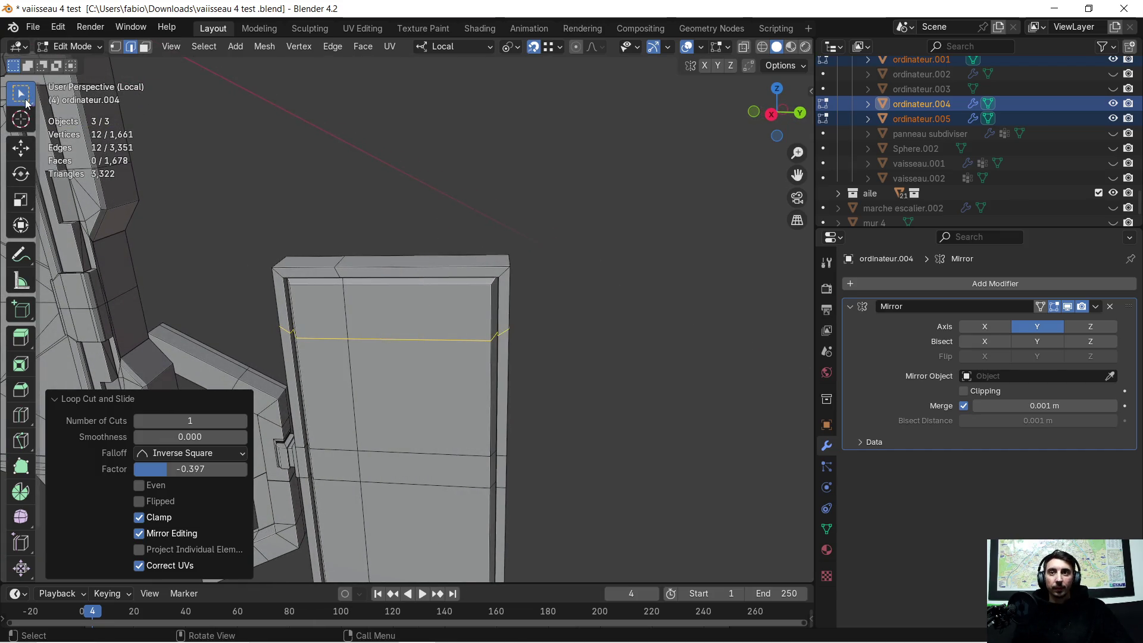
{"action": "left_click", "coordinate": [144, 46]}
{"action": "middle_click_drag", "start_coordinate": [238, 102], "coordinate": [355, 152]}
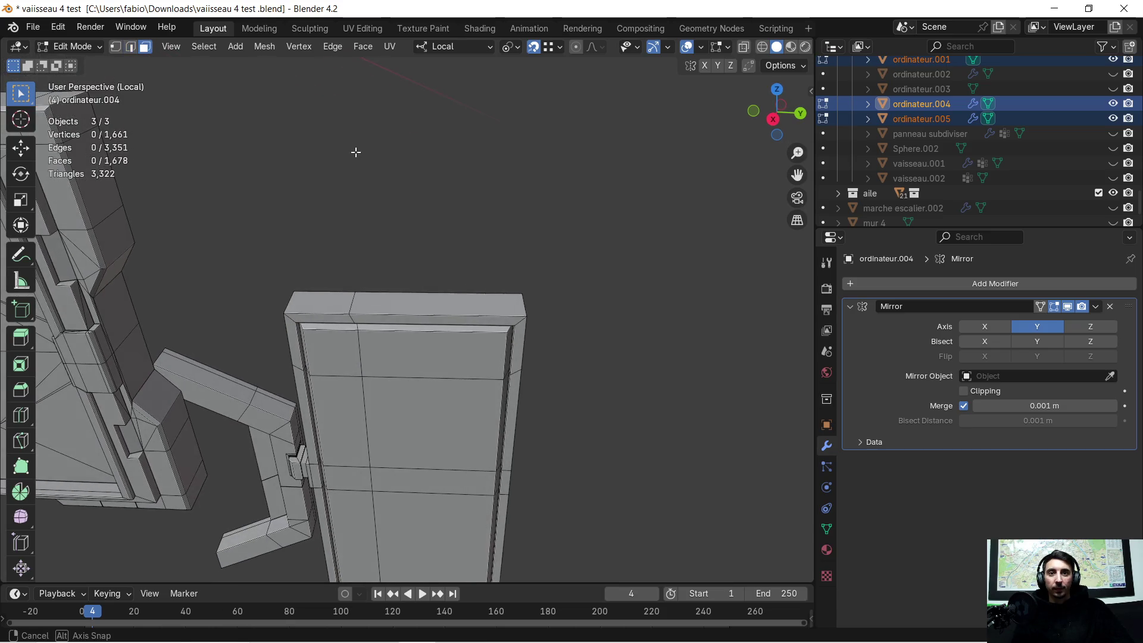
Extrude the panel's top face upward into a raised block
{"action": "mouse_move", "coordinate": [417, 302]}
{"action": "middle_mouse_down"}
{"action": "mouse_move", "coordinate": [537, 242]}
{"action": "mouse_move", "coordinate": [520, 273]}
{"action": "mouse_move", "coordinate": [546, 248]}
{"action": "mouse_move", "coordinate": [538, 317]}
{"action": "middle_mouse_up"}
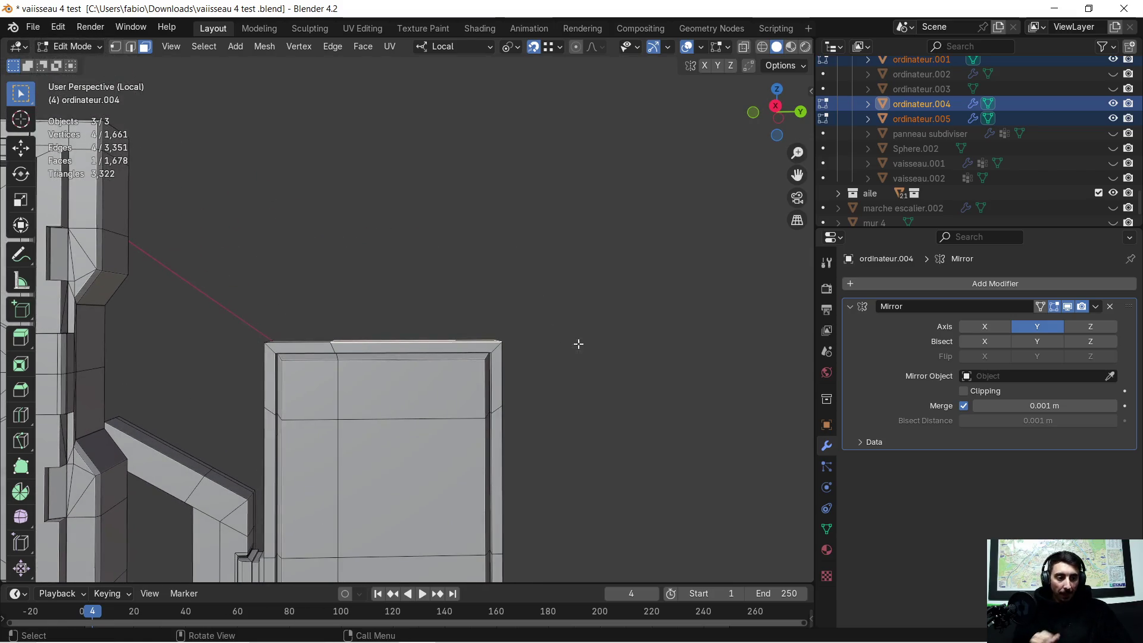
{"action": "middle_click_drag", "start_coordinate": [598, 313], "coordinate": [595, 359]}
{"action": "key", "text": "e"}
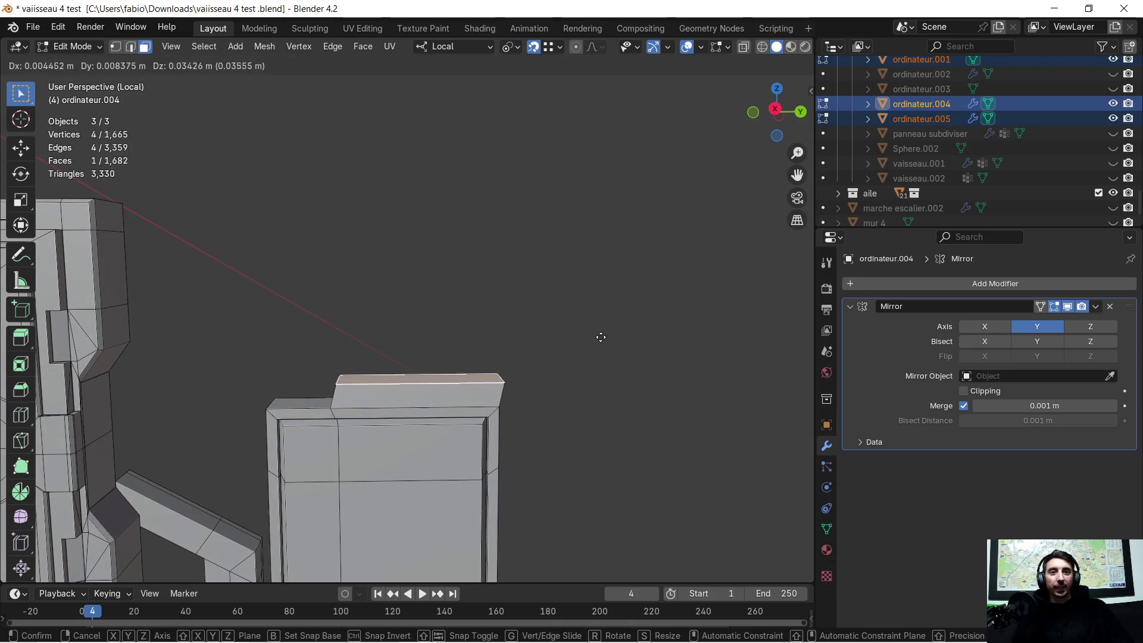
{"action": "left_click", "coordinate": [598, 332]}
Extrude the narrow right-side face outward into a tab
{"action": "mouse_move", "coordinate": [615, 375]}
{"action": "middle_mouse_down"}
{"action": "mouse_move", "coordinate": [551, 339]}
{"action": "mouse_move", "coordinate": [426, 357]}
{"action": "mouse_move", "coordinate": [521, 370]}
{"action": "middle_mouse_up"}
{"action": "left_click", "coordinate": [409, 355]}
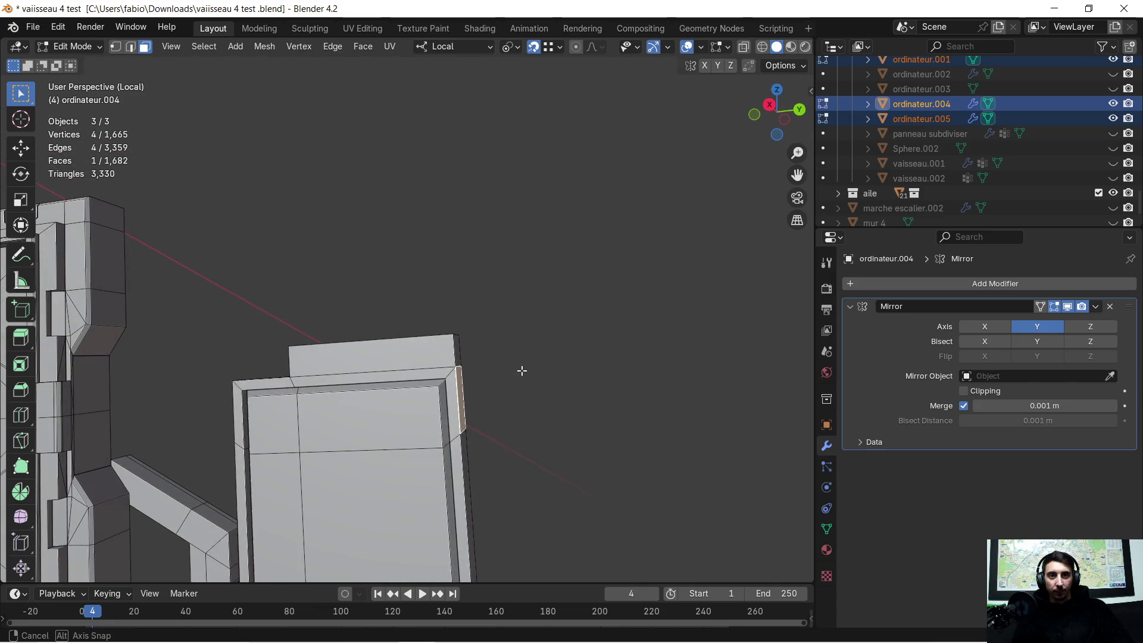
{"action": "key", "text": "e"}
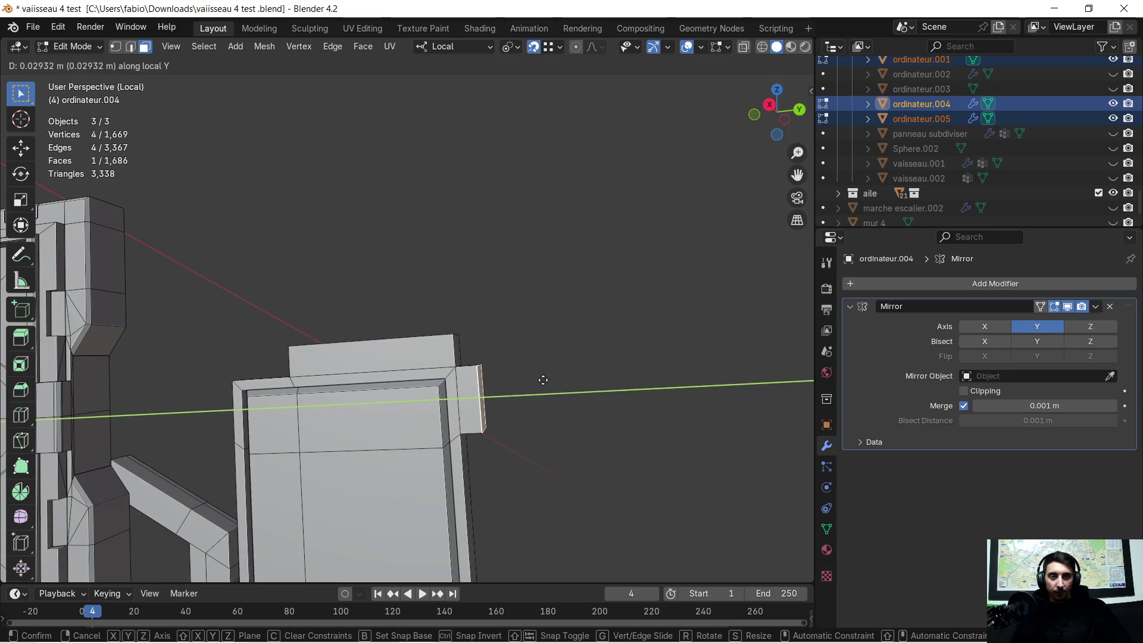
{"action": "left_click", "coordinate": [543, 380]}
{"action": "middle_click_drag", "start_coordinate": [549, 390], "coordinate": [629, 378]}
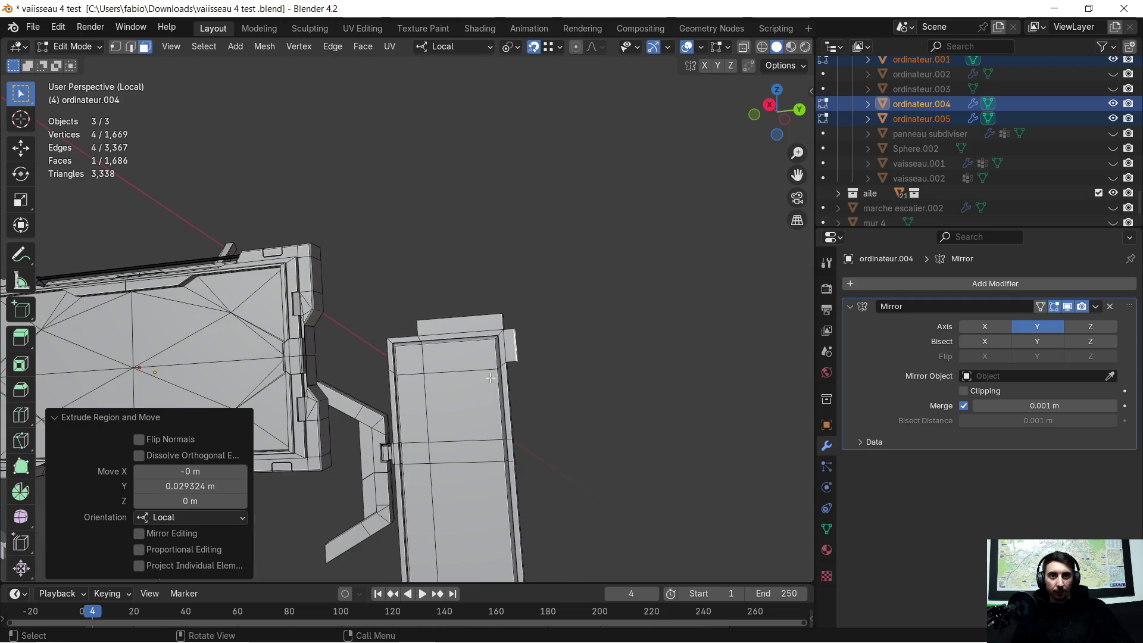
{"action": "mouse_move", "coordinate": [490, 378]}
{"action": "middle_mouse_down"}
{"action": "mouse_move", "coordinate": [528, 403]}
{"action": "mouse_move", "coordinate": [524, 280]}
{"action": "mouse_move", "coordinate": [531, 306]}
{"action": "mouse_move", "coordinate": [628, 217]}
{"action": "mouse_move", "coordinate": [544, 263]}
{"action": "mouse_move", "coordinate": [474, 261]}
{"action": "middle_mouse_up"}
{"action": "scroll", "coordinate": [628, 216], "scroll_direction": "up", "scroll_amount": 5}
{"action": "scroll", "coordinate": [475, 261], "scroll_direction": "up", "scroll_amount": 2}
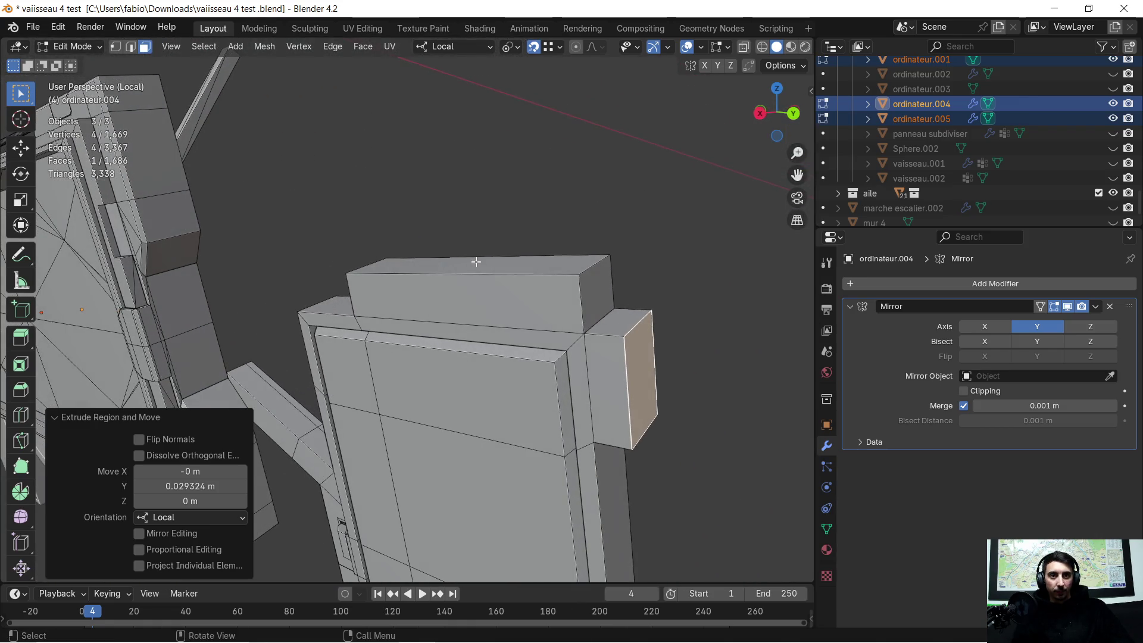
Delete the top block's end face and extrude the opened edge
{"action": "left_click", "coordinate": [601, 284]}
{"action": "key", "text": "x"}
{"action": "left_click", "coordinate": [622, 326]}
{"action": "middle_click_drag", "start_coordinate": [622, 326], "coordinate": [283, 149]}
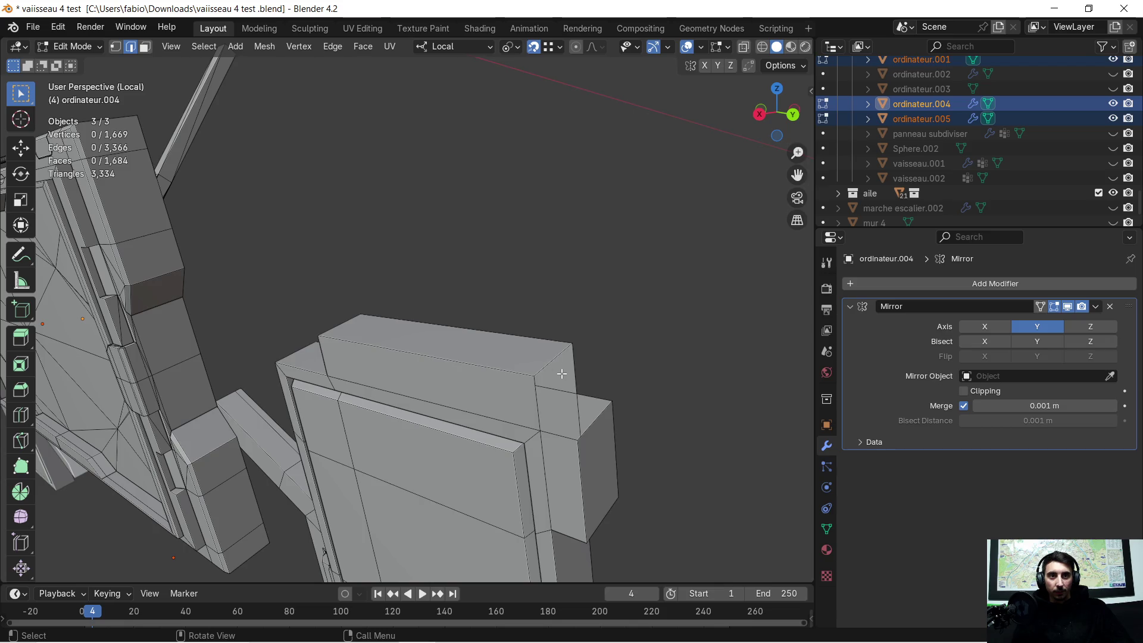
{"action": "key", "text": "e"}
{"action": "left_click", "coordinate": [582, 429]}
{"action": "mouse_move", "coordinate": [582, 428]}
{"action": "middle_mouse_down"}
{"action": "mouse_move", "coordinate": [587, 349]}
{"action": "mouse_move", "coordinate": [384, 369]}
{"action": "mouse_move", "coordinate": [429, 323]}
{"action": "mouse_move", "coordinate": [426, 304]}
{"action": "middle_mouse_up"}
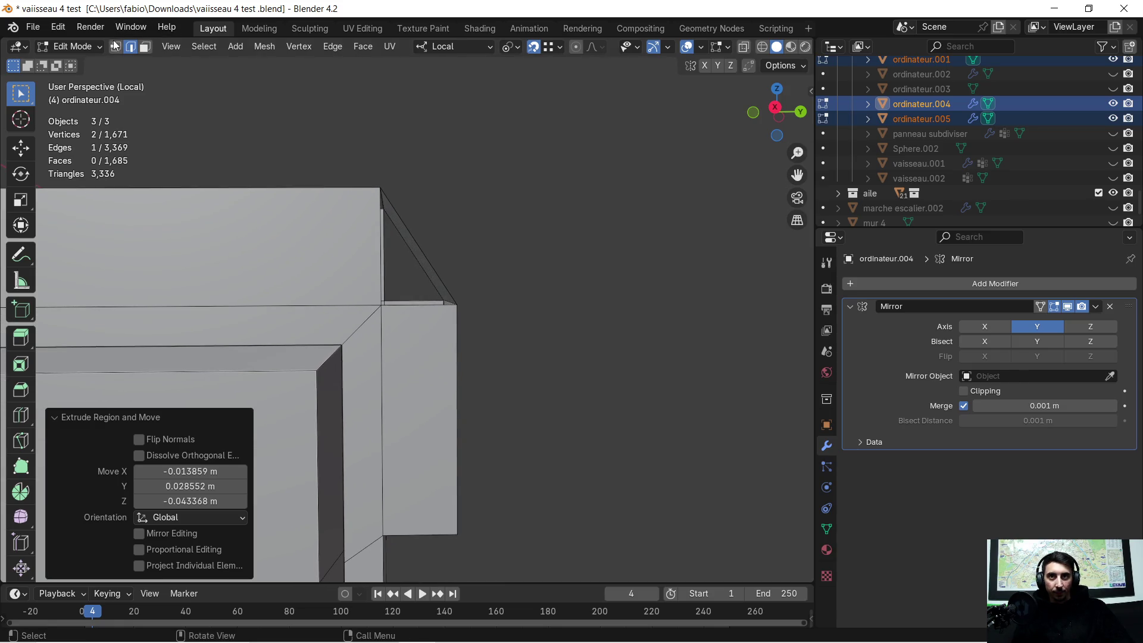
Bevel the block's upper corner edges 0.229 m with a single segment
{"action": "key", "text": "ctrl+b"}
{"action": "left_click", "coordinate": [528, 378]}
{"action": "mouse_move", "coordinate": [527, 377]}
{"action": "middle_mouse_down"}
{"action": "mouse_move", "coordinate": [516, 313]}
{"action": "mouse_move", "coordinate": [632, 340]}
{"action": "mouse_move", "coordinate": [682, 329]}
{"action": "mouse_move", "coordinate": [432, 362]}
{"action": "middle_mouse_up"}
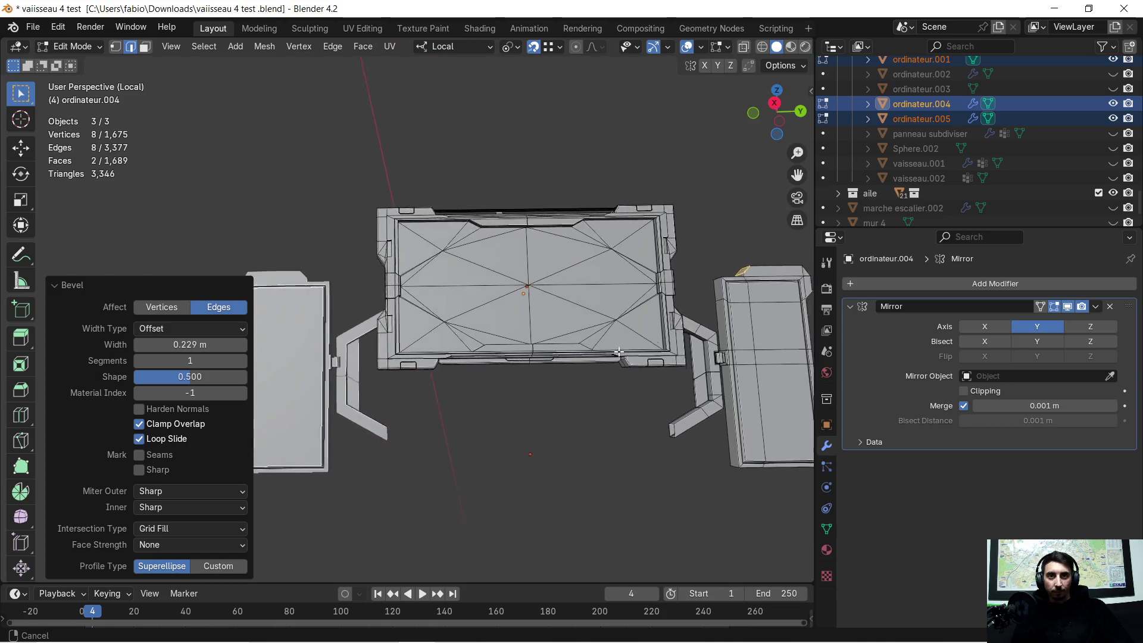
{"action": "scroll", "coordinate": [641, 295], "scroll_direction": "up", "scroll_amount": 3}
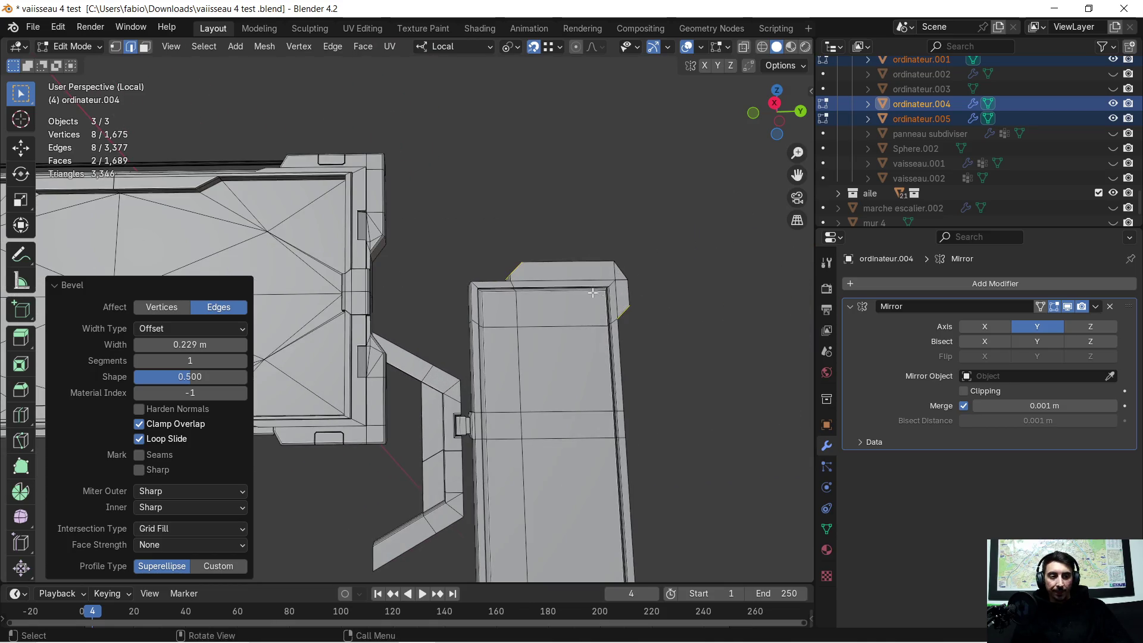
{"action": "scroll", "coordinate": [585, 290], "scroll_direction": "down", "scroll_amount": 3}
Move the raised cap's top face down along Z
{"action": "middle_click_drag", "start_coordinate": [581, 301], "coordinate": [556, 350]}
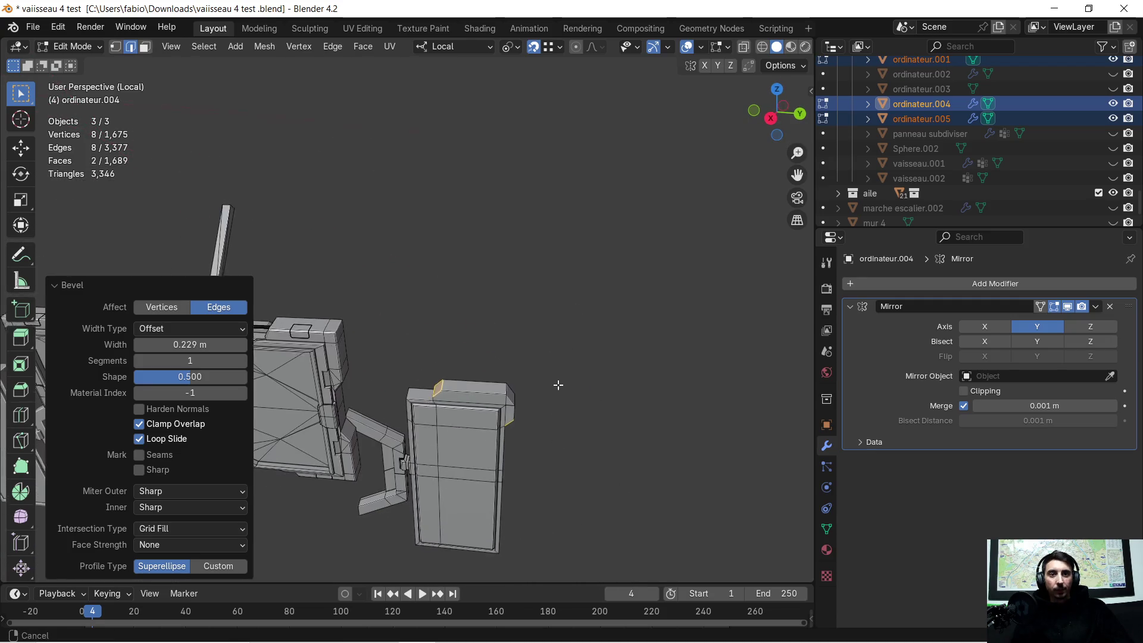
{"action": "scroll", "coordinate": [556, 350], "scroll_direction": "up", "scroll_amount": 5}
{"action": "middle_click_drag", "start_coordinate": [546, 378], "coordinate": [511, 311]}
{"action": "left_click", "coordinate": [533, 342]}
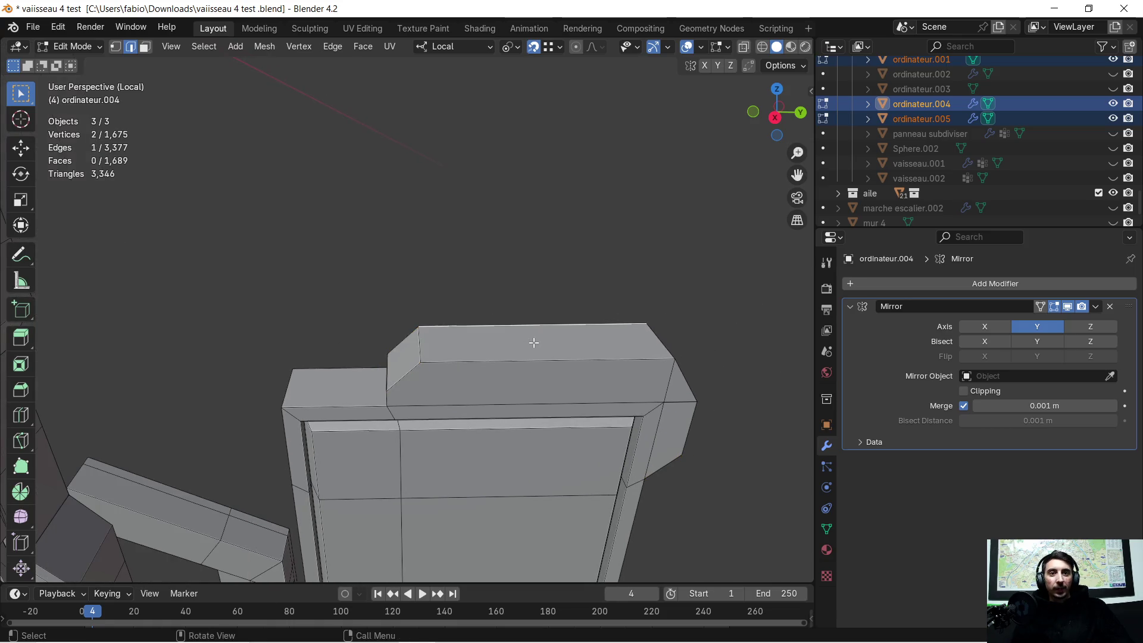
{"action": "left_click", "coordinate": [566, 339]}
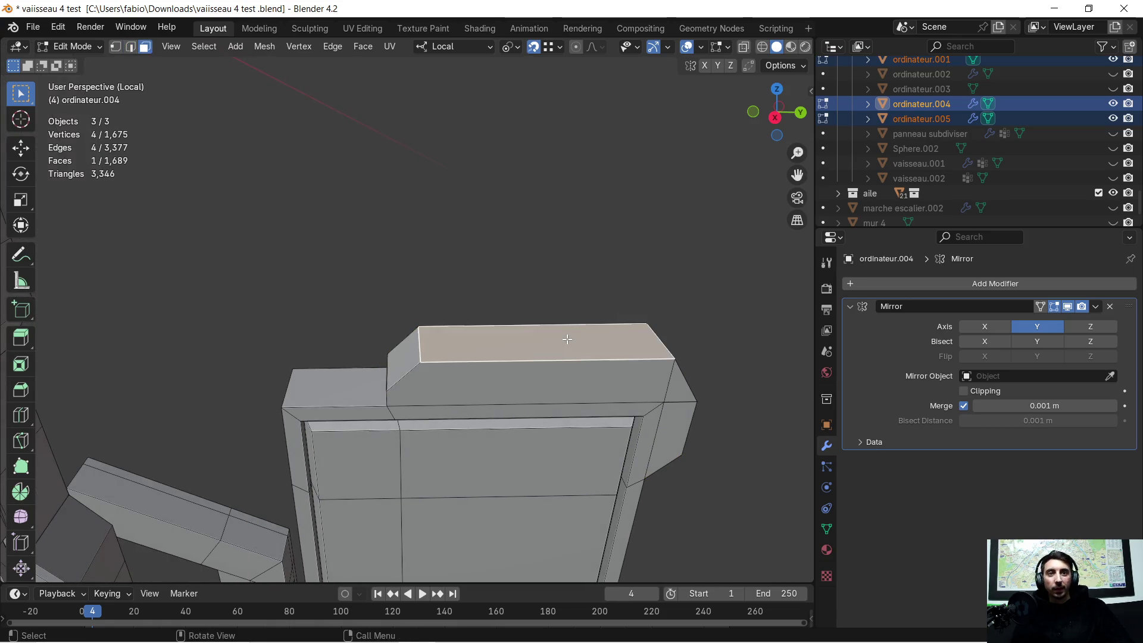
{"action": "mouse_move", "coordinate": [571, 337]}
{"action": "middle_mouse_down"}
{"action": "mouse_move", "coordinate": [570, 270]}
{"action": "mouse_move", "coordinate": [481, 274]}
{"action": "middle_mouse_up"}
{"action": "key", "text": "g"}
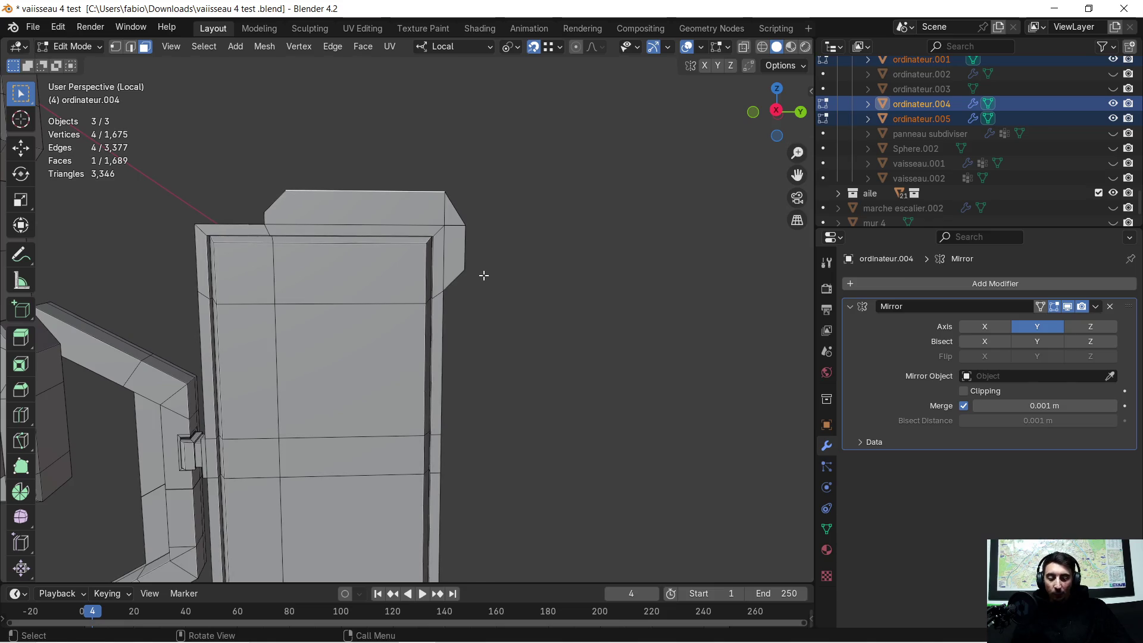
{"action": "key", "text": "z"}
{"action": "key", "text": "z"}
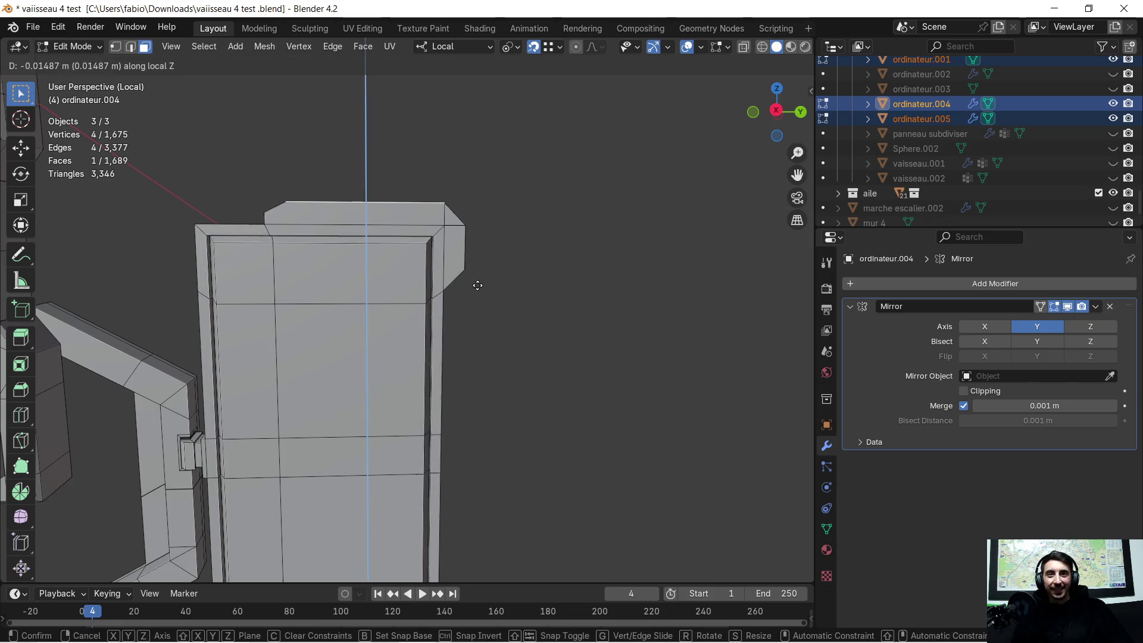
{"action": "left_click", "coordinate": [476, 285]}
{"action": "mouse_move", "coordinate": [407, 232]}
{"action": "middle_mouse_down"}
{"action": "mouse_move", "coordinate": [414, 250]}
{"action": "mouse_move", "coordinate": [485, 255]}
{"action": "middle_mouse_up"}
{"action": "scroll", "coordinate": [415, 251], "scroll_direction": "down", "scroll_amount": 5}
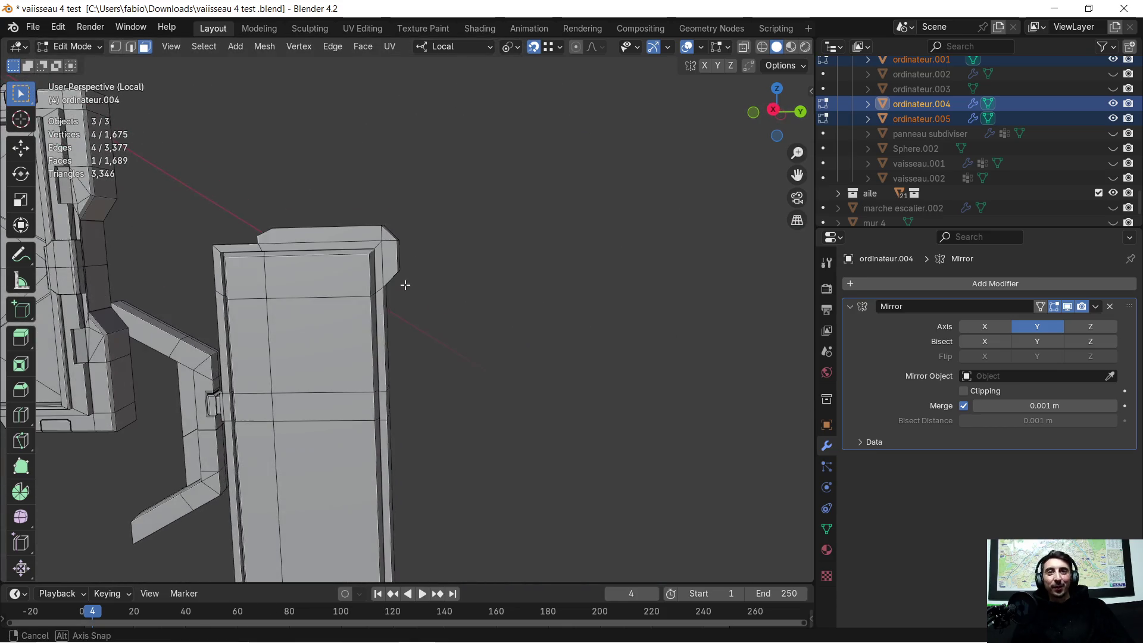
{"action": "scroll", "coordinate": [485, 255], "scroll_direction": "up", "scroll_amount": 4}
{"action": "scroll", "coordinate": [482, 253], "scroll_direction": "down", "scroll_amount": 1}
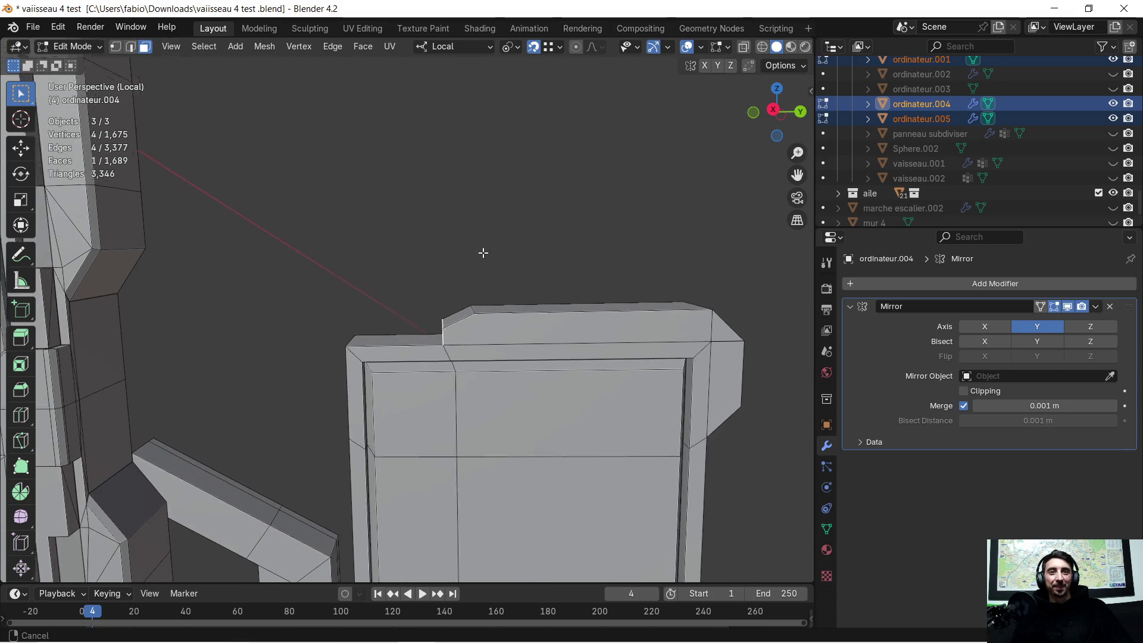
Slide the cap's top face 0.0075 m along local Y with mirror editing on
{"action": "key", "text": "g"}
{"action": "key", "text": "x"}
{"action": "key", "text": "x"}
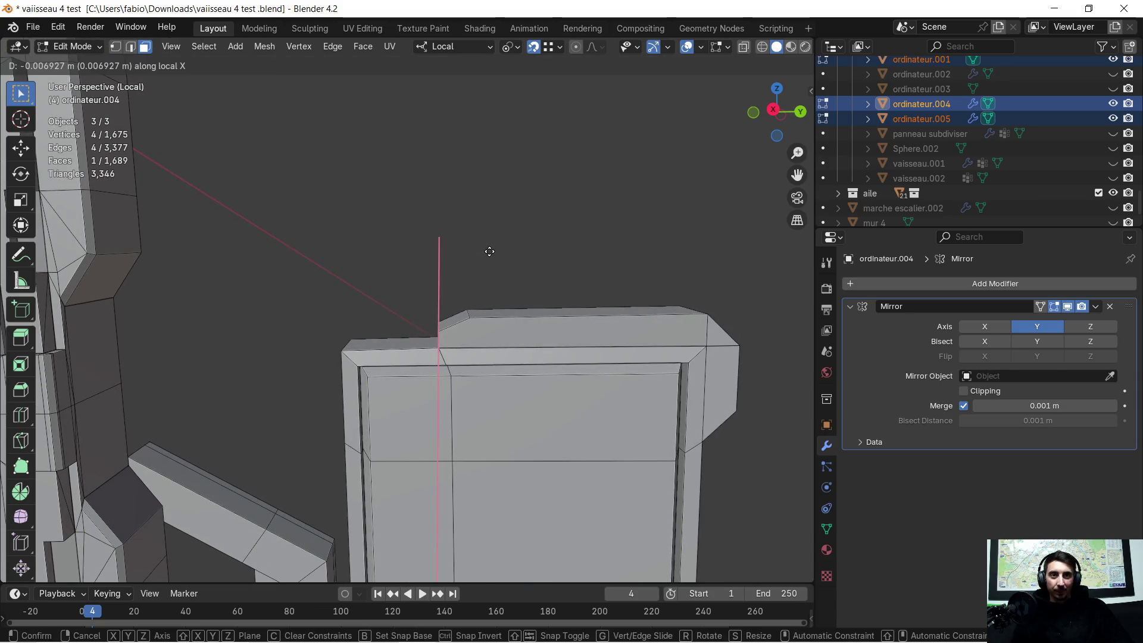
{"action": "key", "text": "y"}
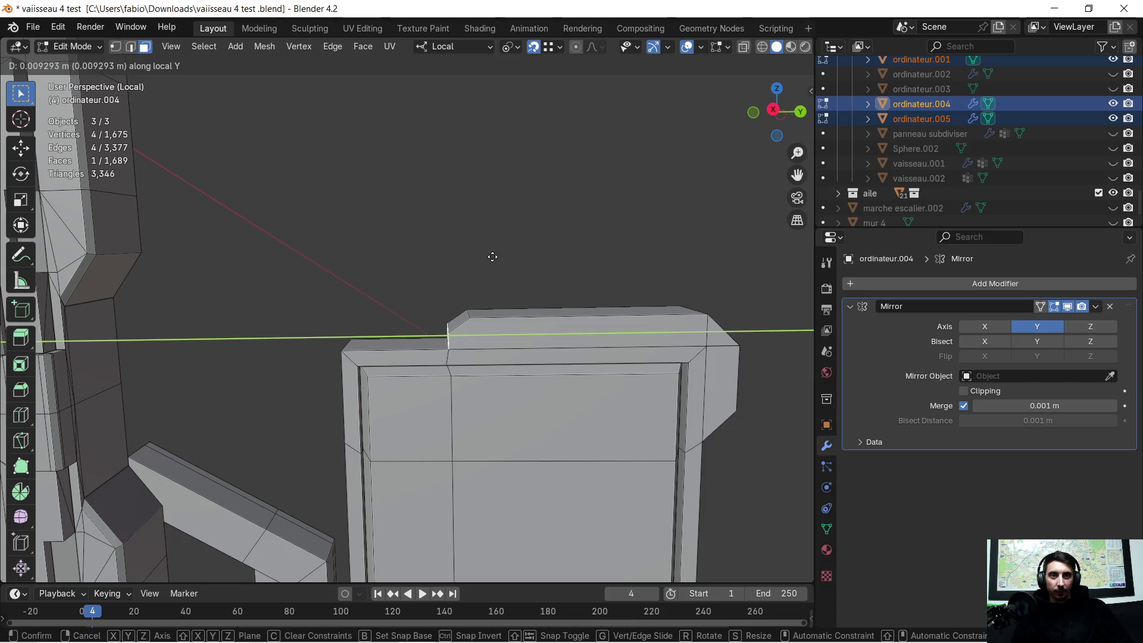
{"action": "left_click", "coordinate": [490, 257]}
{"action": "middle_click_drag", "start_coordinate": [490, 257], "coordinate": [517, 317]}
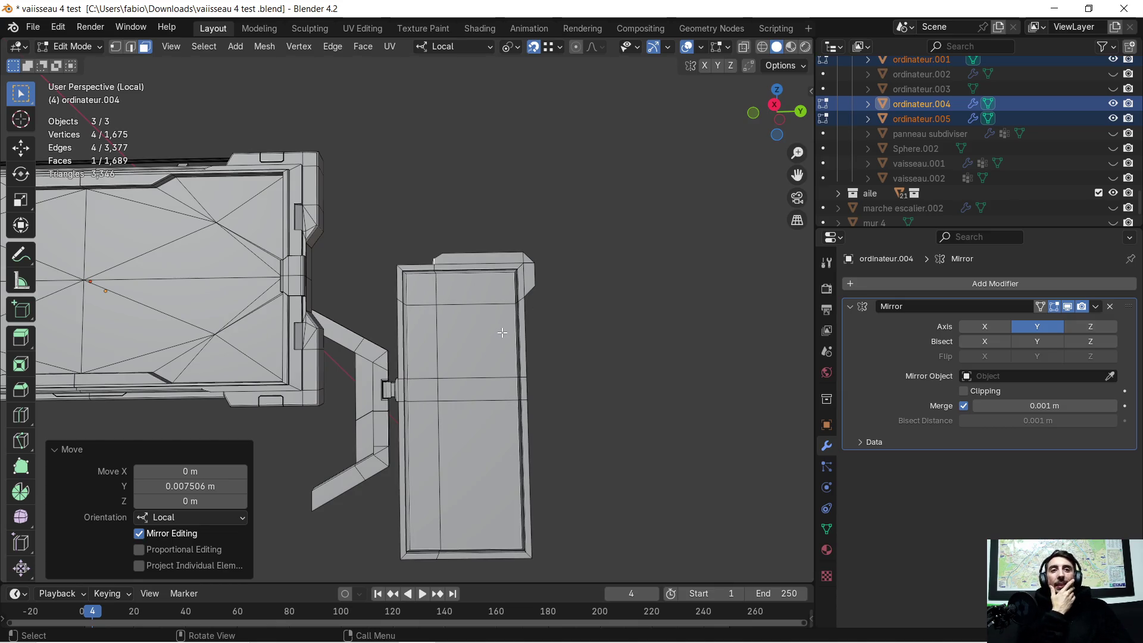
{"action": "scroll", "coordinate": [503, 330], "scroll_direction": "up", "scroll_amount": 2}
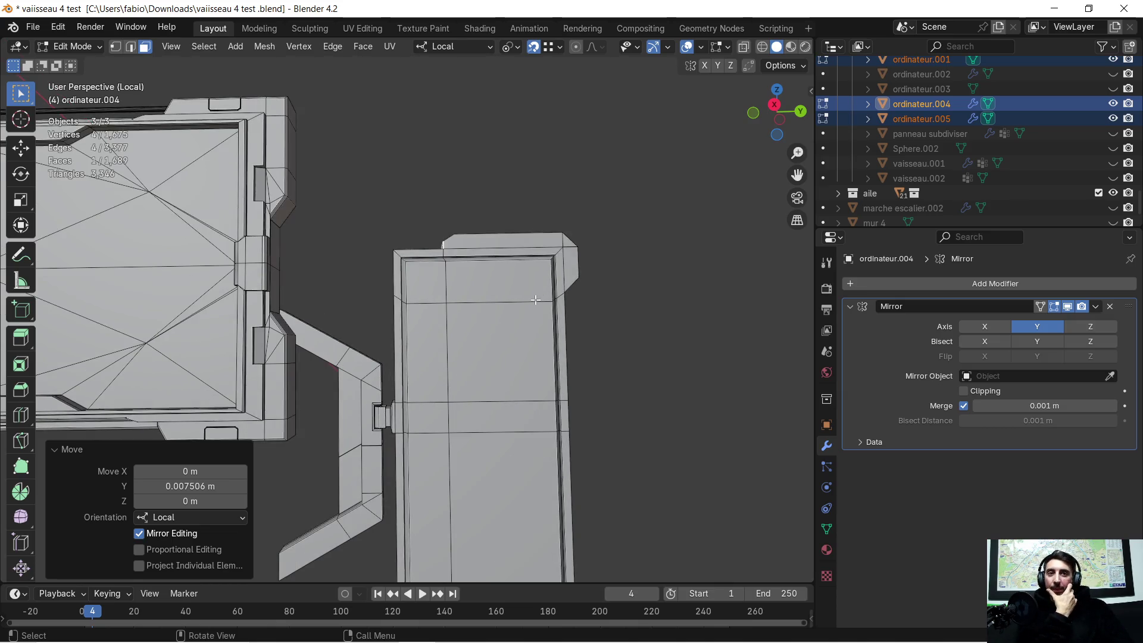
{"action": "scroll", "coordinate": [535, 300], "scroll_direction": "up", "scroll_amount": 2}
{"action": "middle_click_drag", "start_coordinate": [535, 300], "coordinate": [507, 270]}
{"action": "scroll", "coordinate": [509, 271], "scroll_direction": "up", "scroll_amount": 2}
{"action": "scroll", "coordinate": [482, 192], "scroll_direction": "up", "scroll_amount": 1}
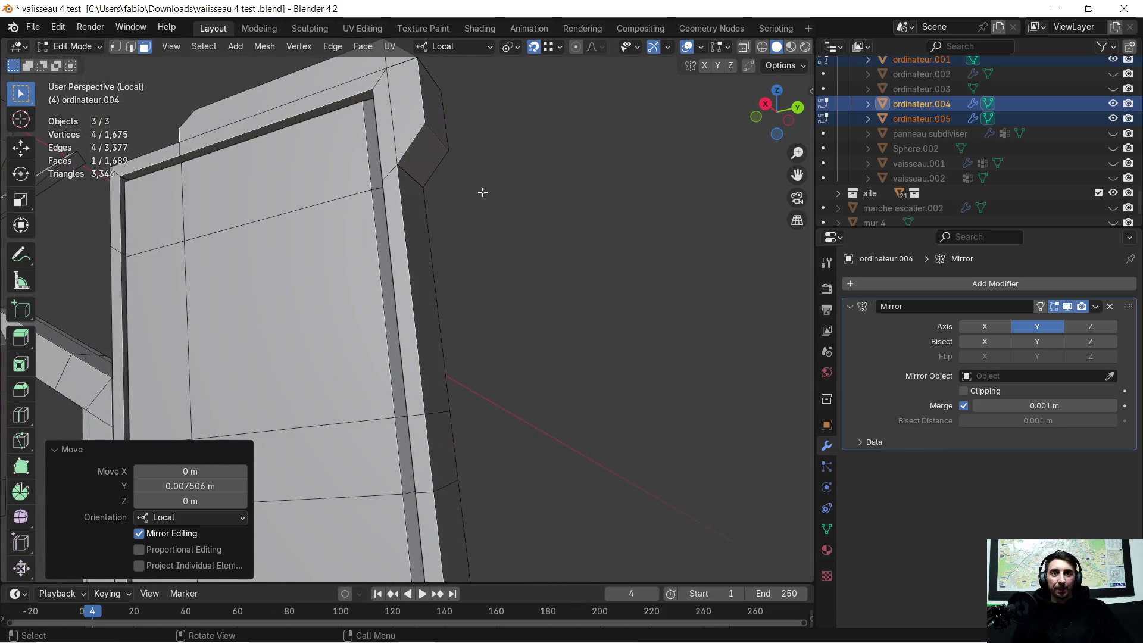
{"action": "left_click", "coordinate": [446, 140]}
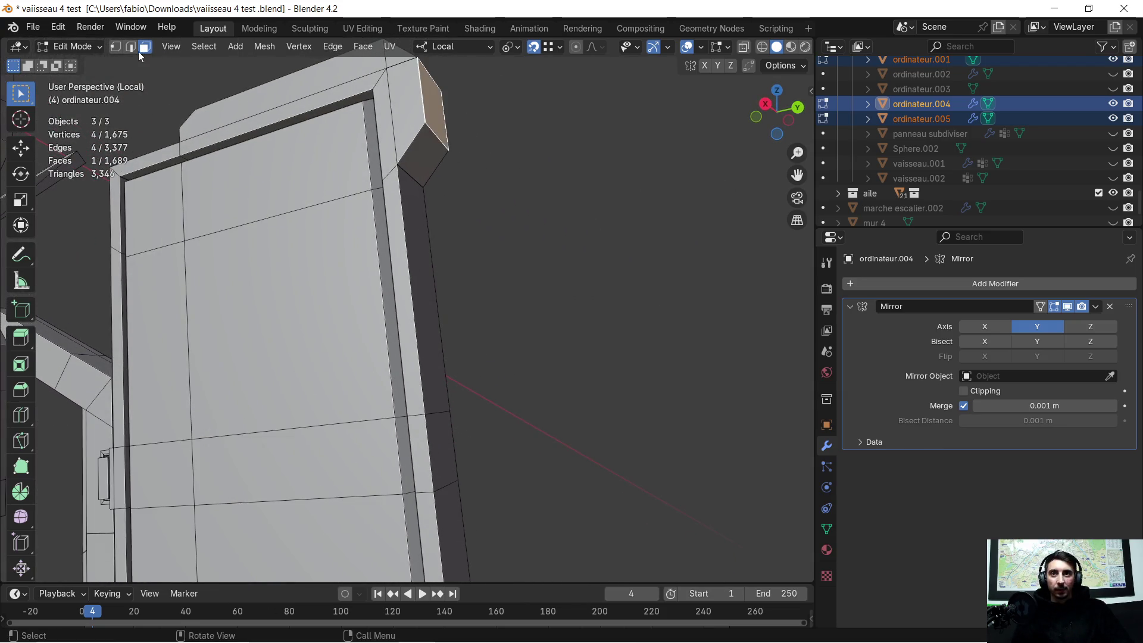
Lower one edge of the slanted corner about 0.029 m along Z to flatten it into a ledge
{"action": "left_click", "coordinate": [130, 47]}
{"action": "left_click", "coordinate": [439, 138]}
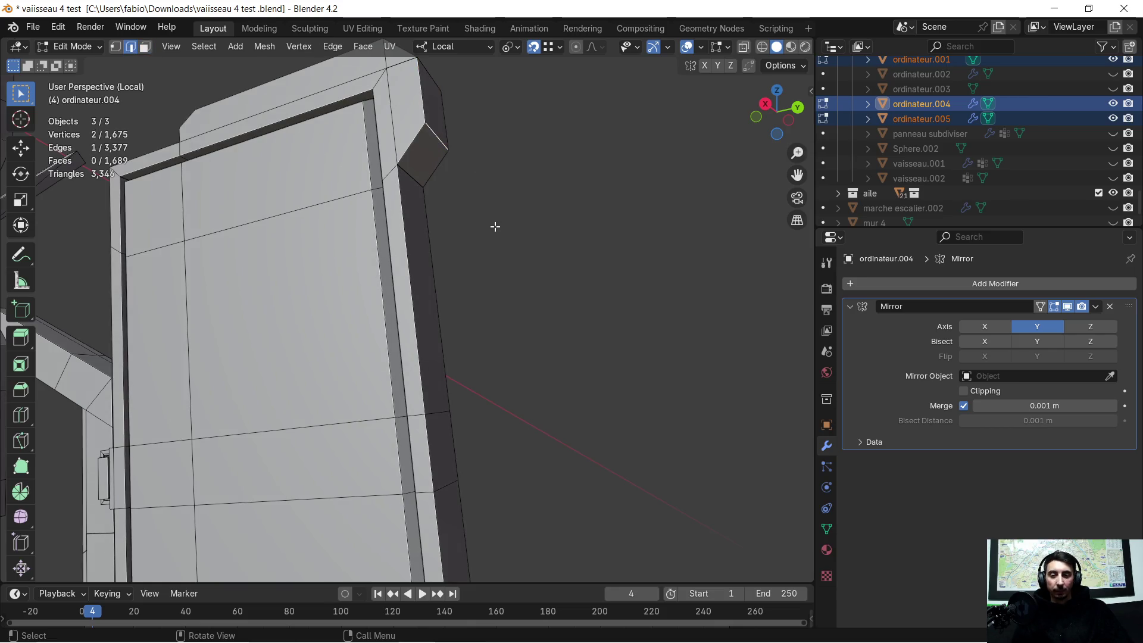
{"action": "key", "text": "g"}
{"action": "key", "text": "z"}
{"action": "left_click", "coordinate": [410, 171]}
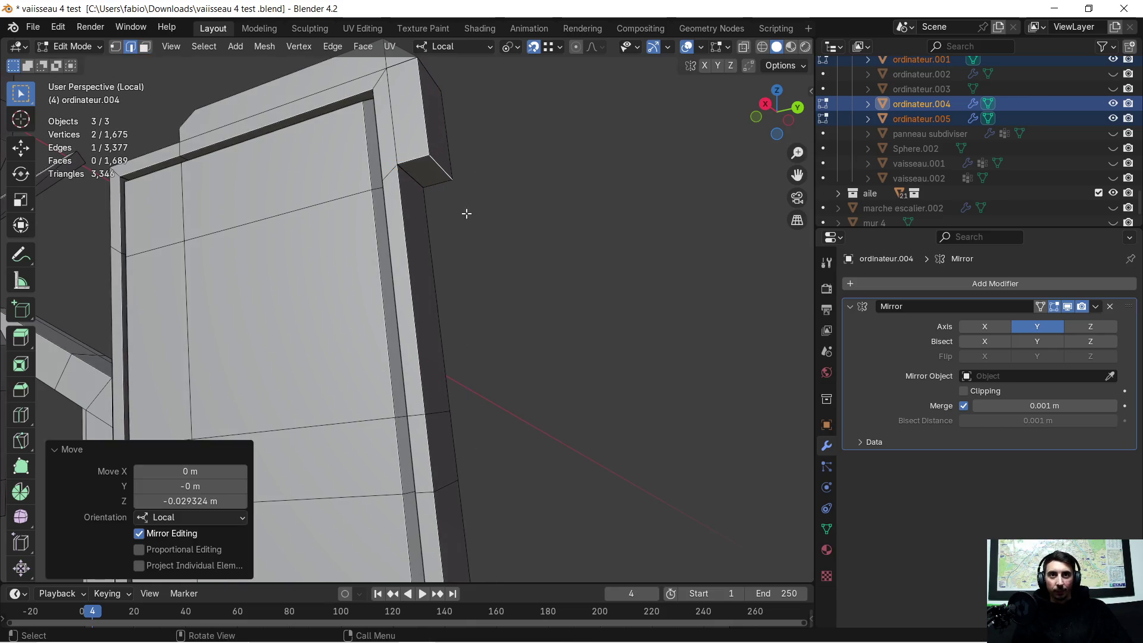
{"action": "scroll", "coordinate": [464, 212], "scroll_direction": "down", "scroll_amount": 3}
Select the small ledge face under the cap and view it from above
{"action": "middle_click_drag", "start_coordinate": [449, 303], "coordinate": [479, 362]}
{"action": "scroll", "coordinate": [479, 360], "scroll_direction": "down", "scroll_amount": 2}
{"action": "mouse_move", "coordinate": [378, 378]}
{"action": "middle_mouse_down", "text": "shift"}
{"action": "mouse_move", "coordinate": [619, 379]}
{"action": "mouse_move", "coordinate": [607, 354]}
{"action": "mouse_move", "coordinate": [672, 292]}
{"action": "mouse_move", "coordinate": [452, 304]}
{"action": "mouse_move", "coordinate": [268, 224]}
{"action": "middle_mouse_up", "text": "shift"}
{"action": "scroll", "coordinate": [464, 305], "scroll_direction": "up", "scroll_amount": 5}
{"action": "scroll", "coordinate": [385, 235], "scroll_direction": "down", "scroll_amount": 3}
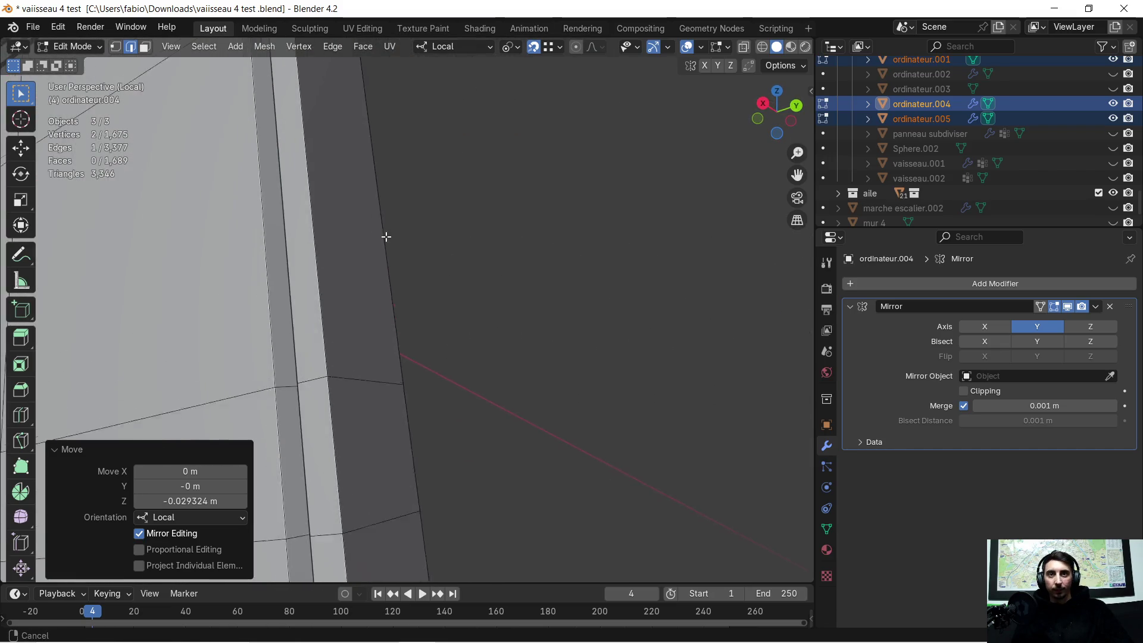
{"action": "left_click", "coordinate": [410, 163]}
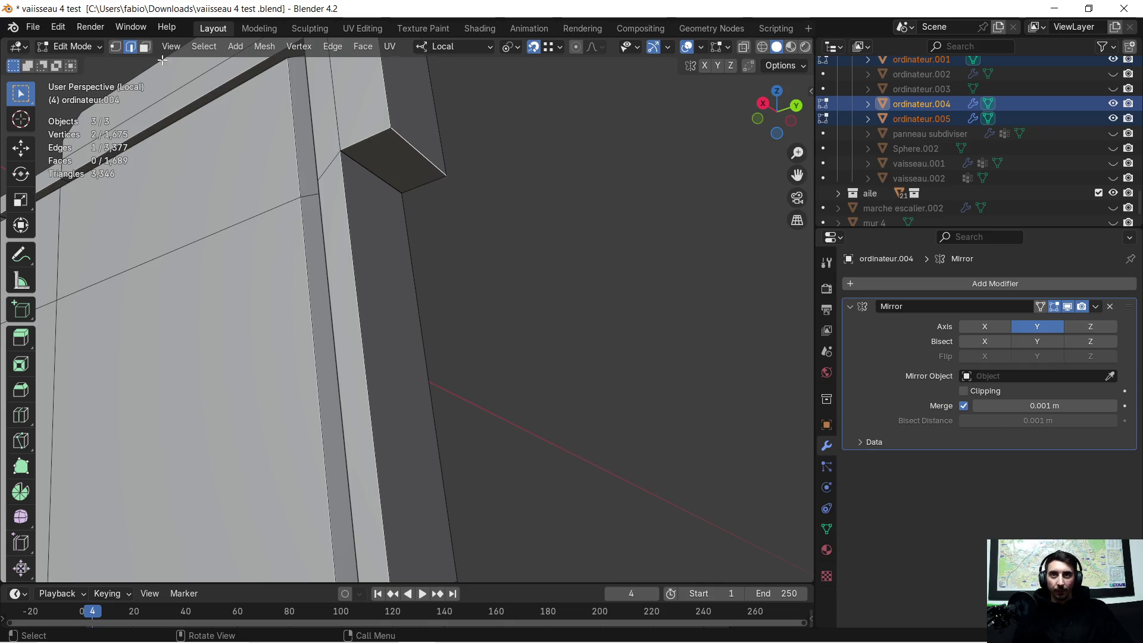
{"action": "left_click", "coordinate": [386, 163]}
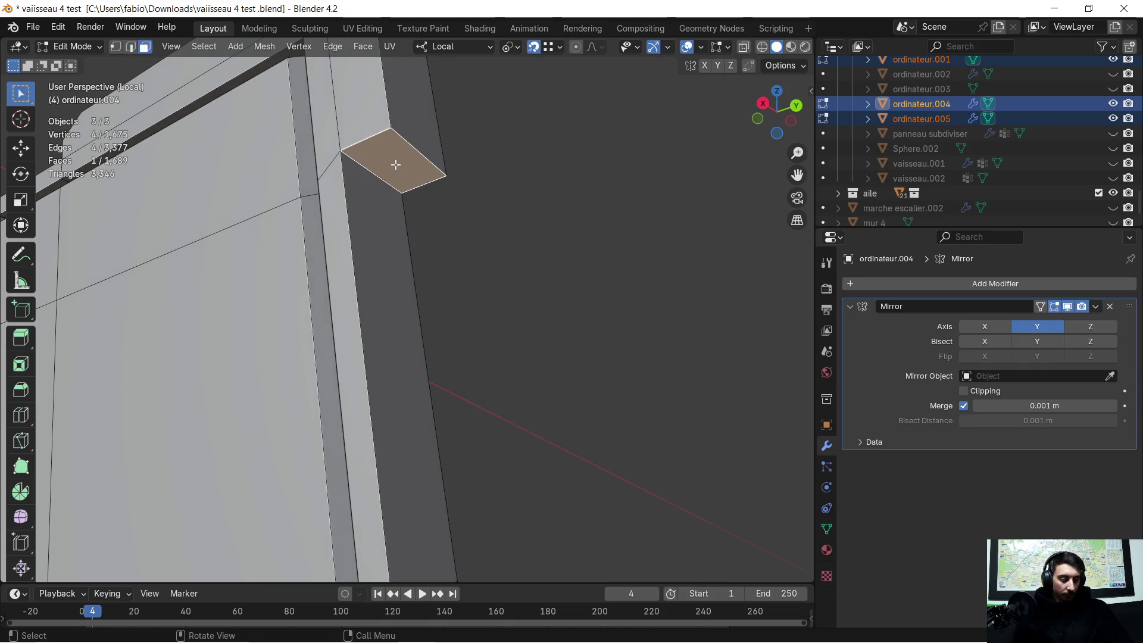
{"action": "middle_click_drag", "start_coordinate": [396, 165], "coordinate": [452, 244]}
{"action": "scroll", "coordinate": [438, 321], "scroll_direction": "up", "scroll_amount": 1}
{"action": "mouse_move", "coordinate": [438, 320]}
{"action": "middle_mouse_down"}
{"action": "mouse_move", "coordinate": [472, 352]}
{"action": "mouse_move", "coordinate": [472, 302]}
{"action": "middle_mouse_up"}
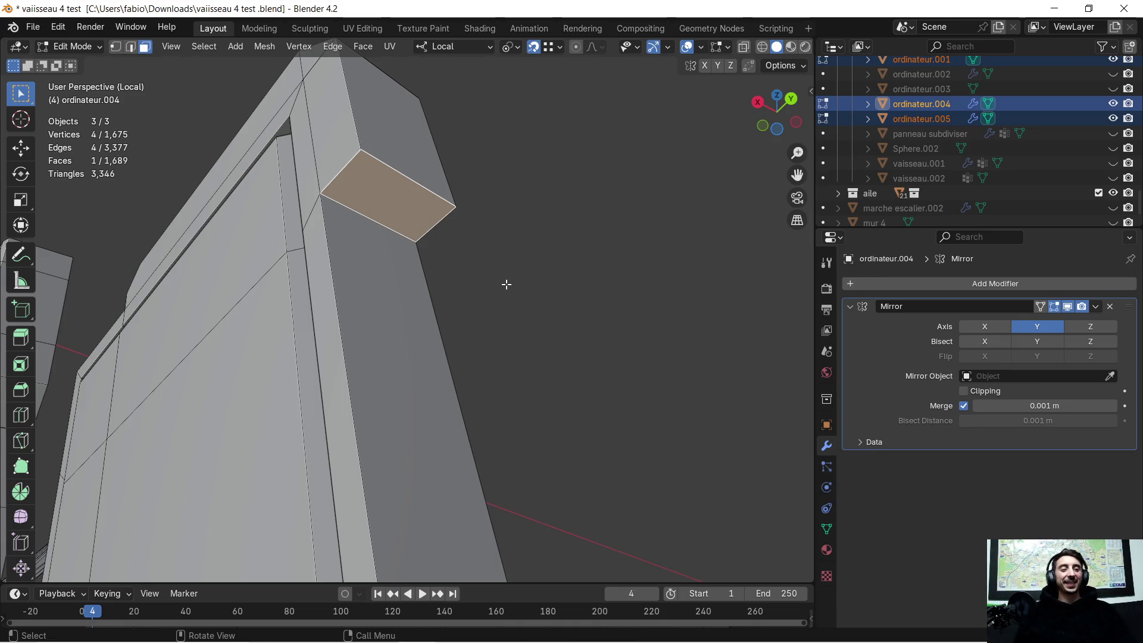
{"action": "middle_click_drag", "start_coordinate": [491, 252], "coordinate": [458, 236]}
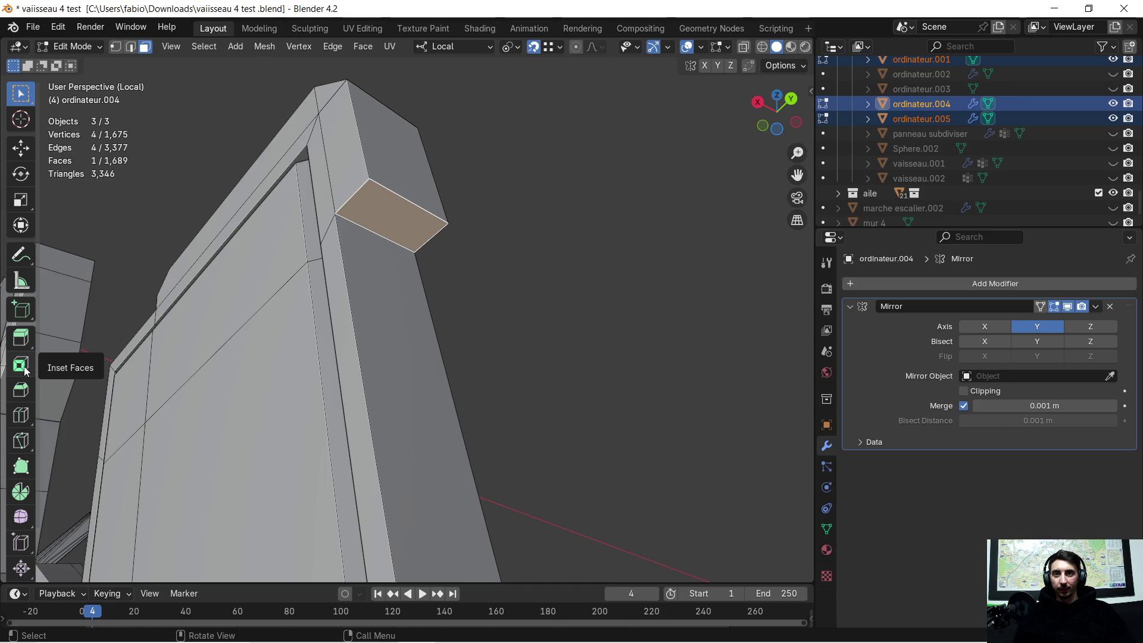
Inset the ledge face with a 0.028 m thickness border via the redo panel
{"action": "left_click", "coordinate": [22, 364]}
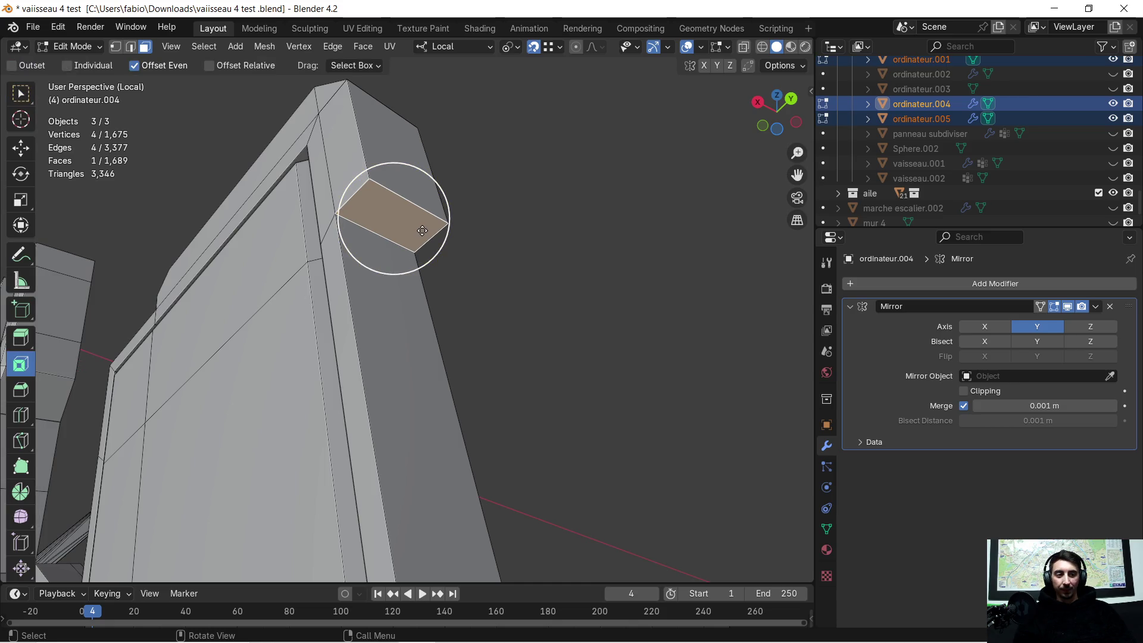
{"action": "left_click_drag", "start_coordinate": [422, 231], "coordinate": [488, 235]}
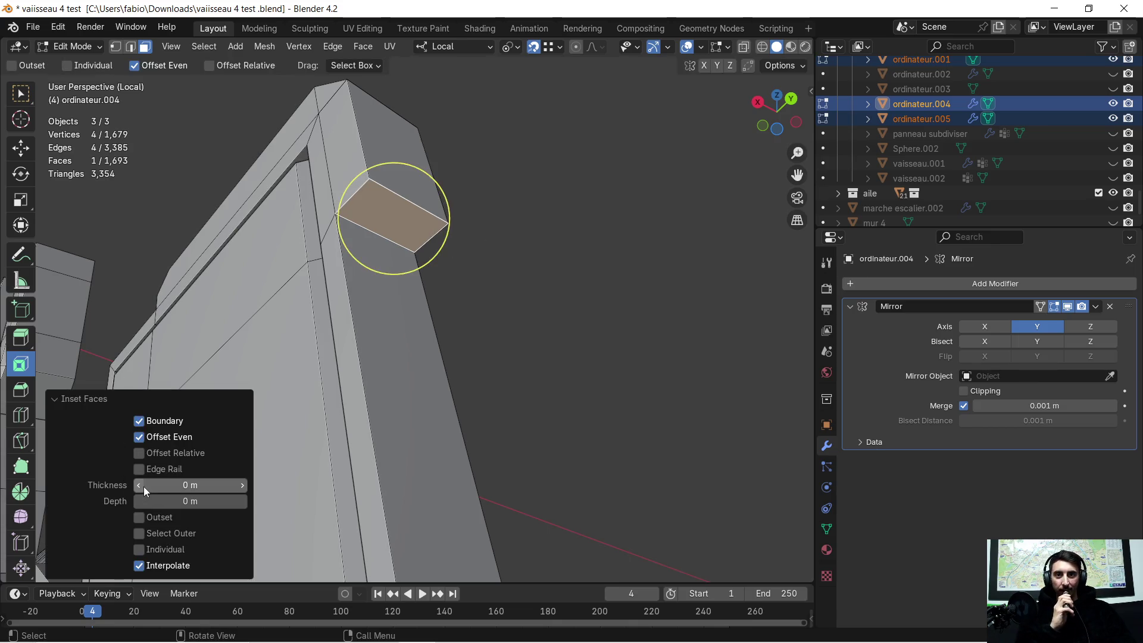
{"action": "left_click_drag", "start_coordinate": [191, 484], "coordinate": [201, 485]}
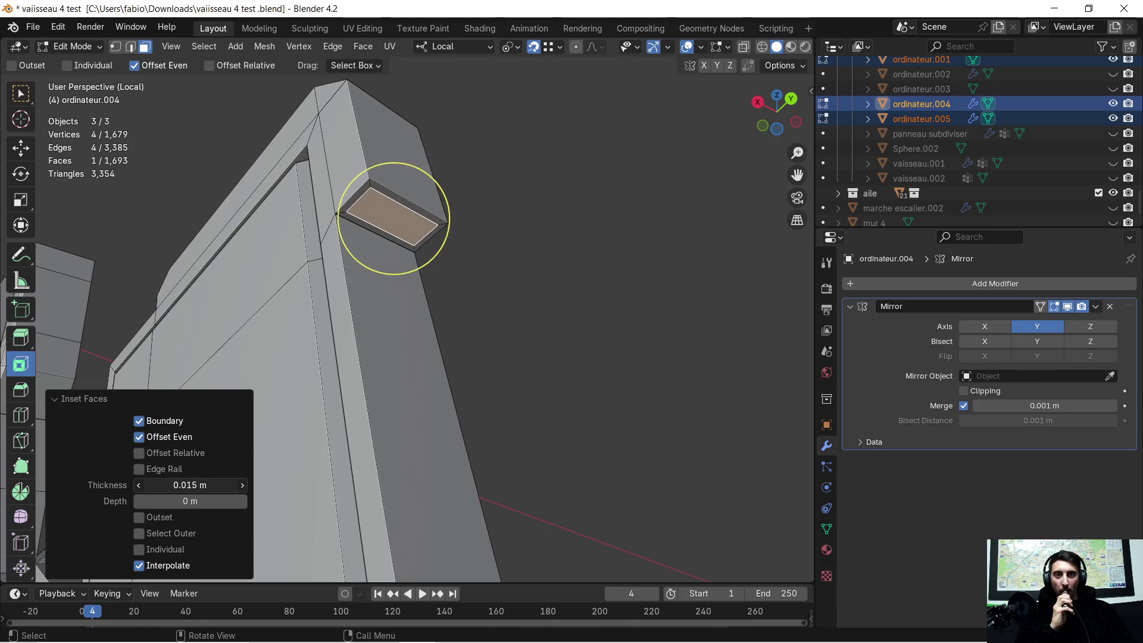
{"action": "mouse_move", "coordinate": [355, 303]}
{"action": "middle_mouse_down"}
{"action": "mouse_move", "coordinate": [462, 318]}
{"action": "mouse_move", "coordinate": [339, 314]}
{"action": "middle_mouse_up"}
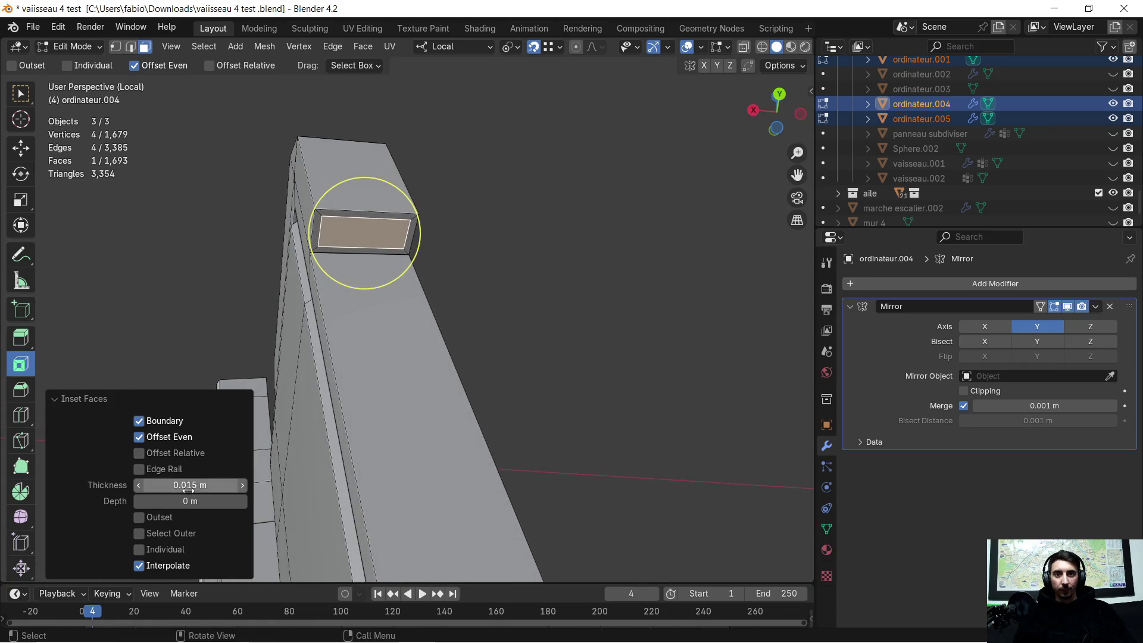
{"action": "left_click_drag", "start_coordinate": [189, 485], "coordinate": [224, 484]}
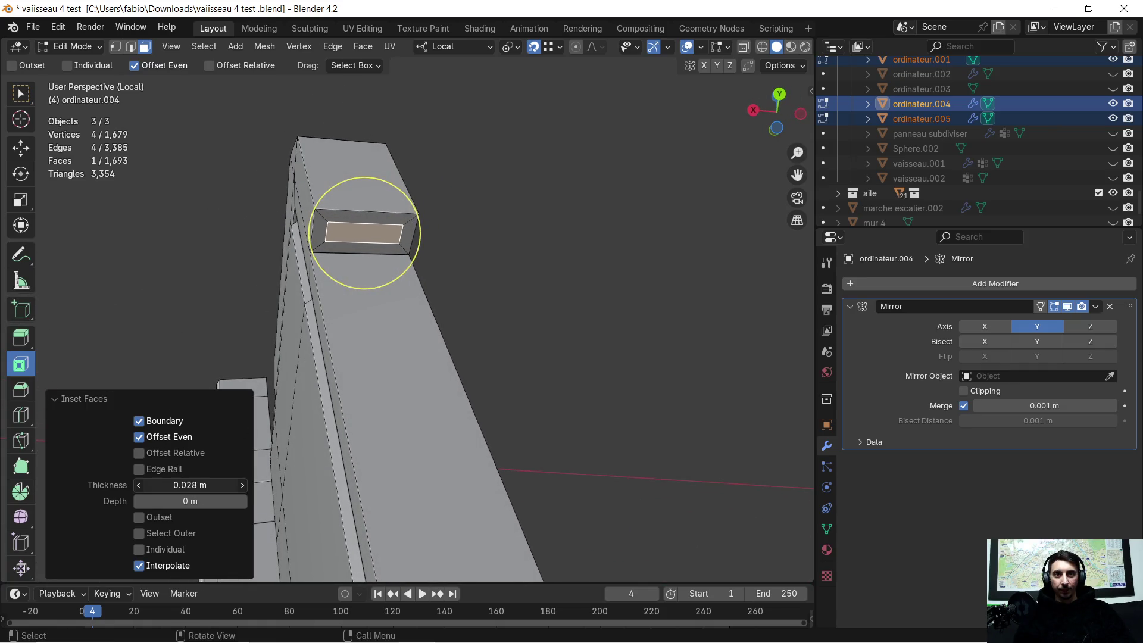
{"action": "mouse_move", "coordinate": [438, 224]}
{"action": "middle_mouse_down"}
{"action": "mouse_move", "coordinate": [460, 395]}
{"action": "mouse_move", "coordinate": [481, 295]}
{"action": "middle_mouse_up"}
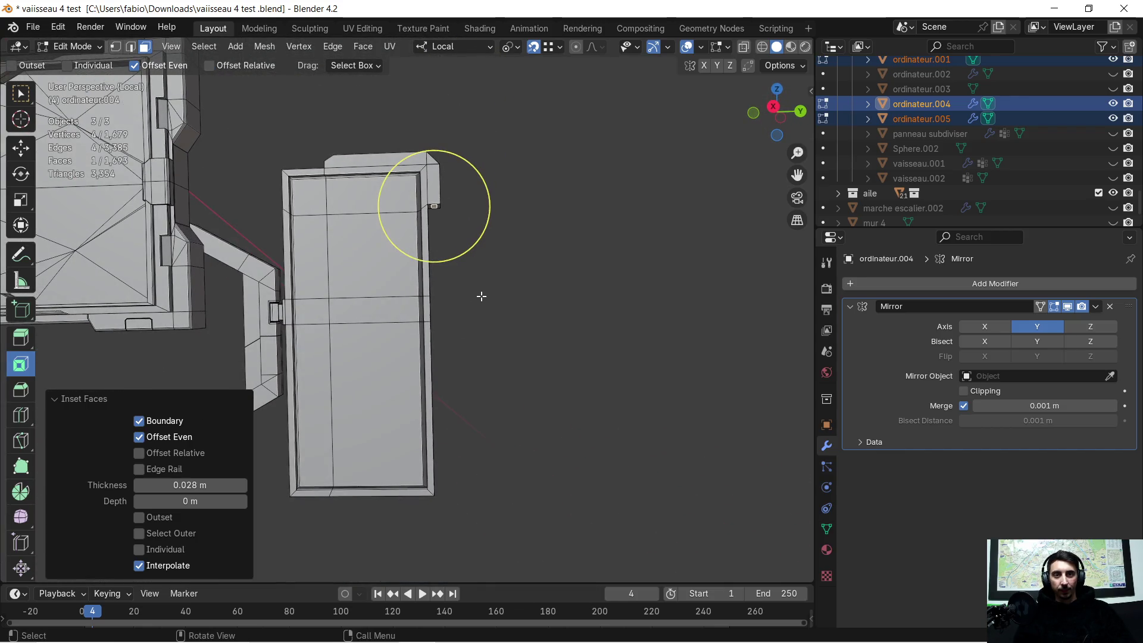
{"action": "key", "text": "e"}
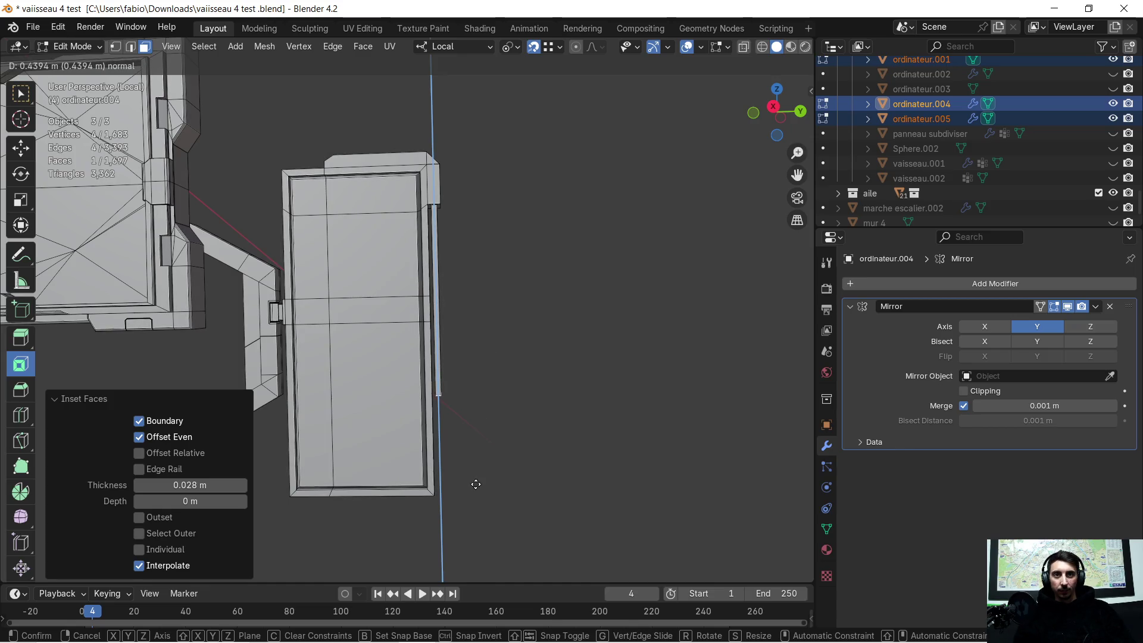
Extrude the inset face about 0.388 m into a thin rod hanging beside the panel and inspect it
{"action": "left_click", "coordinate": [469, 462]}
{"action": "mouse_move", "coordinate": [470, 459]}
{"action": "middle_mouse_down"}
{"action": "mouse_move", "coordinate": [480, 430]}
{"action": "mouse_move", "coordinate": [436, 287]}
{"action": "mouse_move", "coordinate": [467, 286]}
{"action": "mouse_move", "coordinate": [471, 255]}
{"action": "mouse_move", "coordinate": [485, 263]}
{"action": "middle_mouse_up"}
{"action": "scroll", "coordinate": [481, 429], "scroll_direction": "up", "scroll_amount": 3}
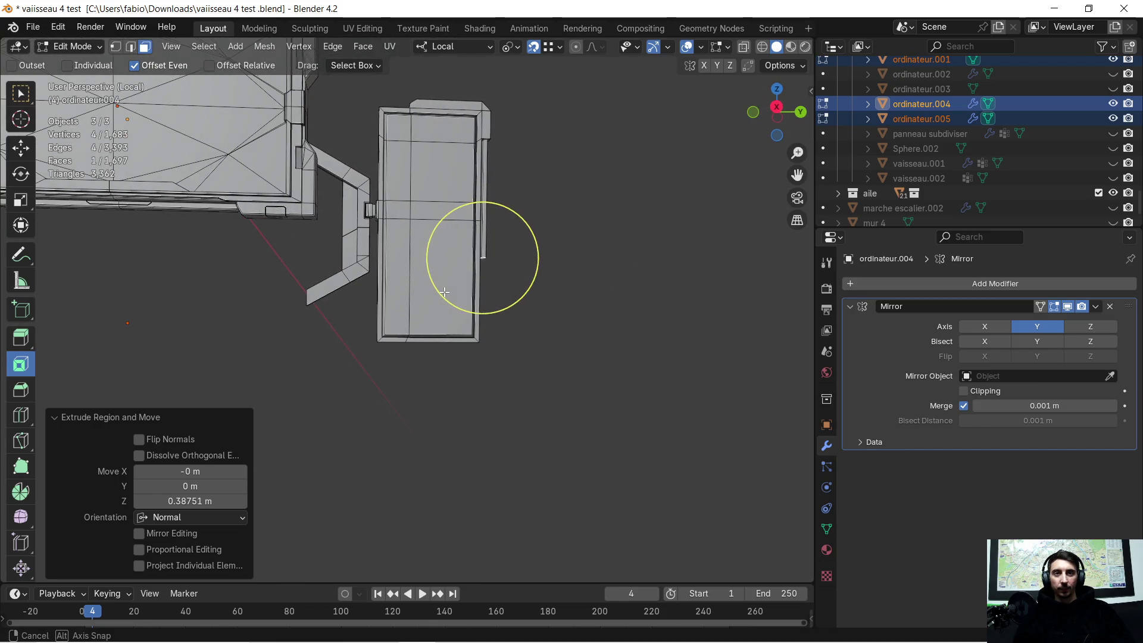
{"action": "middle_click_drag", "start_coordinate": [427, 294], "coordinate": [456, 306], "text": "shift"}
{"action": "scroll", "coordinate": [434, 290], "scroll_direction": "down", "scroll_amount": 2}
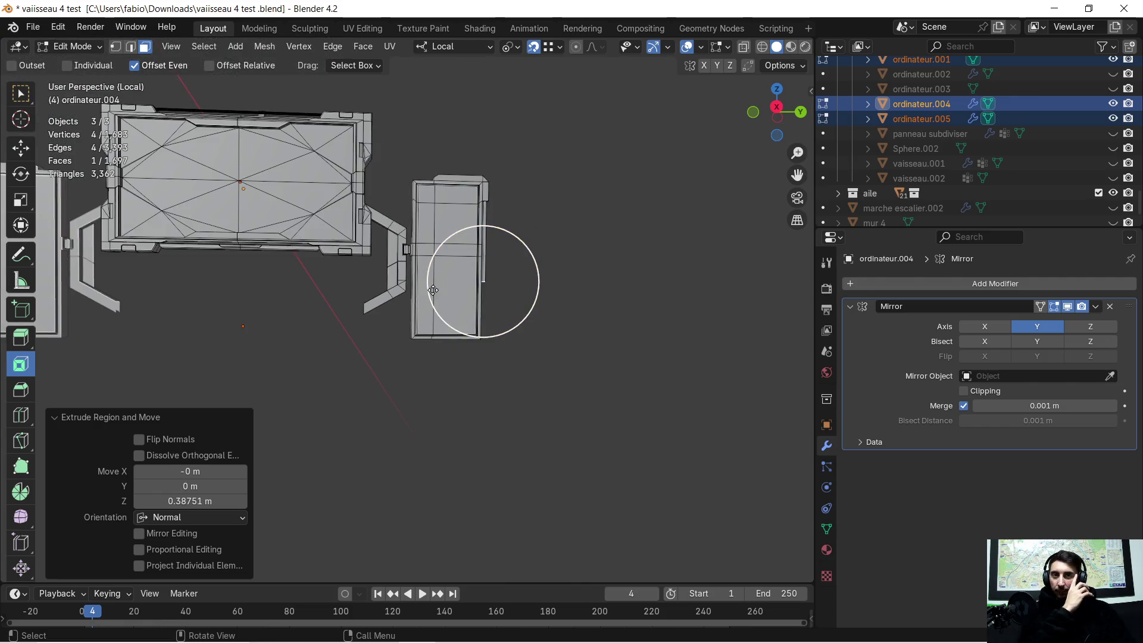
{"action": "mouse_move", "coordinate": [378, 294]}
{"action": "middle_mouse_down"}
{"action": "mouse_move", "coordinate": [351, 310]}
{"action": "mouse_move", "coordinate": [476, 315]}
{"action": "mouse_move", "coordinate": [472, 280]}
{"action": "mouse_move", "coordinate": [284, 339]}
{"action": "mouse_move", "coordinate": [323, 316]}
{"action": "middle_mouse_up"}
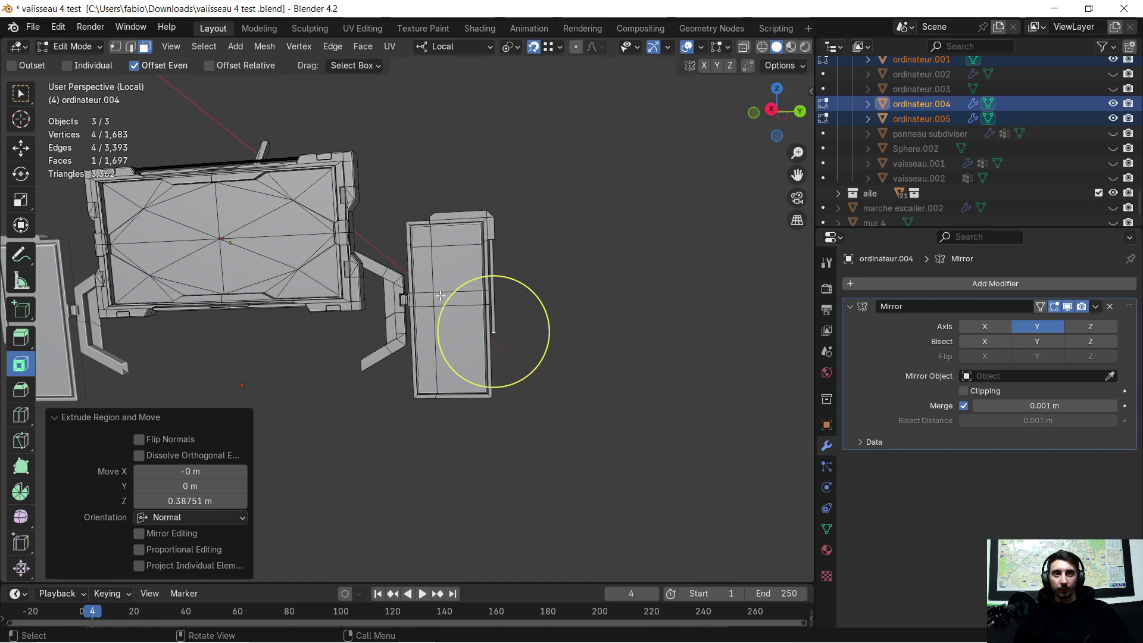
{"action": "scroll", "coordinate": [439, 295], "scroll_direction": "up", "scroll_amount": 2}
{"action": "scroll", "coordinate": [446, 291], "scroll_direction": "up", "scroll_amount": 1}
{"action": "scroll", "coordinate": [455, 287], "scroll_direction": "up", "scroll_amount": 1}
{"action": "mouse_move", "coordinate": [406, 205]}
{"action": "middle_mouse_down"}
{"action": "mouse_move", "coordinate": [380, 286]}
{"action": "mouse_move", "coordinate": [390, 299]}
{"action": "mouse_move", "coordinate": [327, 226]}
{"action": "mouse_move", "coordinate": [334, 233]}
{"action": "middle_mouse_up"}
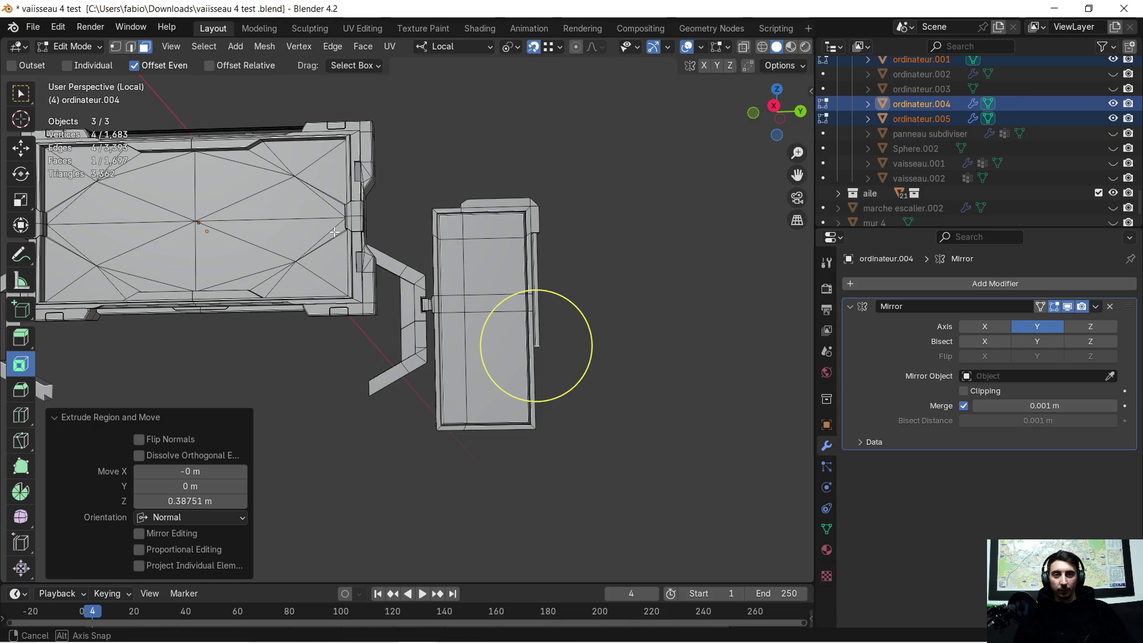
{"action": "scroll", "coordinate": [442, 225], "scroll_direction": "up", "scroll_amount": 2}
{"action": "scroll", "coordinate": [464, 241], "scroll_direction": "up", "scroll_amount": 2}
{"action": "scroll", "coordinate": [465, 246], "scroll_direction": "up", "scroll_amount": 2}
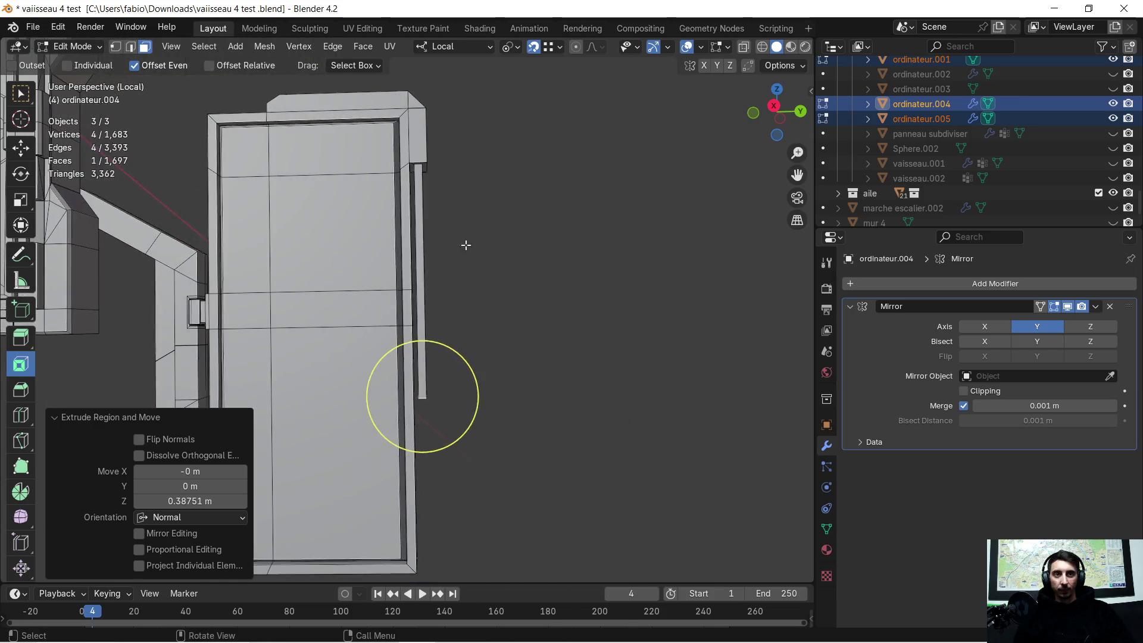
{"action": "scroll", "coordinate": [476, 236], "scroll_direction": "up", "scroll_amount": 2}
{"action": "scroll", "coordinate": [475, 237], "scroll_direction": "down", "scroll_amount": 3}
{"action": "scroll", "coordinate": [432, 255], "scroll_direction": "down", "scroll_amount": 2}
{"action": "mouse_move", "coordinate": [432, 255]}
{"action": "middle_mouse_down"}
{"action": "mouse_move", "coordinate": [492, 242]}
{"action": "mouse_move", "coordinate": [467, 258]}
{"action": "mouse_move", "coordinate": [464, 237]}
{"action": "mouse_move", "coordinate": [478, 233]}
{"action": "mouse_move", "coordinate": [573, 279]}
{"action": "mouse_move", "coordinate": [517, 279]}
{"action": "middle_mouse_up"}
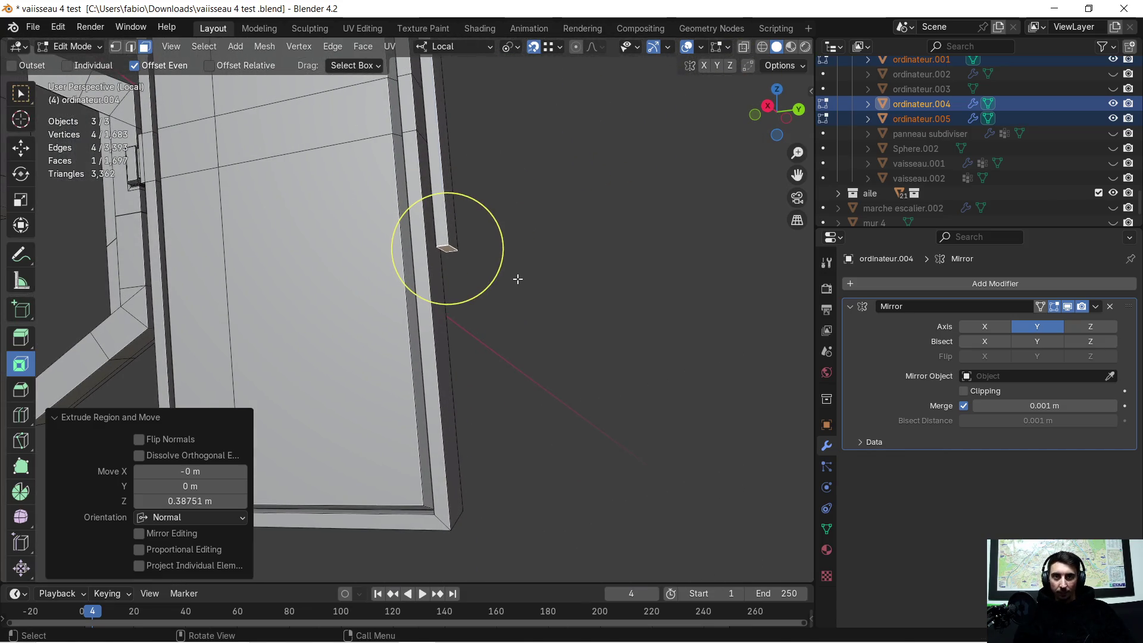
Extrude the rod's bottom end face slightly into a short cap
{"action": "key", "text": "e"}
{"action": "left_click", "coordinate": [516, 286]}
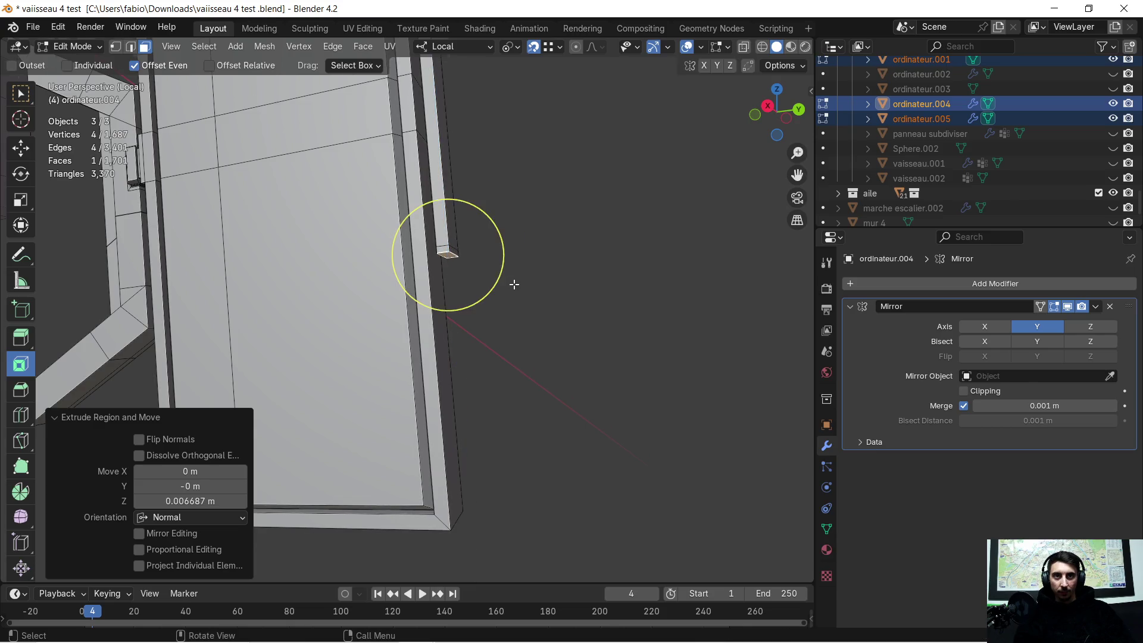
{"action": "scroll", "coordinate": [515, 284], "scroll_direction": "up", "scroll_amount": 3}
{"action": "scroll", "coordinate": [514, 282], "scroll_direction": "down", "scroll_amount": 2}
{"action": "scroll", "coordinate": [509, 304], "scroll_direction": "down", "scroll_amount": 2}
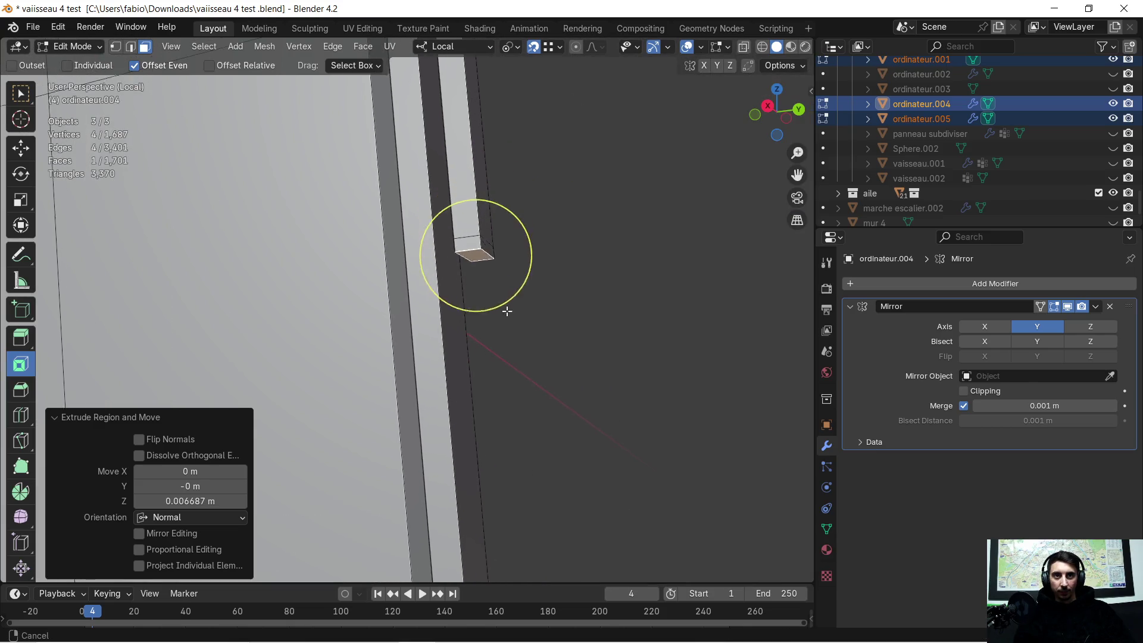
{"action": "scroll", "coordinate": [505, 315], "scroll_direction": "down", "scroll_amount": 2}
{"action": "scroll", "coordinate": [506, 319], "scroll_direction": "down", "scroll_amount": 2}
{"action": "middle_click_drag", "start_coordinate": [505, 322], "coordinate": [506, 339]}
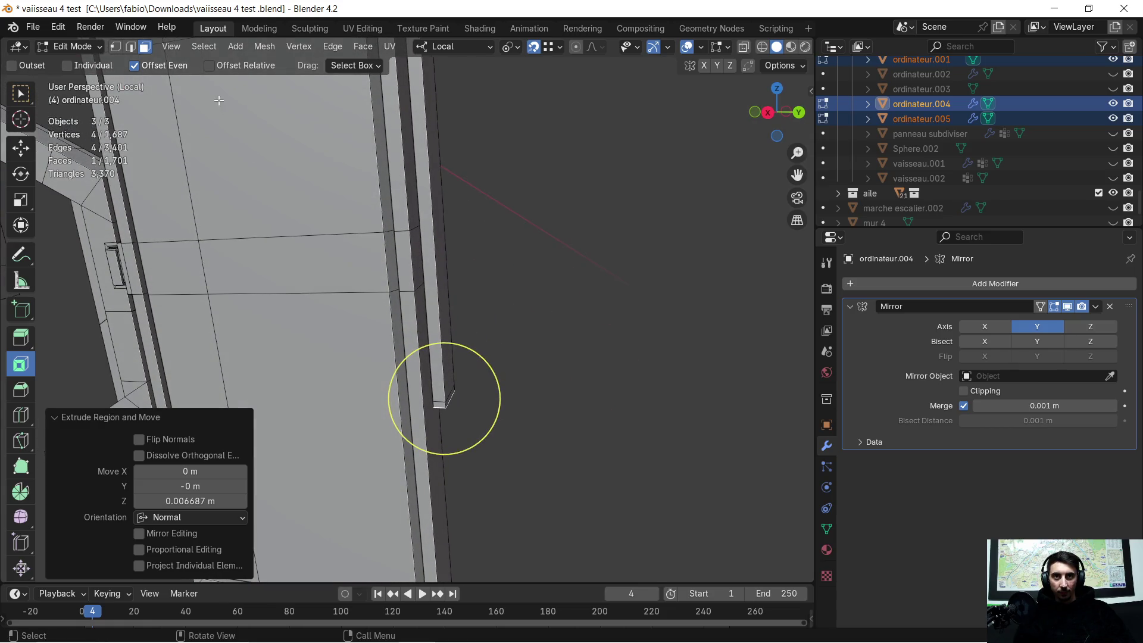
Extrude the cap's bottom edge 0.044 m sideways along local X into a lip
{"action": "left_click", "coordinate": [132, 48]}
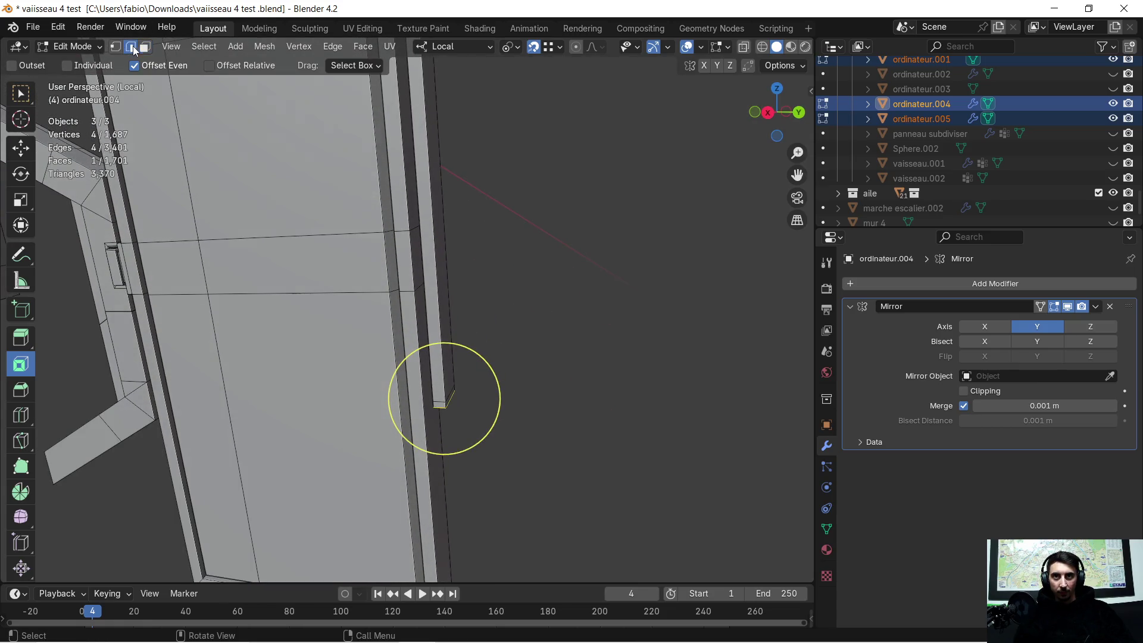
{"action": "left_click", "coordinate": [439, 405]}
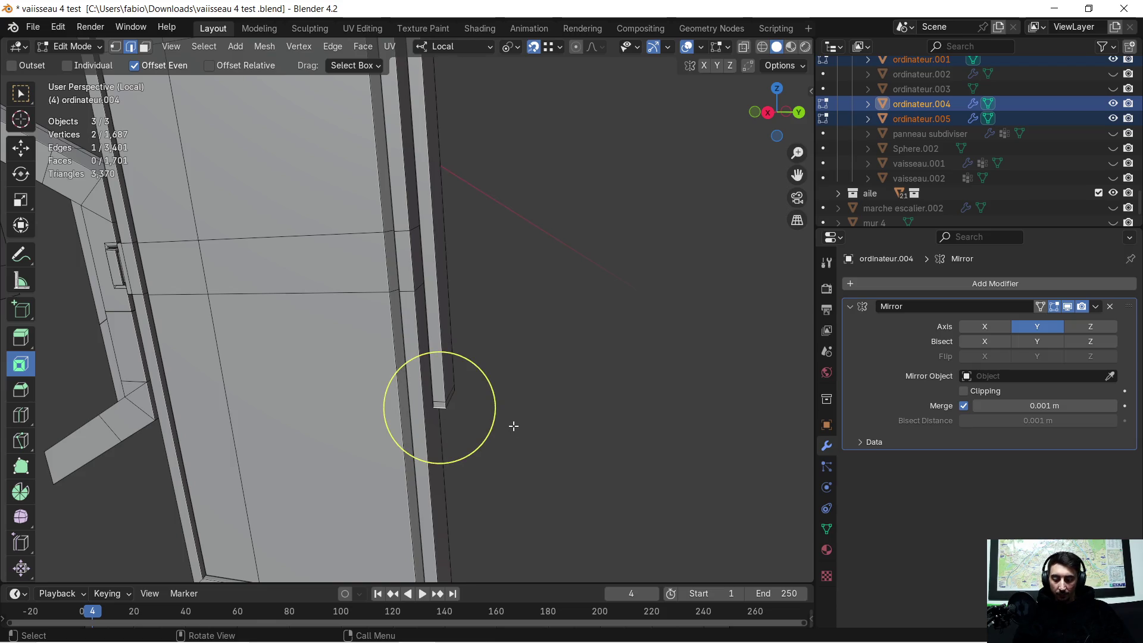
{"action": "key", "text": "e"}
{"action": "key", "text": "y"}
{"action": "key", "text": "x"}
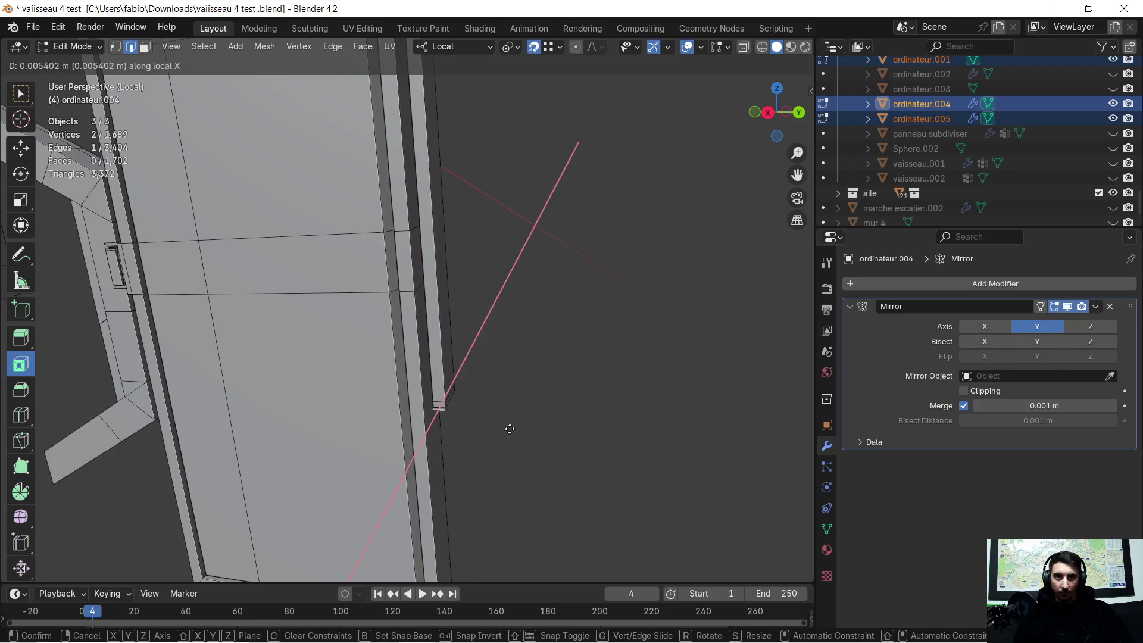
{"action": "left_click", "coordinate": [500, 441]}
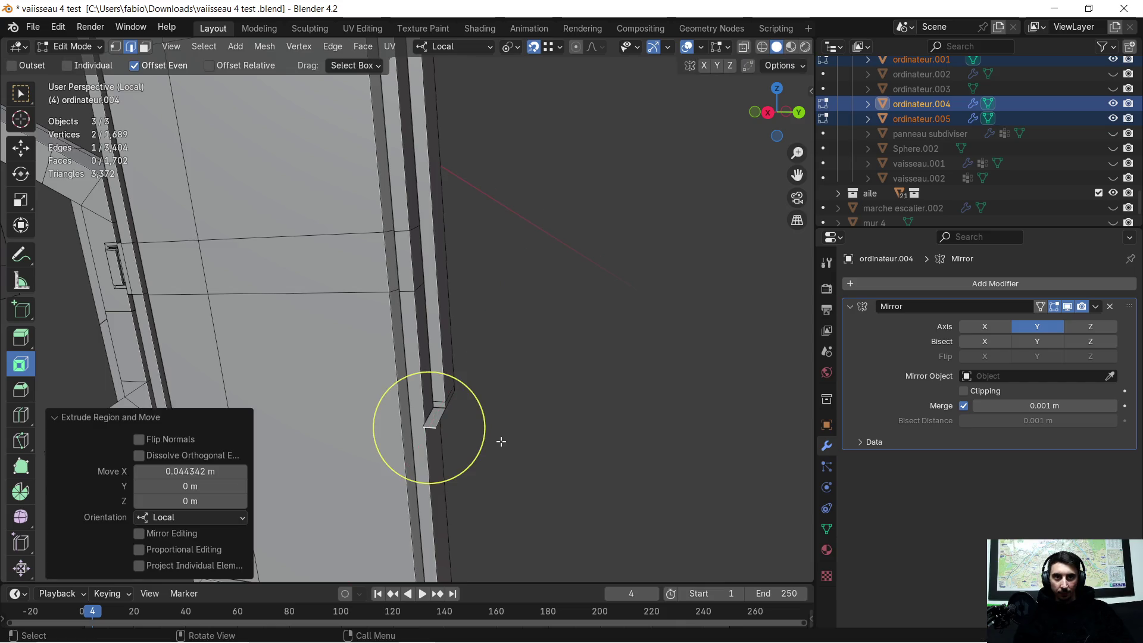
{"action": "scroll", "coordinate": [503, 449], "scroll_direction": "up", "scroll_amount": 3}
Extrude the lip's outer edge 0.08 m along local Y into a flat flange
{"action": "mouse_move", "coordinate": [518, 436]}
{"action": "middle_mouse_down"}
{"action": "mouse_move", "coordinate": [530, 422]}
{"action": "mouse_move", "coordinate": [438, 408]}
{"action": "mouse_move", "coordinate": [481, 429]}
{"action": "middle_mouse_up"}
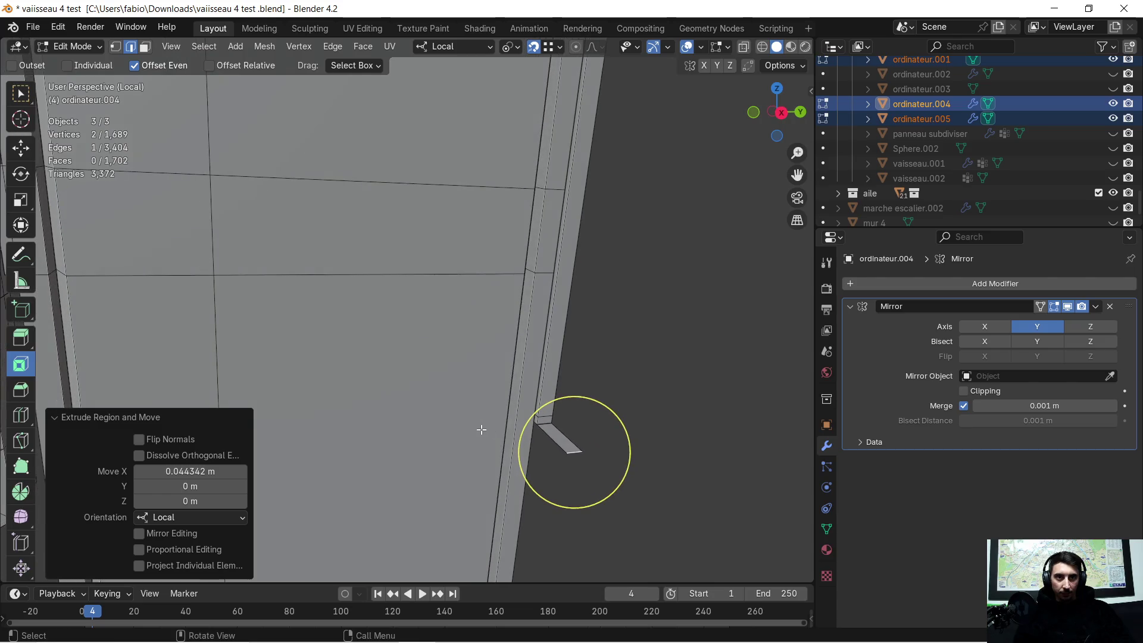
{"action": "left_click", "coordinate": [553, 437]}
{"action": "key", "text": "e"}
{"action": "key", "text": "x"}
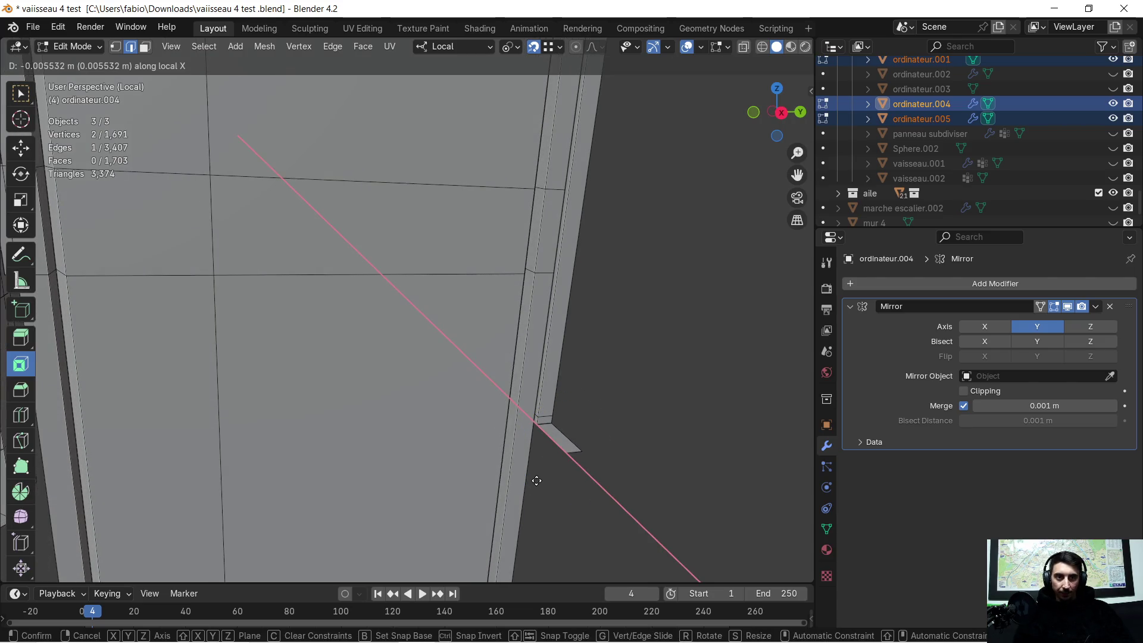
{"action": "key", "text": "y"}
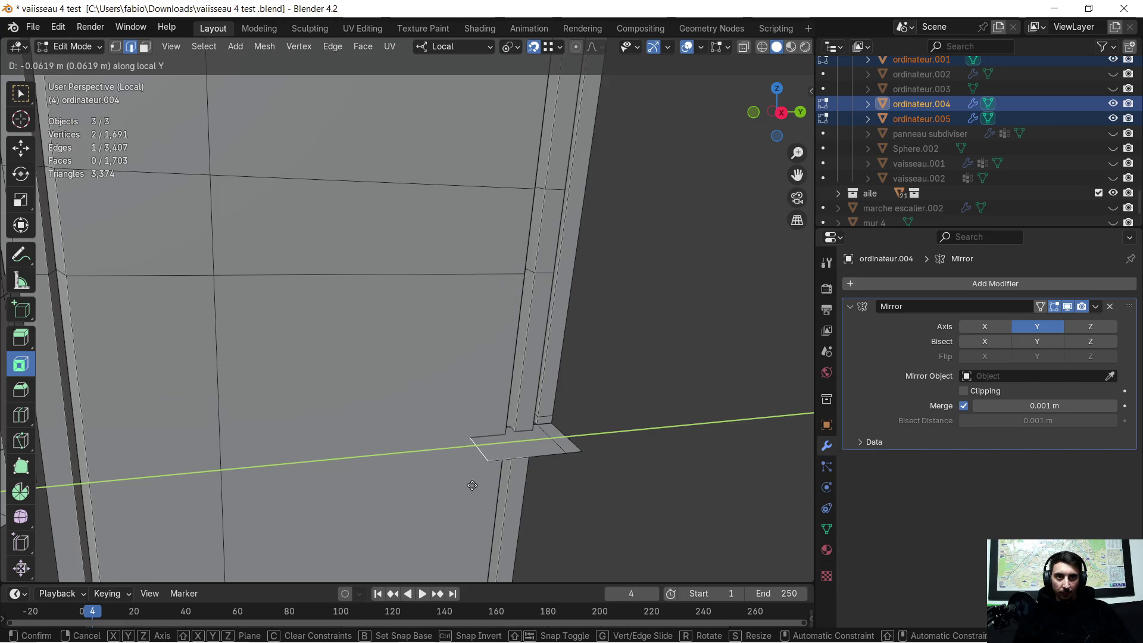
{"action": "left_click", "coordinate": [448, 489]}
Extrude the flange edge down along local Z, then twice across along local Y
{"action": "mouse_move", "coordinate": [451, 456]}
{"action": "middle_mouse_down"}
{"action": "mouse_move", "coordinate": [461, 367]}
{"action": "mouse_move", "coordinate": [513, 370]}
{"action": "middle_mouse_up"}
{"action": "key", "text": "e"}
{"action": "key", "text": "z"}
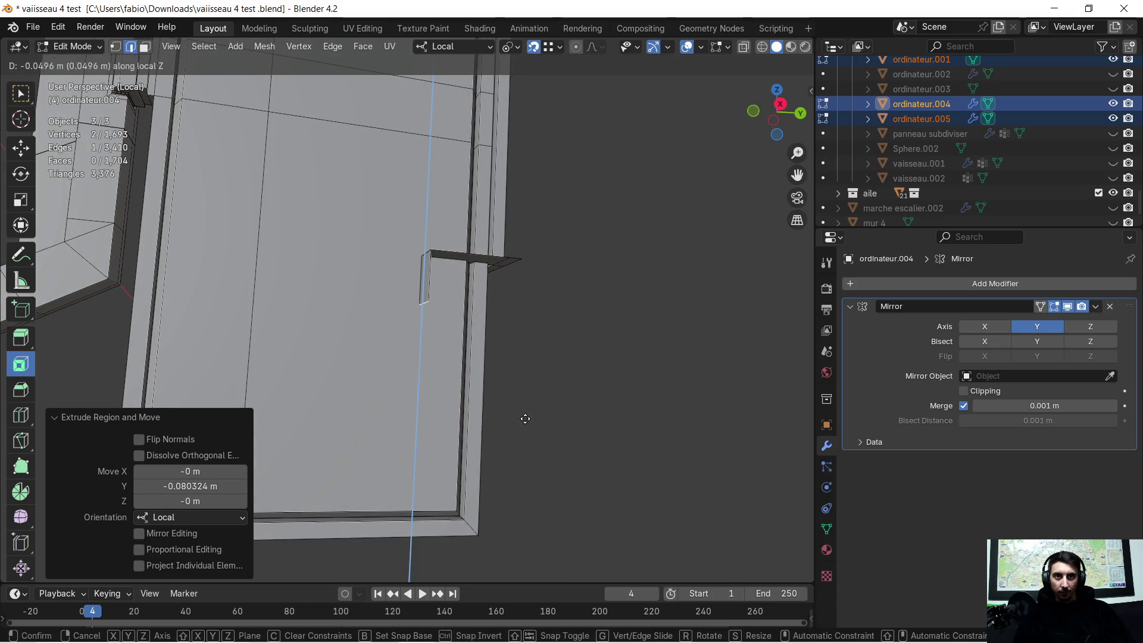
{"action": "left_click", "coordinate": [521, 504]}
{"action": "mouse_move", "coordinate": [528, 491]}
{"action": "middle_mouse_down"}
{"action": "mouse_move", "coordinate": [458, 397]}
{"action": "mouse_move", "coordinate": [523, 359]}
{"action": "middle_mouse_up"}
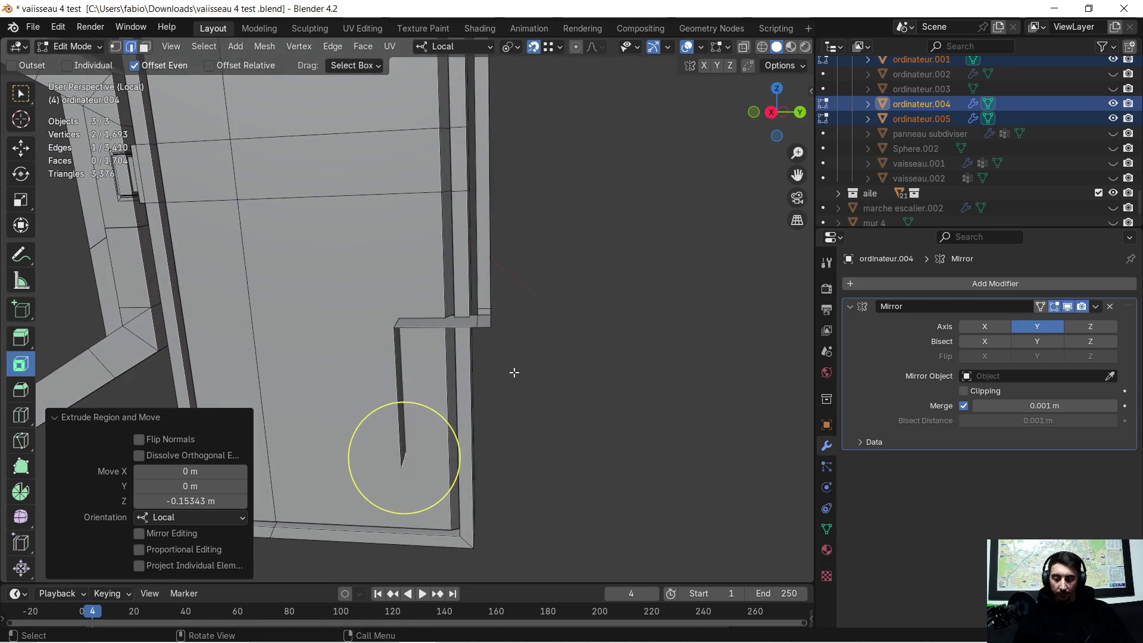
{"action": "key", "text": "e"}
{"action": "key", "text": "y"}
{"action": "left_click", "coordinate": [501, 364]}
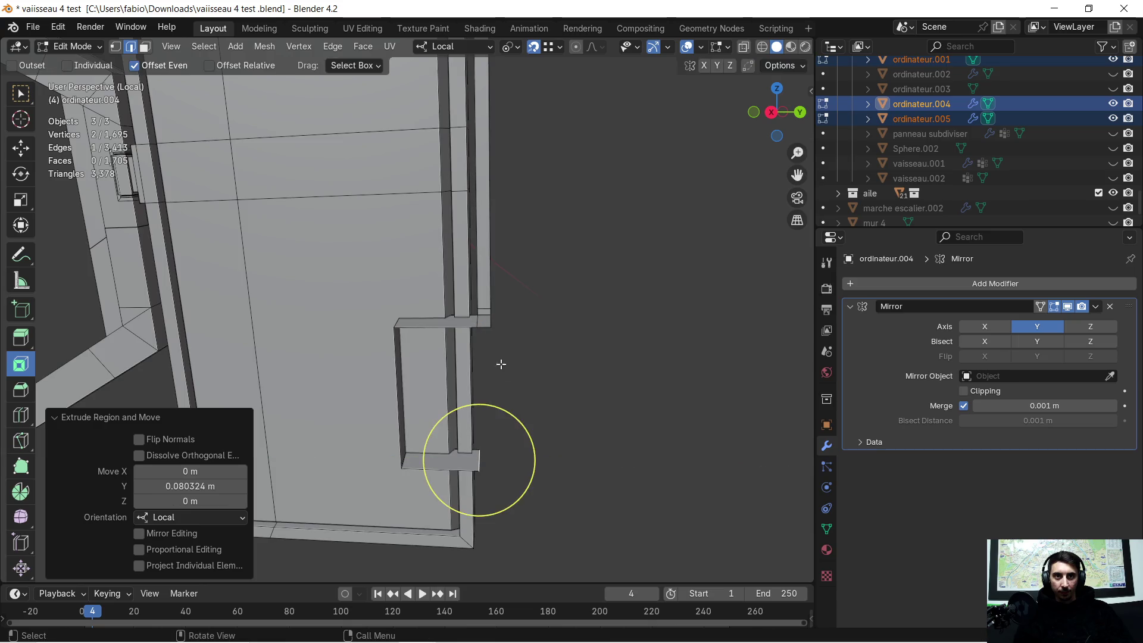
{"action": "key", "text": "e"}
{"action": "key", "text": "y"}
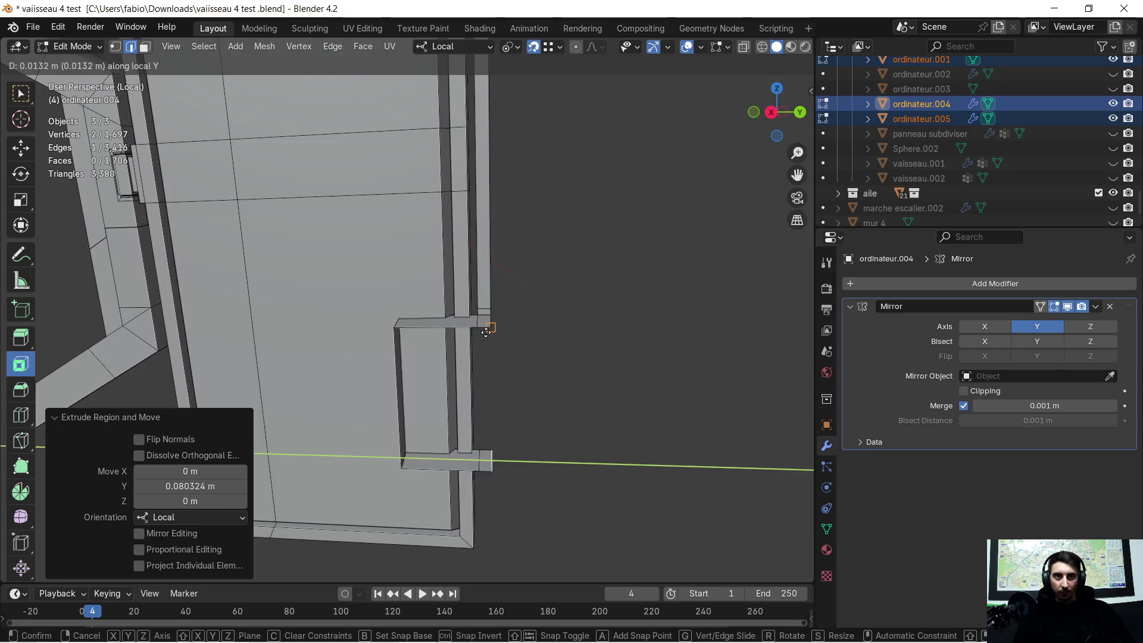
{"action": "left_click", "coordinate": [510, 391]}
Extrude the two top edges downward along Z to form the box's wall
{"action": "mouse_move", "coordinate": [510, 392]}
{"action": "middle_mouse_down"}
{"action": "mouse_move", "coordinate": [477, 338]}
{"action": "mouse_move", "coordinate": [484, 369]}
{"action": "middle_mouse_up"}
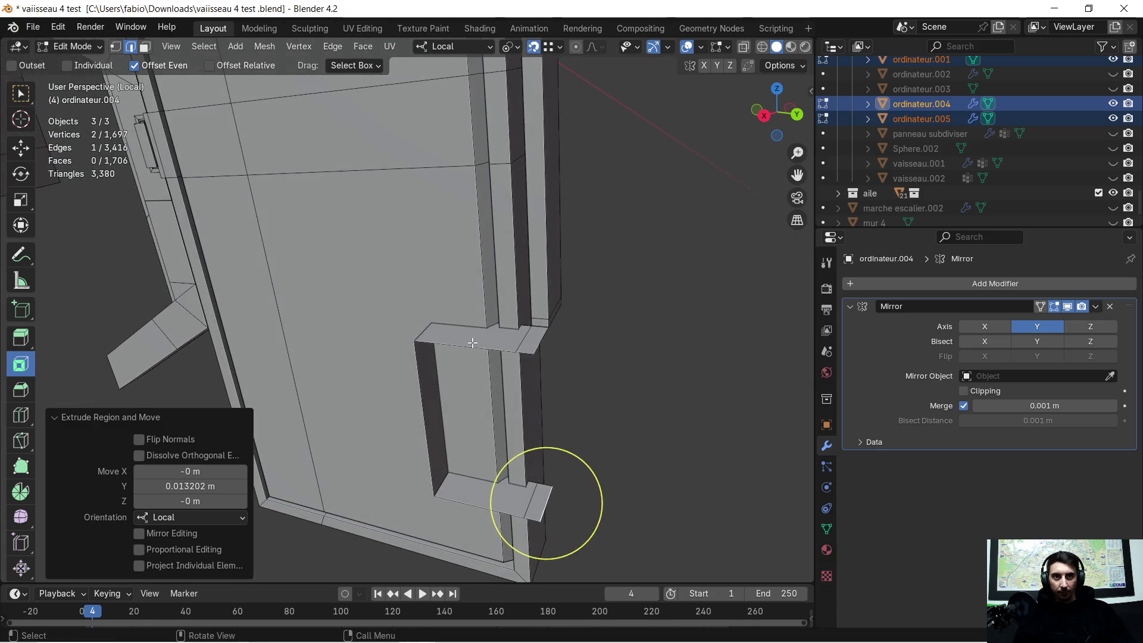
{"action": "left_click", "coordinate": [473, 343], "text": "shift"}
{"action": "key", "text": "e"}
{"action": "key", "text": "z"}
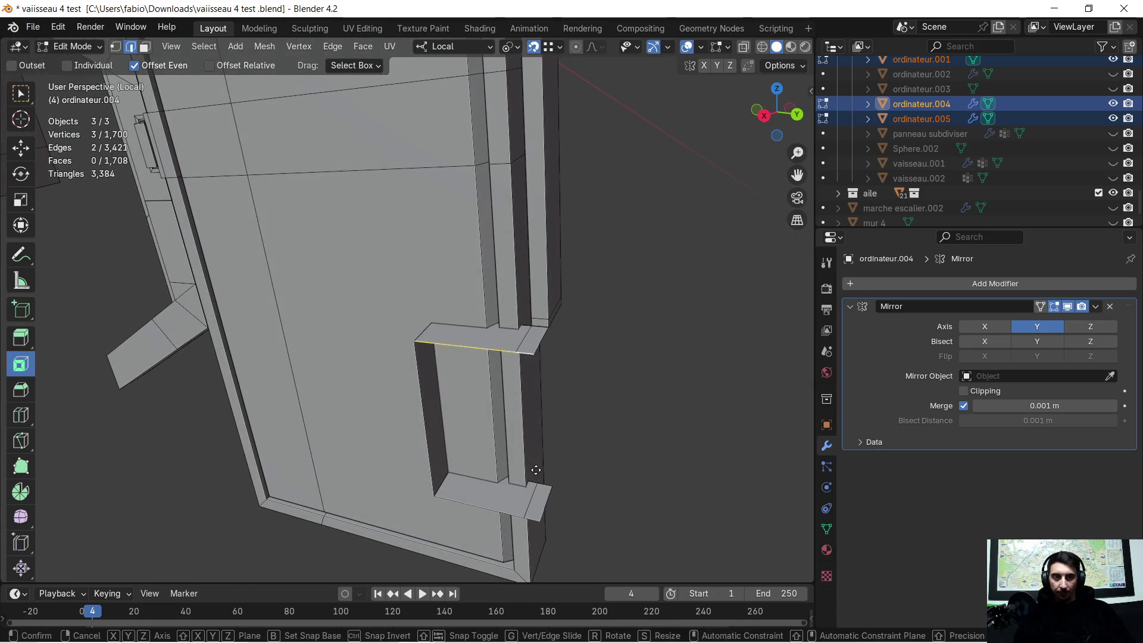
{"action": "left_click", "coordinate": [587, 426]}
Extrude single wall edges along local Z and X to close the small box
{"action": "middle_click_drag", "start_coordinate": [587, 426], "coordinate": [340, 271]}
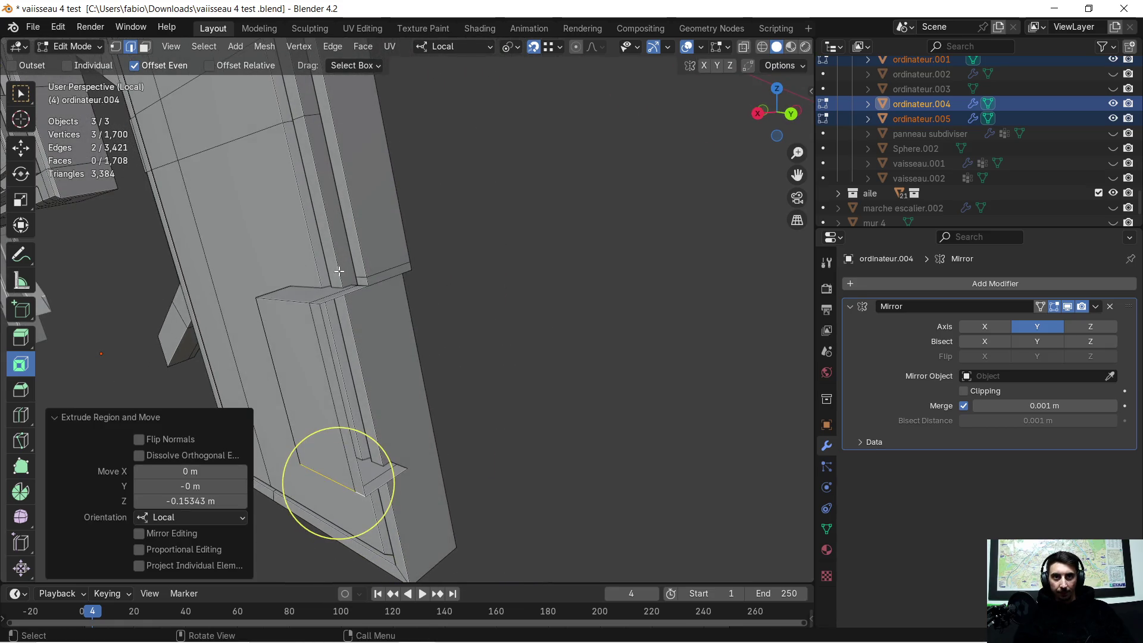
{"action": "left_click", "coordinate": [340, 297]}
{"action": "key", "text": "e"}
{"action": "key", "text": "z"}
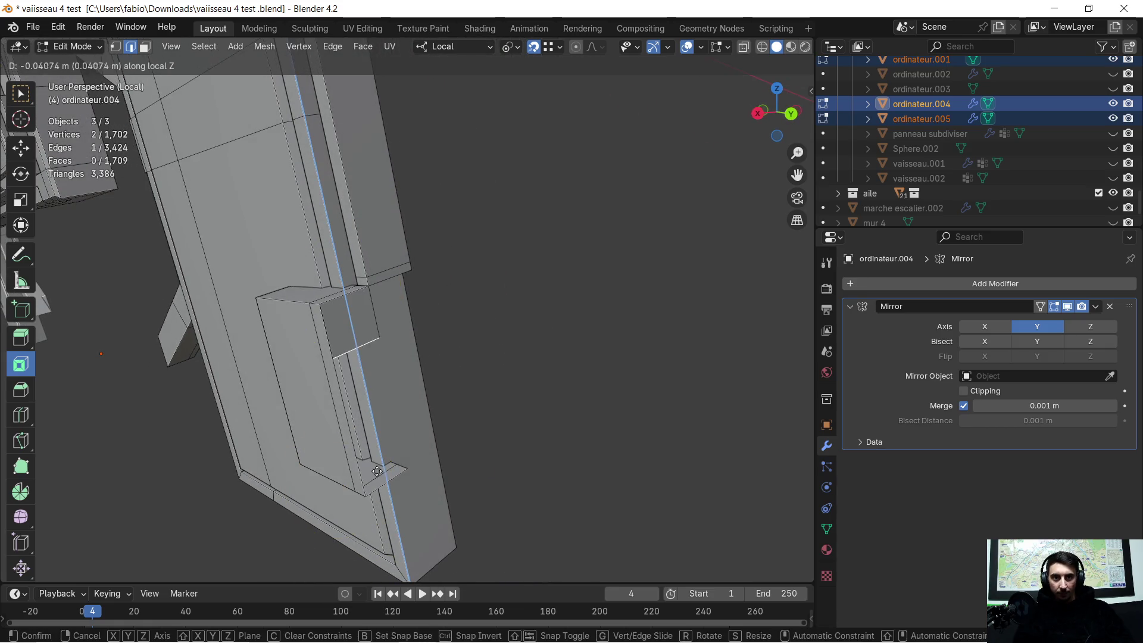
{"action": "left_click", "coordinate": [401, 479]}
{"action": "mouse_move", "coordinate": [401, 479]}
{"action": "middle_mouse_down"}
{"action": "mouse_move", "coordinate": [512, 321]}
{"action": "mouse_move", "coordinate": [403, 315]}
{"action": "middle_mouse_up"}
{"action": "left_click", "coordinate": [403, 314]}
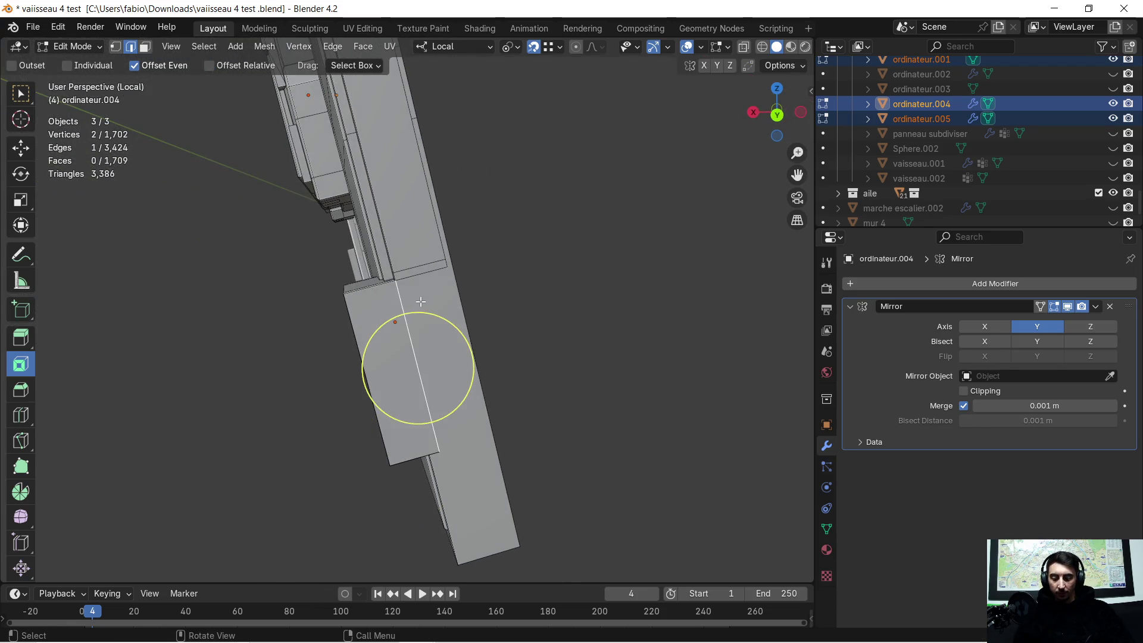
{"action": "key", "text": "e"}
{"action": "key", "text": "x"}
{"action": "left_click", "coordinate": [455, 342]}
Select the box's top and bottom edges, start a Ctrl+B bevel and cancel it
{"action": "middle_click_drag", "start_coordinate": [455, 341], "coordinate": [467, 340]}
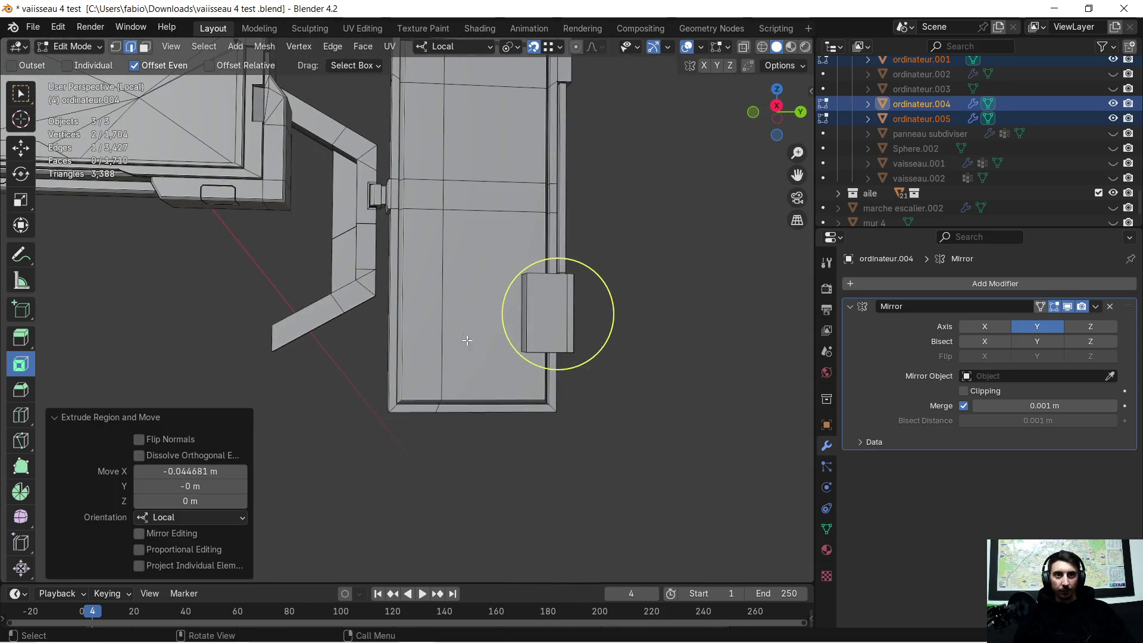
{"action": "scroll", "coordinate": [331, 330], "scroll_direction": "down", "scroll_amount": 2}
{"action": "middle_click_drag", "start_coordinate": [331, 330], "coordinate": [555, 326], "text": "shift"}
{"action": "scroll", "coordinate": [643, 319], "scroll_direction": "up", "scroll_amount": 2}
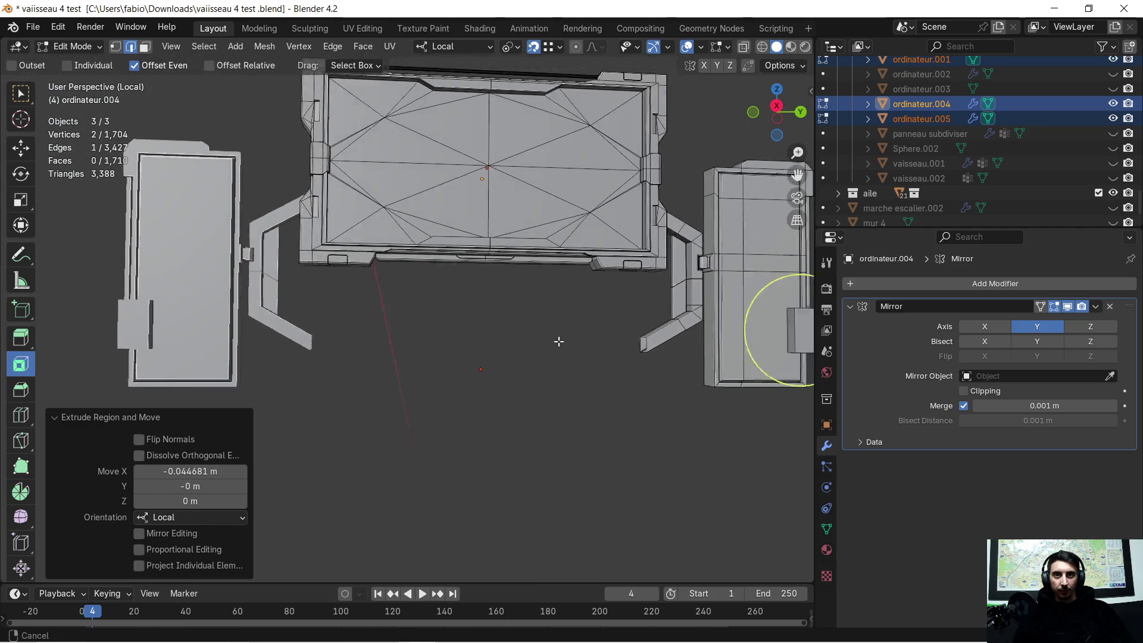
{"action": "middle_click_drag", "start_coordinate": [644, 319], "coordinate": [150, 311], "text": "shift"}
{"action": "scroll", "coordinate": [150, 312], "scroll_direction": "up", "scroll_amount": 5}
{"action": "scroll", "coordinate": [269, 366], "scroll_direction": "down", "scroll_amount": 3}
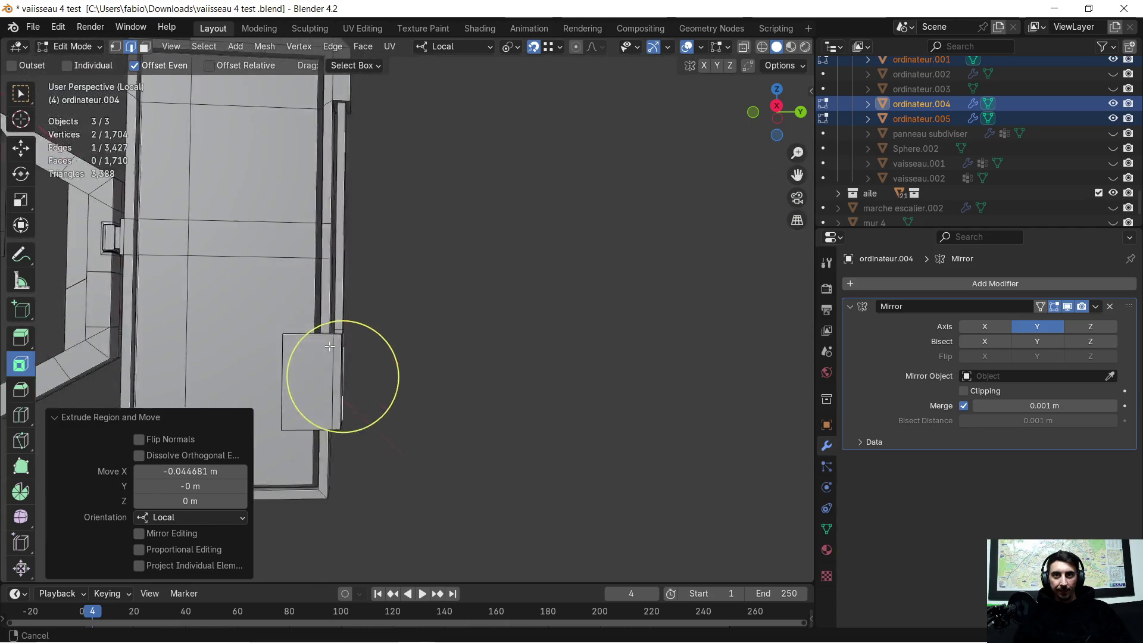
{"action": "scroll", "coordinate": [422, 334], "scroll_direction": "up", "scroll_amount": 2}
{"action": "scroll", "coordinate": [422, 334], "scroll_direction": "up", "scroll_amount": 1}
{"action": "mouse_move", "coordinate": [423, 334]}
{"action": "middle_mouse_down"}
{"action": "mouse_move", "coordinate": [446, 356]}
{"action": "mouse_move", "coordinate": [347, 332]}
{"action": "mouse_move", "coordinate": [382, 310]}
{"action": "middle_mouse_up"}
{"action": "scroll", "coordinate": [395, 311], "scroll_direction": "down", "scroll_amount": 1}
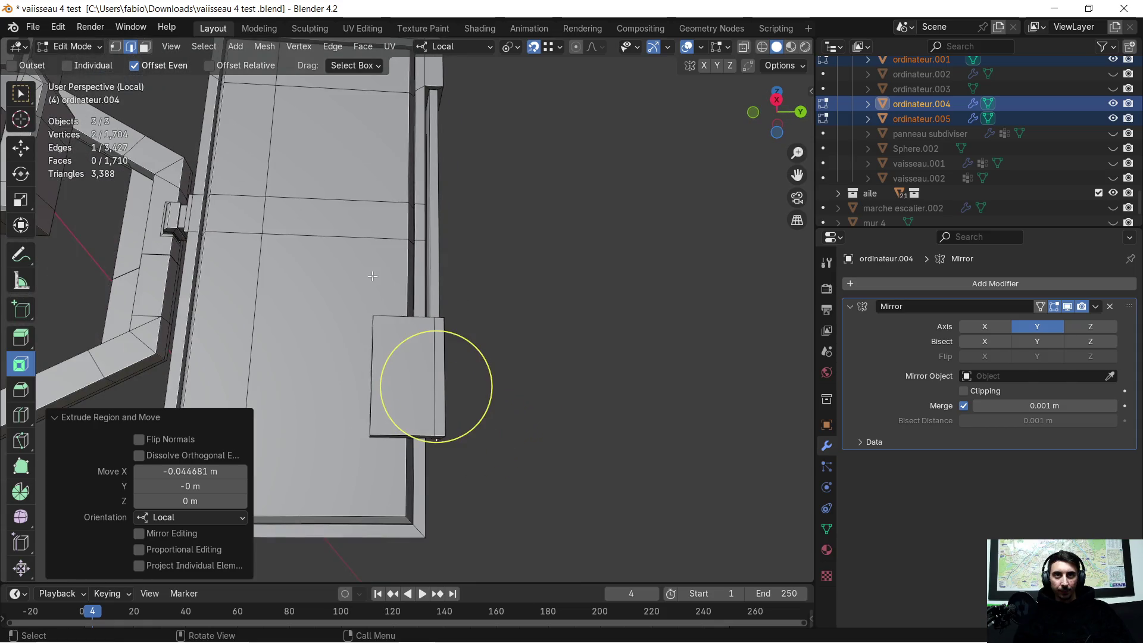
{"action": "scroll", "coordinate": [412, 288], "scroll_direction": "up", "scroll_amount": 2}
{"action": "middle_click_drag", "start_coordinate": [413, 287], "coordinate": [225, 106]}
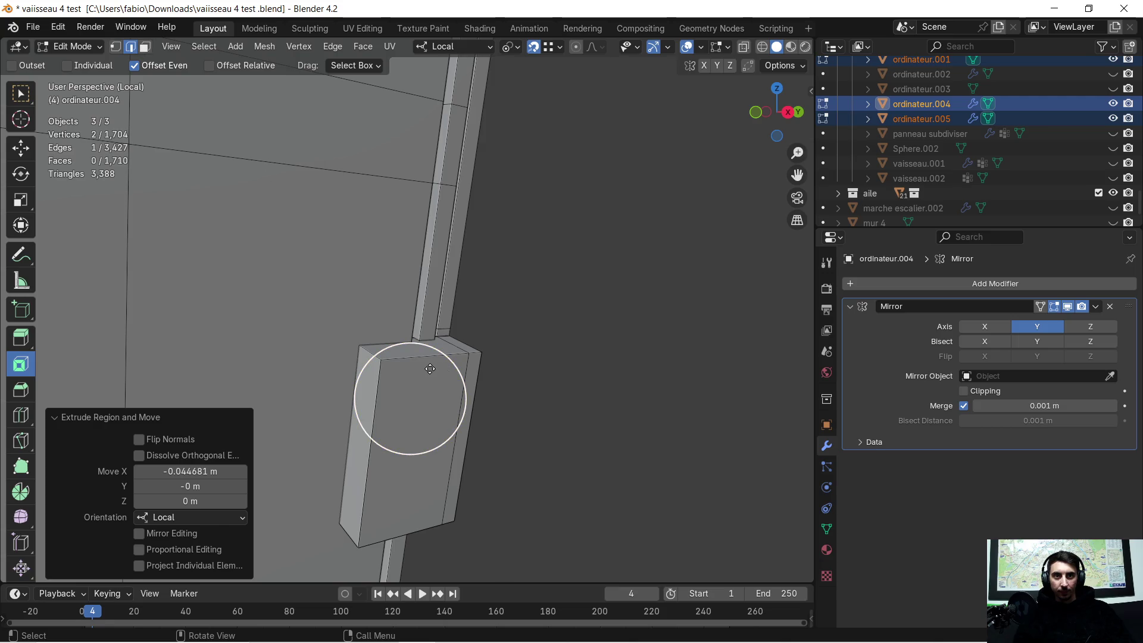
{"action": "left_click", "coordinate": [421, 355]}
{"action": "mouse_move", "coordinate": [421, 357]}
{"action": "middle_mouse_down"}
{"action": "mouse_move", "coordinate": [379, 331]}
{"action": "mouse_move", "coordinate": [395, 301]}
{"action": "middle_mouse_up"}
{"action": "left_click", "coordinate": [409, 344], "text": "shift"}
{"action": "mouse_move", "coordinate": [408, 345]}
{"action": "middle_mouse_down"}
{"action": "mouse_move", "coordinate": [386, 425]}
{"action": "mouse_move", "coordinate": [393, 482]}
{"action": "middle_mouse_up"}
{"action": "left_click", "coordinate": [401, 572], "text": "shift"}
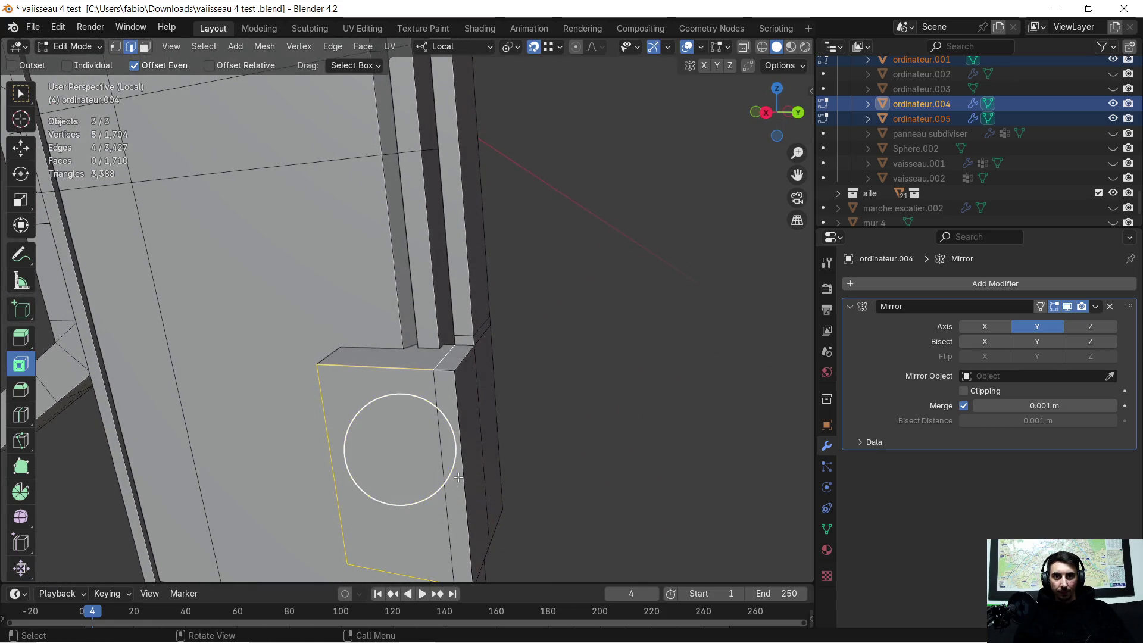
{"action": "mouse_move", "coordinate": [458, 473]}
{"action": "middle_mouse_down"}
{"action": "mouse_move", "coordinate": [464, 367]}
{"action": "mouse_move", "coordinate": [507, 433]}
{"action": "mouse_move", "coordinate": [526, 383]}
{"action": "mouse_move", "coordinate": [502, 349]}
{"action": "mouse_move", "coordinate": [477, 113]}
{"action": "middle_mouse_up"}
{"action": "left_click", "coordinate": [495, 418], "text": "shift"}
{"action": "key", "text": "ctrl+b"}
{"action": "key", "text": "Escape"}
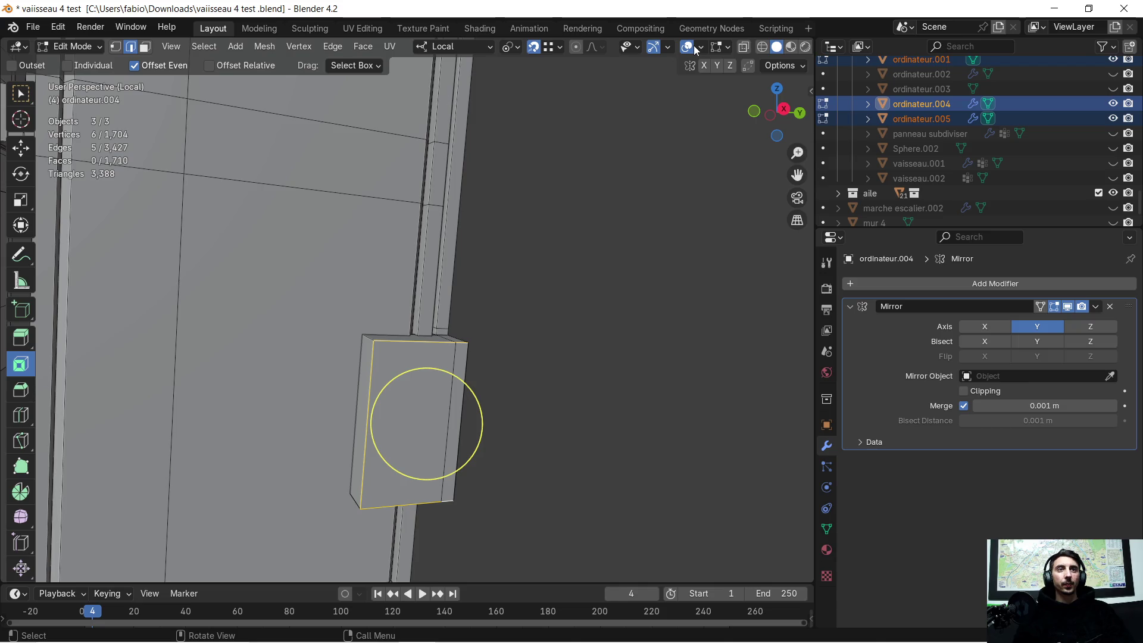
{"action": "left_click", "coordinate": [701, 47]}
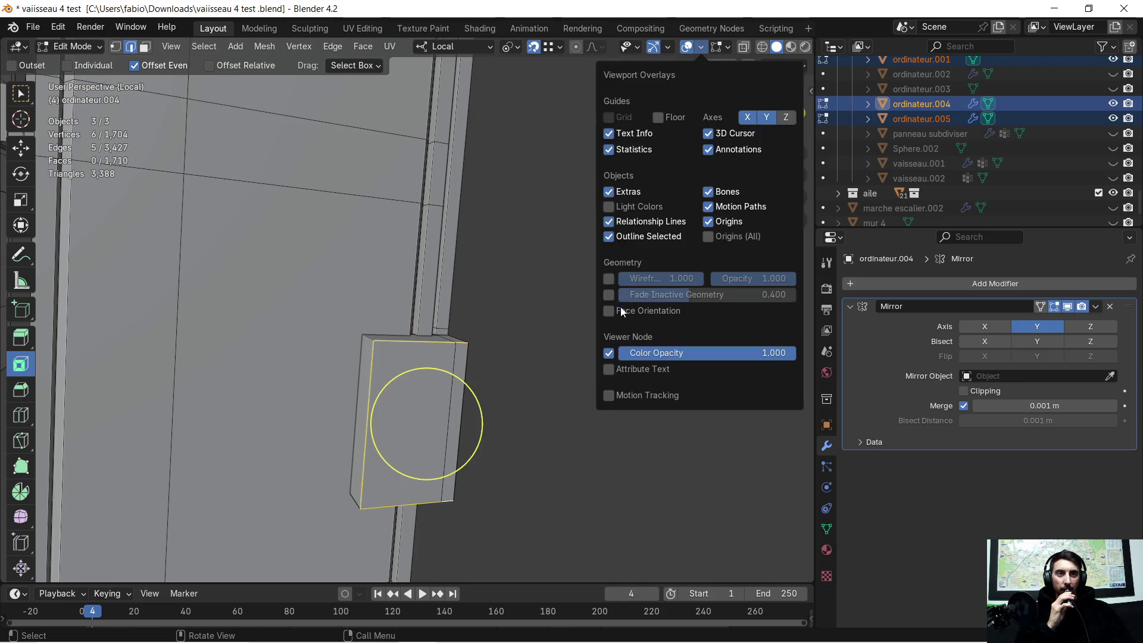
Show face orientation colouring, select the whole mesh and merge overlapping vertices by distance
{"action": "left_click", "coordinate": [609, 310]}
{"action": "mouse_move", "coordinate": [498, 344]}
{"action": "middle_mouse_down"}
{"action": "mouse_move", "coordinate": [466, 371]}
{"action": "mouse_move", "coordinate": [447, 331]}
{"action": "middle_mouse_up"}
{"action": "key", "text": "a"}
{"action": "key", "text": "m"}
{"action": "left_click", "coordinate": [466, 370]}
{"action": "key", "text": "super"}
{"action": "key", "text": "super"}
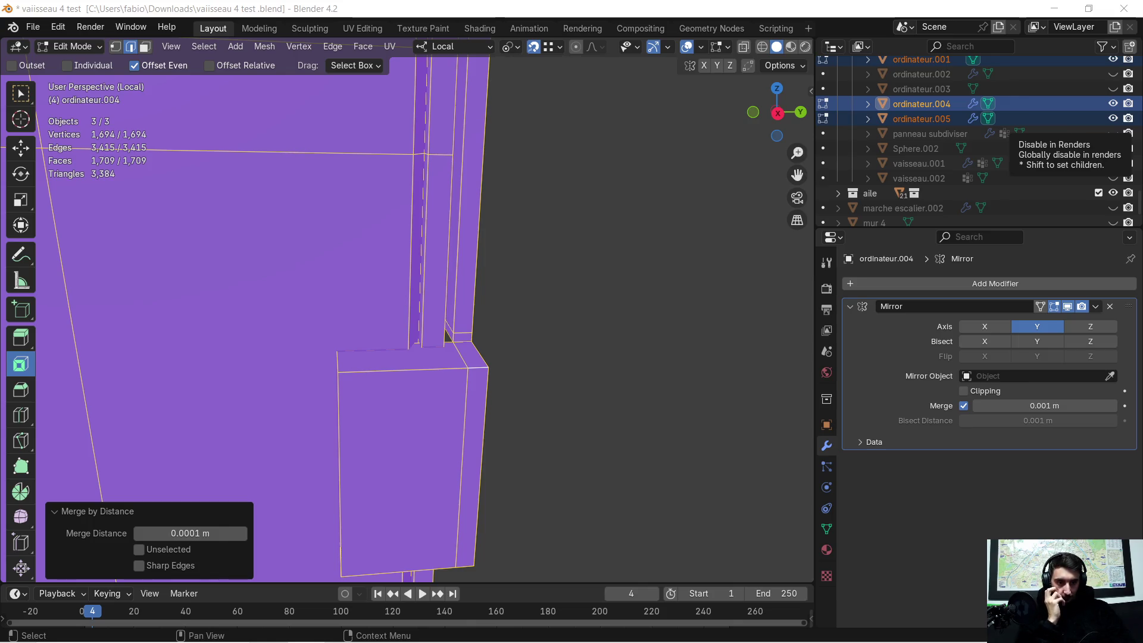
Repeat merge-by-distance on the mesh while orbiting and switching to vertex select
{"action": "middle_click_drag", "start_coordinate": [585, 387], "coordinate": [625, 385]}
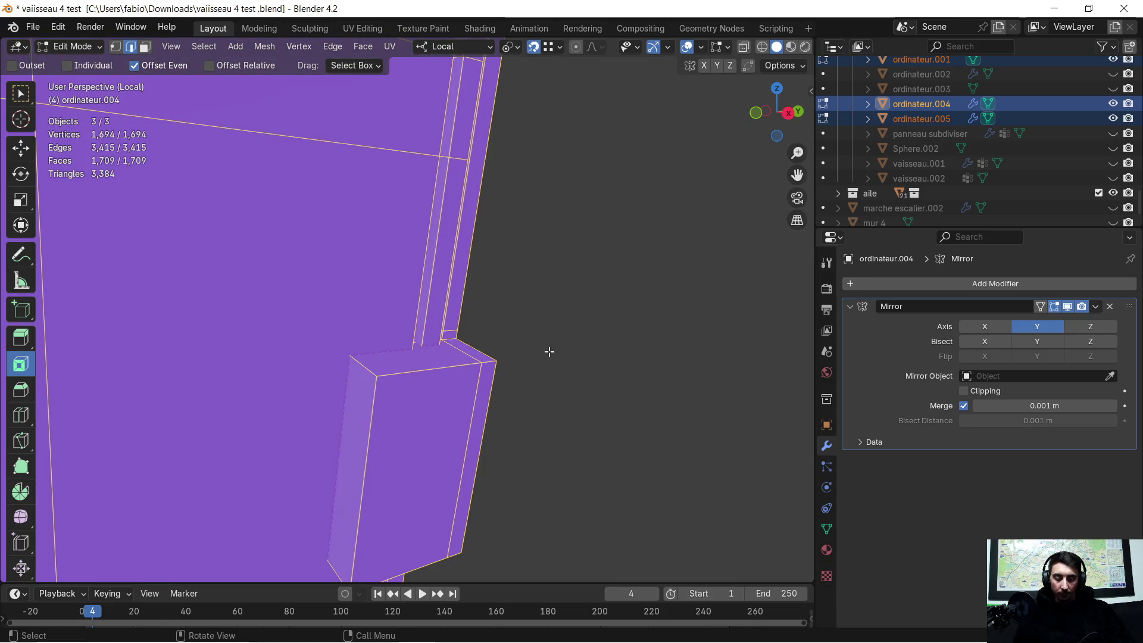
{"action": "key", "text": "m"}
{"action": "left_click", "coordinate": [549, 351]}
{"action": "middle_click_drag", "start_coordinate": [549, 349], "coordinate": [519, 326]}
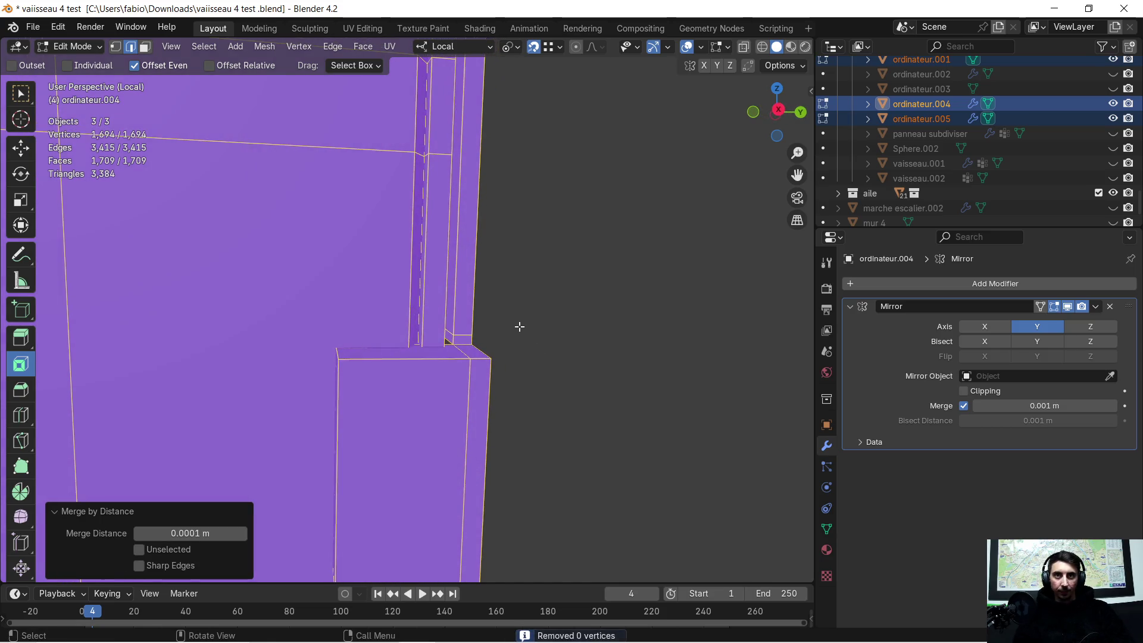
{"action": "left_click", "coordinate": [121, 51]}
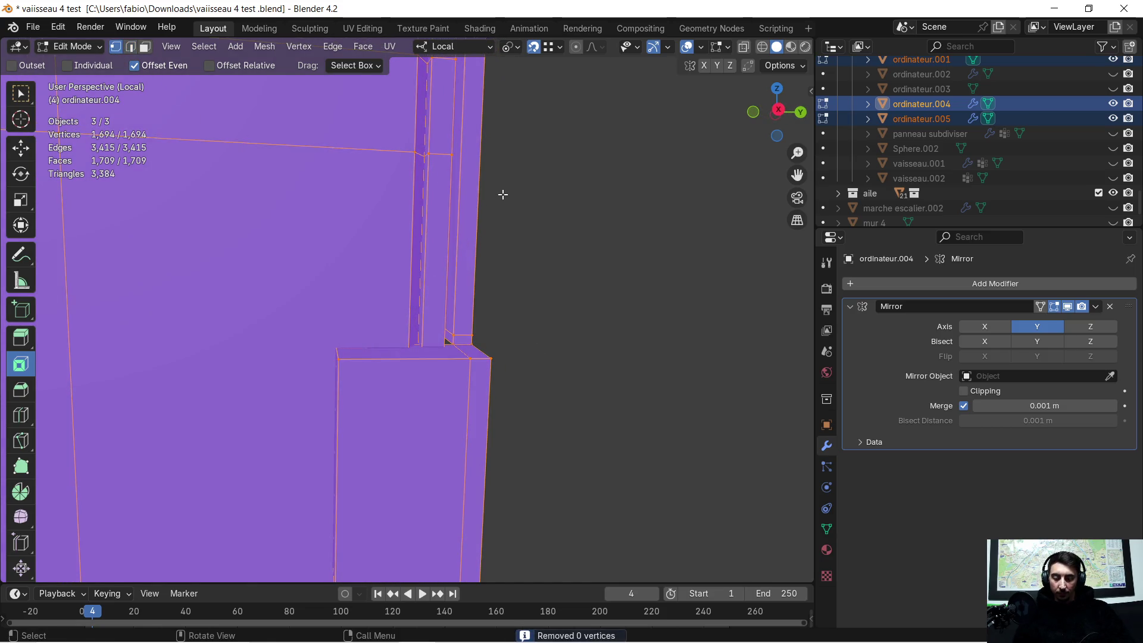
{"action": "mouse_move", "coordinate": [502, 194]}
{"action": "middle_mouse_down"}
{"action": "mouse_move", "coordinate": [531, 288]}
{"action": "mouse_move", "coordinate": [538, 248]}
{"action": "middle_mouse_up"}
{"action": "key", "text": "m"}
{"action": "left_click", "coordinate": [532, 290]}
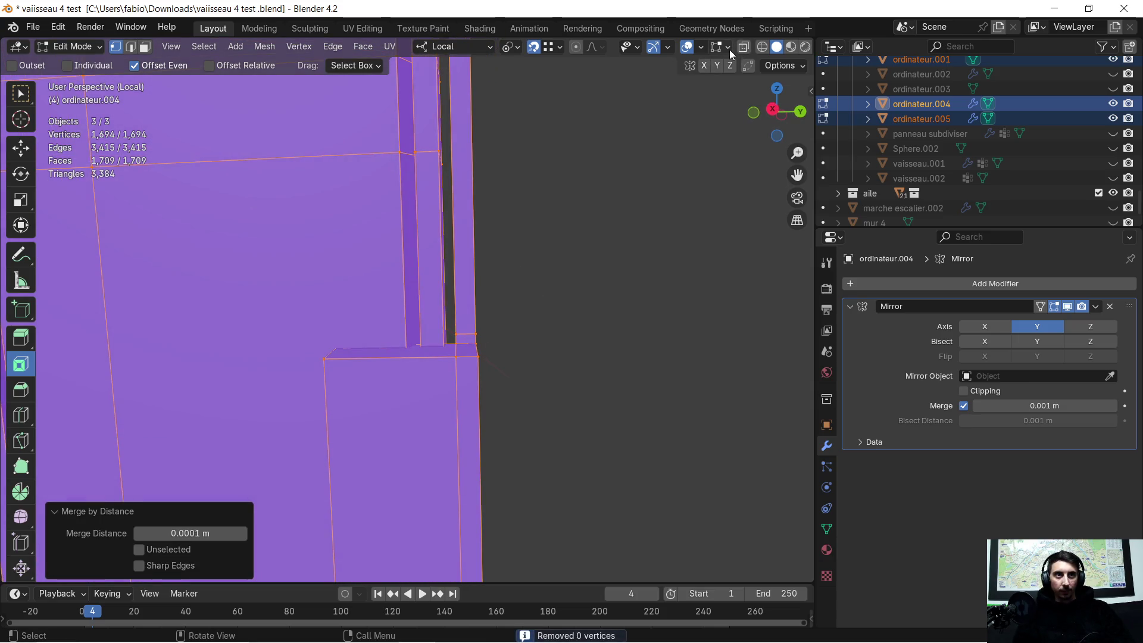
Turn off the Face Orientation overlay so the mesh shows plain grey
{"action": "left_click", "coordinate": [700, 48]}
{"action": "left_click", "coordinate": [609, 310]}
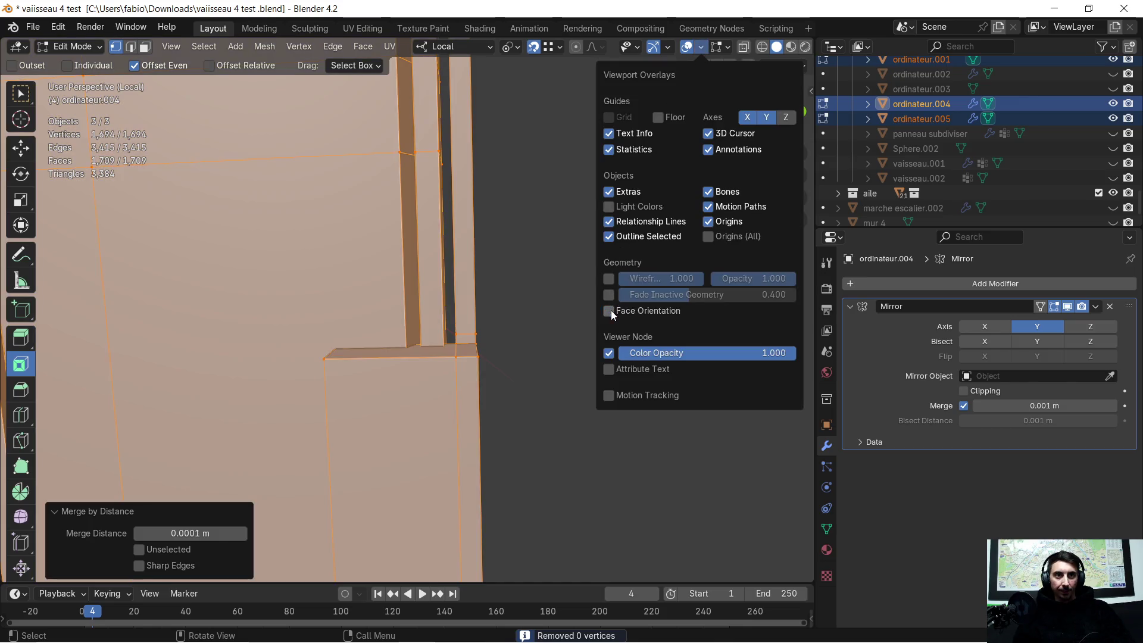
{"action": "middle_click_drag", "start_coordinate": [550, 327], "coordinate": [592, 339]}
In edge select, clear the selection and circle-select the box's front outline edges
{"action": "left_click", "coordinate": [133, 46]}
{"action": "key", "text": "alt+a"}
{"action": "key", "text": "c"}
{"action": "left_click", "coordinate": [420, 358]}
{"action": "left_click", "coordinate": [400, 422]}
{"action": "mouse_move", "coordinate": [400, 422]}
{"action": "middle_mouse_down"}
{"action": "mouse_move", "coordinate": [513, 440]}
{"action": "mouse_move", "coordinate": [382, 370]}
{"action": "mouse_move", "coordinate": [432, 386]}
{"action": "middle_mouse_up"}
{"action": "left_click", "coordinate": [403, 406]}
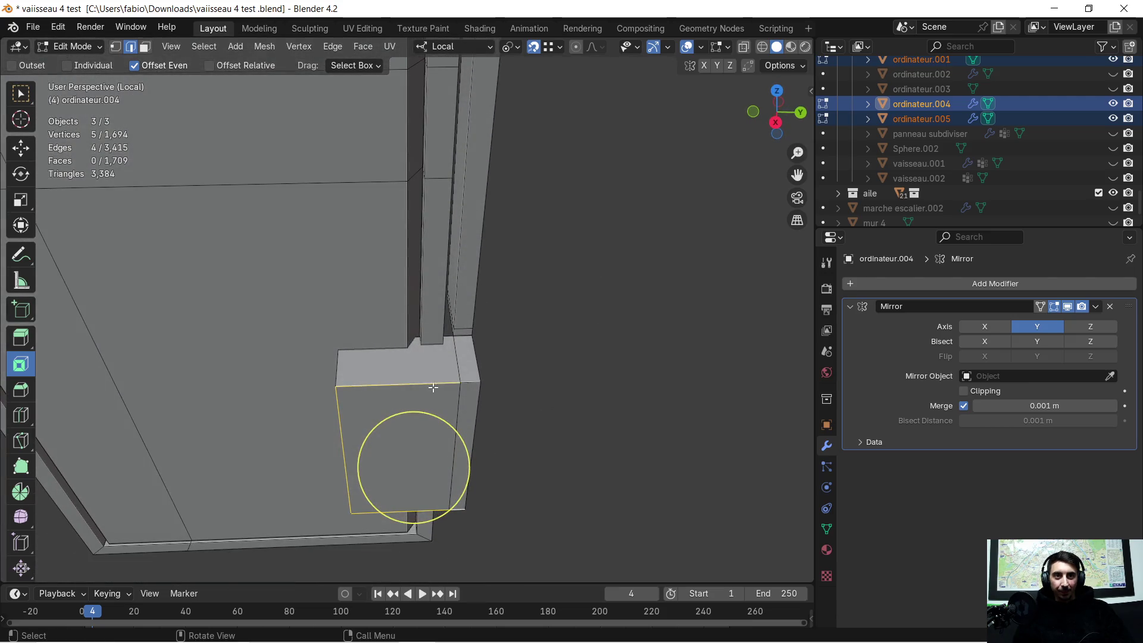
{"action": "left_click", "coordinate": [473, 379], "text": "shift"}
{"action": "mouse_move", "coordinate": [527, 429]}
{"action": "middle_mouse_down"}
{"action": "mouse_move", "coordinate": [585, 372]}
{"action": "mouse_move", "coordinate": [527, 421]}
{"action": "middle_mouse_up"}
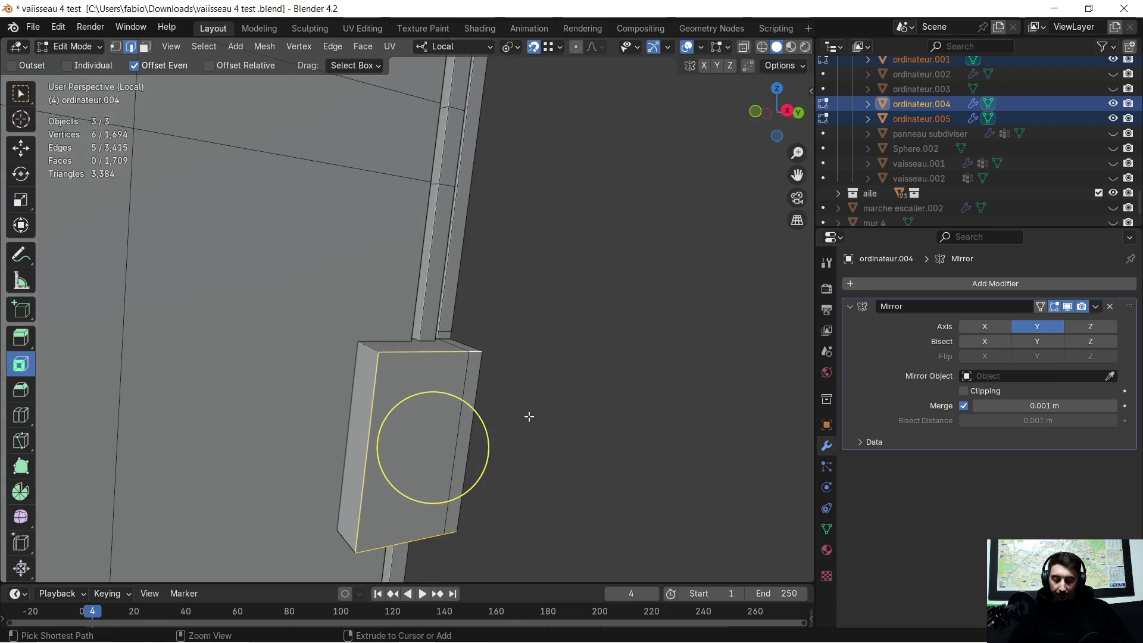
Bevel the selected front outline edges of the box with Ctrl+B
{"action": "key", "text": "ctrl+b"}
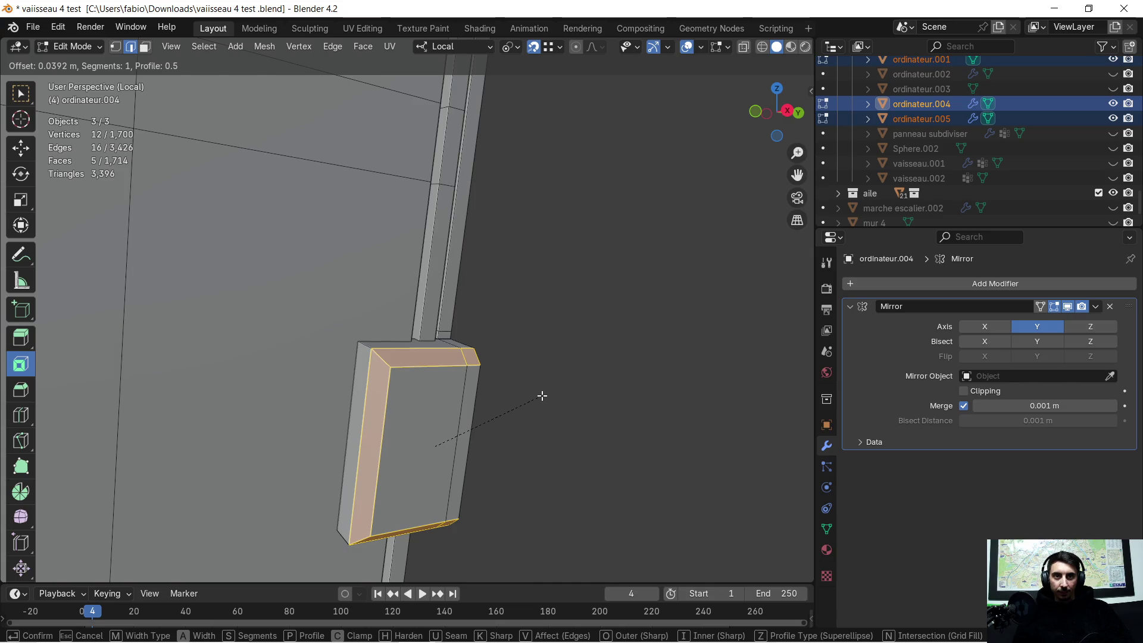
{"action": "left_click", "coordinate": [542, 395]}
{"action": "mouse_move", "coordinate": [550, 382]}
{"action": "middle_mouse_down"}
{"action": "mouse_move", "coordinate": [491, 382]}
{"action": "mouse_move", "coordinate": [435, 338]}
{"action": "middle_mouse_up"}
{"action": "scroll", "coordinate": [485, 352], "scroll_direction": "down", "scroll_amount": 3}
{"action": "scroll", "coordinate": [435, 337], "scroll_direction": "up", "scroll_amount": 2}
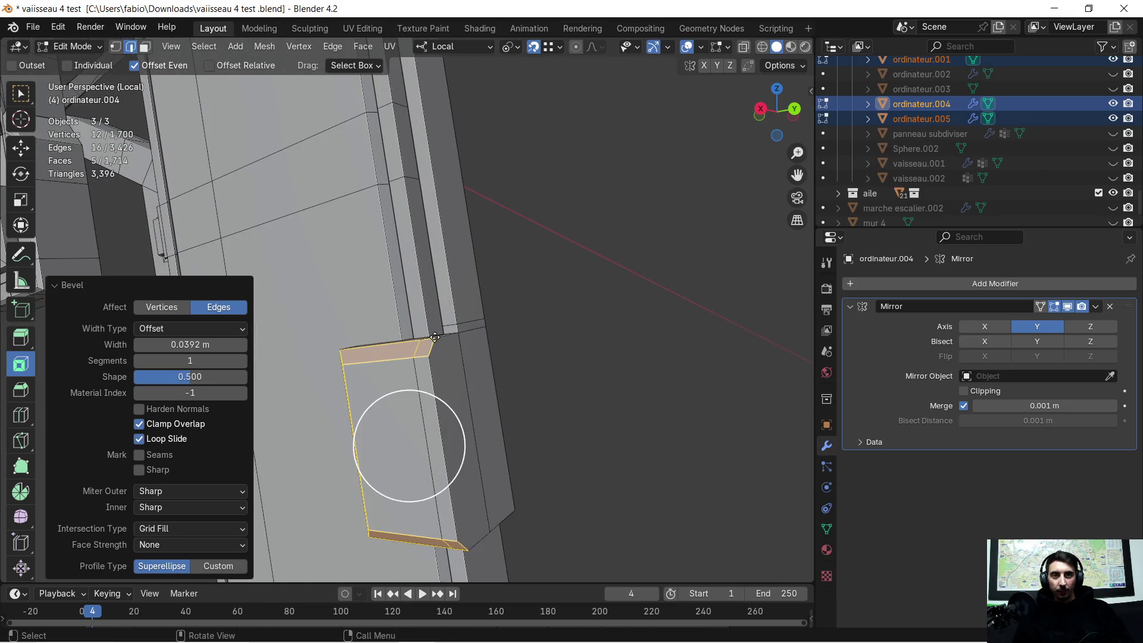
{"action": "mouse_move", "coordinate": [449, 352]}
{"action": "middle_mouse_down"}
{"action": "mouse_move", "coordinate": [456, 399]}
{"action": "mouse_move", "coordinate": [569, 401]}
{"action": "middle_mouse_up"}
Bevel a single side edge of the box, then undo that extra bevel
{"action": "left_click", "coordinate": [456, 399]}
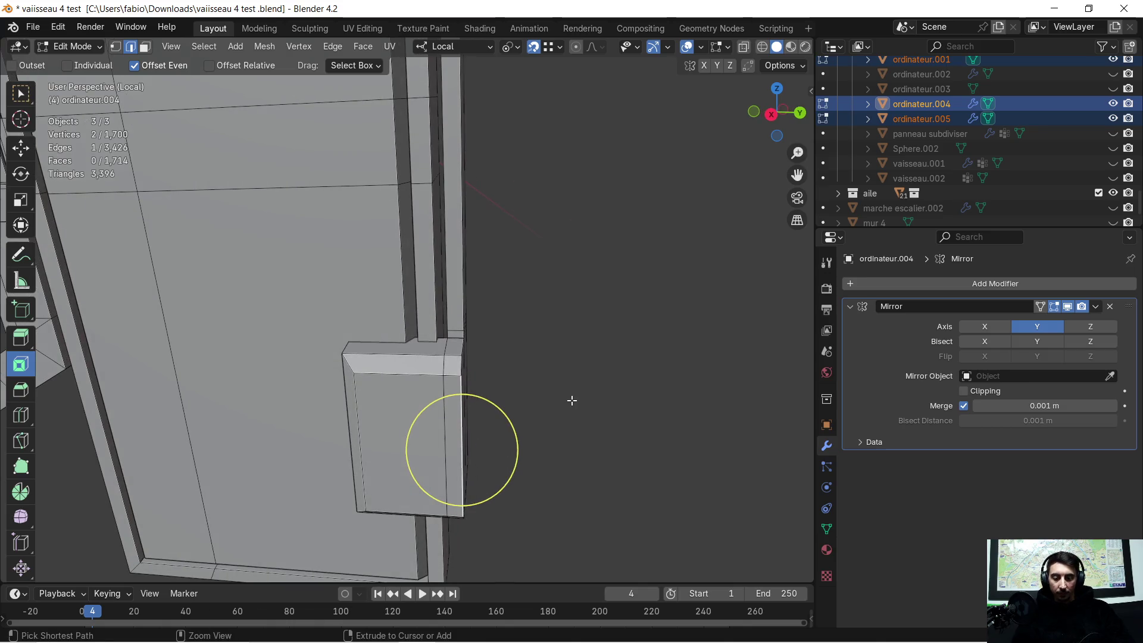
{"action": "key", "text": "ctrl+b"}
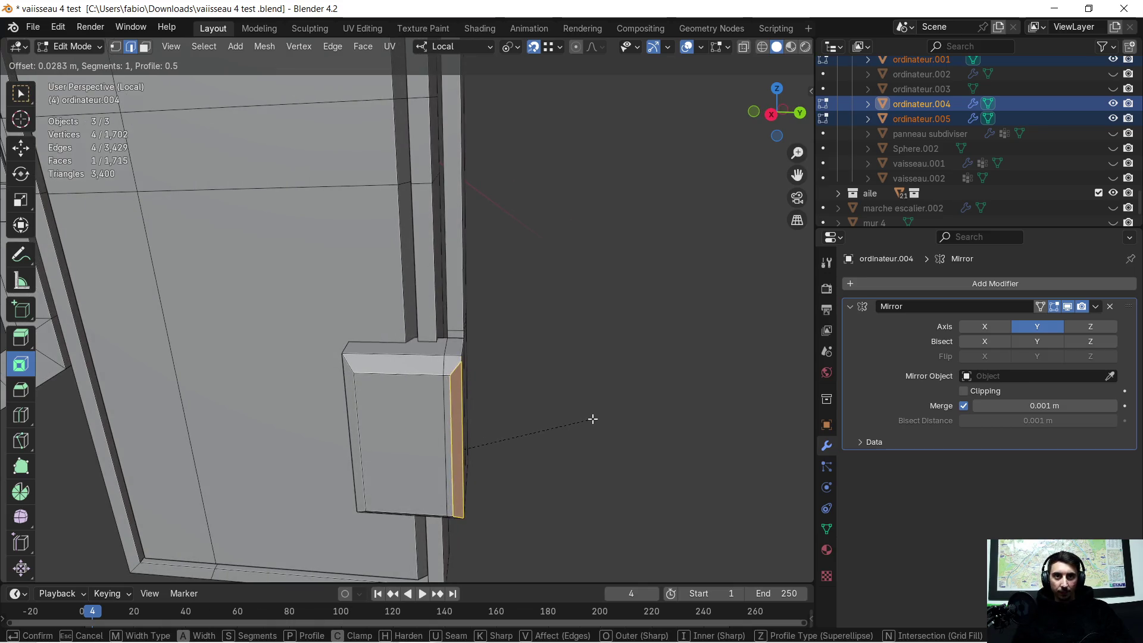
{"action": "left_click", "coordinate": [638, 420]}
{"action": "mouse_move", "coordinate": [640, 421]}
{"action": "middle_mouse_down"}
{"action": "mouse_move", "coordinate": [614, 398]}
{"action": "mouse_move", "coordinate": [617, 354]}
{"action": "middle_mouse_up"}
{"action": "scroll", "coordinate": [617, 354], "scroll_direction": "down", "scroll_amount": 2}
{"action": "mouse_move", "coordinate": [586, 411]}
{"action": "middle_mouse_down"}
{"action": "mouse_move", "coordinate": [669, 291]}
{"action": "mouse_move", "coordinate": [585, 334]}
{"action": "mouse_move", "coordinate": [671, 342]}
{"action": "middle_mouse_up"}
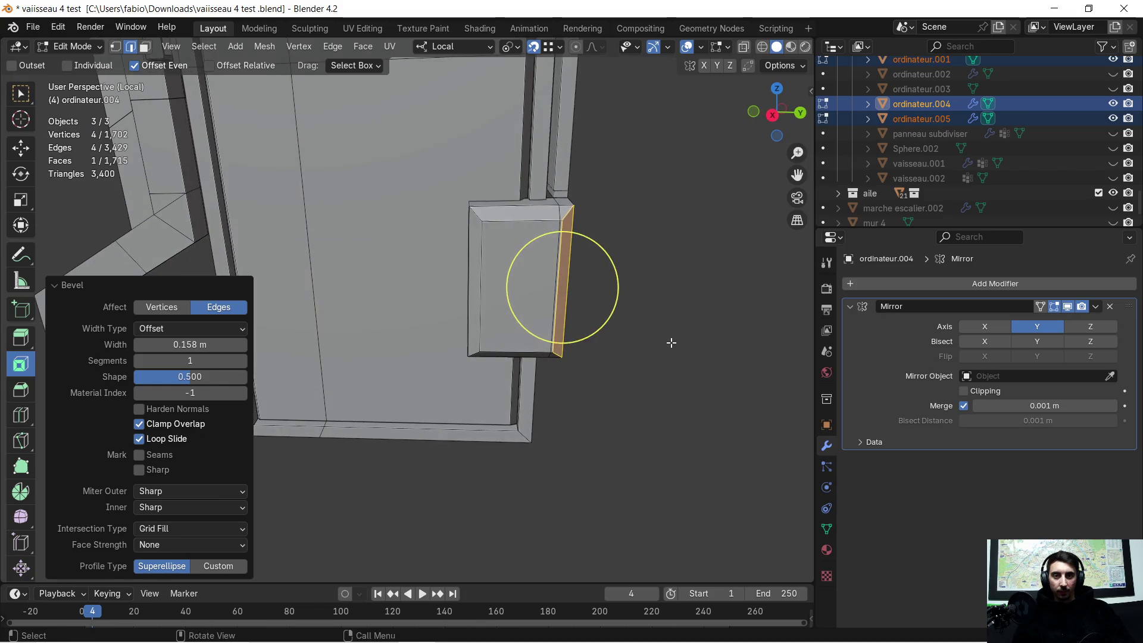
{"action": "key", "text": "ctrl+e"}
{"action": "key", "text": "Escape"}
{"action": "key", "text": "ctrl+z"}
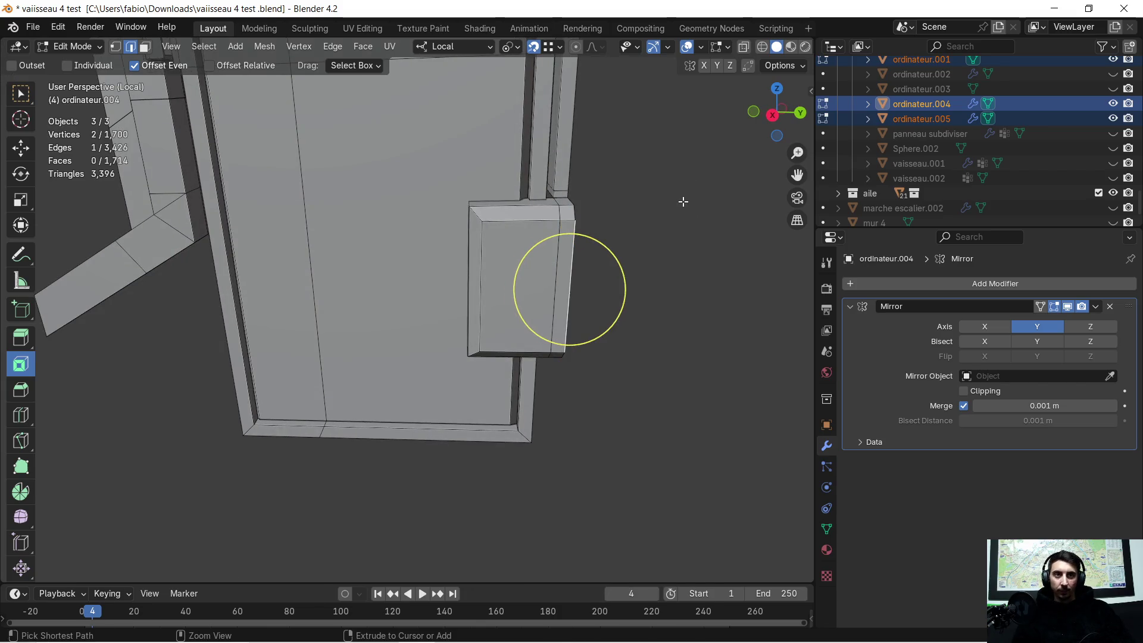
{"action": "scroll", "coordinate": [669, 243], "scroll_direction": "down", "scroll_amount": 2}
Orbit around the panel and select the neighbouring vertical edge of the box
{"action": "middle_click_drag", "start_coordinate": [604, 355], "coordinate": [585, 312]}
{"action": "scroll", "coordinate": [583, 312], "scroll_direction": "up", "scroll_amount": 3}
{"action": "mouse_move", "coordinate": [589, 267]}
{"action": "middle_mouse_down"}
{"action": "mouse_move", "coordinate": [607, 249]}
{"action": "mouse_move", "coordinate": [563, 285]}
{"action": "mouse_move", "coordinate": [666, 263]}
{"action": "middle_mouse_up"}
{"action": "scroll", "coordinate": [666, 263], "scroll_direction": "down", "scroll_amount": 2}
{"action": "mouse_move", "coordinate": [561, 286]}
{"action": "middle_mouse_down"}
{"action": "mouse_move", "coordinate": [528, 291]}
{"action": "mouse_move", "coordinate": [715, 306]}
{"action": "mouse_move", "coordinate": [559, 294]}
{"action": "mouse_move", "coordinate": [620, 298]}
{"action": "mouse_move", "coordinate": [572, 304]}
{"action": "mouse_move", "coordinate": [566, 289]}
{"action": "mouse_move", "coordinate": [423, 294]}
{"action": "mouse_move", "coordinate": [607, 310]}
{"action": "mouse_move", "coordinate": [396, 312]}
{"action": "mouse_move", "coordinate": [431, 311]}
{"action": "middle_mouse_up"}
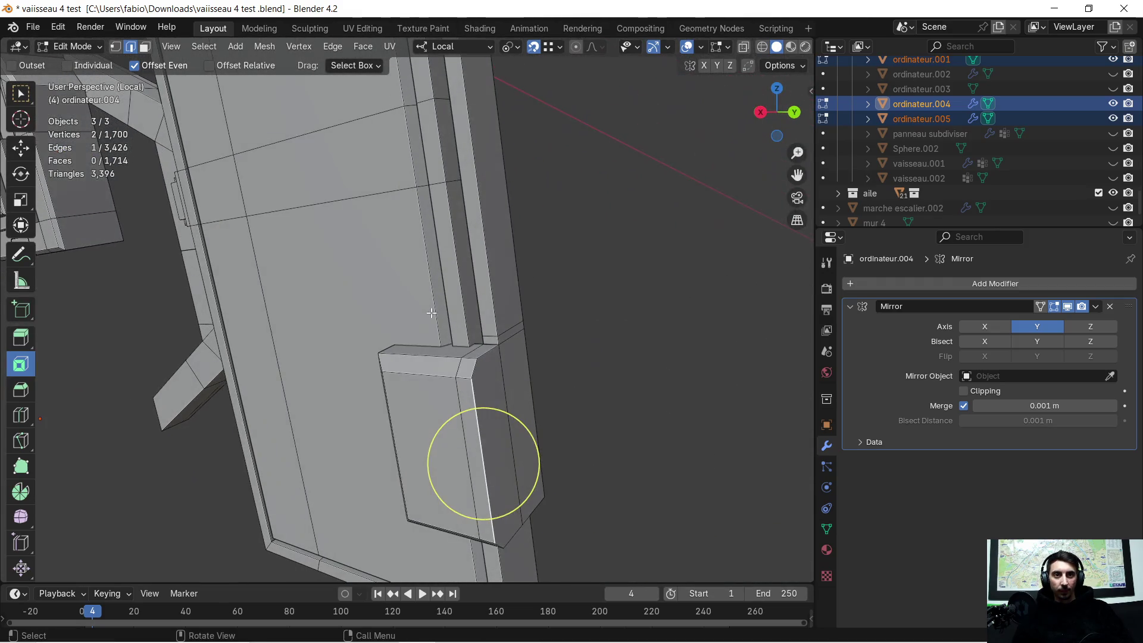
{"action": "left_click", "coordinate": [494, 372]}
Circle-select the box's two side faces and extrude them outward along their normal into a raised strip
{"action": "left_click", "coordinate": [144, 46]}
{"action": "key", "text": "c"}
{"action": "left_click_drag", "start_coordinate": [481, 393], "coordinate": [492, 446]}
{"action": "mouse_move", "coordinate": [492, 451]}
{"action": "middle_mouse_down"}
{"action": "mouse_move", "coordinate": [474, 421]}
{"action": "mouse_move", "coordinate": [633, 408]}
{"action": "mouse_move", "coordinate": [646, 377]}
{"action": "mouse_move", "coordinate": [500, 366]}
{"action": "middle_mouse_up"}
{"action": "key", "text": "Escape"}
{"action": "key", "text": "e"}
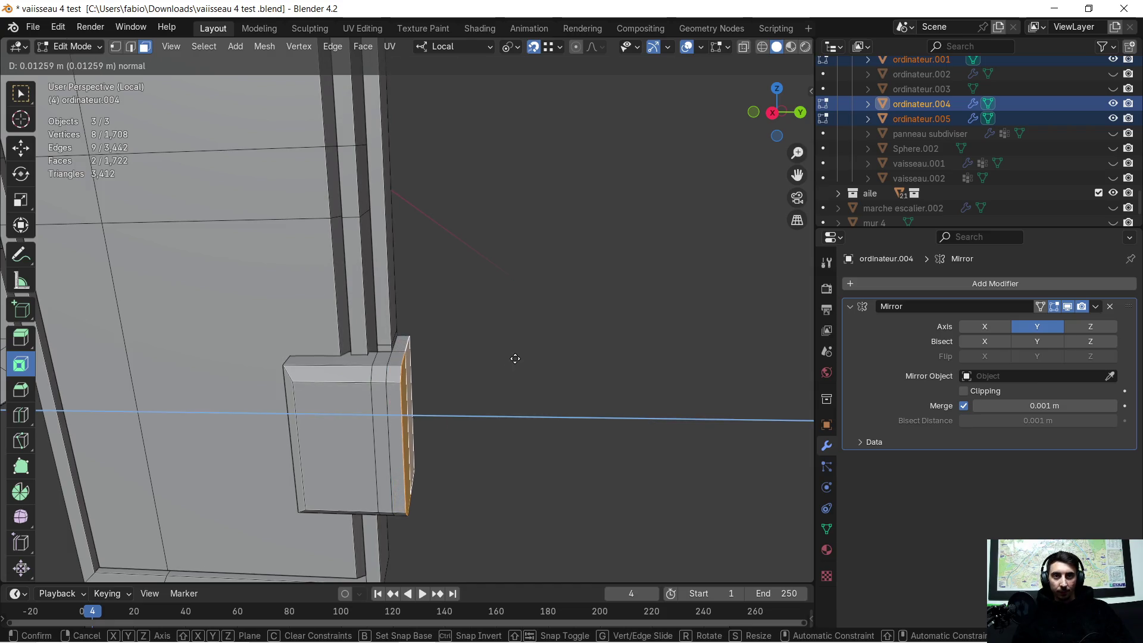
{"action": "left_click", "coordinate": [515, 358]}
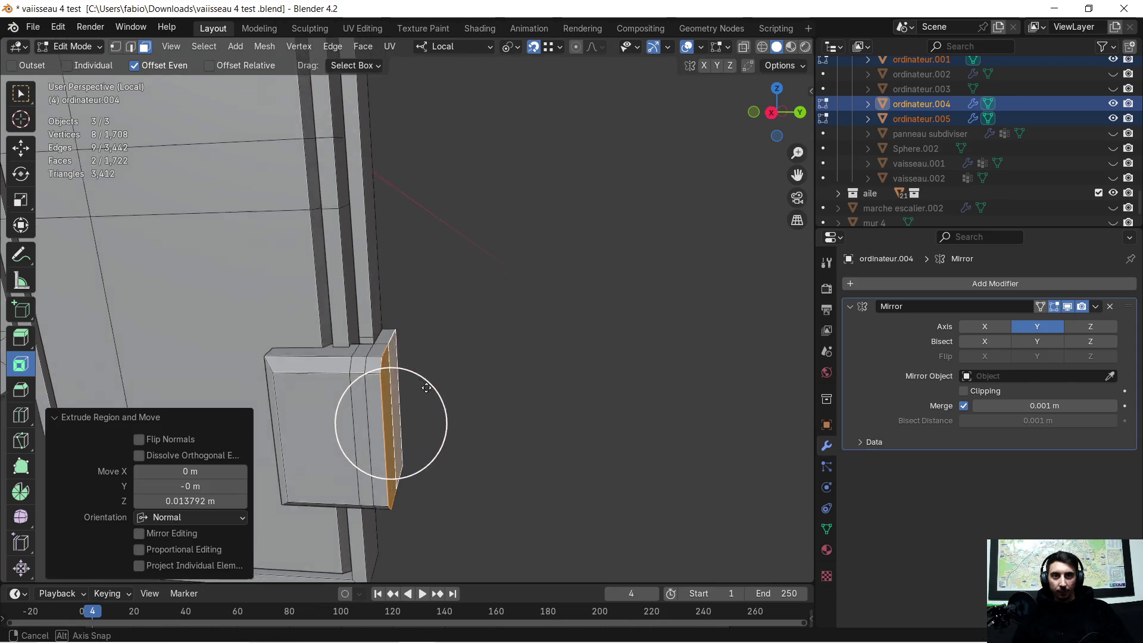
{"action": "middle_click_drag", "start_coordinate": [492, 360], "coordinate": [408, 370]}
Select the edges around the raised strip and bevel them with Ctrl+B
{"action": "left_click", "coordinate": [131, 46]}
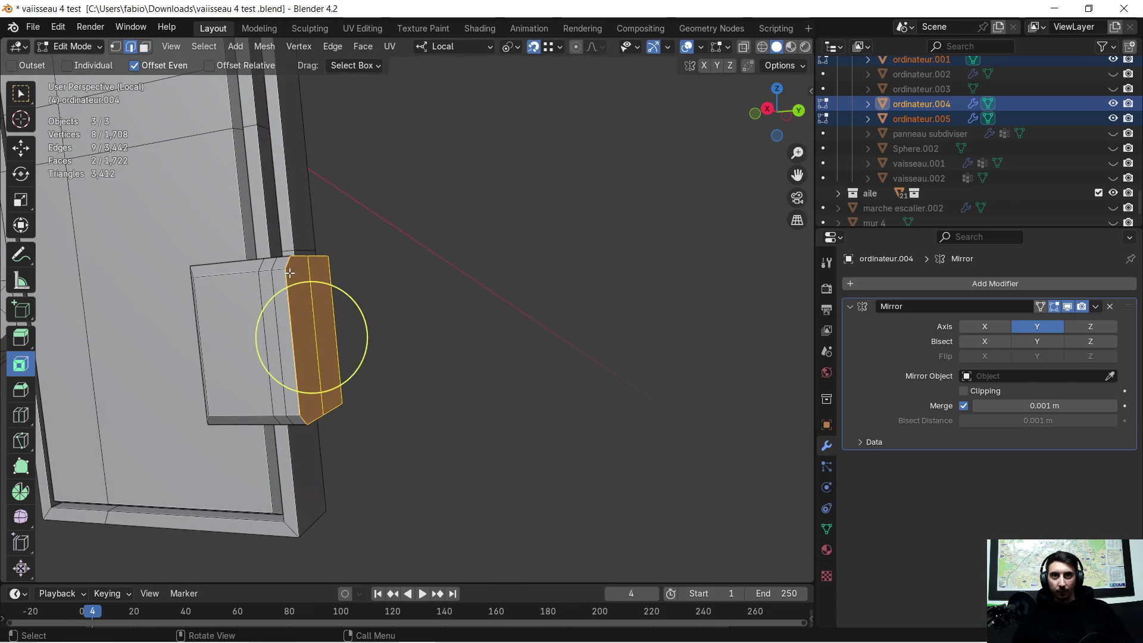
{"action": "key", "text": "alt+a"}
{"action": "left_click", "coordinate": [288, 287], "text": "alt"}
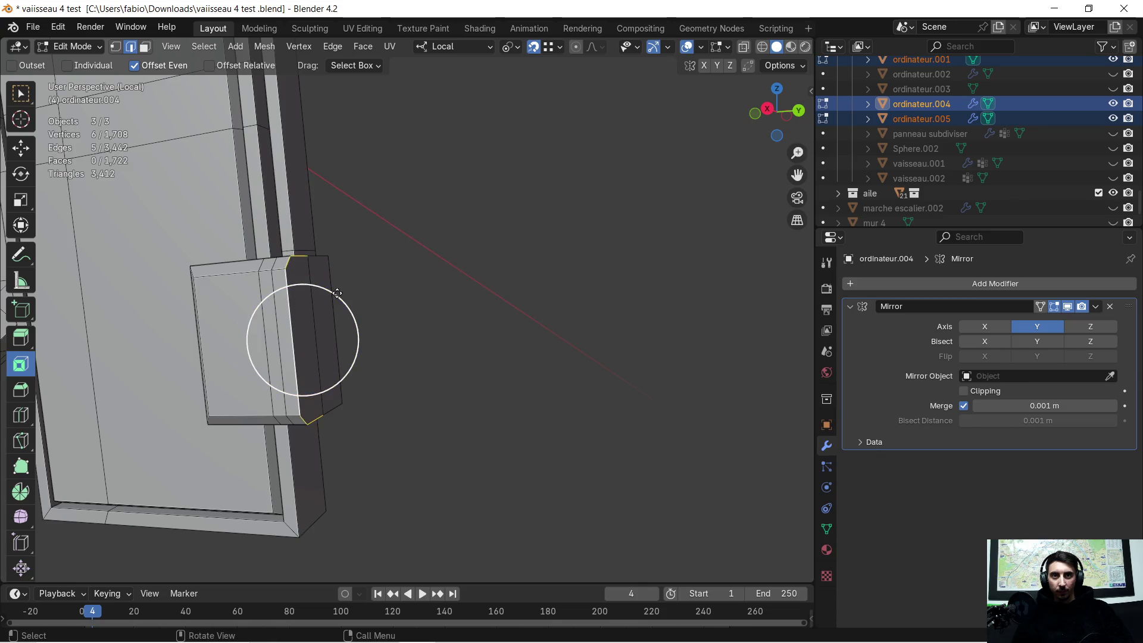
{"action": "middle_click_drag", "start_coordinate": [303, 295], "coordinate": [291, 326]}
{"action": "left_click", "coordinate": [291, 326], "text": "shift"}
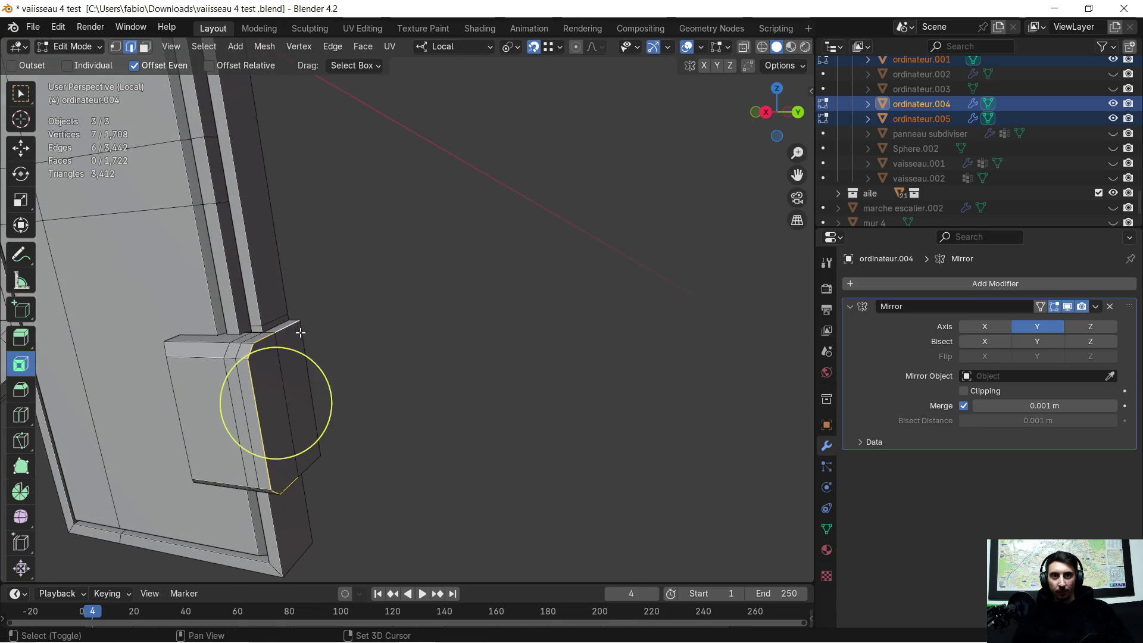
{"action": "left_click", "coordinate": [302, 332], "text": "shift"}
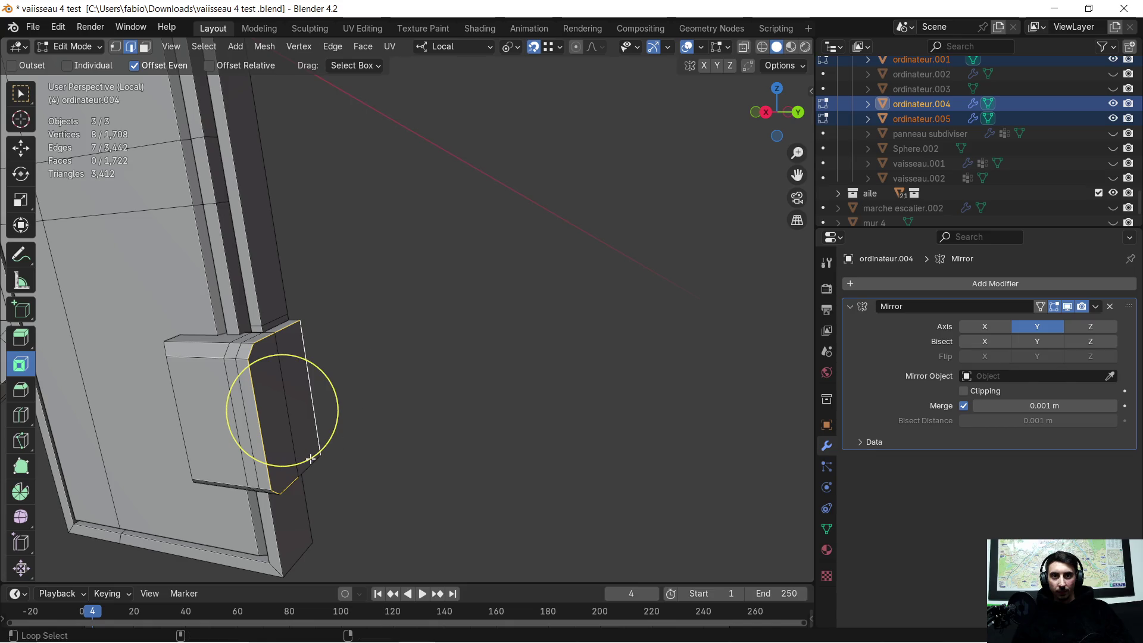
{"action": "mouse_move", "coordinate": [316, 462]}
{"action": "middle_mouse_down"}
{"action": "mouse_move", "coordinate": [406, 390]}
{"action": "mouse_move", "coordinate": [446, 383]}
{"action": "middle_mouse_up"}
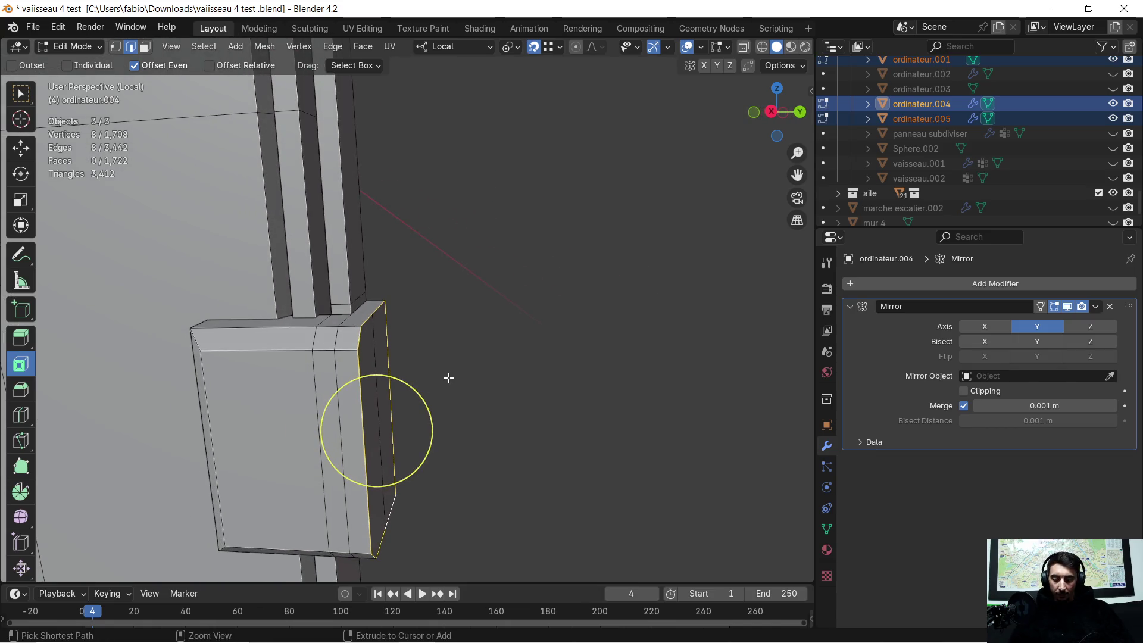
{"action": "key", "text": "ctrl+b"}
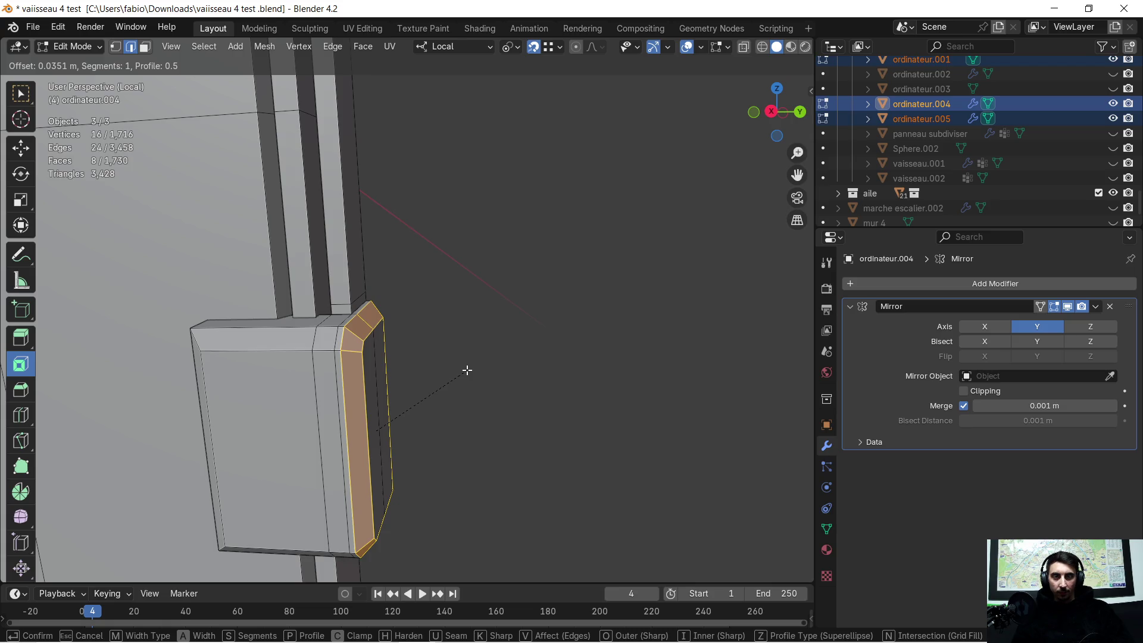
{"action": "left_click", "coordinate": [466, 370]}
{"action": "scroll", "coordinate": [470, 366], "scroll_direction": "down", "scroll_amount": 4}
{"action": "left_click", "coordinate": [466, 400]}
Orbit to the other side and select the edge beside the pillar notch
{"action": "mouse_move", "coordinate": [466, 401]}
{"action": "middle_mouse_down"}
{"action": "mouse_move", "coordinate": [93, 331]}
{"action": "mouse_move", "coordinate": [220, 332]}
{"action": "mouse_move", "coordinate": [273, 345]}
{"action": "mouse_move", "coordinate": [306, 276]}
{"action": "mouse_move", "coordinate": [250, 321]}
{"action": "mouse_move", "coordinate": [288, 301]}
{"action": "mouse_move", "coordinate": [416, 322]}
{"action": "mouse_move", "coordinate": [455, 375]}
{"action": "mouse_move", "coordinate": [485, 357]}
{"action": "mouse_move", "coordinate": [390, 362]}
{"action": "mouse_move", "coordinate": [432, 425]}
{"action": "mouse_move", "coordinate": [390, 238]}
{"action": "mouse_move", "coordinate": [393, 337]}
{"action": "mouse_move", "coordinate": [327, 473]}
{"action": "mouse_move", "coordinate": [372, 384]}
{"action": "mouse_move", "coordinate": [358, 319]}
{"action": "middle_mouse_up"}
{"action": "scroll", "coordinate": [415, 413], "scroll_direction": "up", "scroll_amount": 3}
{"action": "scroll", "coordinate": [308, 338], "scroll_direction": "up", "scroll_amount": 2}
{"action": "scroll", "coordinate": [287, 334], "scroll_direction": "up", "scroll_amount": 2}
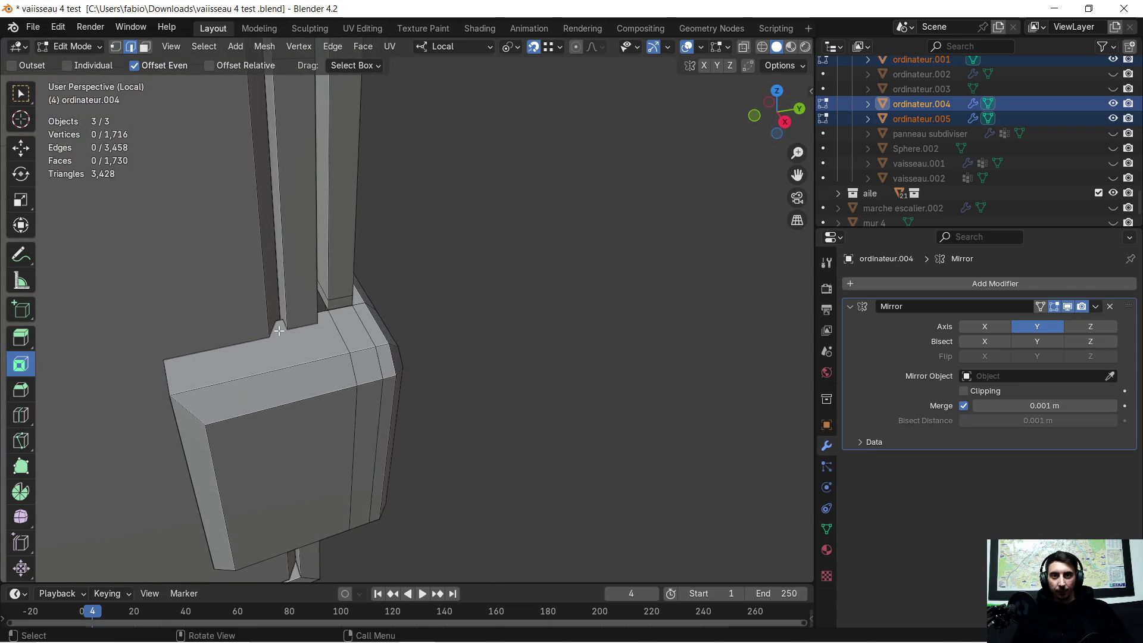
{"action": "scroll", "coordinate": [268, 344], "scroll_direction": "up", "scroll_amount": 3}
{"action": "mouse_move", "coordinate": [263, 346]}
{"action": "middle_mouse_down"}
{"action": "mouse_move", "coordinate": [447, 365]}
{"action": "mouse_move", "coordinate": [494, 319]}
{"action": "mouse_move", "coordinate": [465, 318]}
{"action": "mouse_move", "coordinate": [518, 316]}
{"action": "mouse_move", "coordinate": [456, 322]}
{"action": "middle_mouse_up"}
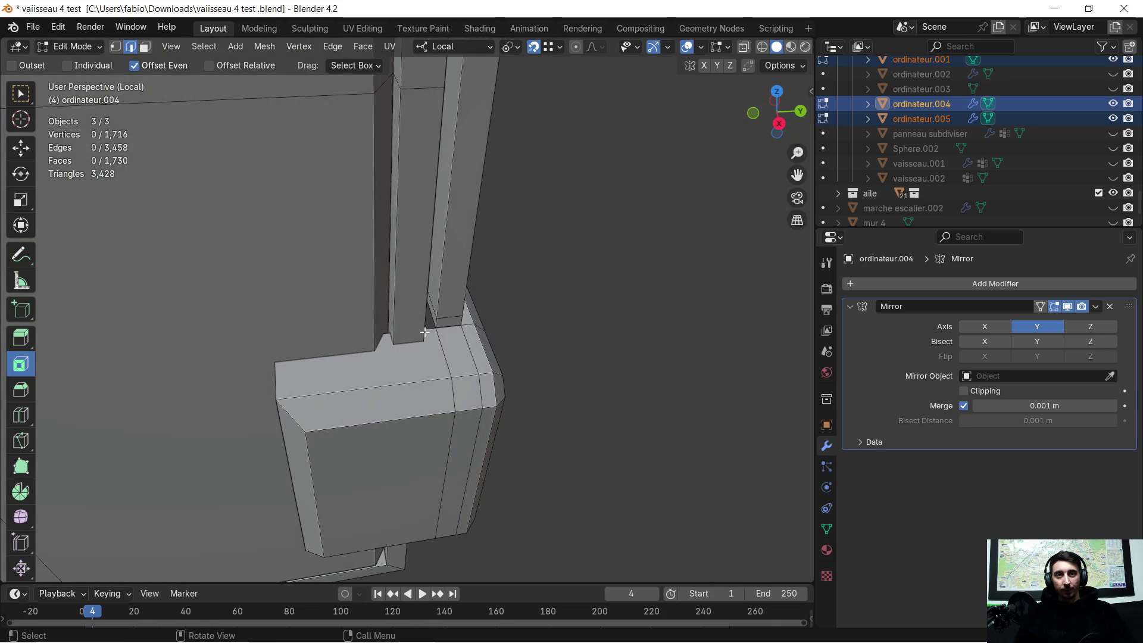
{"action": "key", "text": "c"}
{"action": "left_click", "coordinate": [345, 331]}
Slide the selected notch edge slightly along local X with G, X
{"action": "middle_click_drag", "start_coordinate": [345, 330], "coordinate": [386, 363]}
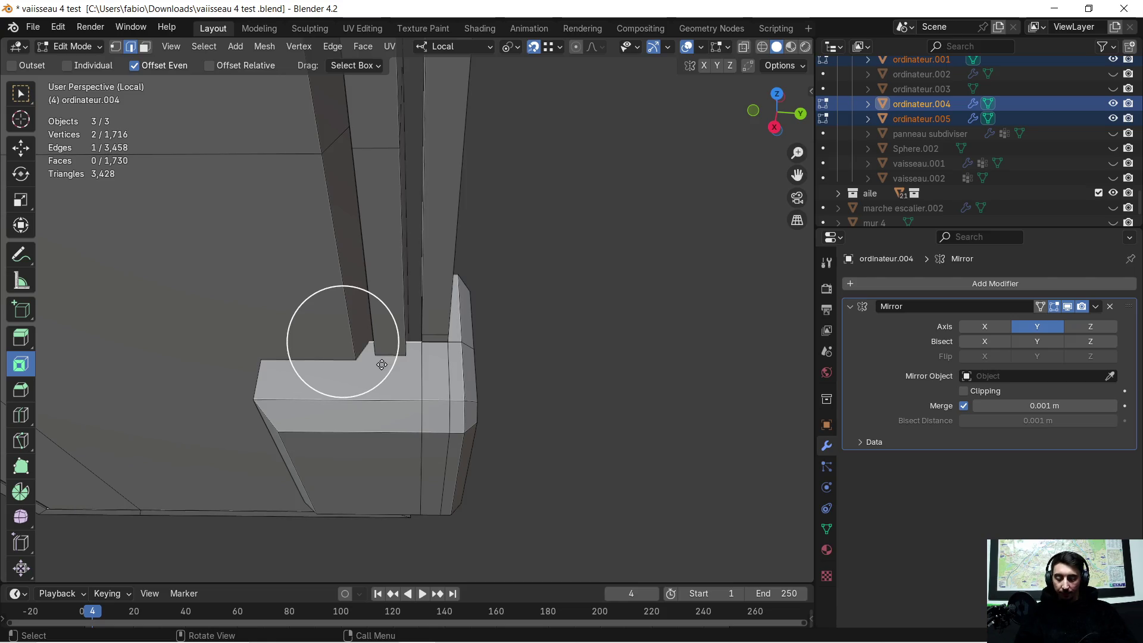
{"action": "key", "text": "Escape"}
{"action": "key", "text": "g"}
{"action": "key", "text": "x"}
{"action": "key", "text": "x"}
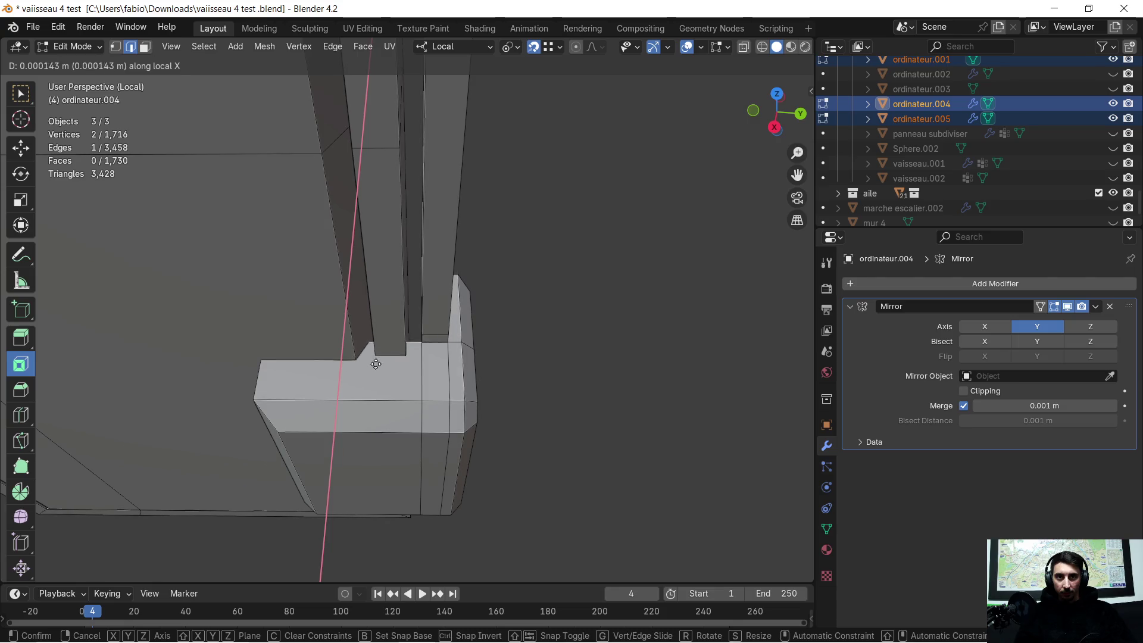
{"action": "left_click", "coordinate": [318, 155]}
{"action": "scroll", "coordinate": [357, 440], "scroll_direction": "up", "scroll_amount": 2}
{"action": "middle_click_drag", "start_coordinate": [408, 445], "coordinate": [359, 423]}
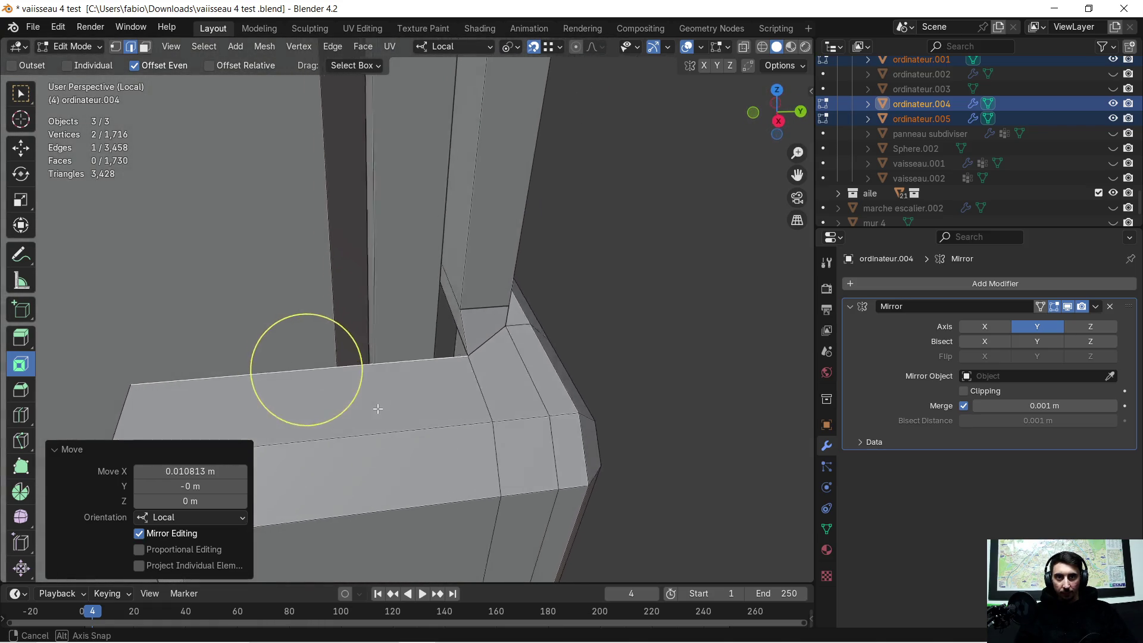
{"action": "middle_click_drag", "start_coordinate": [359, 423], "coordinate": [423, 349]}
{"action": "scroll", "coordinate": [422, 350], "scroll_direction": "down", "scroll_amount": 8}
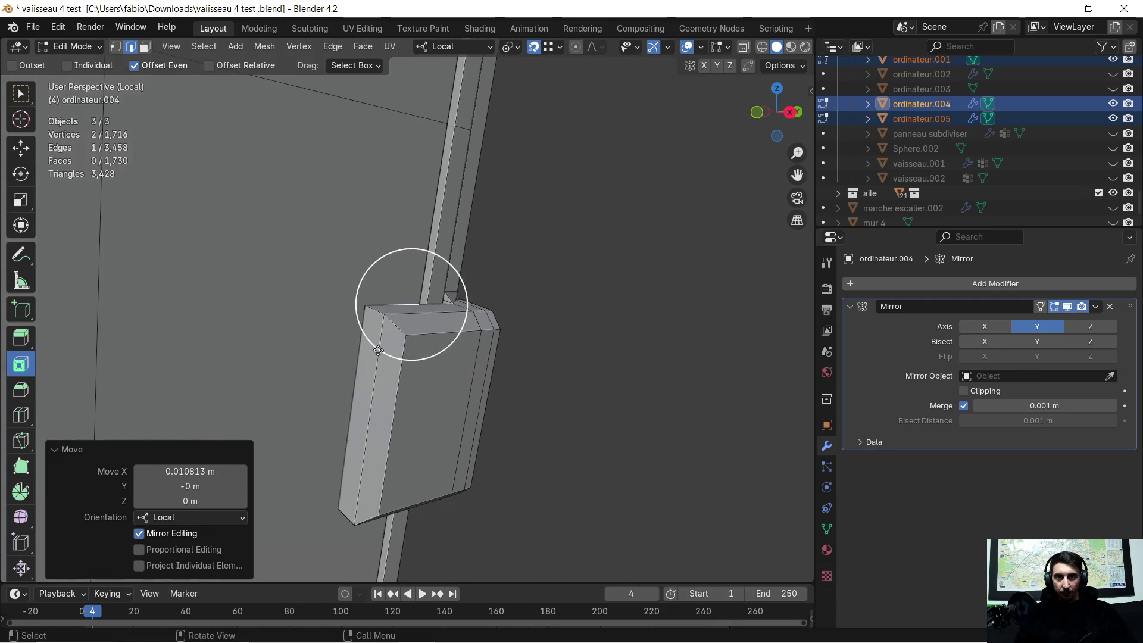
{"action": "scroll", "coordinate": [376, 339], "scroll_direction": "up", "scroll_amount": 3}
Select a second edge on the block and slide it along local X as well
{"action": "mouse_move", "coordinate": [377, 340]}
{"action": "middle_mouse_down"}
{"action": "mouse_move", "coordinate": [338, 315]}
{"action": "mouse_move", "coordinate": [449, 337]}
{"action": "mouse_move", "coordinate": [231, 384]}
{"action": "middle_mouse_up"}
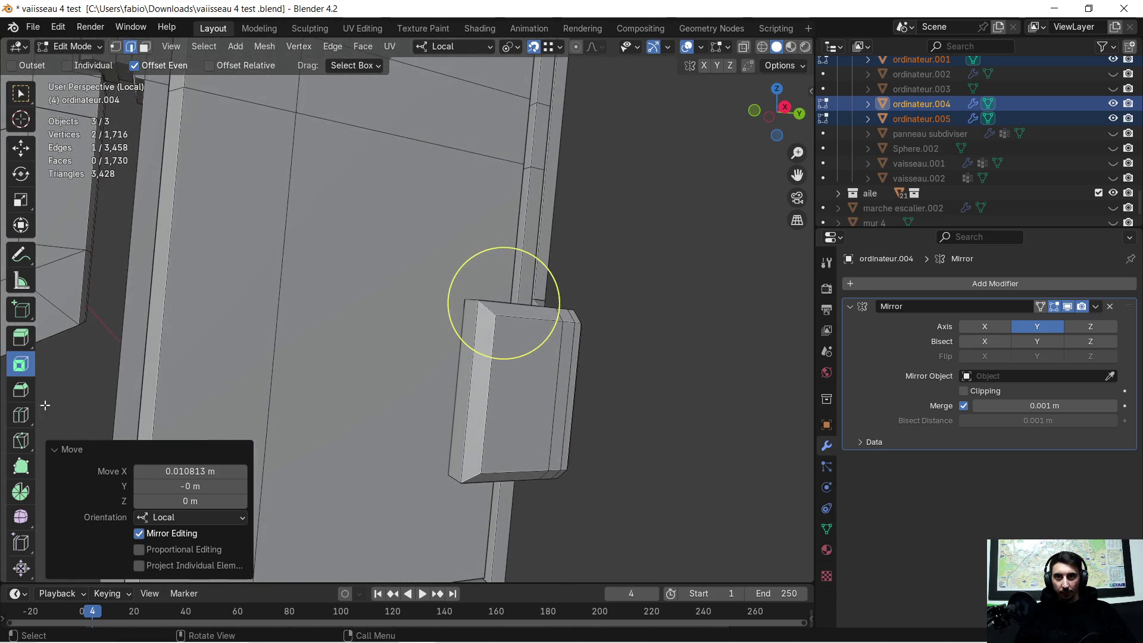
{"action": "middle_click_drag", "start_coordinate": [474, 454], "coordinate": [426, 330]}
{"action": "left_click", "coordinate": [502, 303]}
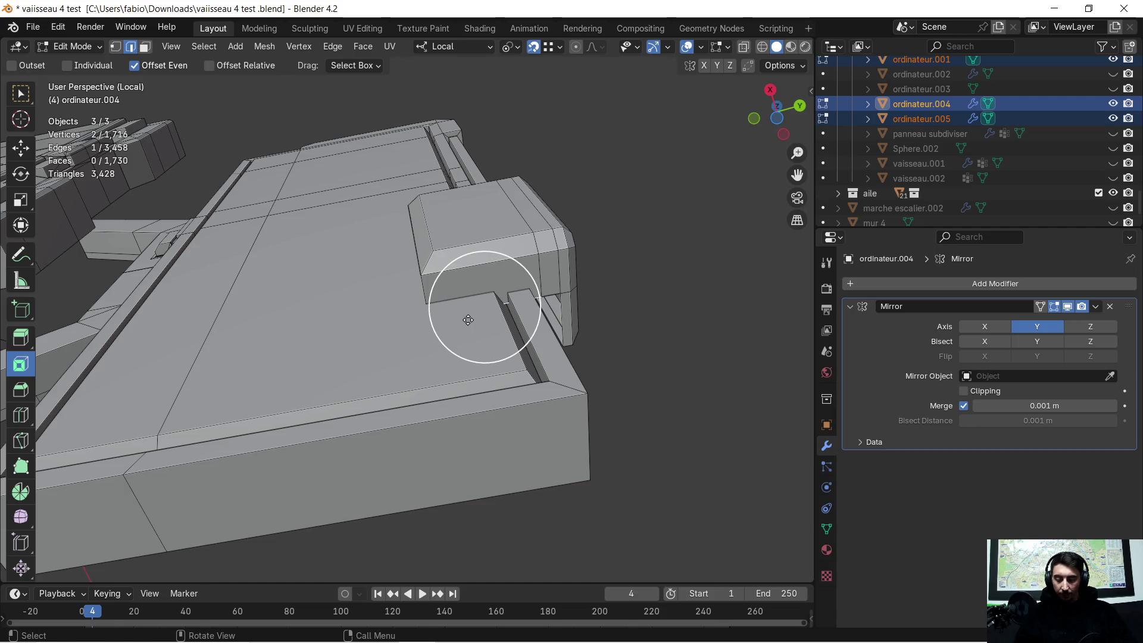
{"action": "key", "text": "g"}
{"action": "key", "text": "x"}
{"action": "mouse_move", "coordinate": [492, 346]}
{"action": "middle_mouse_down"}
{"action": "mouse_move", "coordinate": [520, 411]}
{"action": "mouse_move", "coordinate": [597, 378]}
{"action": "mouse_move", "coordinate": [429, 360]}
{"action": "mouse_move", "coordinate": [331, 377]}
{"action": "mouse_move", "coordinate": [346, 353]}
{"action": "mouse_move", "coordinate": [187, 371]}
{"action": "mouse_move", "coordinate": [178, 288]}
{"action": "mouse_move", "coordinate": [663, 365]}
{"action": "mouse_move", "coordinate": [582, 408]}
{"action": "mouse_move", "coordinate": [506, 429]}
{"action": "mouse_move", "coordinate": [535, 413]}
{"action": "mouse_move", "coordinate": [553, 317]}
{"action": "middle_mouse_up"}
{"action": "left_click", "coordinate": [494, 348]}
{"action": "key", "text": "c"}
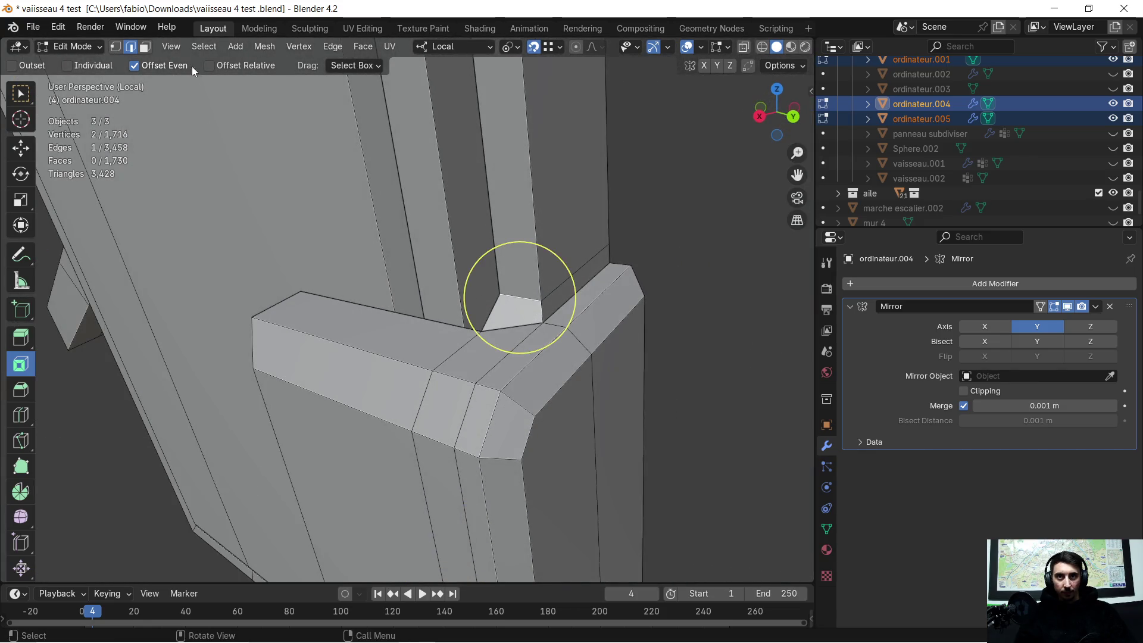
Triangulate the small corner face via the face context menu
{"action": "left_click", "coordinate": [509, 307]}
{"action": "right_click", "coordinate": [508, 307]}
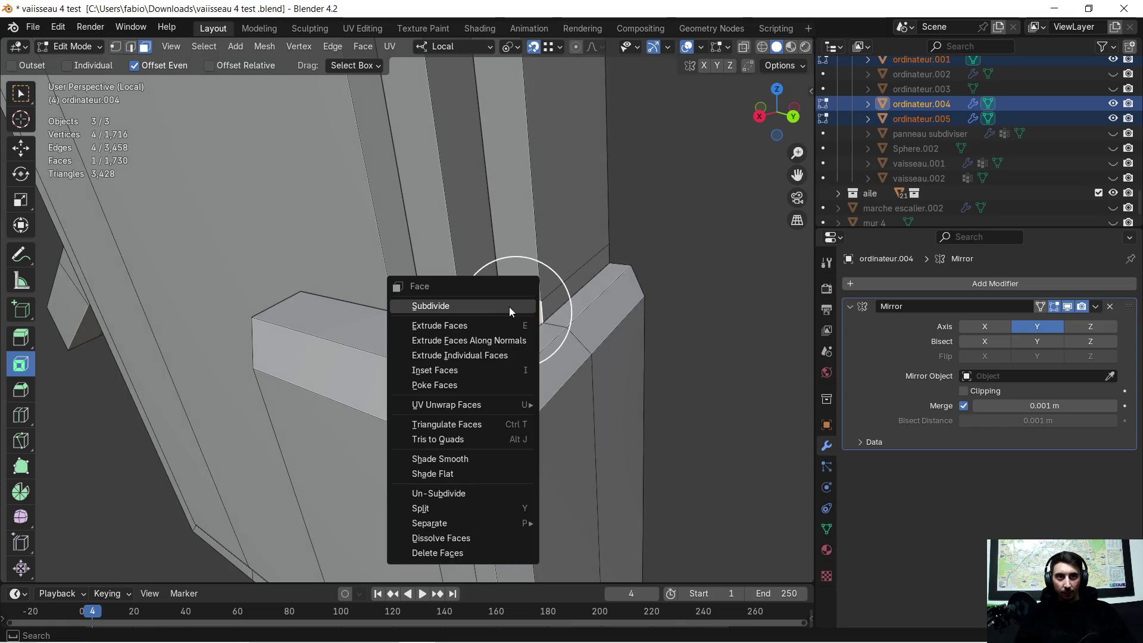
{"action": "left_click", "coordinate": [453, 423]}
{"action": "mouse_move", "coordinate": [510, 301]}
{"action": "middle_mouse_down"}
{"action": "mouse_move", "coordinate": [562, 358]}
{"action": "mouse_move", "coordinate": [466, 365]}
{"action": "mouse_move", "coordinate": [536, 360]}
{"action": "mouse_move", "coordinate": [451, 395]}
{"action": "mouse_move", "coordinate": [209, 419]}
{"action": "mouse_move", "coordinate": [531, 404]}
{"action": "mouse_move", "coordinate": [548, 357]}
{"action": "mouse_move", "coordinate": [358, 421]}
{"action": "mouse_move", "coordinate": [329, 415]}
{"action": "middle_mouse_up"}
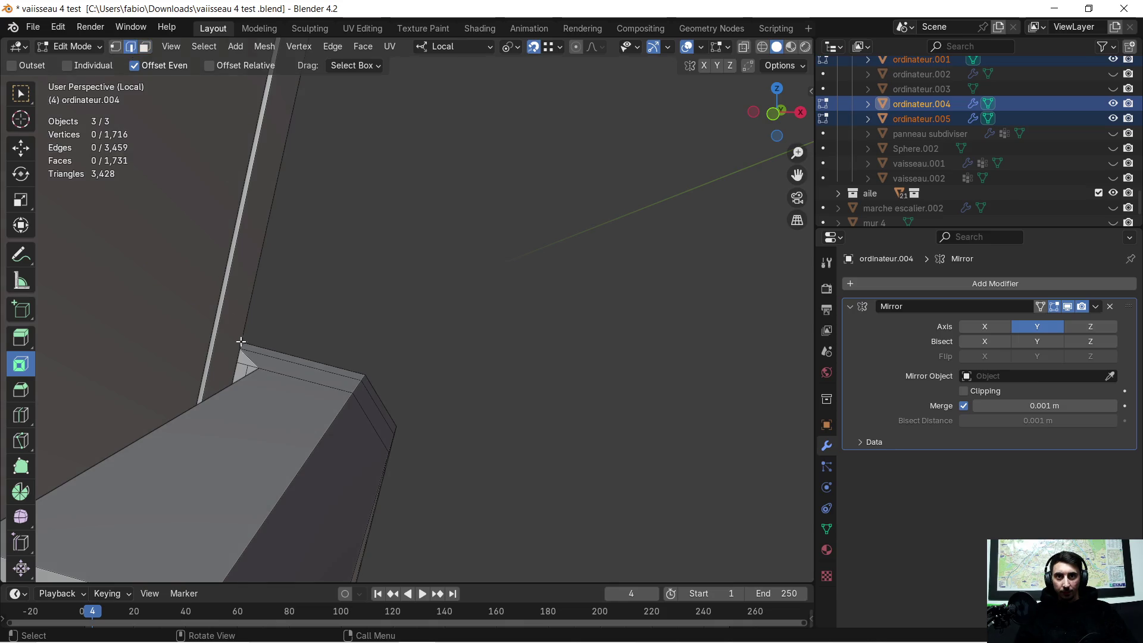
{"action": "mouse_move", "coordinate": [271, 358]}
{"action": "middle_mouse_down"}
{"action": "mouse_move", "coordinate": [158, 395]}
{"action": "mouse_move", "coordinate": [209, 362]}
{"action": "middle_mouse_up"}
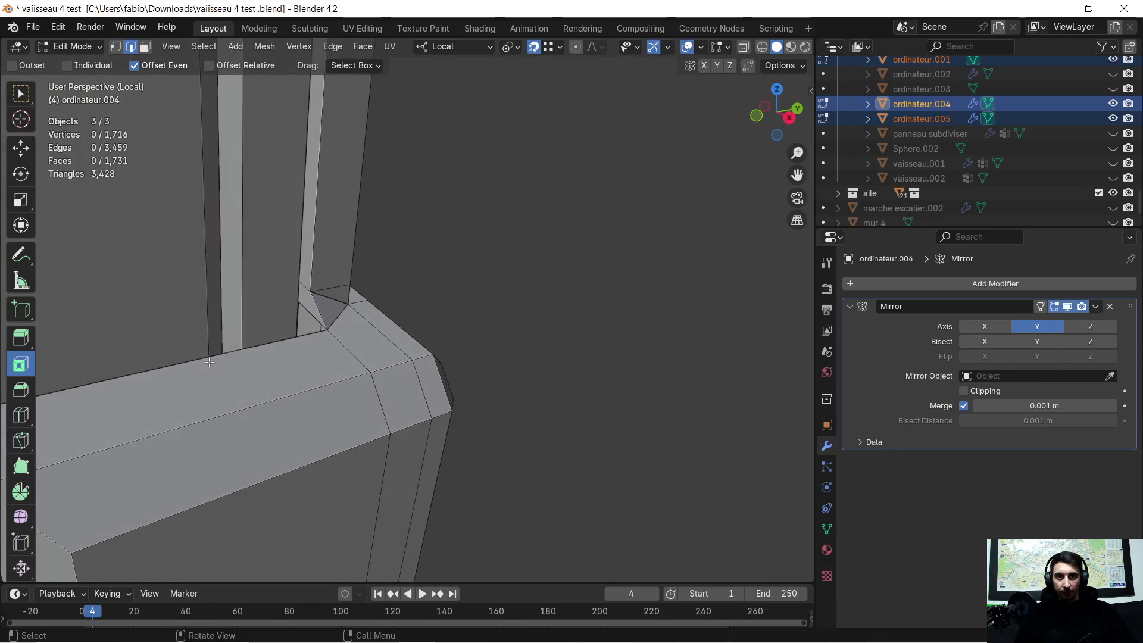
Select the corner vertices and extrude them about 0.153 m along local Z to close the corner
{"action": "left_click", "coordinate": [288, 341]}
{"action": "mouse_move", "coordinate": [204, 306]}
{"action": "middle_mouse_down"}
{"action": "mouse_move", "coordinate": [343, 452]}
{"action": "mouse_move", "coordinate": [396, 370]}
{"action": "mouse_move", "coordinate": [238, 461]}
{"action": "mouse_move", "coordinate": [402, 292]}
{"action": "middle_mouse_up"}
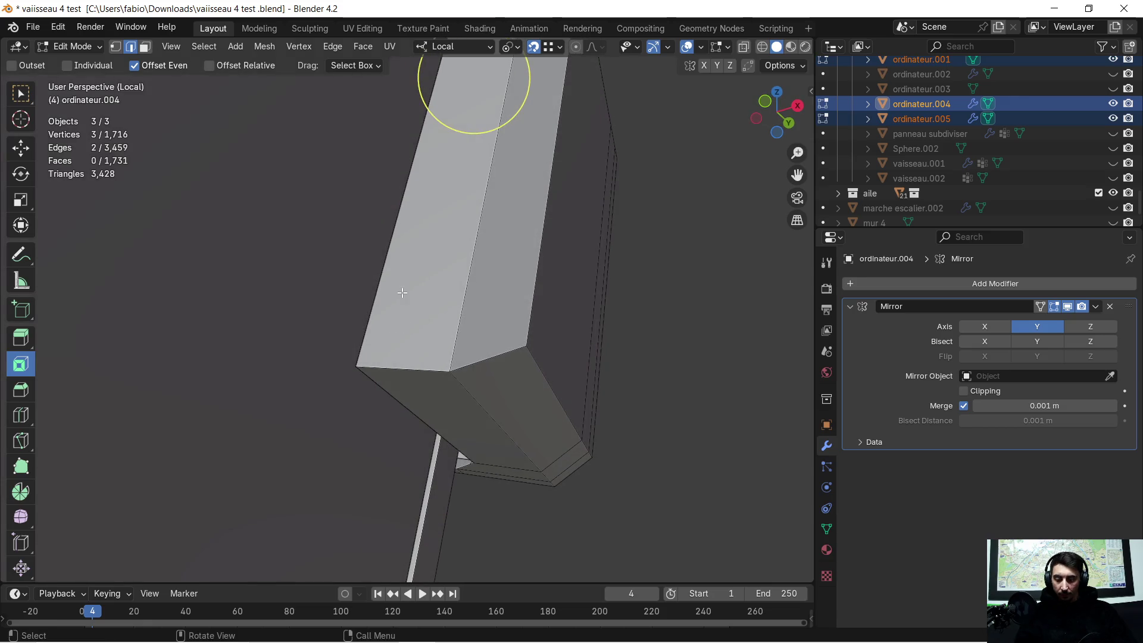
{"action": "key", "text": "e"}
{"action": "left_click", "coordinate": [361, 357]}
{"action": "mouse_move", "coordinate": [361, 357]}
{"action": "middle_mouse_down"}
{"action": "mouse_move", "coordinate": [517, 321]}
{"action": "mouse_move", "coordinate": [545, 334]}
{"action": "mouse_move", "coordinate": [443, 390]}
{"action": "mouse_move", "coordinate": [502, 429]}
{"action": "mouse_move", "coordinate": [571, 396]}
{"action": "mouse_move", "coordinate": [505, 376]}
{"action": "mouse_move", "coordinate": [554, 374]}
{"action": "middle_mouse_up"}
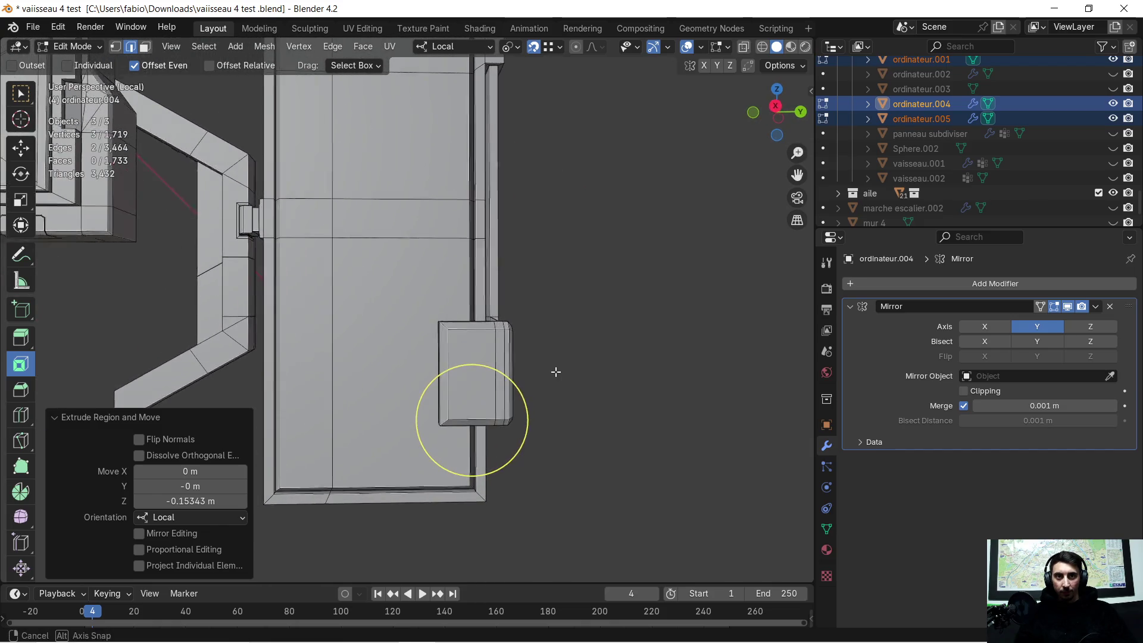
Select all vertices and merge by distance, removing 2 duplicates, then deselect
{"action": "key", "text": "Escape"}
{"action": "key", "text": "a"}
{"action": "key", "text": "m"}
{"action": "left_click", "coordinate": [554, 373]}
{"action": "key", "text": "alt+a"}
{"action": "mouse_move", "coordinate": [604, 359]}
{"action": "middle_mouse_down"}
{"action": "mouse_move", "coordinate": [547, 308]}
{"action": "mouse_move", "coordinate": [541, 357]}
{"action": "mouse_move", "coordinate": [548, 334]}
{"action": "mouse_move", "coordinate": [556, 345]}
{"action": "mouse_move", "coordinate": [573, 335]}
{"action": "mouse_move", "coordinate": [548, 320]}
{"action": "middle_mouse_up"}
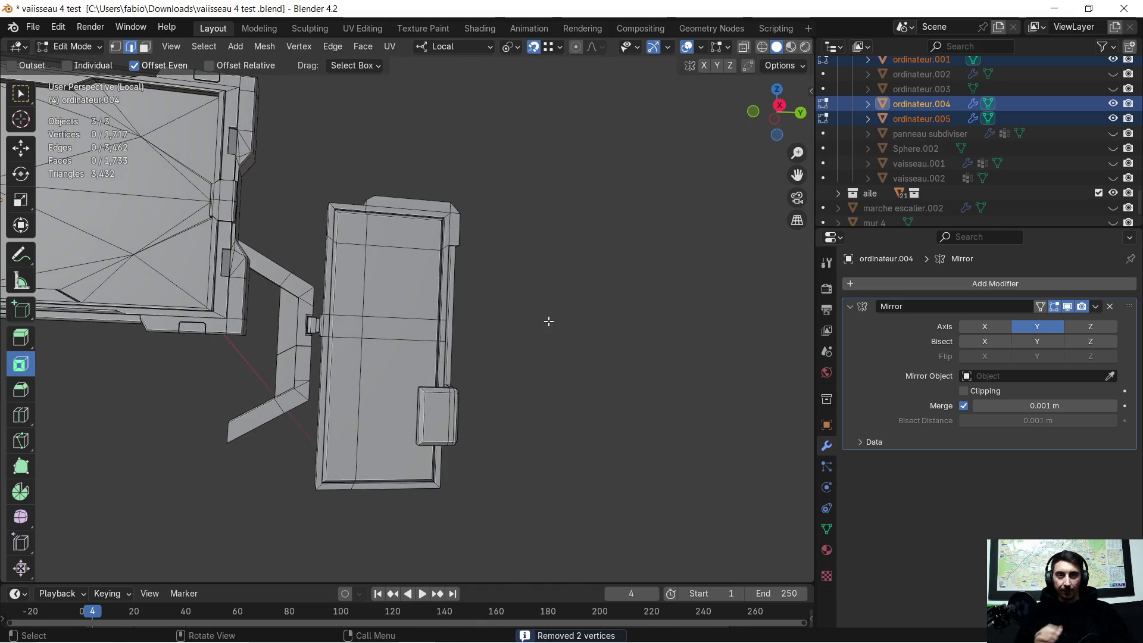
{"action": "scroll", "coordinate": [469, 297], "scroll_direction": "up", "scroll_amount": 2}
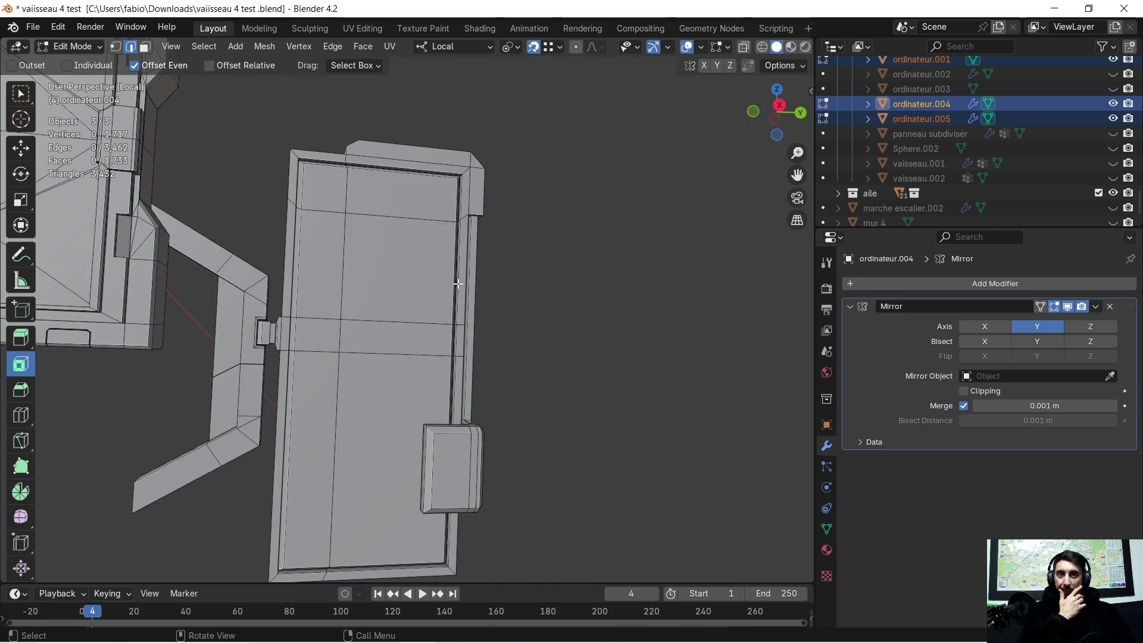
{"action": "scroll", "coordinate": [403, 249], "scroll_direction": "down", "scroll_amount": 1}
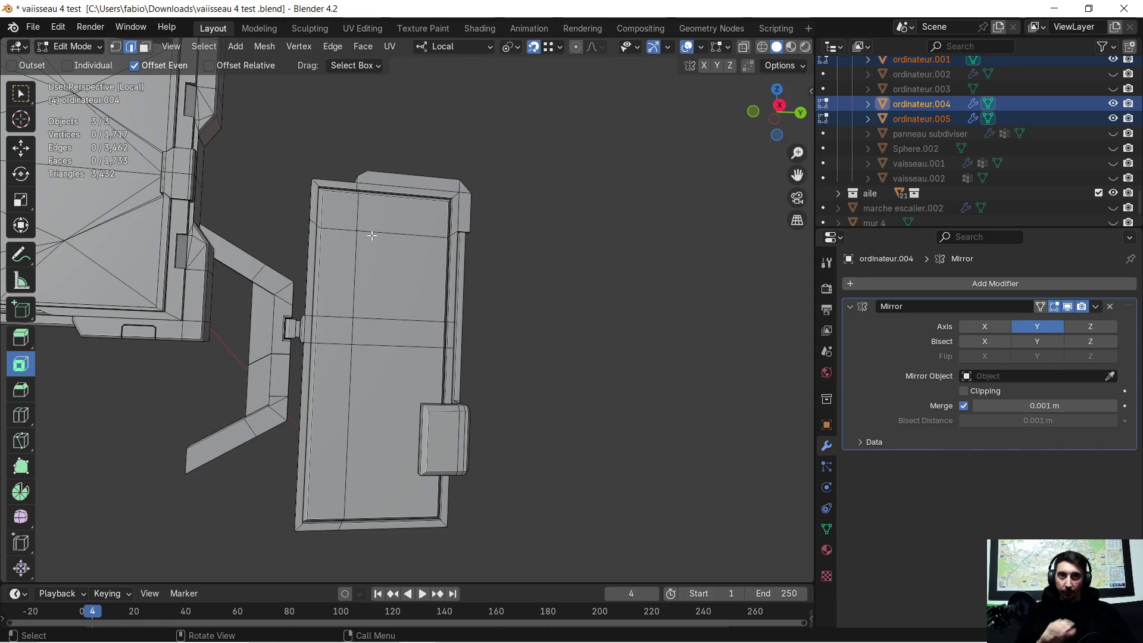
{"action": "scroll", "coordinate": [369, 232], "scroll_direction": "down", "scroll_amount": 1}
{"action": "scroll", "coordinate": [365, 245], "scroll_direction": "up", "scroll_amount": 1}
Bevel the panel's top outer corner edge with a single-segment 0.063 m chamfer
{"action": "mouse_move", "coordinate": [366, 247]}
{"action": "middle_mouse_down"}
{"action": "mouse_move", "coordinate": [359, 283]}
{"action": "mouse_move", "coordinate": [396, 314]}
{"action": "mouse_move", "coordinate": [382, 269]}
{"action": "middle_mouse_up"}
{"action": "scroll", "coordinate": [339, 202], "scroll_direction": "up", "scroll_amount": 2}
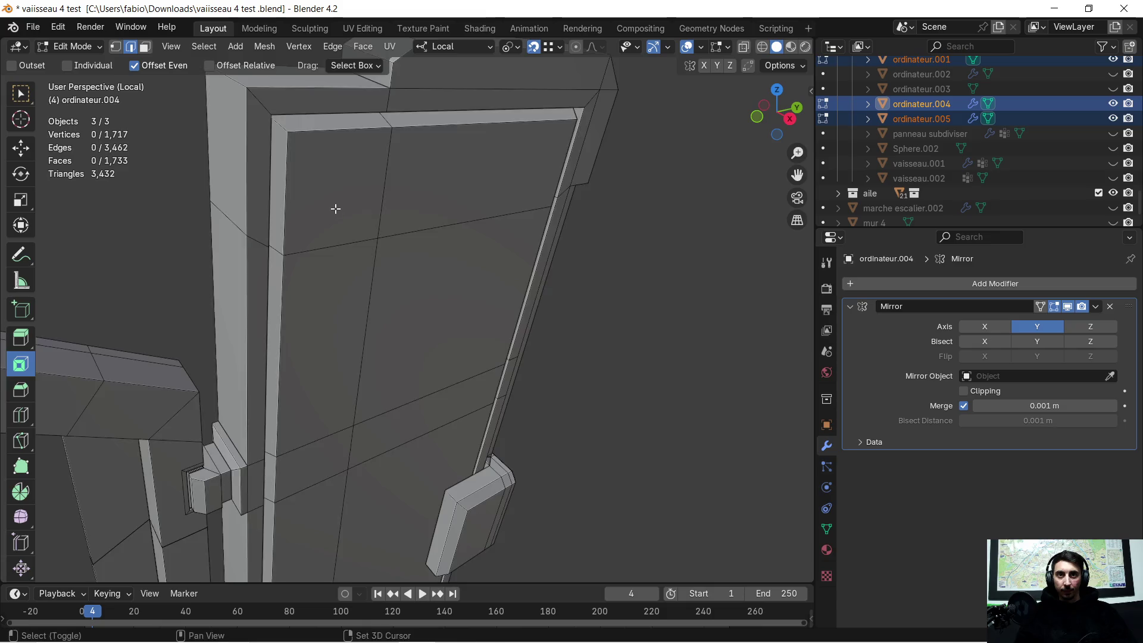
{"action": "scroll", "coordinate": [335, 209], "scroll_direction": "down", "scroll_amount": 2}
{"action": "middle_click_drag", "start_coordinate": [335, 209], "coordinate": [411, 298]}
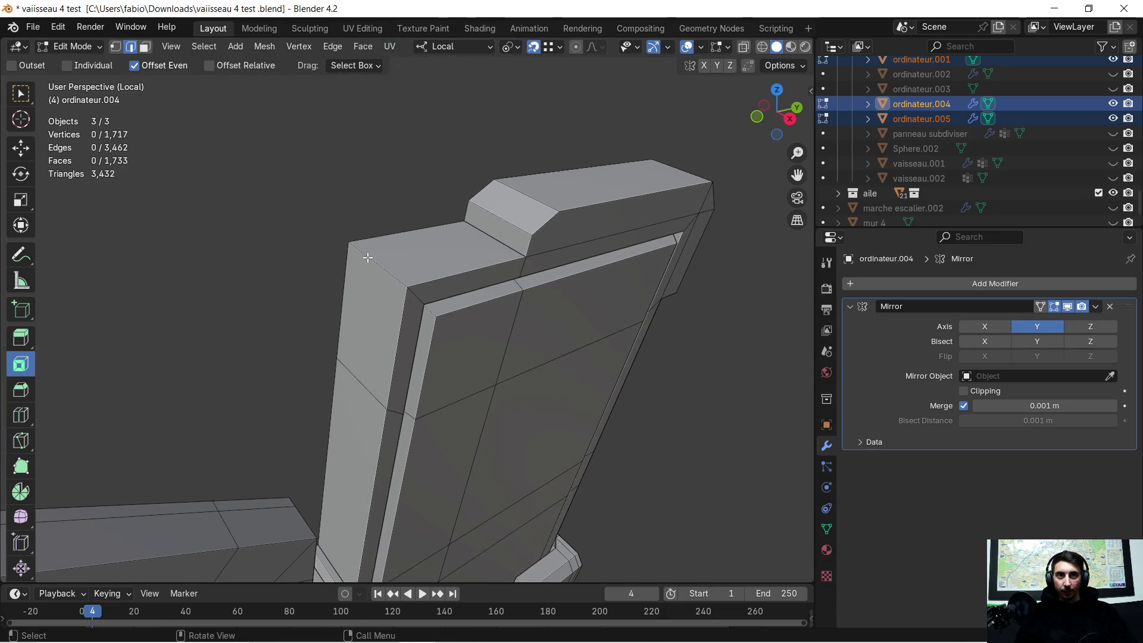
{"action": "mouse_move", "coordinate": [443, 306]}
{"action": "middle_mouse_down"}
{"action": "mouse_move", "coordinate": [237, 202]}
{"action": "mouse_move", "coordinate": [390, 310]}
{"action": "middle_mouse_up"}
{"action": "mouse_move", "coordinate": [353, 193]}
{"action": "middle_mouse_down", "text": "shift"}
{"action": "mouse_move", "coordinate": [378, 234]}
{"action": "mouse_move", "coordinate": [377, 224]}
{"action": "middle_mouse_up", "text": "shift"}
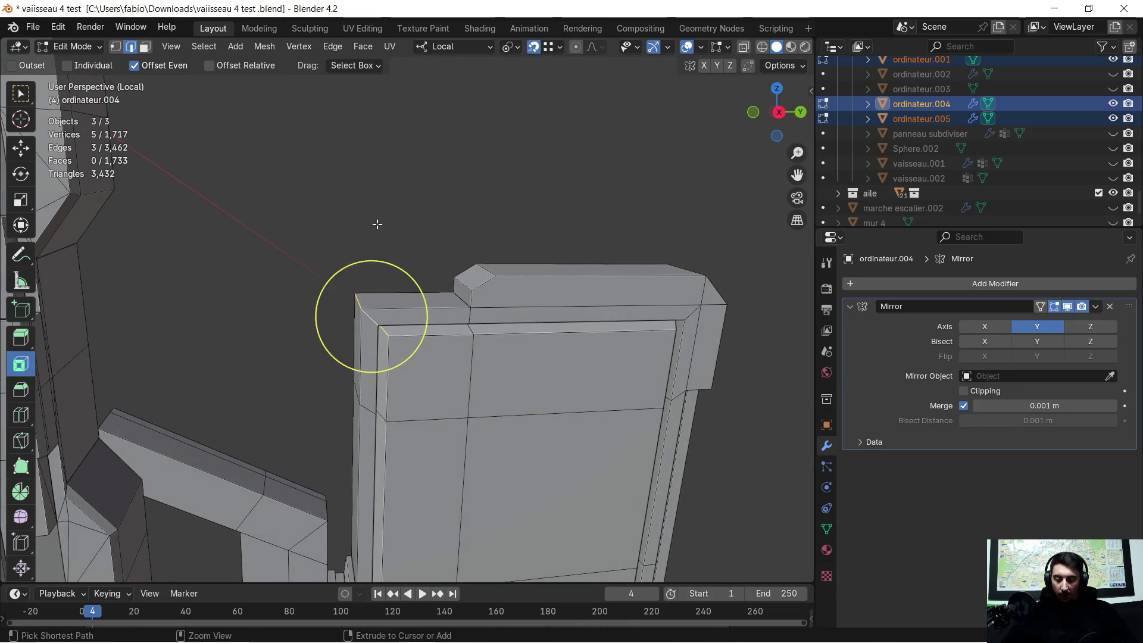
{"action": "key", "text": "ctrl+b"}
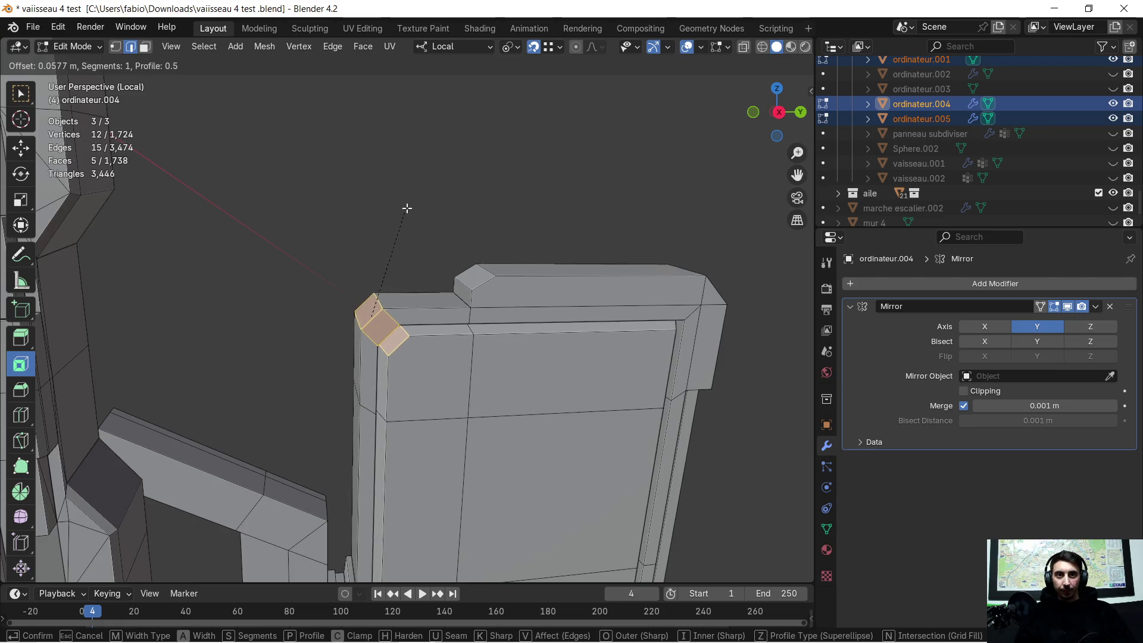
{"action": "left_click", "coordinate": [408, 206]}
{"action": "mouse_move", "coordinate": [408, 206]}
{"action": "middle_mouse_down"}
{"action": "mouse_move", "coordinate": [452, 358]}
{"action": "mouse_move", "coordinate": [639, 328]}
{"action": "middle_mouse_up"}
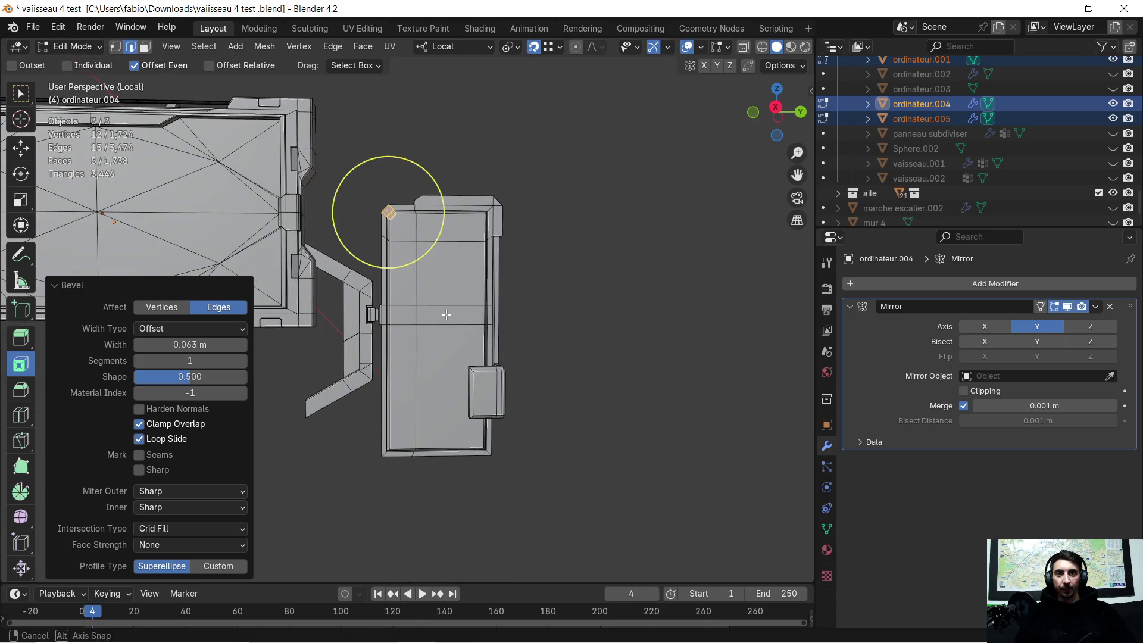
{"action": "left_click", "coordinate": [640, 327]}
{"action": "scroll", "coordinate": [548, 320], "scroll_direction": "up", "scroll_amount": 2}
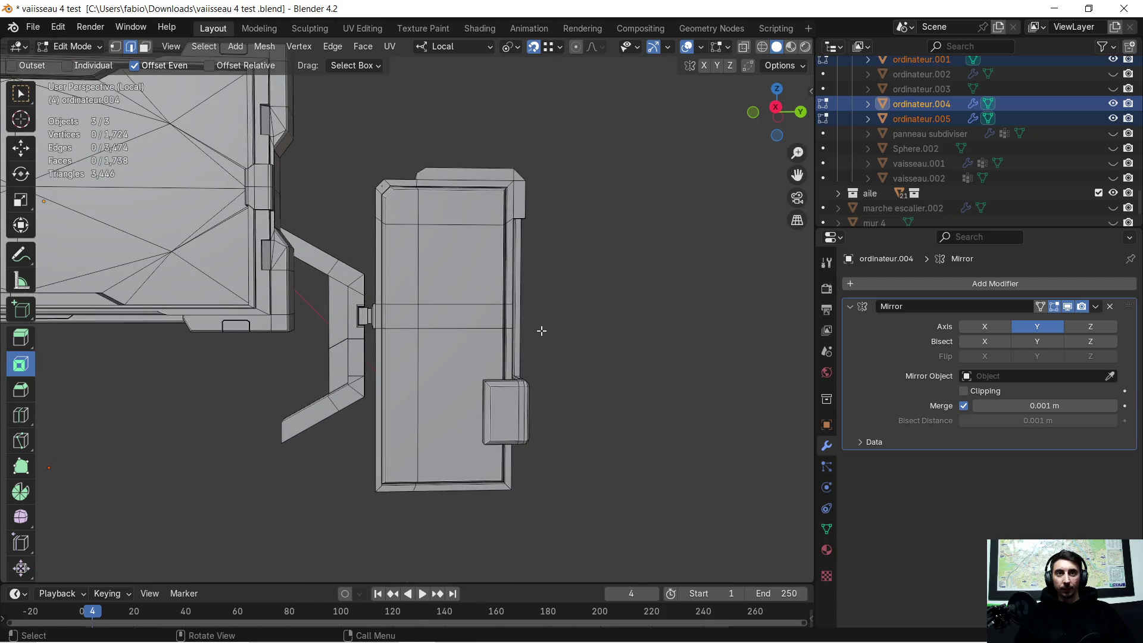
{"action": "scroll", "coordinate": [541, 331], "scroll_direction": "up", "scroll_amount": 4}
{"action": "scroll", "coordinate": [458, 401], "scroll_direction": "down", "scroll_amount": 2}
{"action": "scroll", "coordinate": [458, 399], "scroll_direction": "down", "scroll_amount": 3}
Select the panel's bottom corner edge and bevel it into a wide 0.466 m chamfer
{"action": "mouse_move", "coordinate": [459, 400]}
{"action": "middle_mouse_down"}
{"action": "mouse_move", "coordinate": [482, 375]}
{"action": "mouse_move", "coordinate": [444, 408]}
{"action": "middle_mouse_up"}
{"action": "scroll", "coordinate": [444, 409], "scroll_direction": "up", "scroll_amount": 5}
{"action": "scroll", "coordinate": [444, 409], "scroll_direction": "down", "scroll_amount": 3}
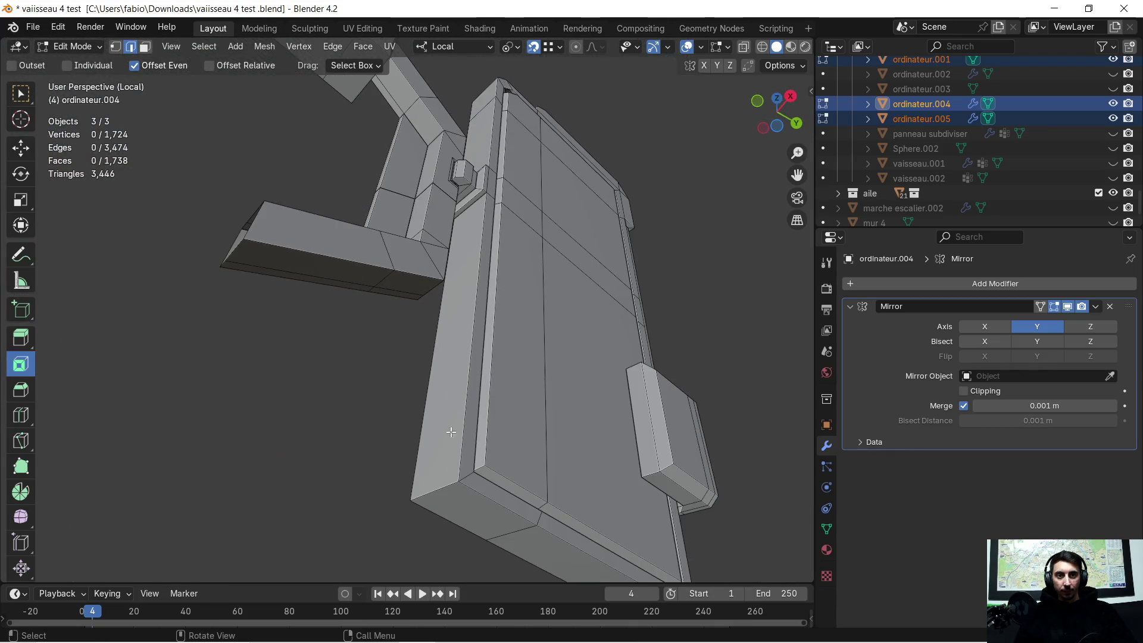
{"action": "left_click", "coordinate": [467, 471], "text": "shift"}
{"action": "left_click", "coordinate": [468, 472], "text": "shift"}
{"action": "middle_click_drag", "start_coordinate": [473, 467], "coordinate": [325, 481]}
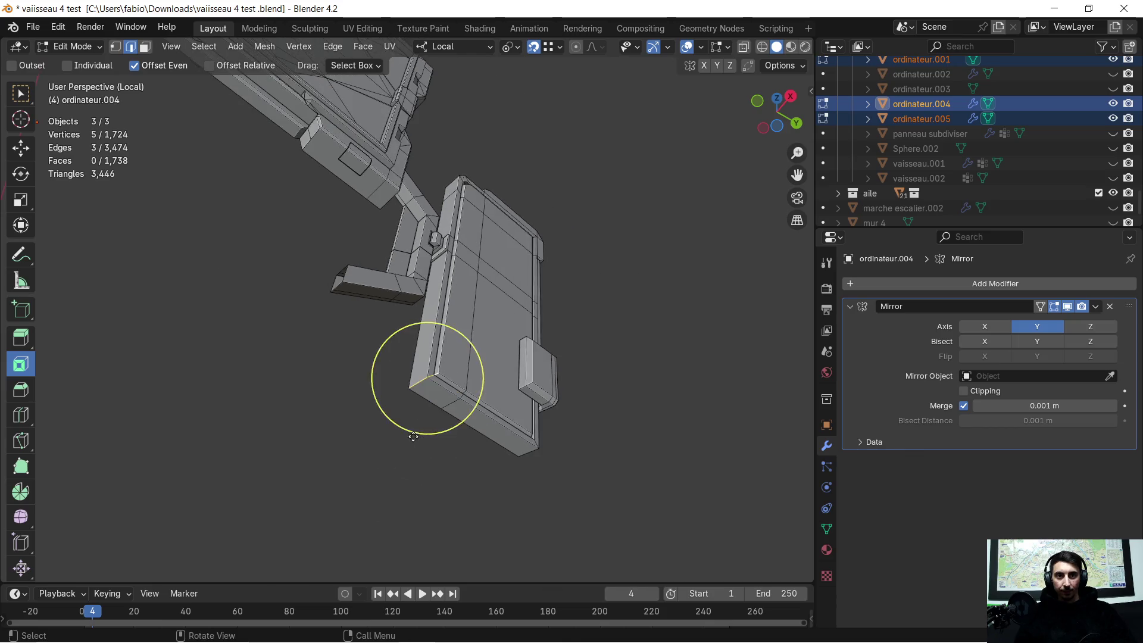
{"action": "key", "text": "ctrl+b"}
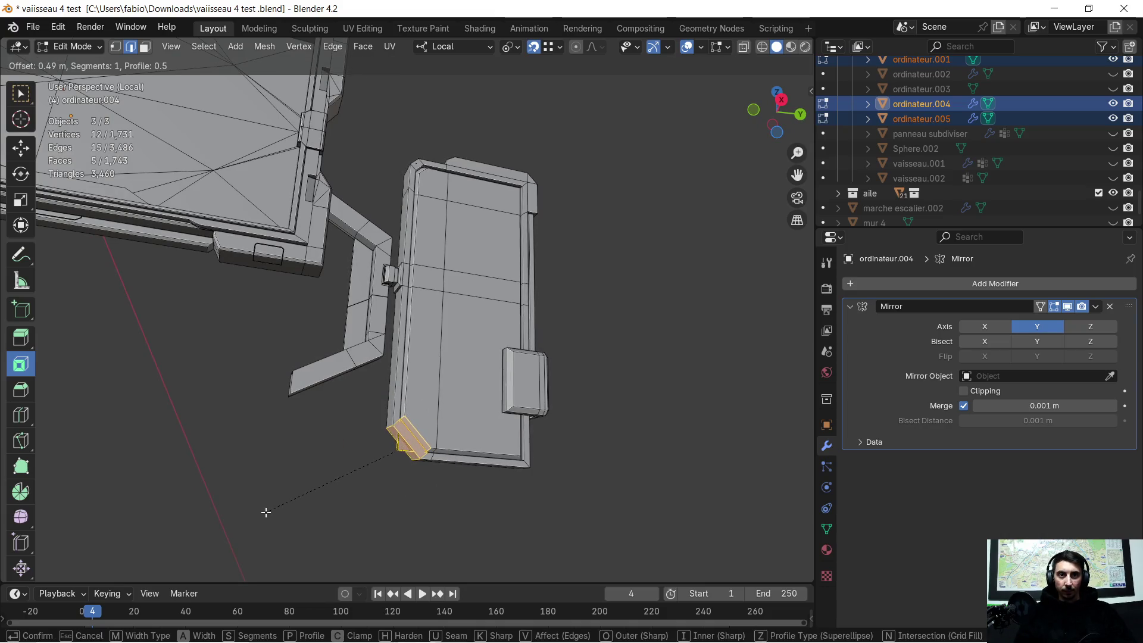
{"action": "left_click", "coordinate": [396, 434]}
{"action": "scroll", "coordinate": [443, 499], "scroll_direction": "up", "scroll_amount": 5}
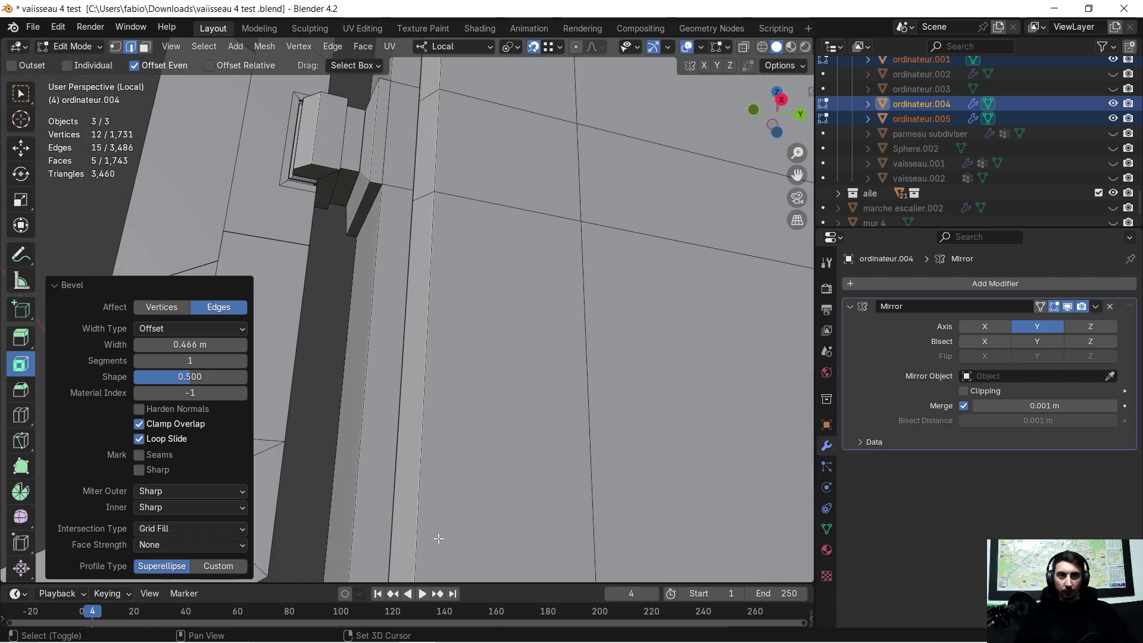
{"action": "scroll", "coordinate": [438, 538], "scroll_direction": "down", "scroll_amount": 1}
{"action": "scroll", "coordinate": [468, 318], "scroll_direction": "down", "scroll_amount": 4}
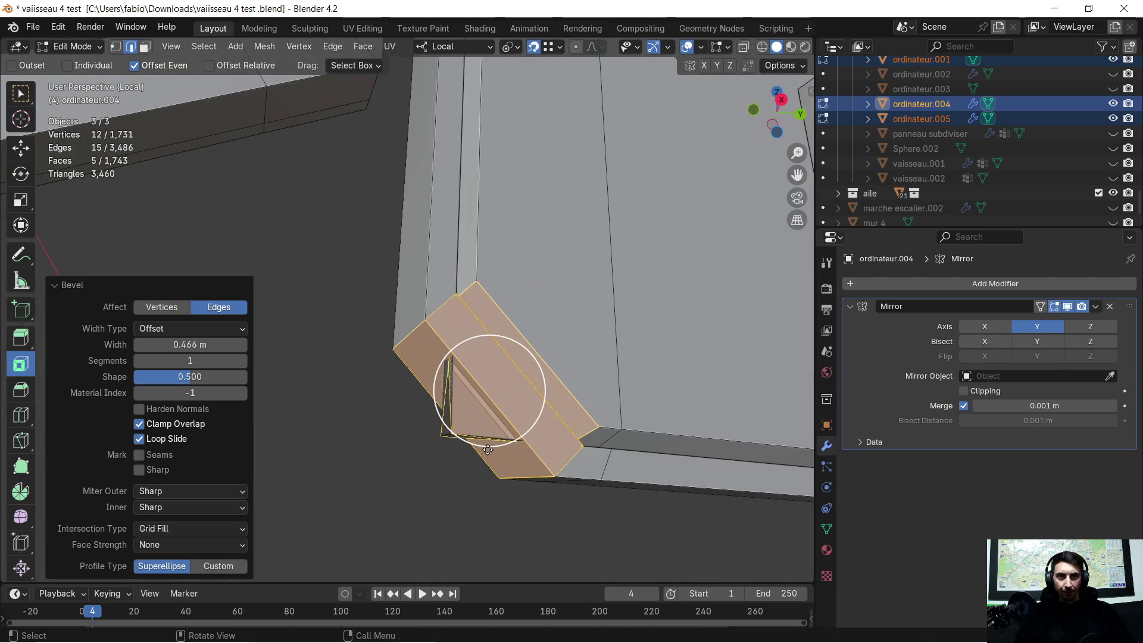
Select the stray edge left at the bevelled corner and bring up the delete options
{"action": "mouse_move", "coordinate": [488, 449]}
{"action": "middle_mouse_down", "text": "shift"}
{"action": "mouse_move", "coordinate": [403, 419]}
{"action": "mouse_move", "coordinate": [481, 444]}
{"action": "mouse_move", "coordinate": [446, 422]}
{"action": "mouse_move", "coordinate": [209, 530]}
{"action": "mouse_move", "coordinate": [229, 490]}
{"action": "middle_mouse_up", "text": "shift"}
{"action": "left_click", "coordinate": [447, 422]}
{"action": "key", "text": "x"}
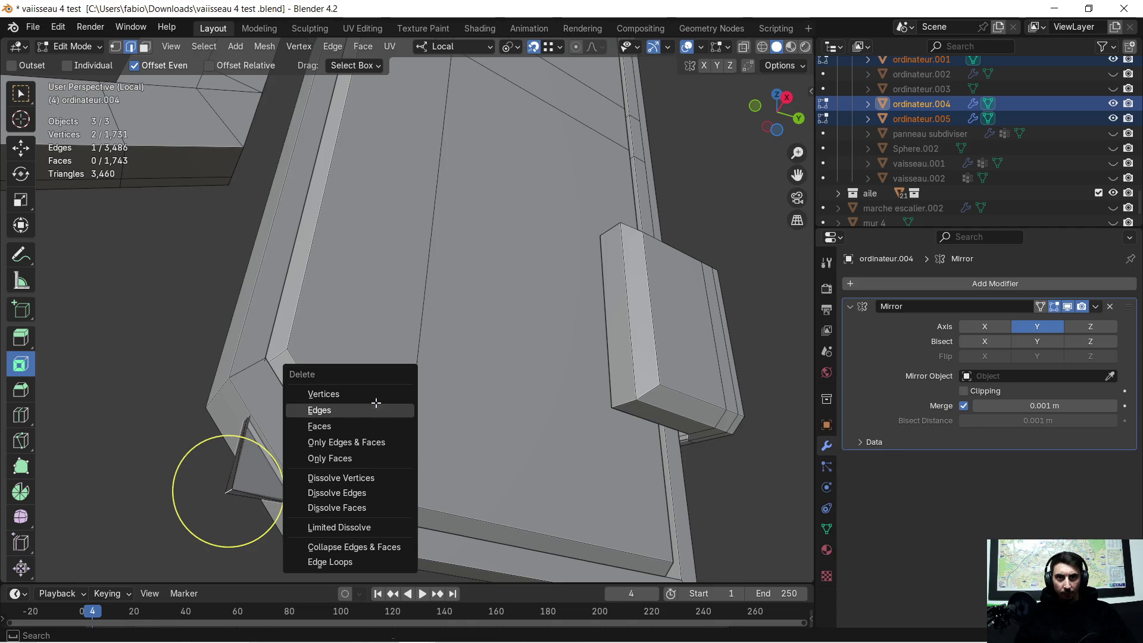
Delete the stray edge and select the leftover triangular face at the corner
{"action": "left_click", "coordinate": [376, 409]}
{"action": "middle_click_drag", "start_coordinate": [376, 409], "coordinate": [385, 431]}
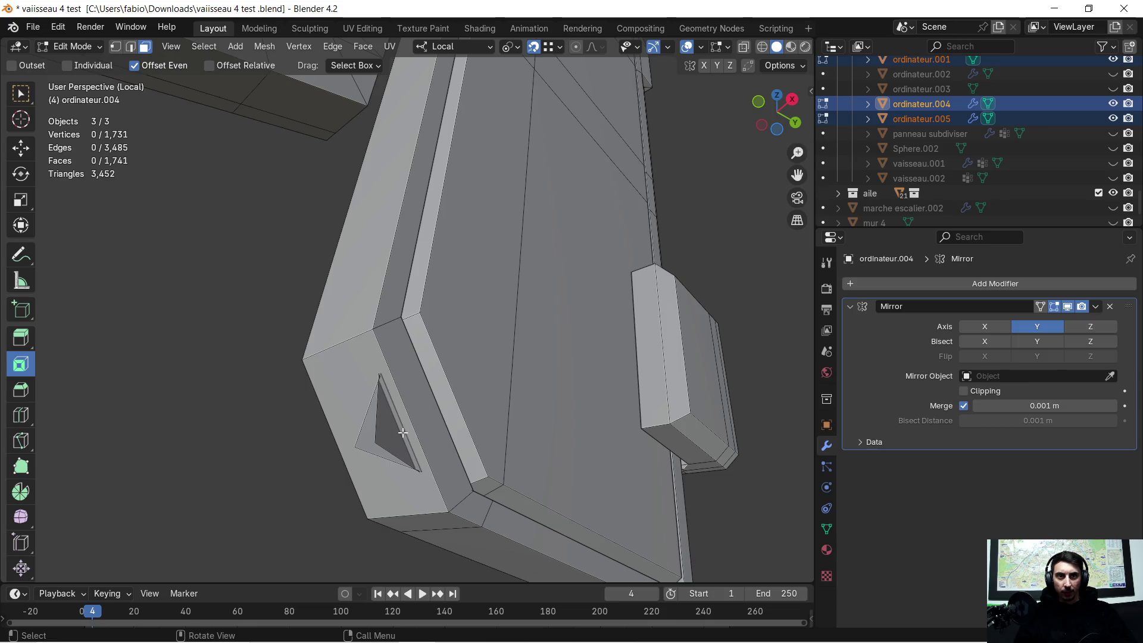
{"action": "key", "text": "c"}
{"action": "left_click", "coordinate": [397, 435]}
{"action": "middle_click_drag", "start_coordinate": [392, 433], "coordinate": [375, 424]}
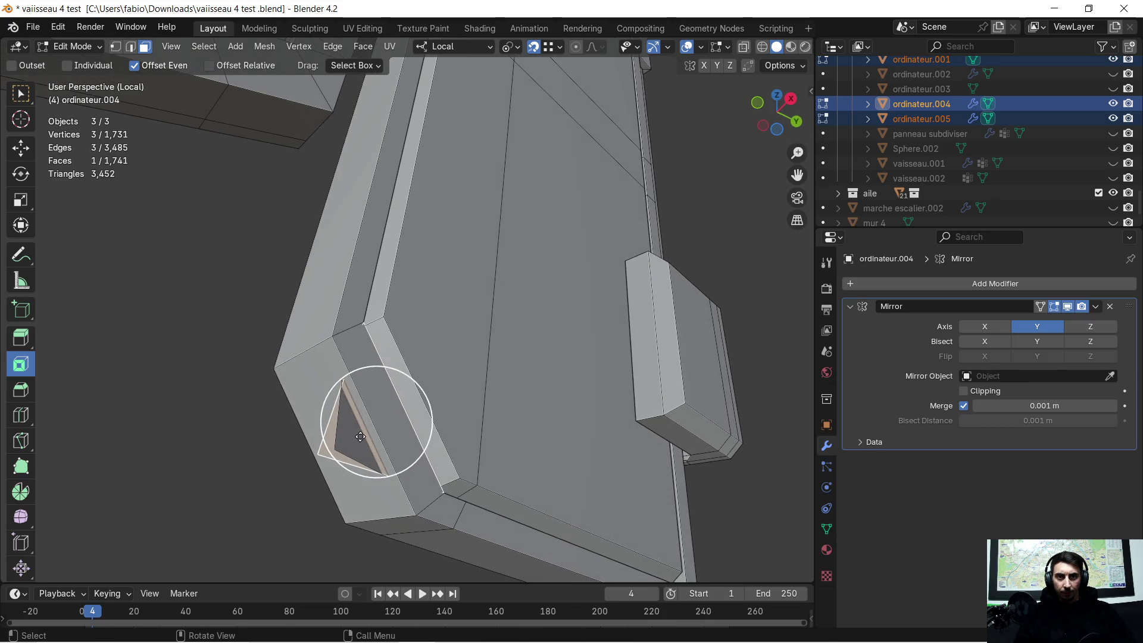
Delete the triangular face and orbit to a front view of the whole terminal
{"action": "key", "text": "x"}
{"action": "key", "text": "Escape"}
{"action": "key", "text": "x"}
{"action": "left_click", "coordinate": [344, 449]}
{"action": "scroll", "coordinate": [379, 425], "scroll_direction": "down", "scroll_amount": 3}
{"action": "scroll", "coordinate": [387, 420], "scroll_direction": "down", "scroll_amount": 3}
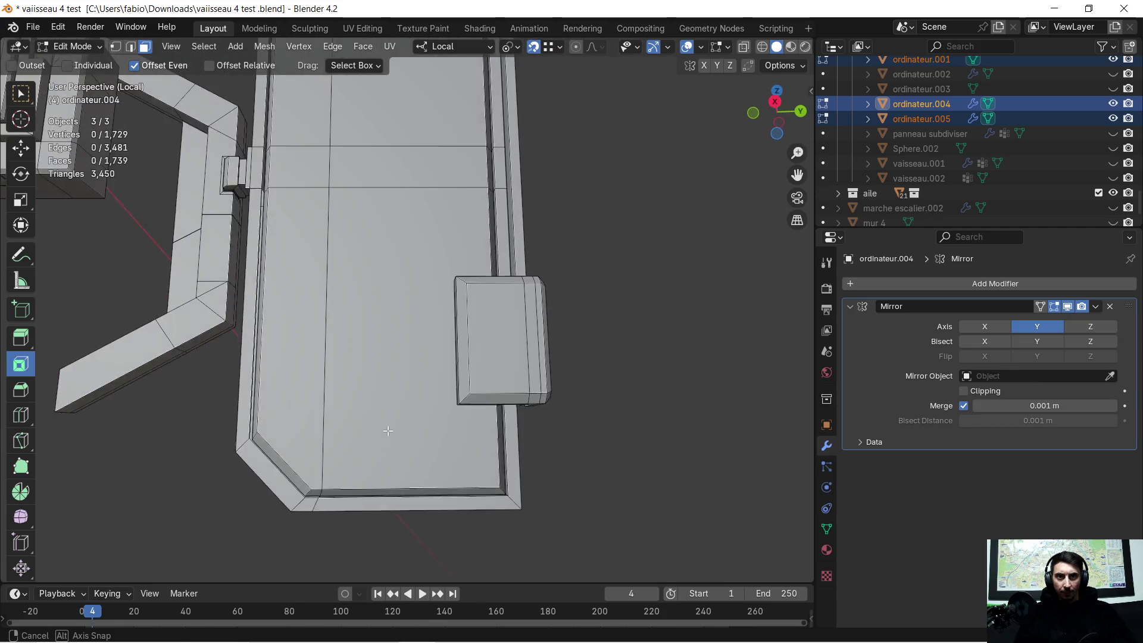
{"action": "scroll", "coordinate": [391, 417], "scroll_direction": "down", "scroll_amount": 3}
{"action": "mouse_move", "coordinate": [370, 359]}
{"action": "middle_mouse_down"}
{"action": "mouse_move", "coordinate": [478, 372]}
{"action": "mouse_move", "coordinate": [468, 380]}
{"action": "middle_mouse_up"}
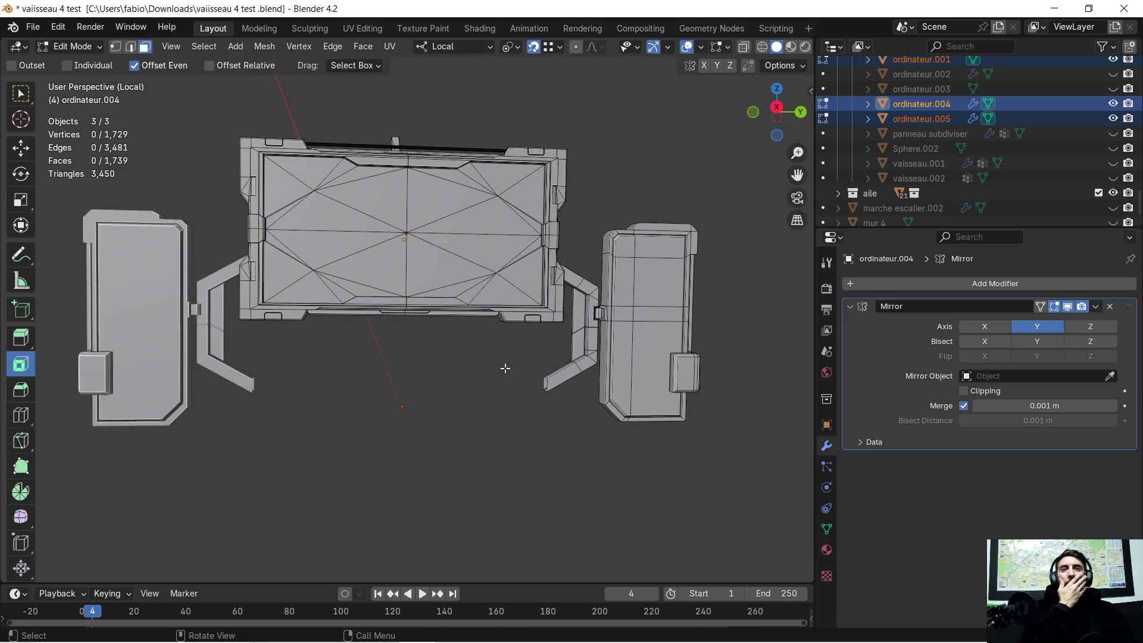
{"action": "scroll", "coordinate": [521, 358], "scroll_direction": "up", "scroll_amount": 1}
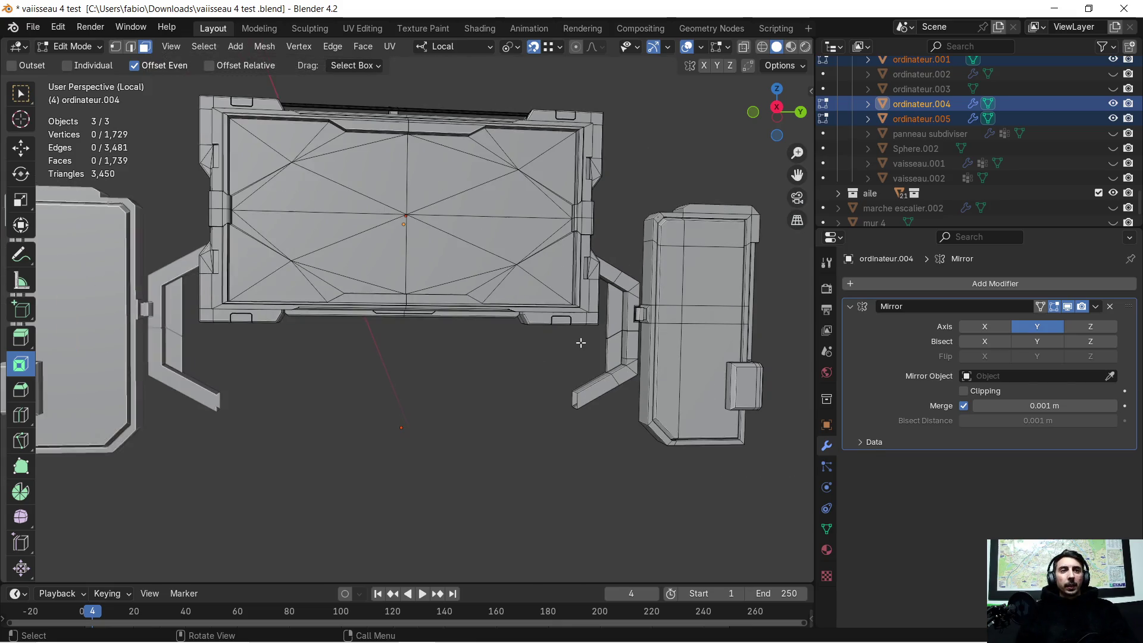
{"action": "mouse_move", "coordinate": [582, 338]}
{"action": "middle_mouse_down"}
{"action": "mouse_move", "coordinate": [548, 327]}
{"action": "mouse_move", "coordinate": [565, 327]}
{"action": "mouse_move", "coordinate": [502, 349]}
{"action": "mouse_move", "coordinate": [449, 311]}
{"action": "mouse_move", "coordinate": [419, 378]}
{"action": "mouse_move", "coordinate": [410, 450]}
{"action": "mouse_move", "coordinate": [452, 480]}
{"action": "mouse_move", "coordinate": [527, 433]}
{"action": "mouse_move", "coordinate": [489, 455]}
{"action": "mouse_move", "coordinate": [426, 374]}
{"action": "mouse_move", "coordinate": [431, 415]}
{"action": "mouse_move", "coordinate": [455, 352]}
{"action": "mouse_move", "coordinate": [490, 352]}
{"action": "mouse_move", "coordinate": [487, 283]}
{"action": "mouse_move", "coordinate": [481, 305]}
{"action": "mouse_move", "coordinate": [459, 273]}
{"action": "mouse_move", "coordinate": [448, 324]}
{"action": "mouse_move", "coordinate": [434, 331]}
{"action": "mouse_move", "coordinate": [459, 370]}
{"action": "mouse_move", "coordinate": [471, 317]}
{"action": "mouse_move", "coordinate": [452, 331]}
{"action": "mouse_move", "coordinate": [521, 357]}
{"action": "mouse_move", "coordinate": [439, 378]}
{"action": "mouse_move", "coordinate": [416, 340]}
{"action": "mouse_move", "coordinate": [449, 331]}
{"action": "mouse_move", "coordinate": [438, 324]}
{"action": "mouse_move", "coordinate": [555, 334]}
{"action": "mouse_move", "coordinate": [553, 352]}
{"action": "mouse_move", "coordinate": [357, 355]}
{"action": "mouse_move", "coordinate": [553, 378]}
{"action": "mouse_move", "coordinate": [525, 384]}
{"action": "middle_mouse_up"}
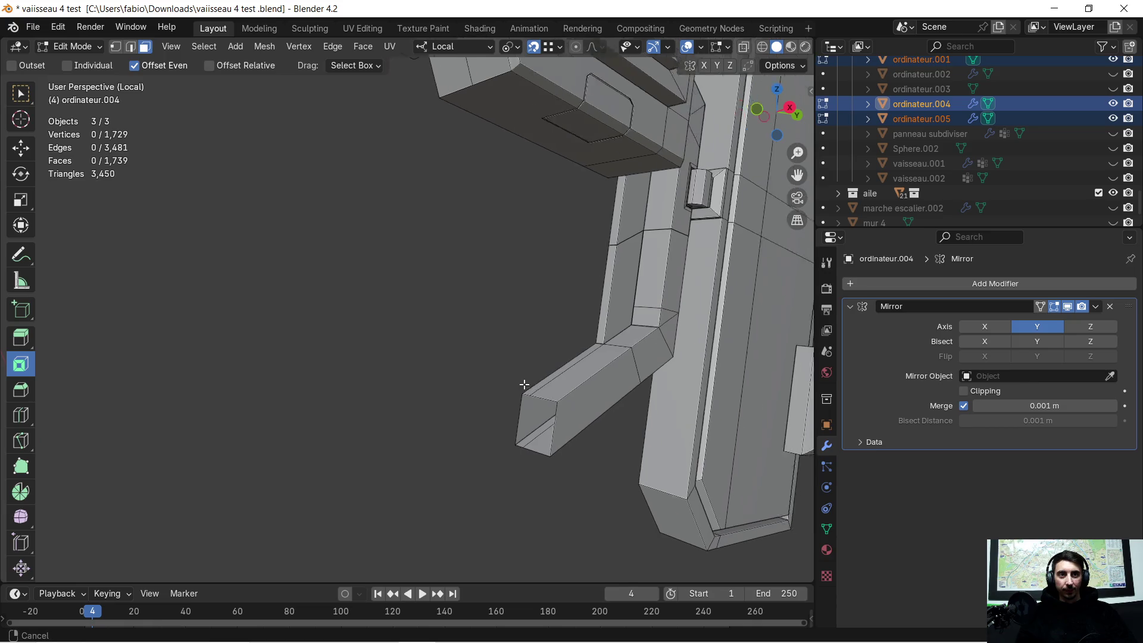
{"action": "scroll", "coordinate": [384, 369], "scroll_direction": "up", "scroll_amount": 2}
{"action": "scroll", "coordinate": [384, 367], "scroll_direction": "up", "scroll_amount": 2}
{"action": "mouse_move", "coordinate": [384, 366]}
{"action": "middle_mouse_down"}
{"action": "mouse_move", "coordinate": [369, 383]}
{"action": "mouse_move", "coordinate": [316, 380]}
{"action": "middle_mouse_up"}
{"action": "scroll", "coordinate": [370, 383], "scroll_direction": "up", "scroll_amount": 2}
{"action": "mouse_move", "coordinate": [391, 331]}
{"action": "middle_mouse_down"}
{"action": "mouse_move", "coordinate": [414, 324]}
{"action": "mouse_move", "coordinate": [466, 339]}
{"action": "middle_mouse_up"}
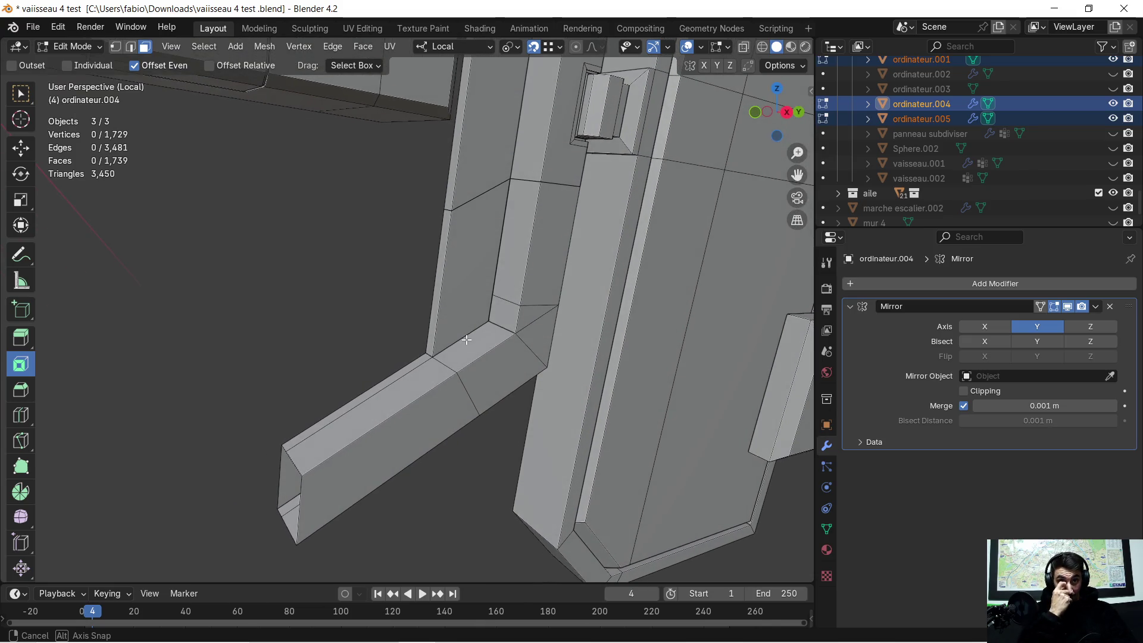
{"action": "mouse_move", "coordinate": [466, 340]}
{"action": "middle_mouse_down"}
{"action": "mouse_move", "coordinate": [411, 313]}
{"action": "mouse_move", "coordinate": [404, 251]}
{"action": "mouse_move", "coordinate": [393, 369]}
{"action": "middle_mouse_up"}
{"action": "scroll", "coordinate": [419, 340], "scroll_direction": "up", "scroll_amount": 2}
{"action": "scroll", "coordinate": [437, 322], "scroll_direction": "up", "scroll_amount": 1}
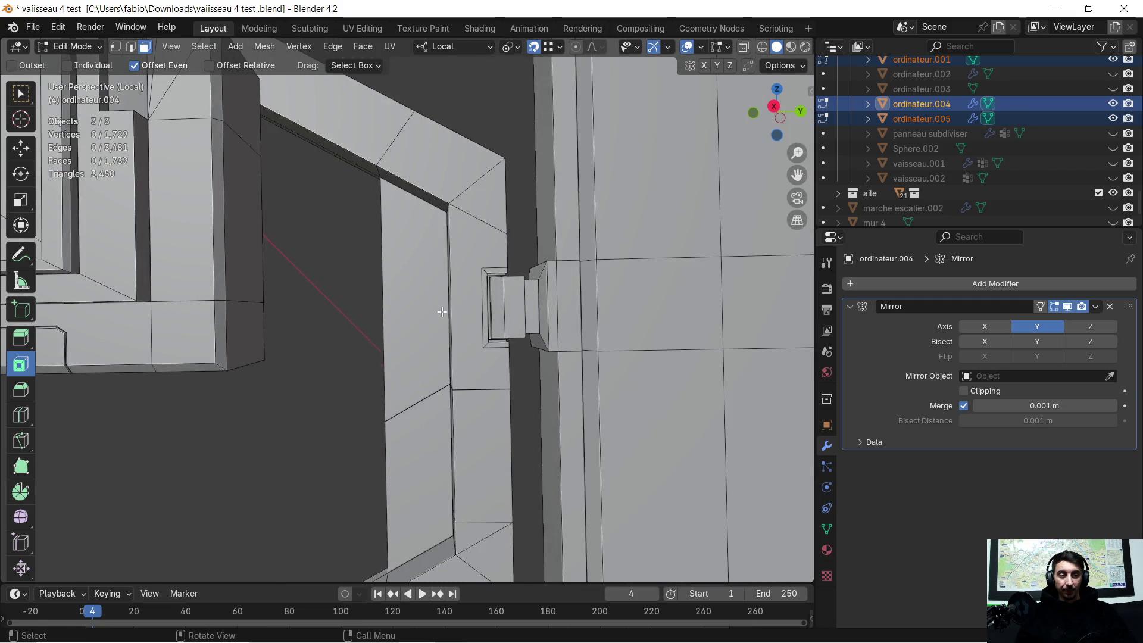
{"action": "scroll", "coordinate": [444, 311], "scroll_direction": "up", "scroll_amount": 1}
{"action": "mouse_move", "coordinate": [444, 311]}
{"action": "middle_mouse_down"}
{"action": "mouse_move", "coordinate": [462, 298]}
{"action": "mouse_move", "coordinate": [449, 309]}
{"action": "middle_mouse_up"}
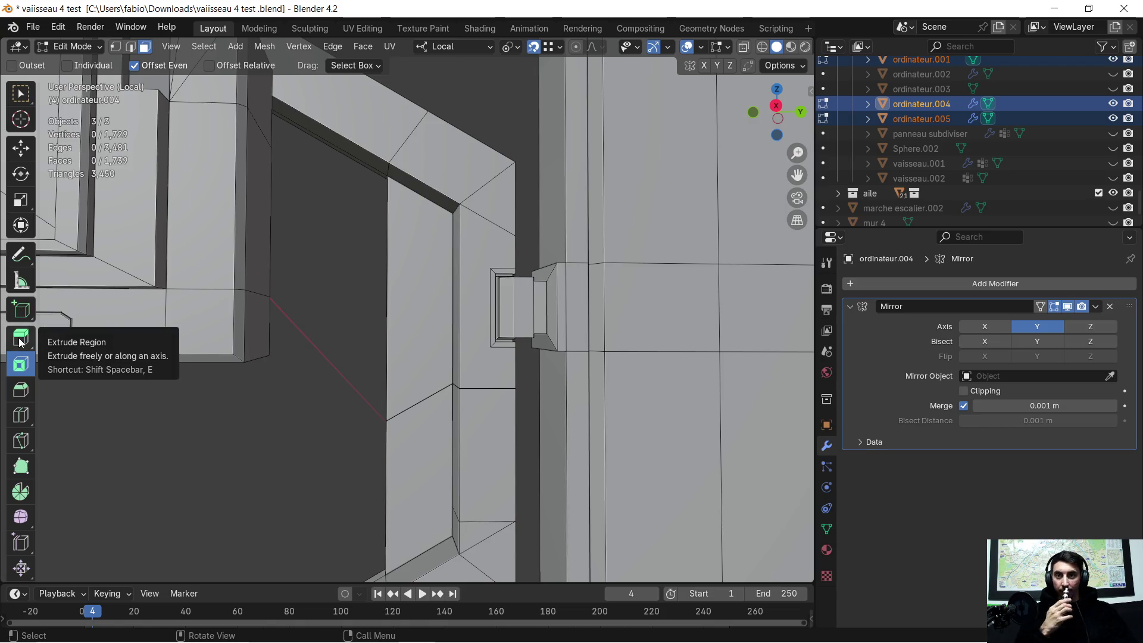
With the Knife tool, cut from the arm's top edge down to the corner
{"action": "left_click", "coordinate": [21, 441]}
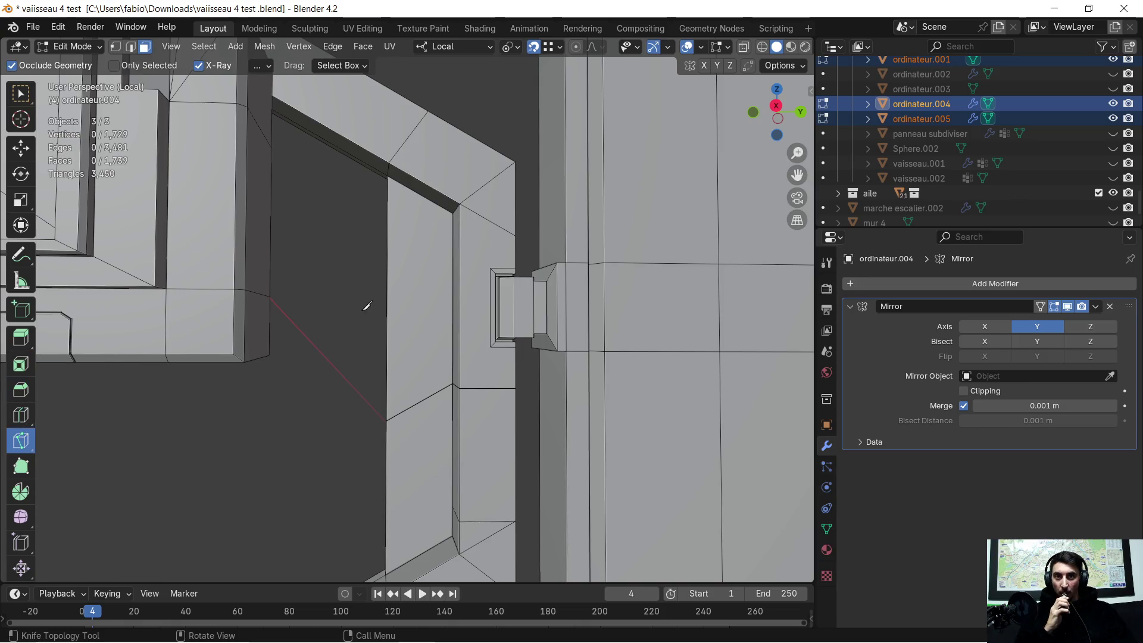
{"action": "left_click", "coordinate": [427, 196]}
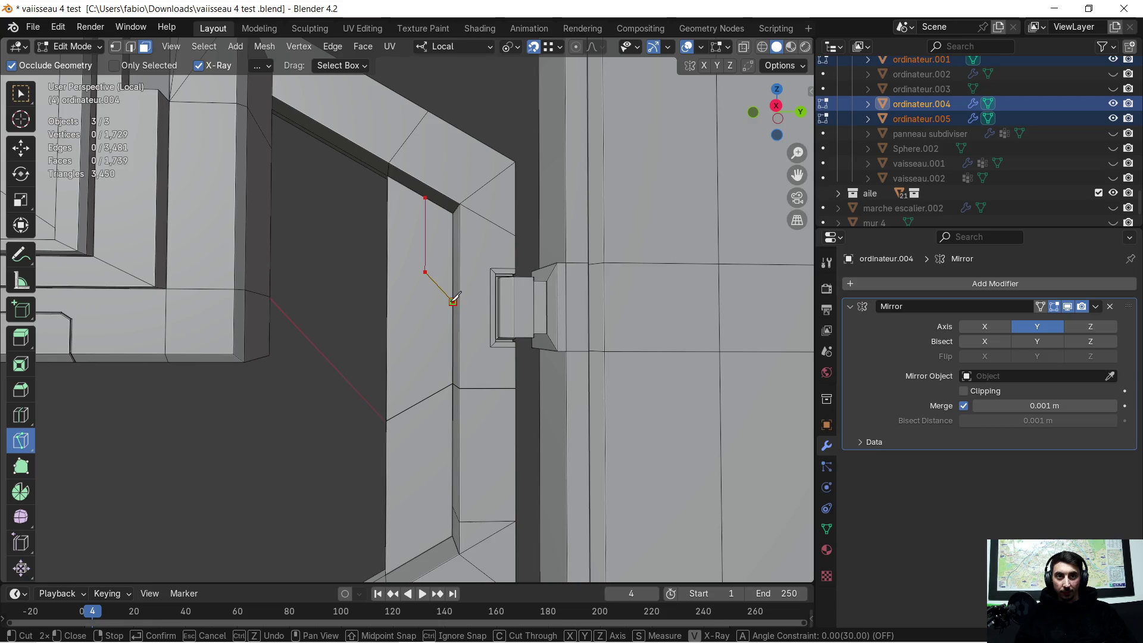
{"action": "left_click", "coordinate": [453, 304]}
{"action": "scroll", "coordinate": [421, 344], "scroll_direction": "up", "scroll_amount": 1}
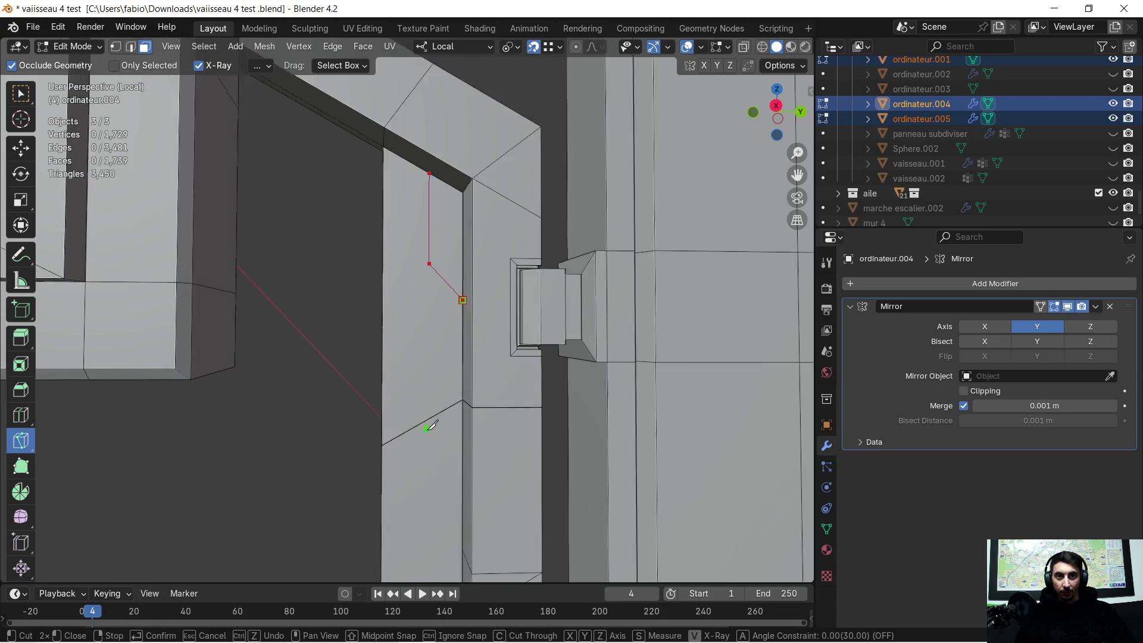
{"action": "scroll", "coordinate": [429, 420], "scroll_direction": "up", "scroll_amount": 1}
{"action": "middle_click_drag", "start_coordinate": [422, 449], "coordinate": [445, 259]}
{"action": "key", "text": "Return"}
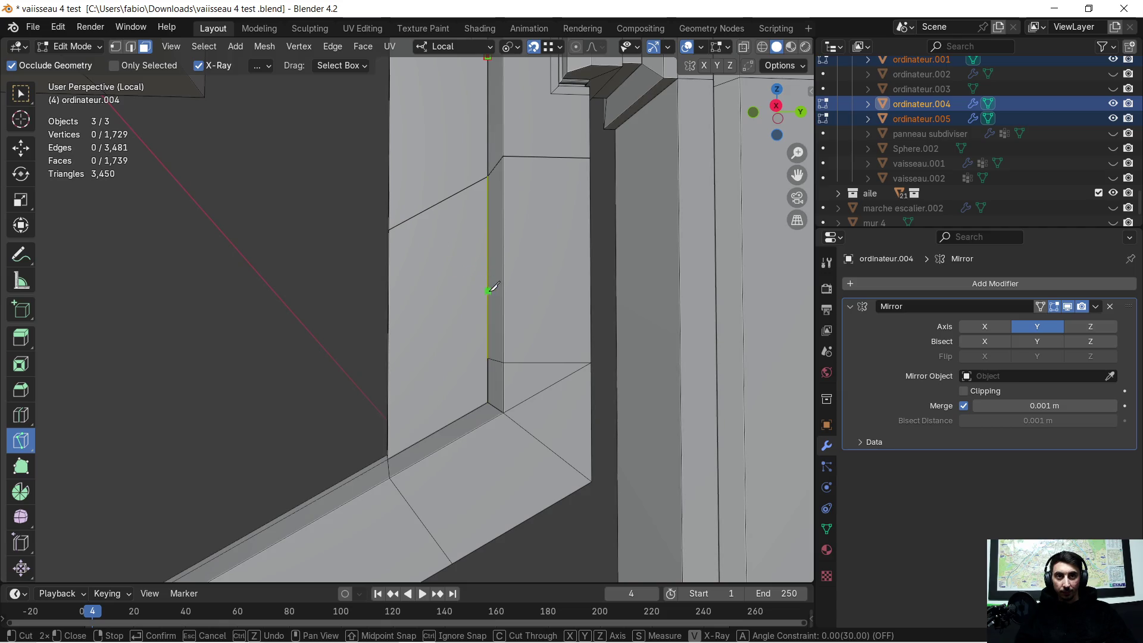
Continue the stepped cut down the arm face with a Z-locked vertical segment to the lower edge and confirm
{"action": "left_click", "coordinate": [488, 292]}
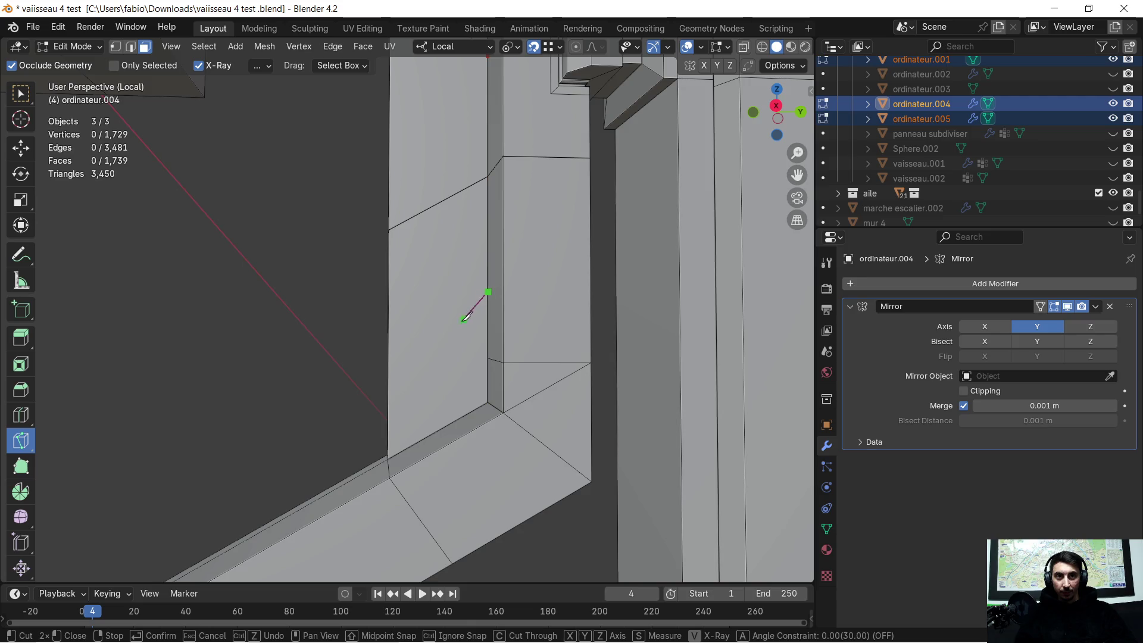
{"action": "left_click", "coordinate": [487, 295]}
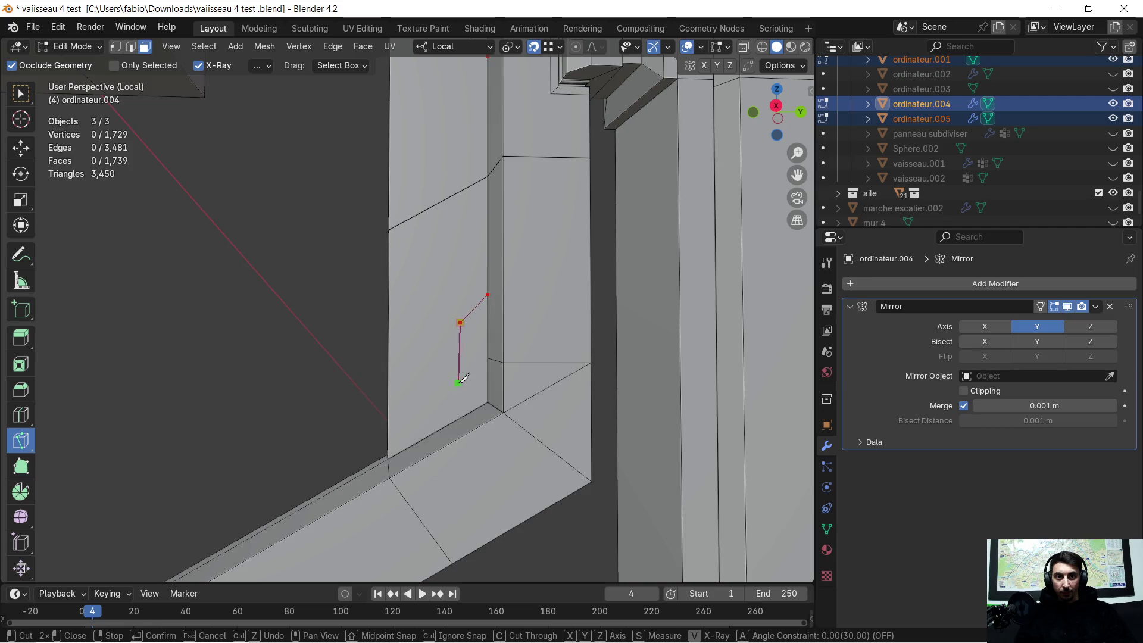
{"action": "key", "text": "z"}
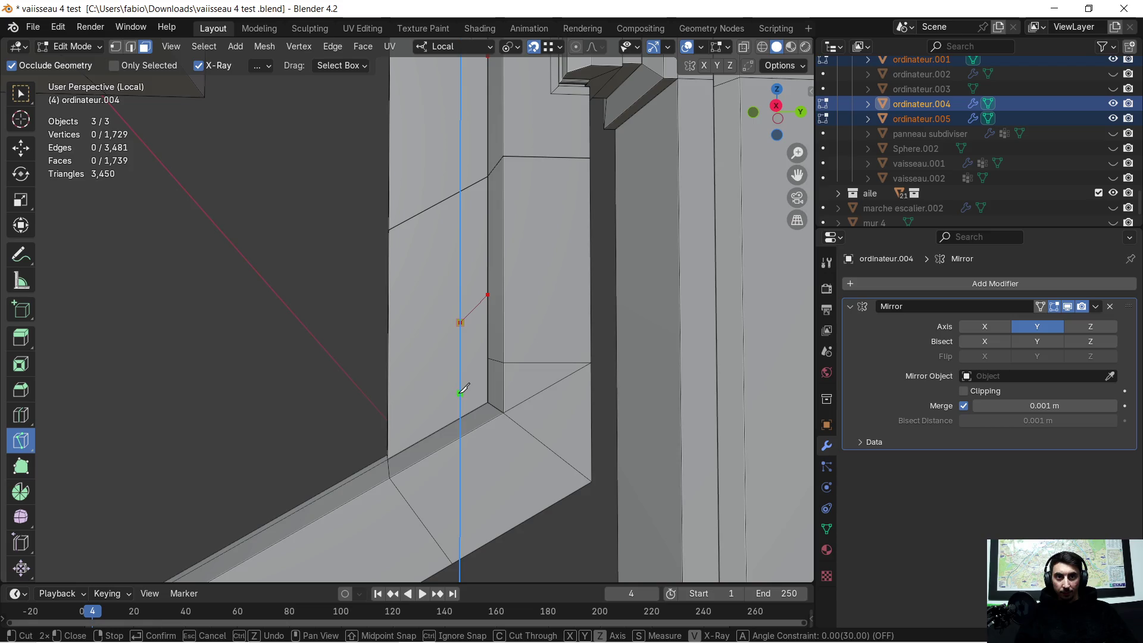
{"action": "left_click", "coordinate": [430, 418]}
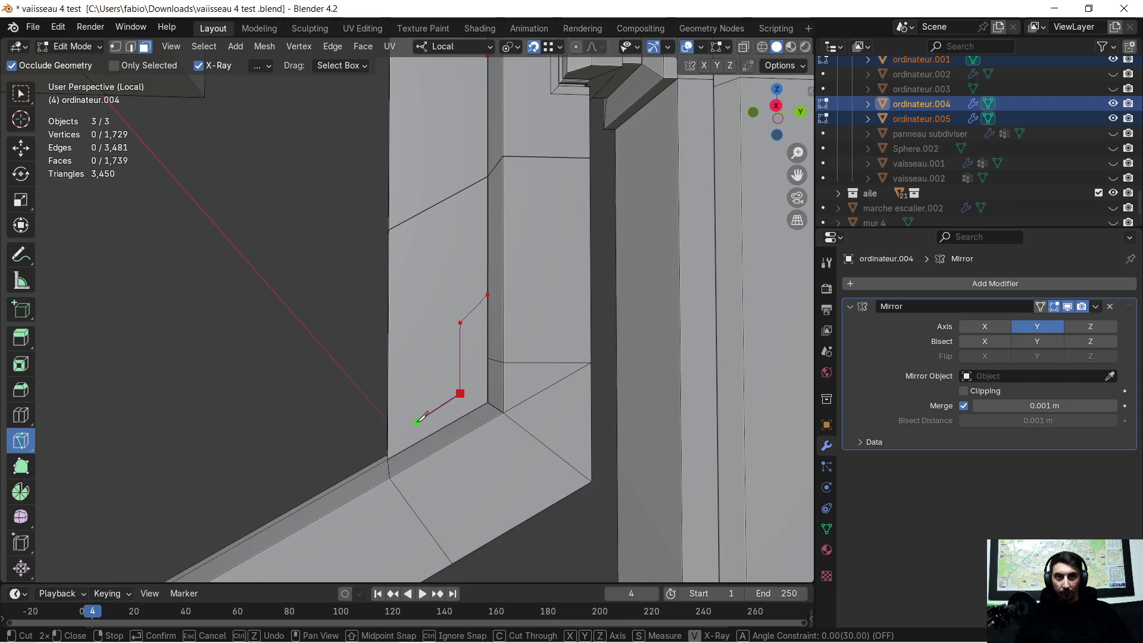
{"action": "left_click", "coordinate": [422, 432]}
{"action": "key", "text": "Return"}
{"action": "mouse_move", "coordinate": [306, 349]}
{"action": "middle_mouse_down"}
{"action": "mouse_move", "coordinate": [311, 337]}
{"action": "mouse_move", "coordinate": [364, 335]}
{"action": "mouse_move", "coordinate": [332, 300]}
{"action": "mouse_move", "coordinate": [334, 248]}
{"action": "middle_mouse_up"}
{"action": "scroll", "coordinate": [366, 333], "scroll_direction": "up", "scroll_amount": 1}
{"action": "scroll", "coordinate": [393, 322], "scroll_direction": "up", "scroll_amount": 2}
{"action": "scroll", "coordinate": [357, 324], "scroll_direction": "up", "scroll_amount": 2}
{"action": "left_click", "coordinate": [21, 94]}
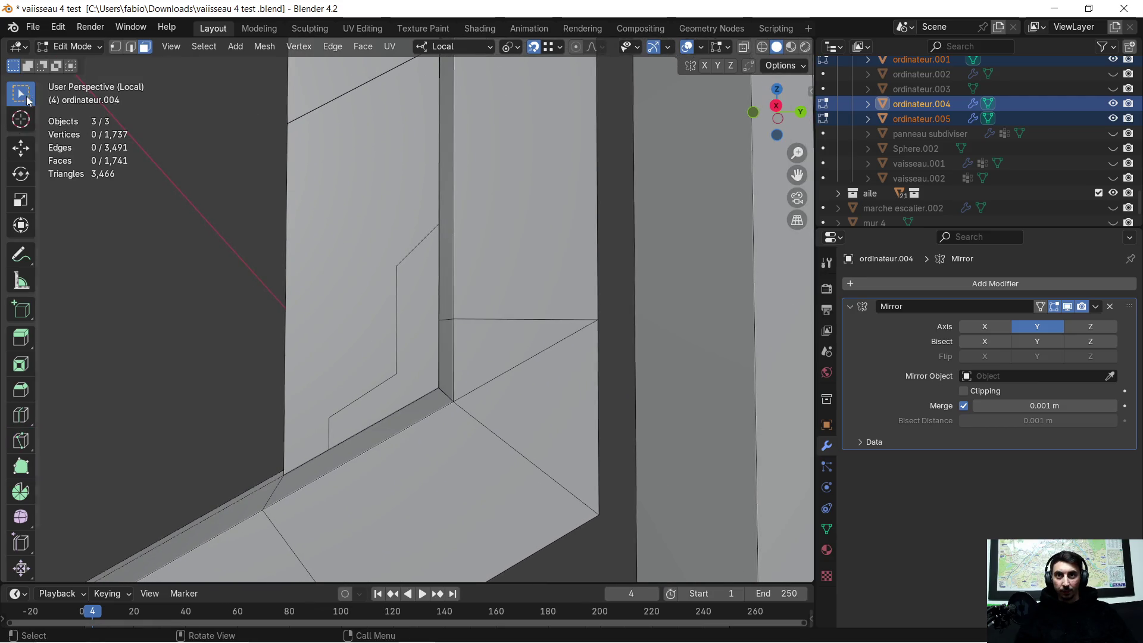
Slide the cut's corner vertex along local Z to square up the stepped outline
{"action": "left_click", "coordinate": [406, 368]}
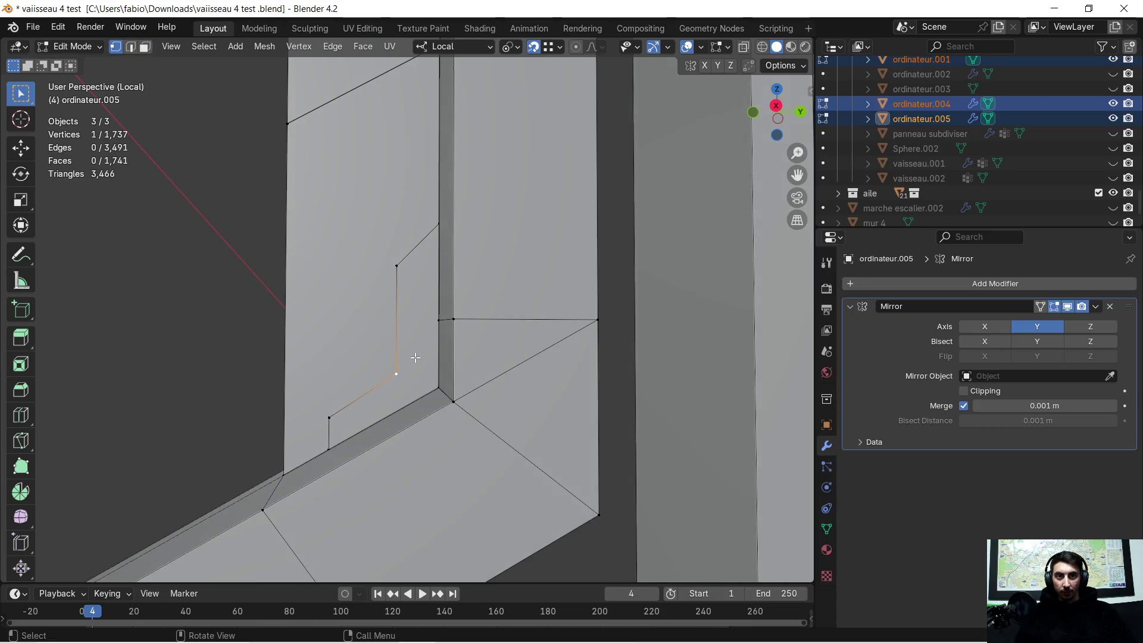
{"action": "key", "text": "g"}
{"action": "key", "text": "z"}
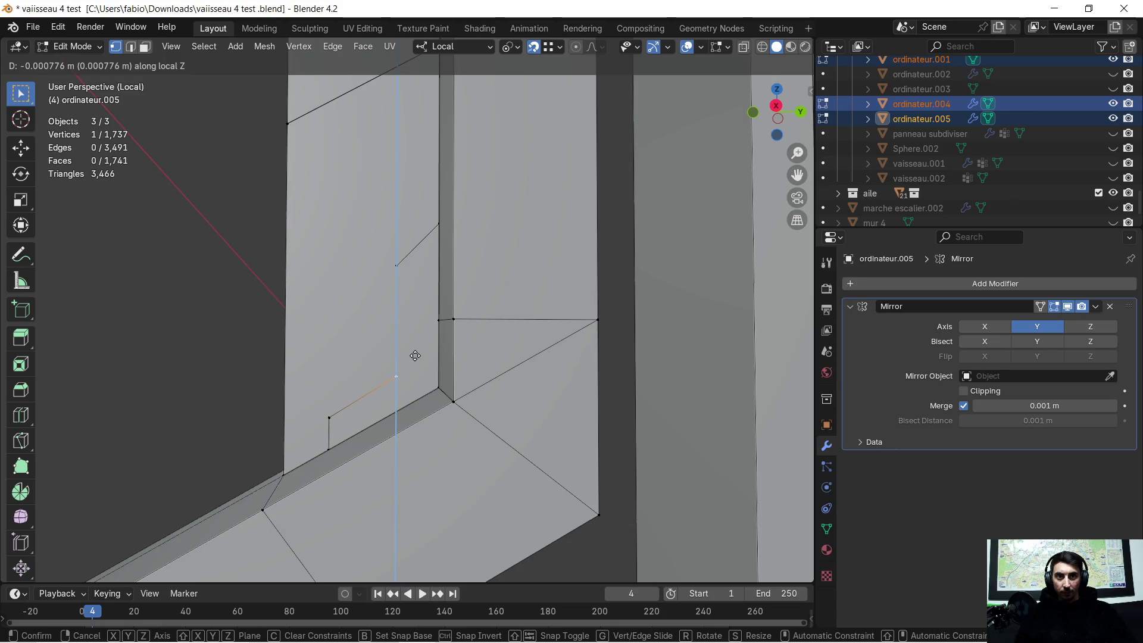
{"action": "left_click", "coordinate": [415, 352]}
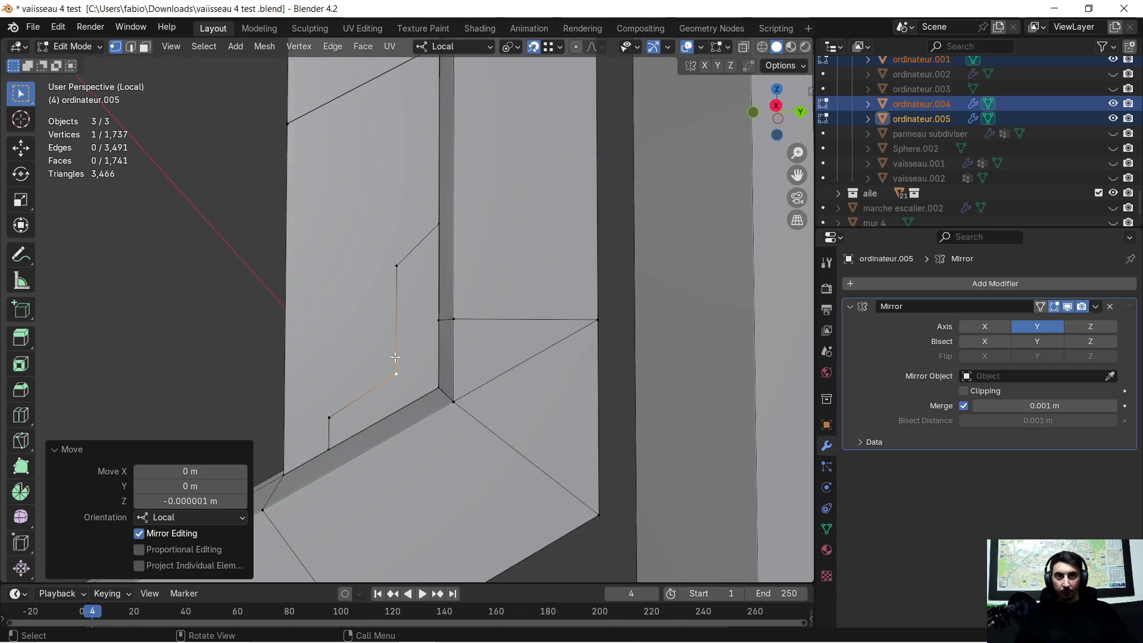
{"action": "left_click", "coordinate": [398, 368]}
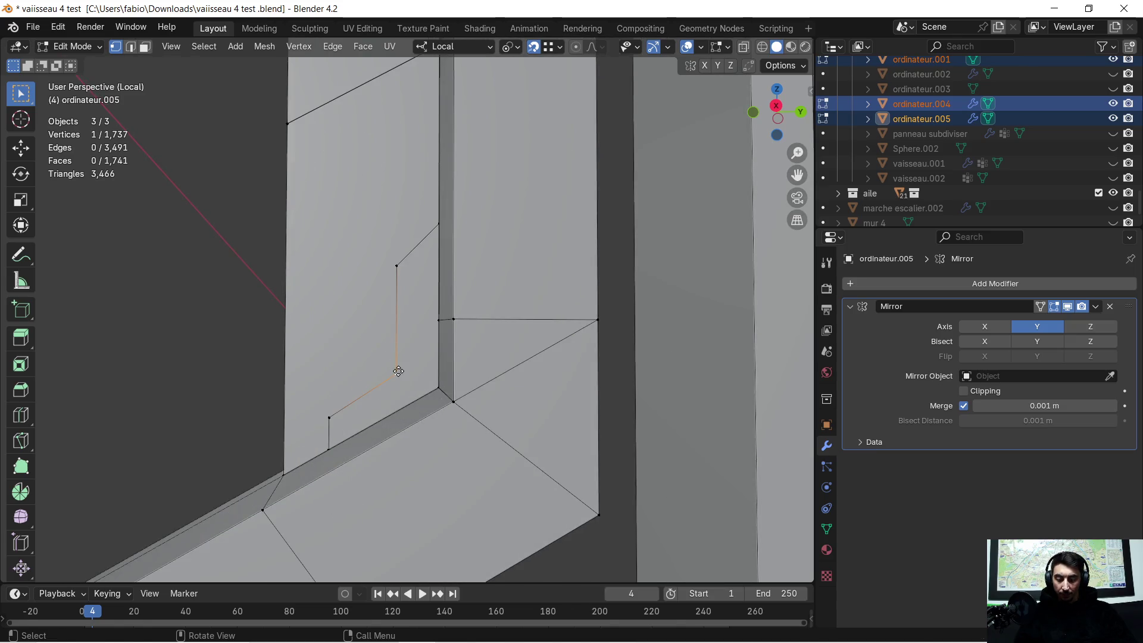
Nudge the same vertex along local Y, then pick the inset strip face in Face select mode
{"action": "key", "text": "g"}
{"action": "key", "text": "x"}
{"action": "key", "text": "y"}
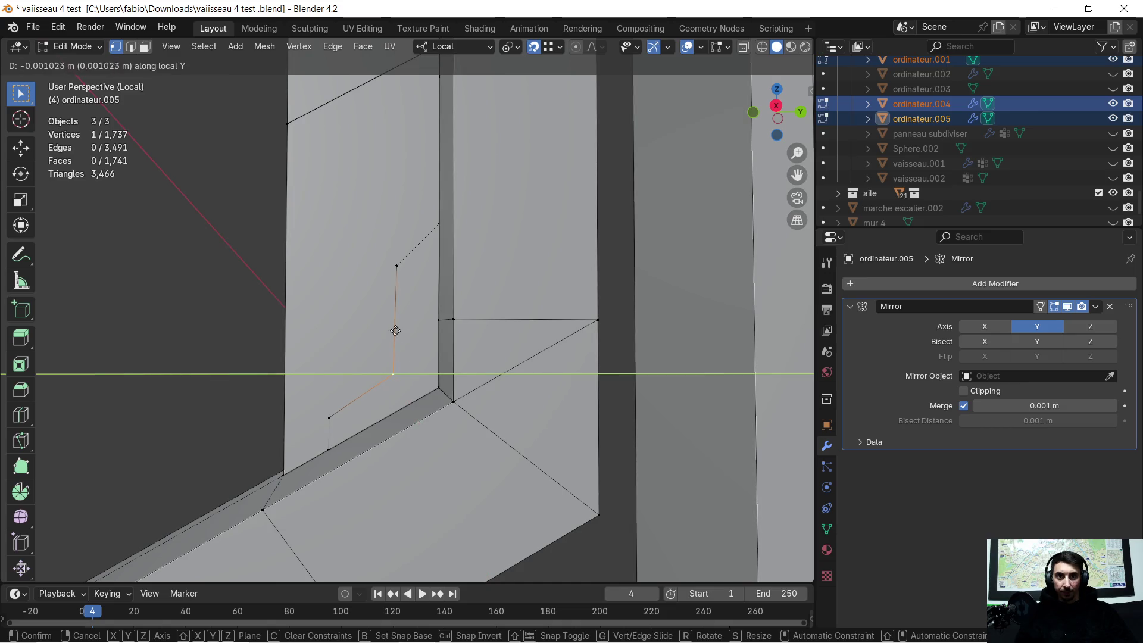
{"action": "left_click", "coordinate": [396, 273]}
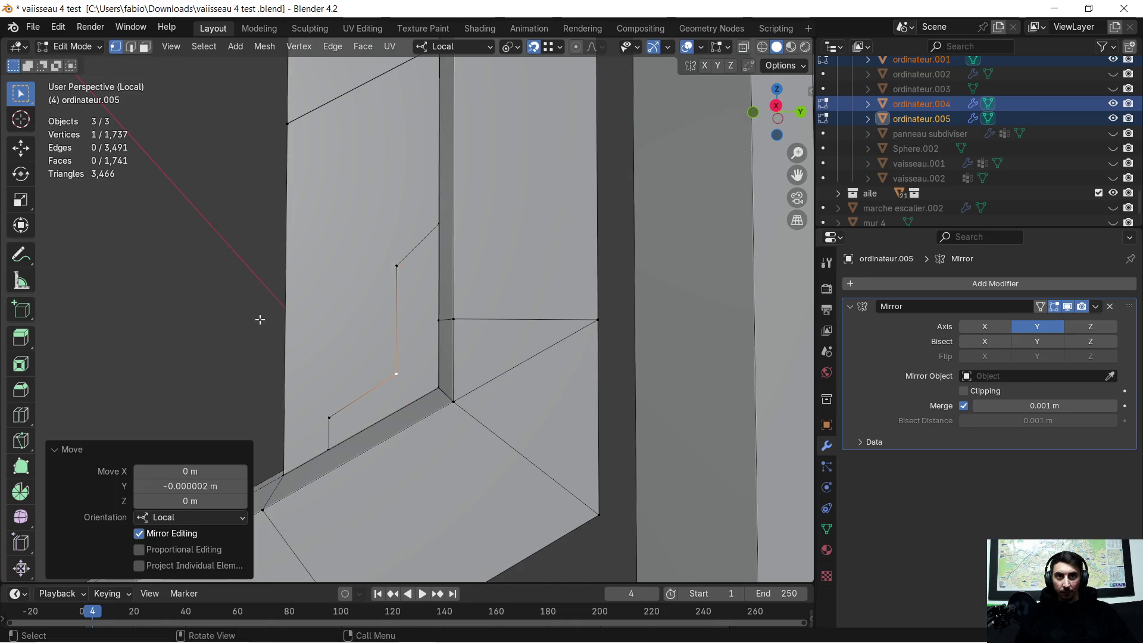
{"action": "scroll", "coordinate": [257, 322], "scroll_direction": "down", "scroll_amount": 1}
{"action": "middle_click_drag", "start_coordinate": [246, 342], "coordinate": [324, 339]}
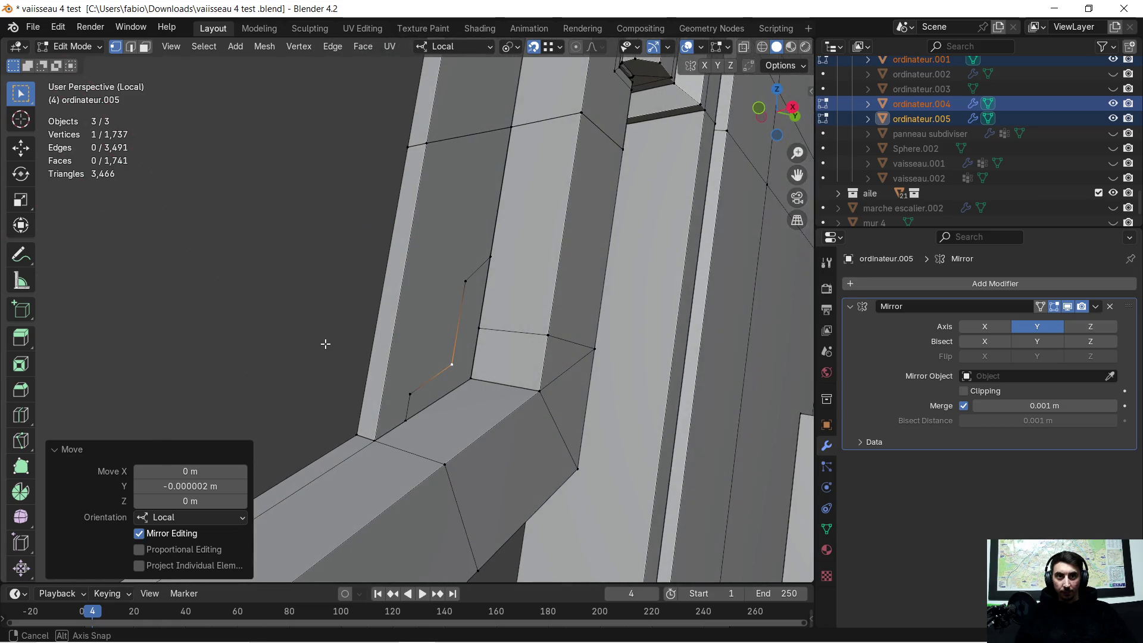
{"action": "left_click", "coordinate": [144, 47]}
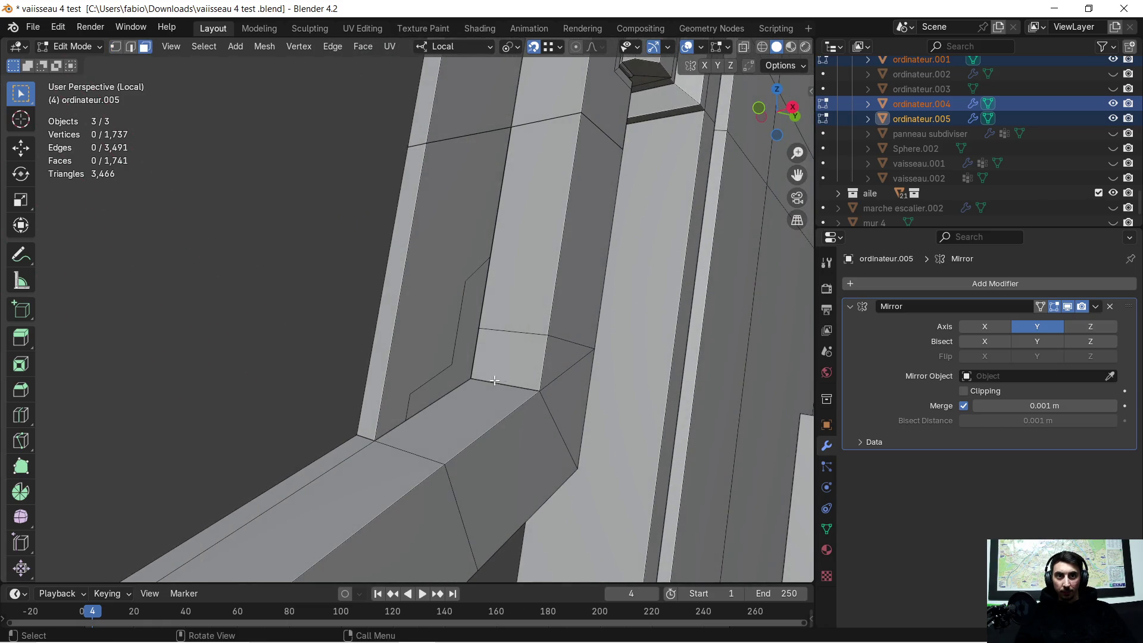
{"action": "left_click", "coordinate": [457, 370]}
Extrude the first arm's inset strip face about 0.005 m outward along its normal
{"action": "middle_click_drag", "start_coordinate": [457, 370], "coordinate": [437, 373]}
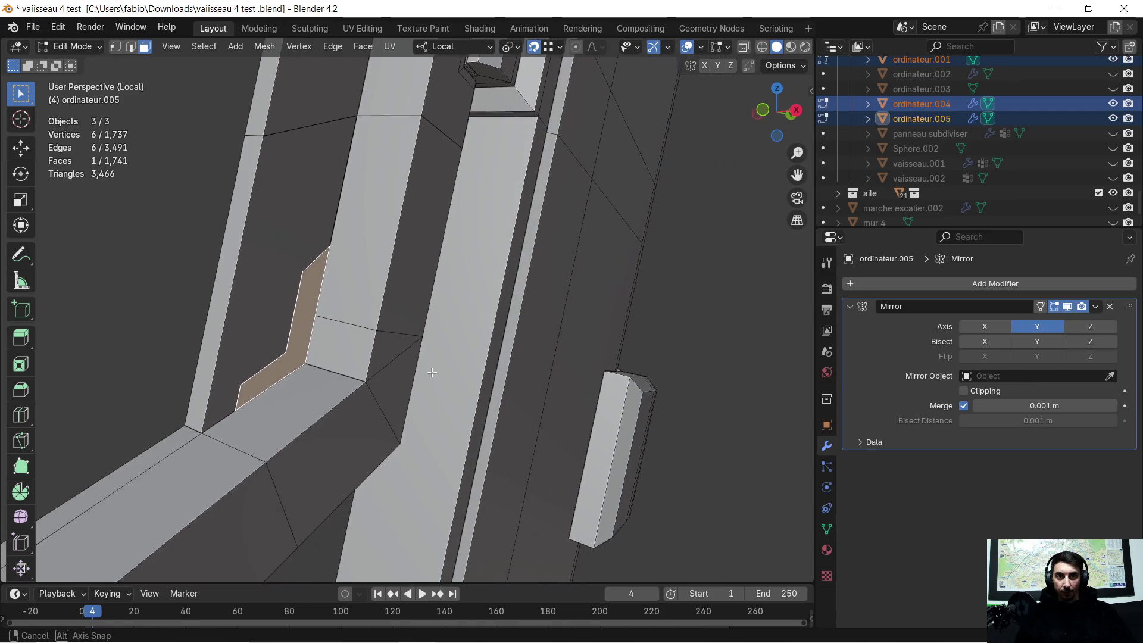
{"action": "key", "text": "e"}
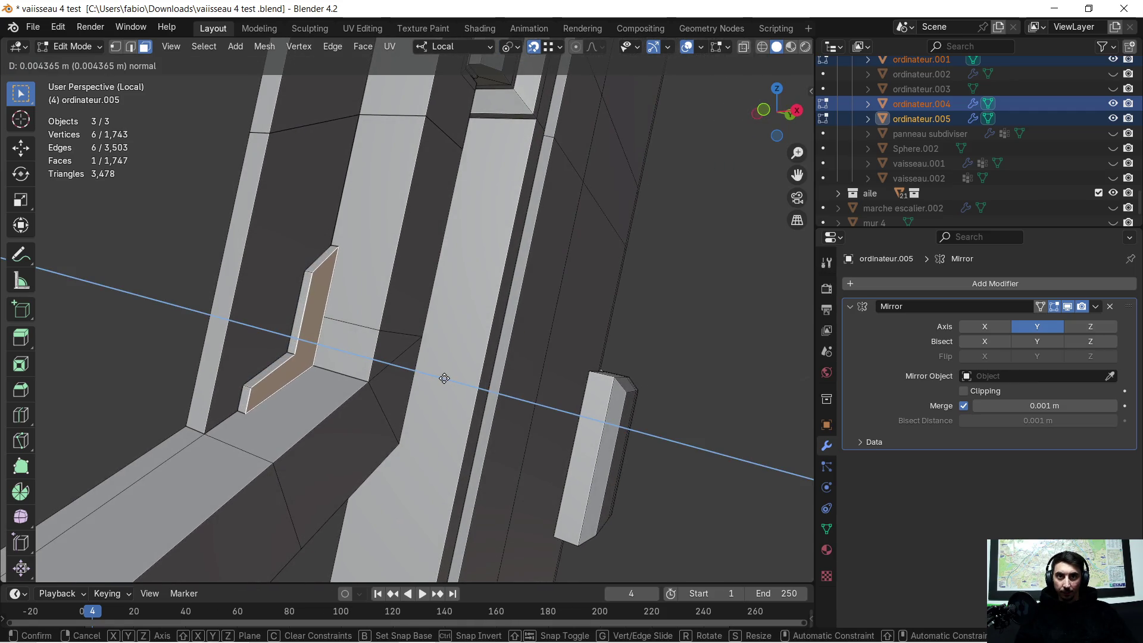
{"action": "left_click", "coordinate": [445, 378]}
{"action": "mouse_move", "coordinate": [446, 378]}
{"action": "middle_mouse_down"}
{"action": "mouse_move", "coordinate": [356, 357]}
{"action": "mouse_move", "coordinate": [415, 375]}
{"action": "middle_mouse_up"}
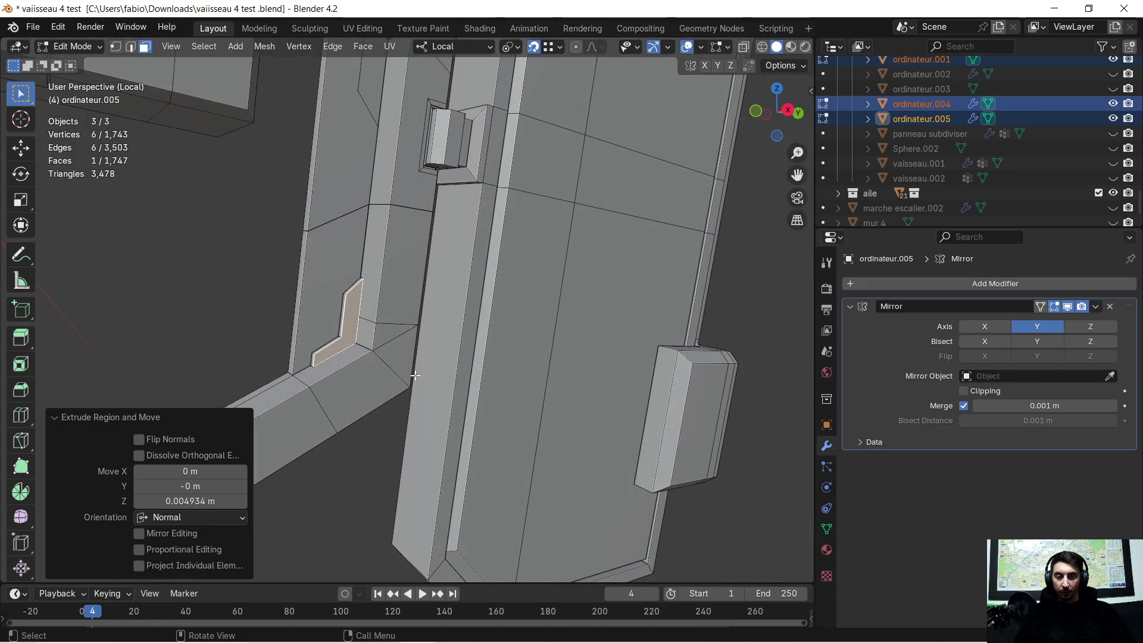
{"action": "mouse_move", "coordinate": [369, 317]}
{"action": "middle_mouse_down"}
{"action": "mouse_move", "coordinate": [359, 265]}
{"action": "mouse_move", "coordinate": [395, 326]}
{"action": "mouse_move", "coordinate": [364, 466]}
{"action": "mouse_move", "coordinate": [392, 381]}
{"action": "middle_mouse_up"}
Extrude the matching strip face on the other bracket arm the same small amount
{"action": "left_click", "coordinate": [395, 327]}
{"action": "key", "text": "e"}
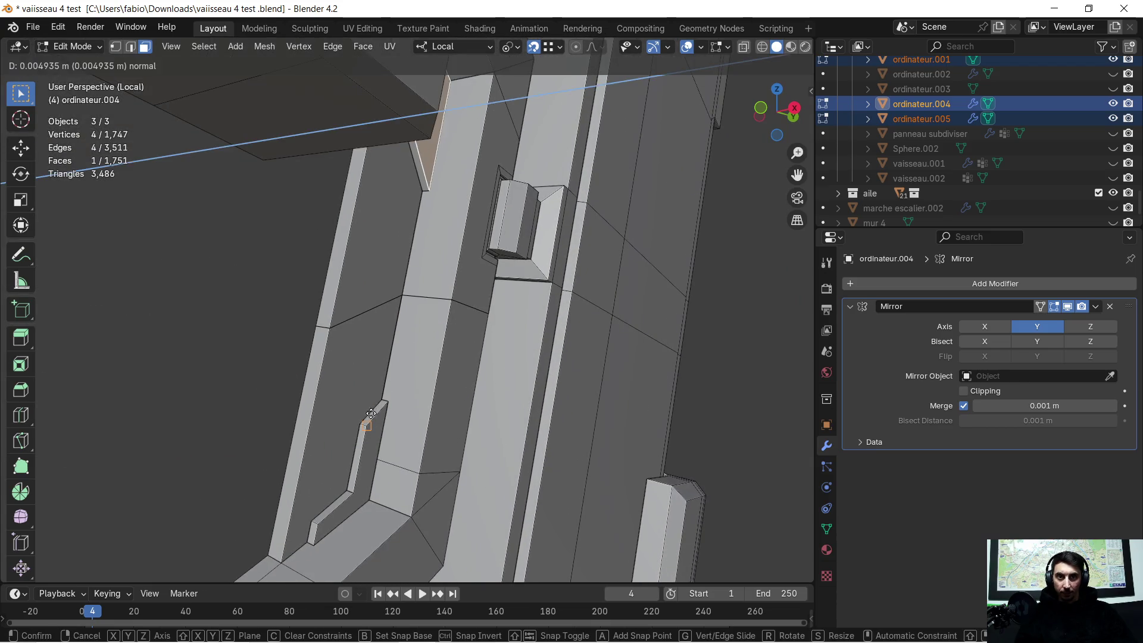
{"action": "left_click", "coordinate": [366, 424]}
{"action": "mouse_move", "coordinate": [366, 425]}
{"action": "middle_mouse_down"}
{"action": "mouse_move", "coordinate": [426, 341]}
{"action": "mouse_move", "coordinate": [527, 327]}
{"action": "mouse_move", "coordinate": [513, 310]}
{"action": "middle_mouse_up"}
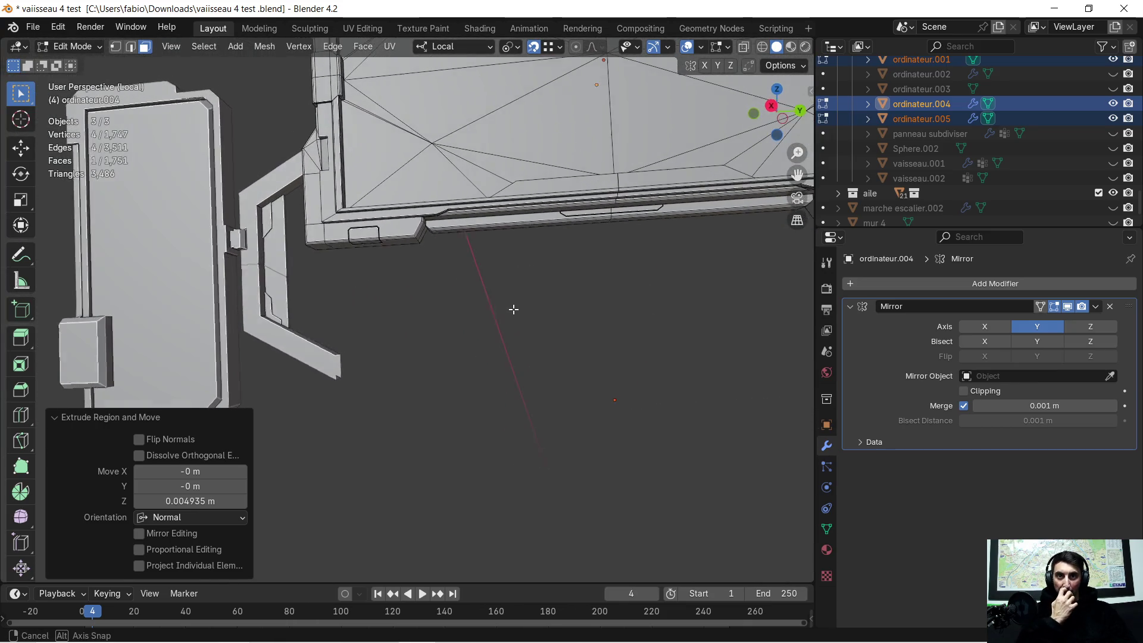
{"action": "middle_click_drag", "start_coordinate": [514, 310], "coordinate": [442, 315]}
{"action": "scroll", "coordinate": [442, 315], "scroll_direction": "up", "scroll_amount": 3}
{"action": "scroll", "coordinate": [443, 315], "scroll_direction": "up", "scroll_amount": 3}
{"action": "scroll", "coordinate": [357, 339], "scroll_direction": "down", "scroll_amount": 2}
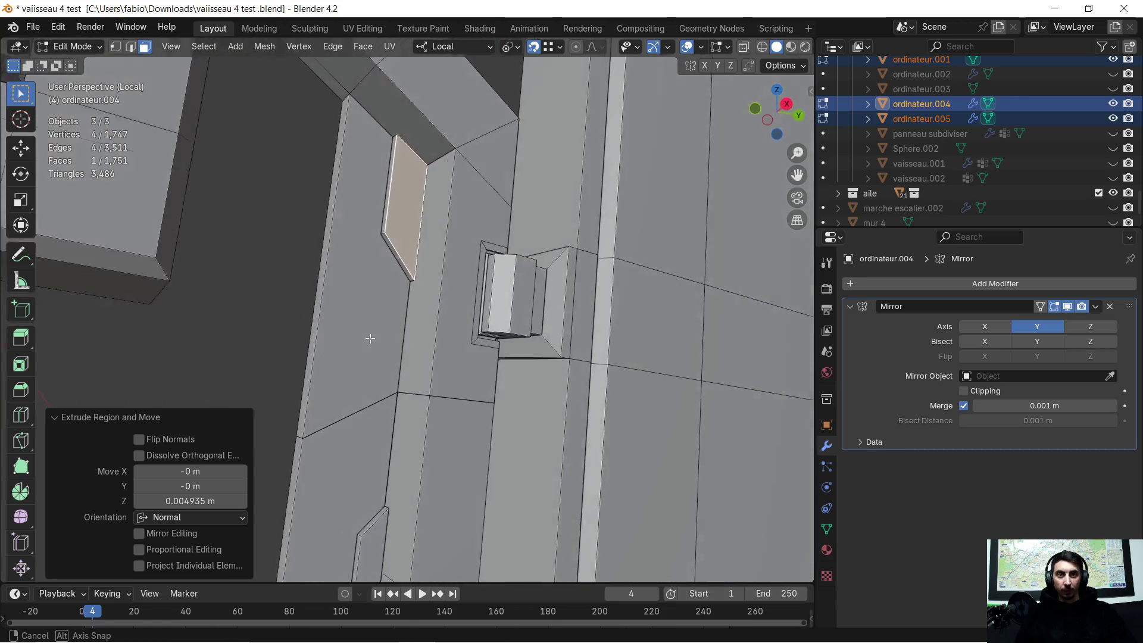
Delete the leftover stray face near the connector area
{"action": "mouse_move", "coordinate": [315, 356]}
{"action": "middle_mouse_down"}
{"action": "mouse_move", "coordinate": [435, 287]}
{"action": "mouse_move", "coordinate": [396, 313]}
{"action": "mouse_move", "coordinate": [364, 239]}
{"action": "middle_mouse_up"}
{"action": "key", "text": "x"}
{"action": "left_click", "coordinate": [391, 347]}
{"action": "mouse_move", "coordinate": [391, 331]}
{"action": "middle_mouse_down"}
{"action": "mouse_move", "coordinate": [397, 322]}
{"action": "mouse_move", "coordinate": [176, 93]}
{"action": "middle_mouse_up"}
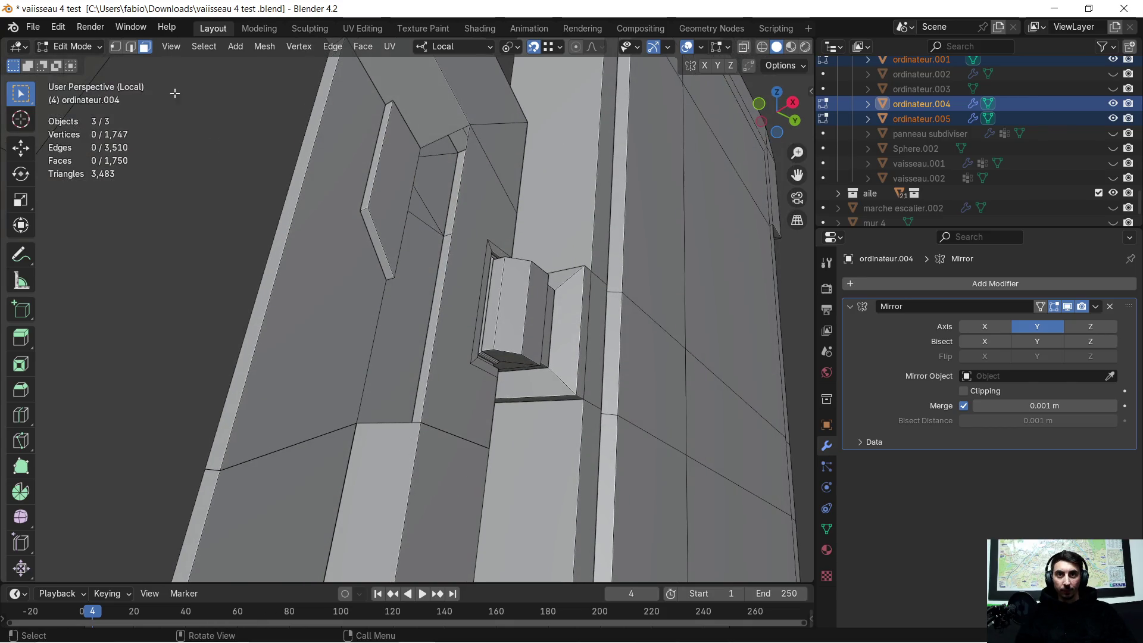
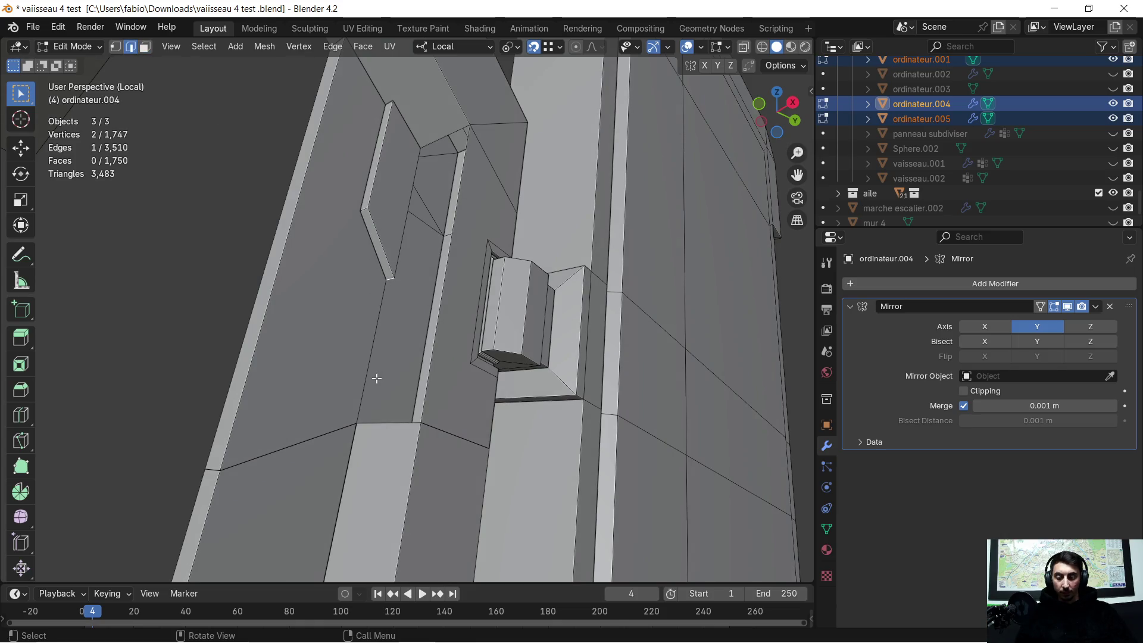
Extrude the recess edge vertically, then extrude the long vertical recess edge twice more along Z
{"action": "key", "text": "e"}
{"action": "key", "text": "z"}
{"action": "left_click", "coordinate": [359, 428]}
{"action": "middle_click_drag", "start_coordinate": [405, 359], "coordinate": [392, 437]}
{"action": "left_click", "coordinate": [386, 466]}
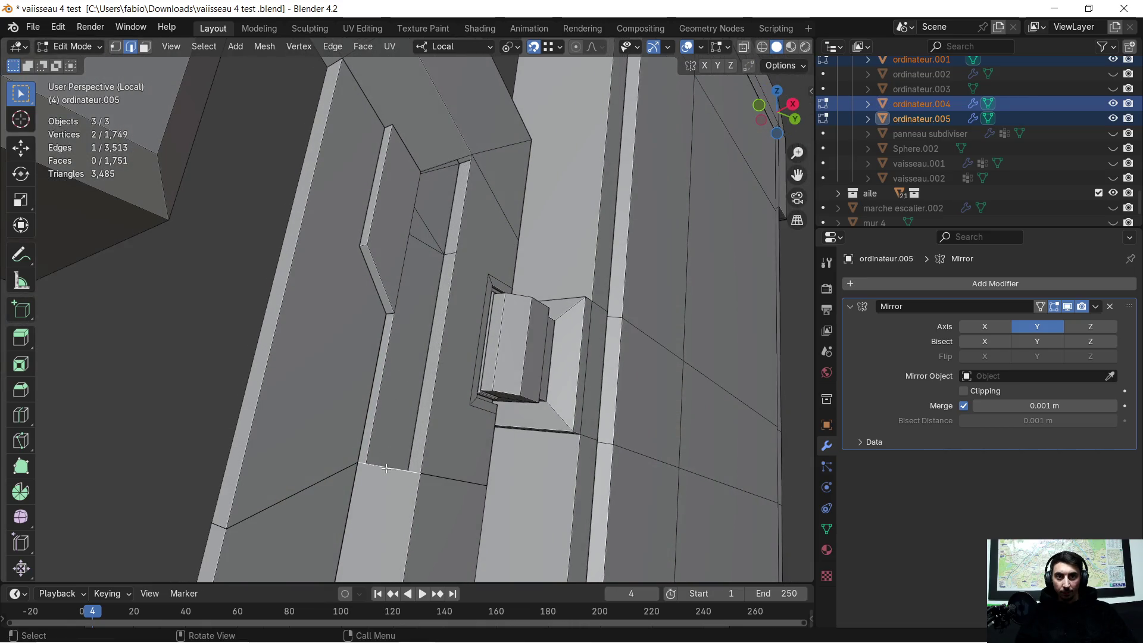
{"action": "left_click", "coordinate": [438, 159]}
{"action": "mouse_move", "coordinate": [437, 159]}
{"action": "middle_mouse_down"}
{"action": "mouse_move", "coordinate": [378, 256]}
{"action": "mouse_move", "coordinate": [457, 187]}
{"action": "mouse_move", "coordinate": [491, 197]}
{"action": "mouse_move", "coordinate": [454, 212]}
{"action": "middle_mouse_up"}
{"action": "left_click", "coordinate": [437, 200]}
{"action": "key", "text": "e"}
{"action": "left_click", "coordinate": [523, 177]}
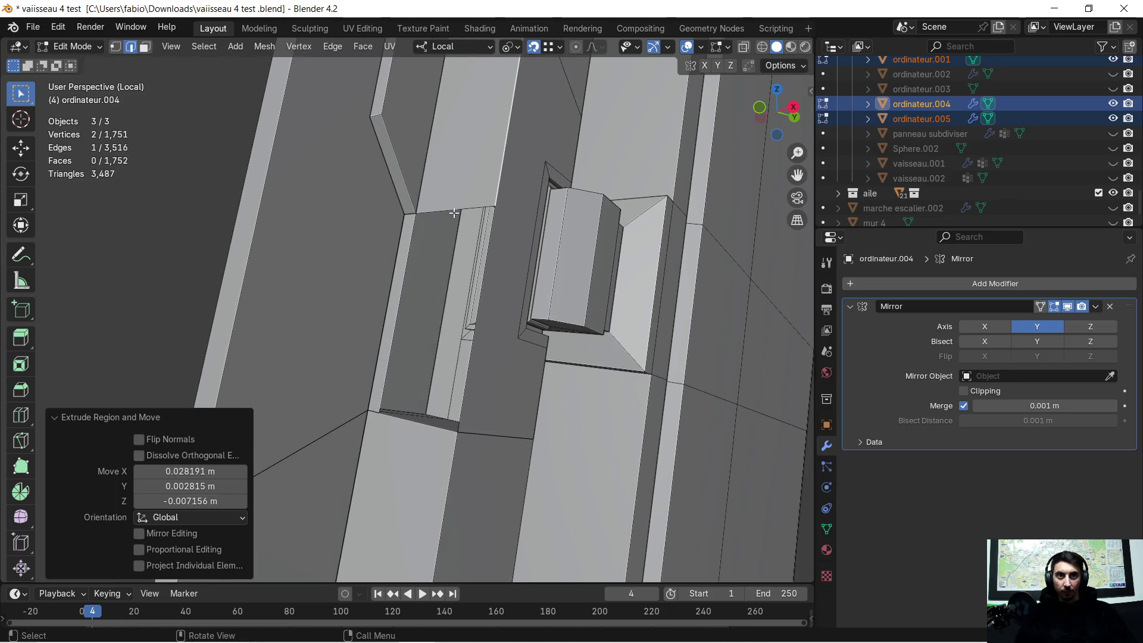
{"action": "key", "text": "e"}
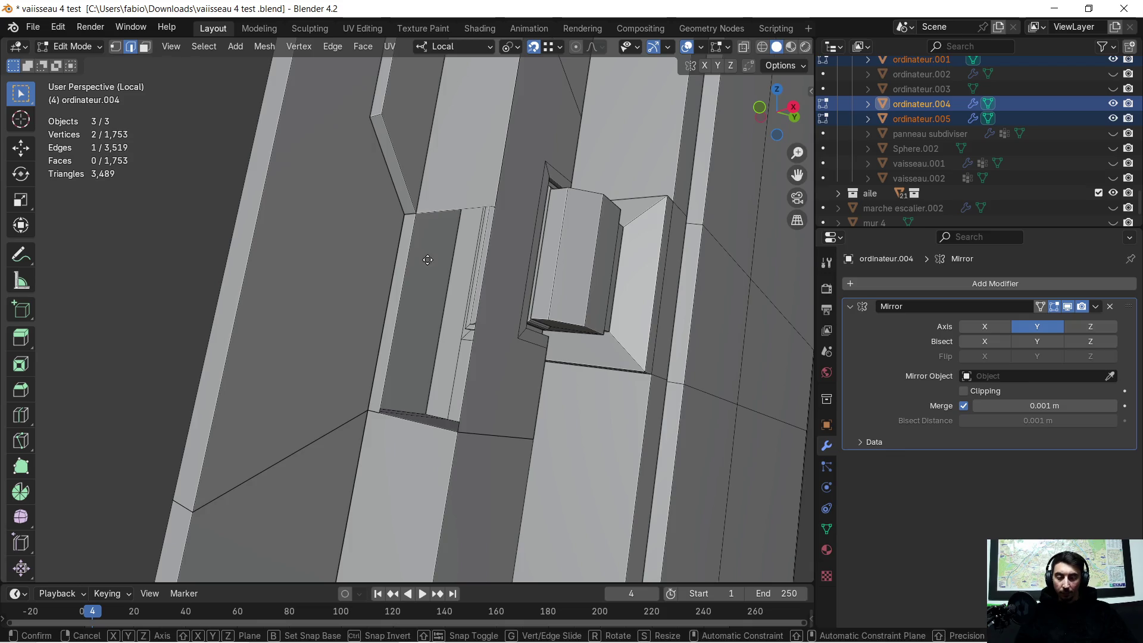
{"action": "key", "text": "z"}
{"action": "key", "text": "z"}
{"action": "left_click", "coordinate": [453, 430]}
In vertex mode, move the new corner vertex into alignment with the neighbouring corner
{"action": "middle_click_drag", "start_coordinate": [410, 359], "coordinate": [227, 104]}
{"action": "left_click", "coordinate": [121, 53]}
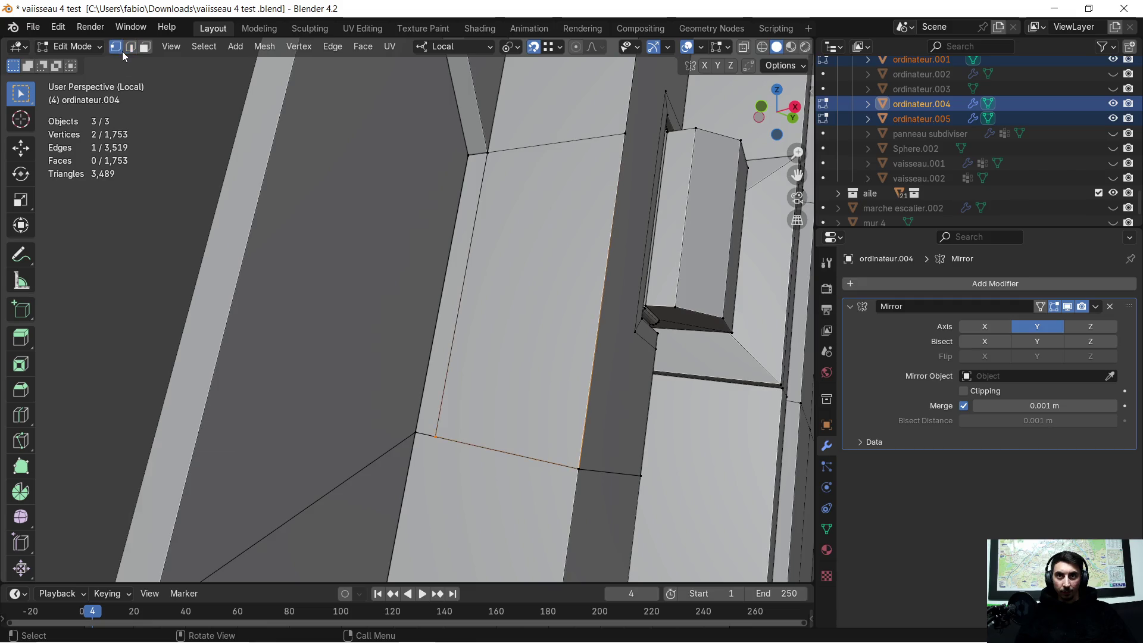
{"action": "left_click", "coordinate": [437, 437]}
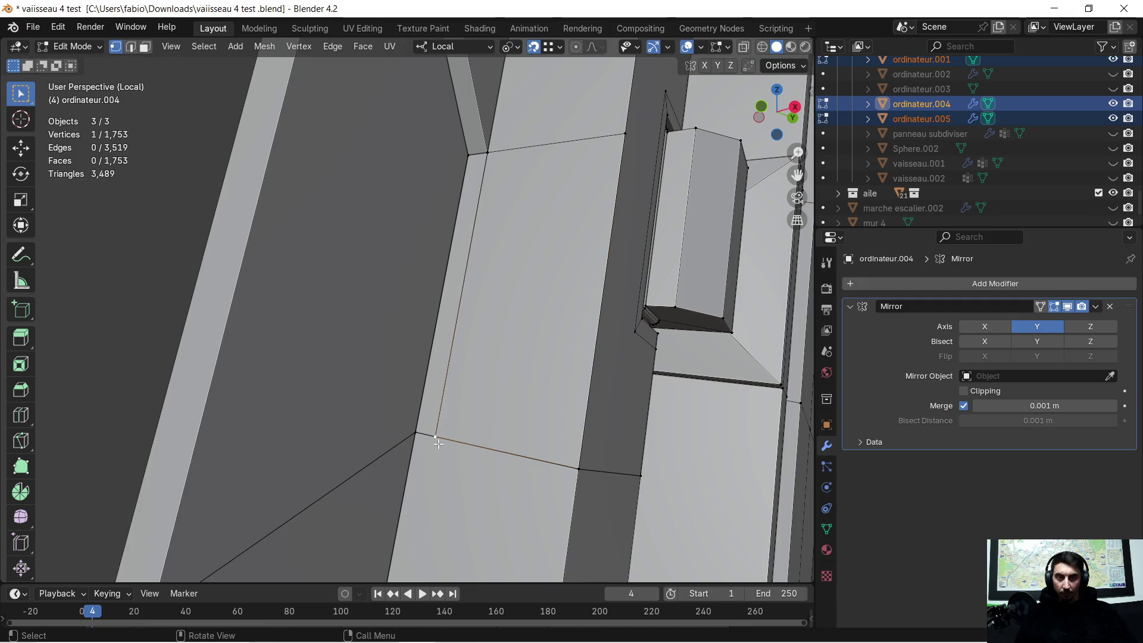
{"action": "key", "text": "g"}
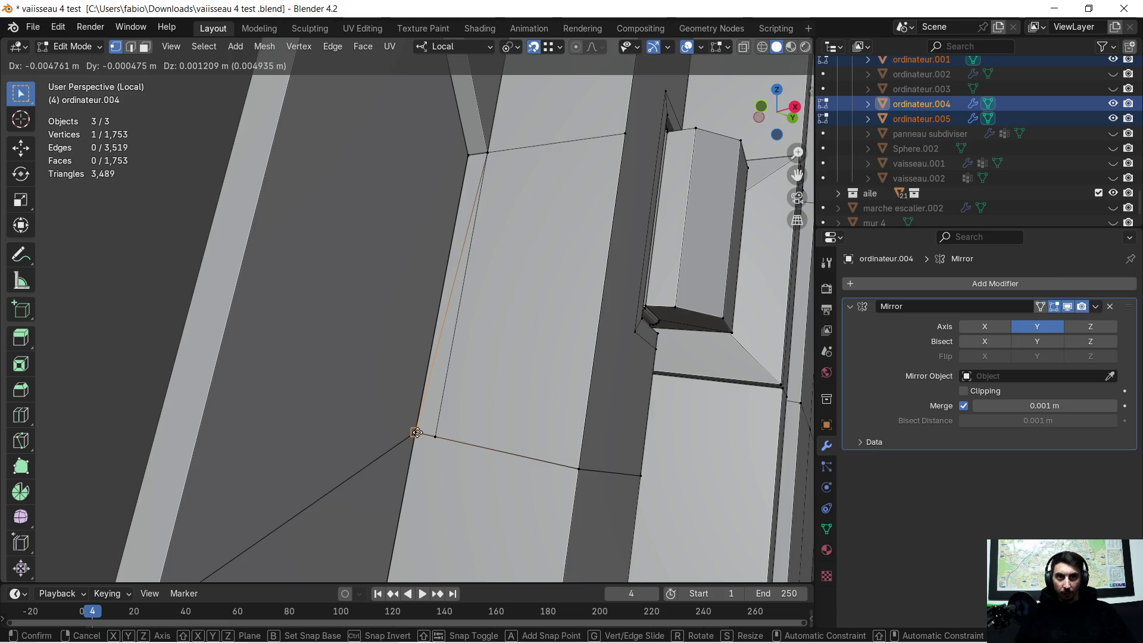
{"action": "left_click", "coordinate": [416, 433]}
{"action": "key", "text": "ctrl+z"}
{"action": "key", "text": "g"}
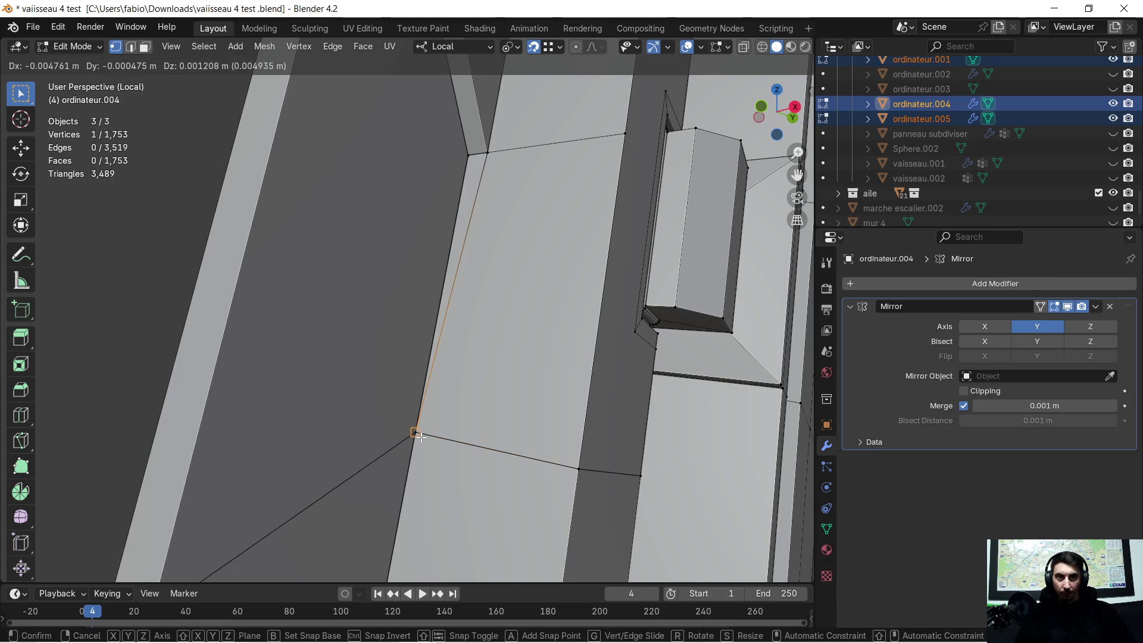
{"action": "left_click", "coordinate": [416, 435]}
{"action": "mouse_move", "coordinate": [416, 435]}
{"action": "middle_mouse_down"}
{"action": "mouse_move", "coordinate": [490, 190]}
{"action": "mouse_move", "coordinate": [429, 291]}
{"action": "mouse_move", "coordinate": [441, 313]}
{"action": "middle_mouse_up"}
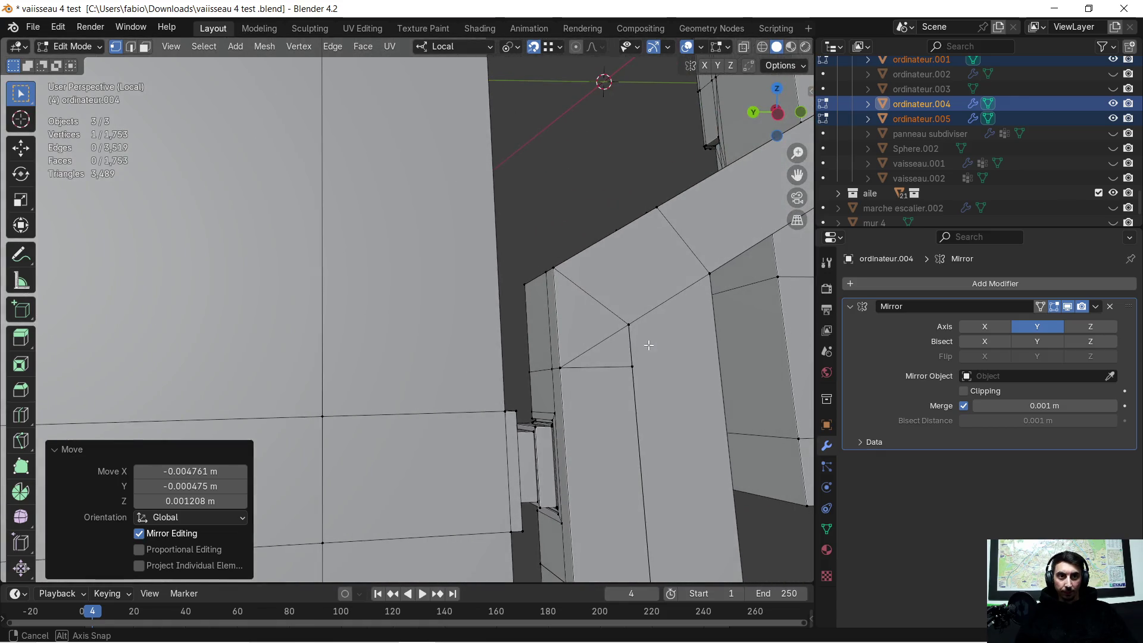
In face mode, delete the first stray face inside the recess
{"action": "middle_click_drag", "start_coordinate": [442, 314], "coordinate": [649, 345]}
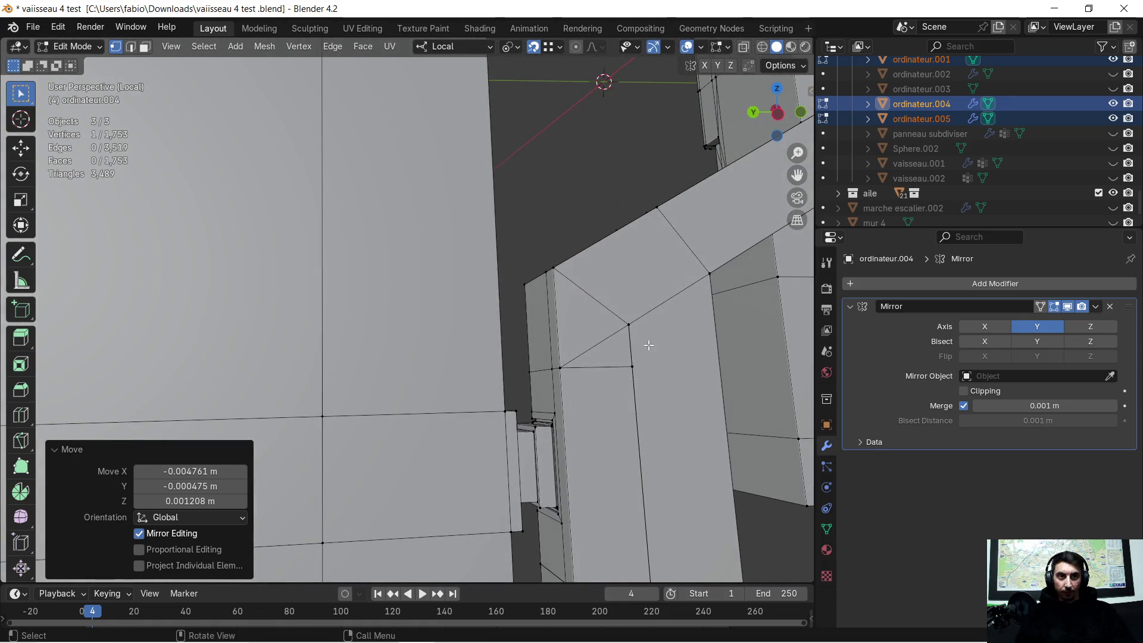
{"action": "scroll", "coordinate": [648, 345], "scroll_direction": "up", "scroll_amount": 3}
{"action": "scroll", "coordinate": [403, 293], "scroll_direction": "up", "scroll_amount": 3}
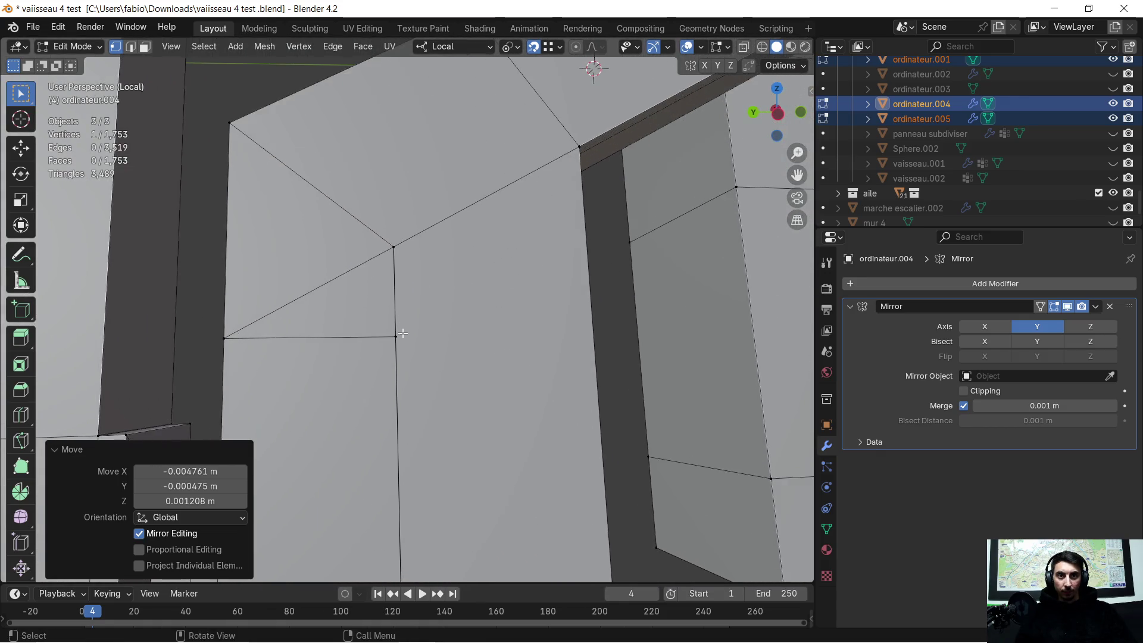
{"action": "scroll", "coordinate": [402, 333], "scroll_direction": "down", "scroll_amount": 3}
{"action": "scroll", "coordinate": [459, 324], "scroll_direction": "down", "scroll_amount": 2}
{"action": "middle_click_drag", "start_coordinate": [327, 337], "coordinate": [524, 280]}
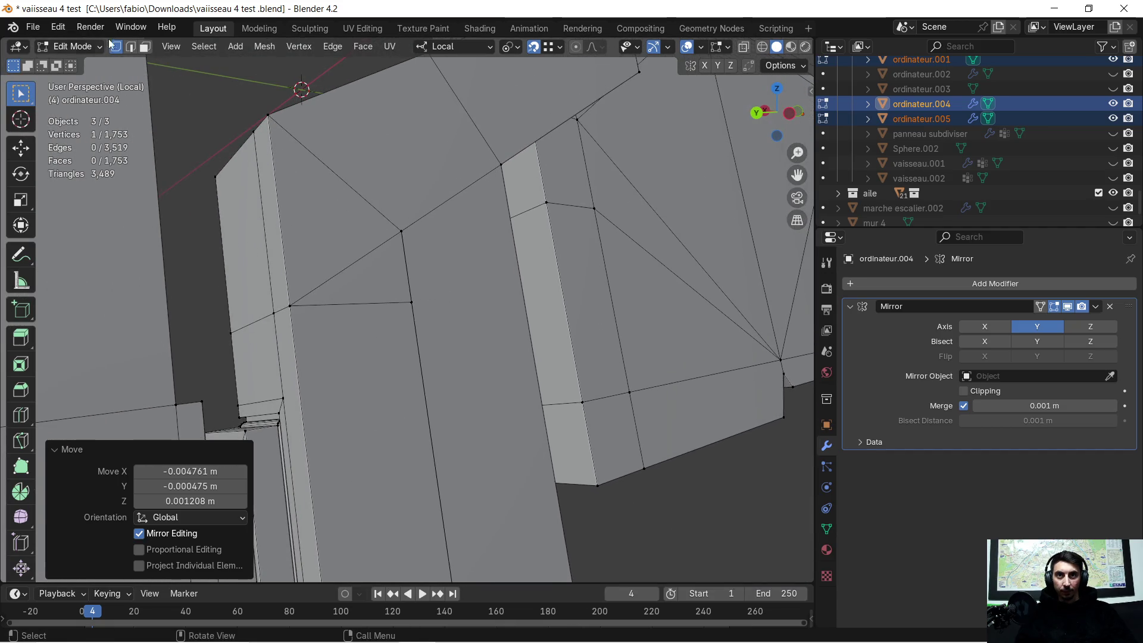
{"action": "left_click", "coordinate": [144, 47]}
{"action": "left_click", "coordinate": [432, 293]}
{"action": "key", "text": "x"}
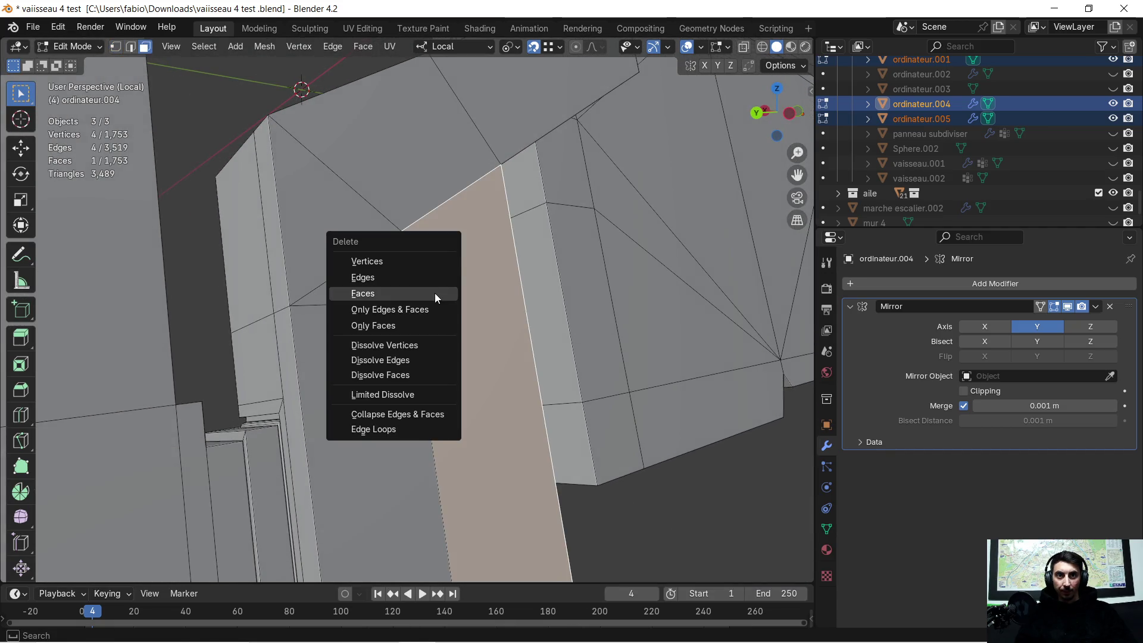
{"action": "left_click", "coordinate": [434, 293]}
{"action": "scroll", "coordinate": [460, 294], "scroll_direction": "up", "scroll_amount": 3}
{"action": "mouse_move", "coordinate": [387, 323]}
{"action": "middle_mouse_down"}
{"action": "mouse_move", "coordinate": [287, 284]}
{"action": "mouse_move", "coordinate": [543, 213]}
{"action": "middle_mouse_up"}
{"action": "scroll", "coordinate": [544, 213], "scroll_direction": "up", "scroll_amount": 2}
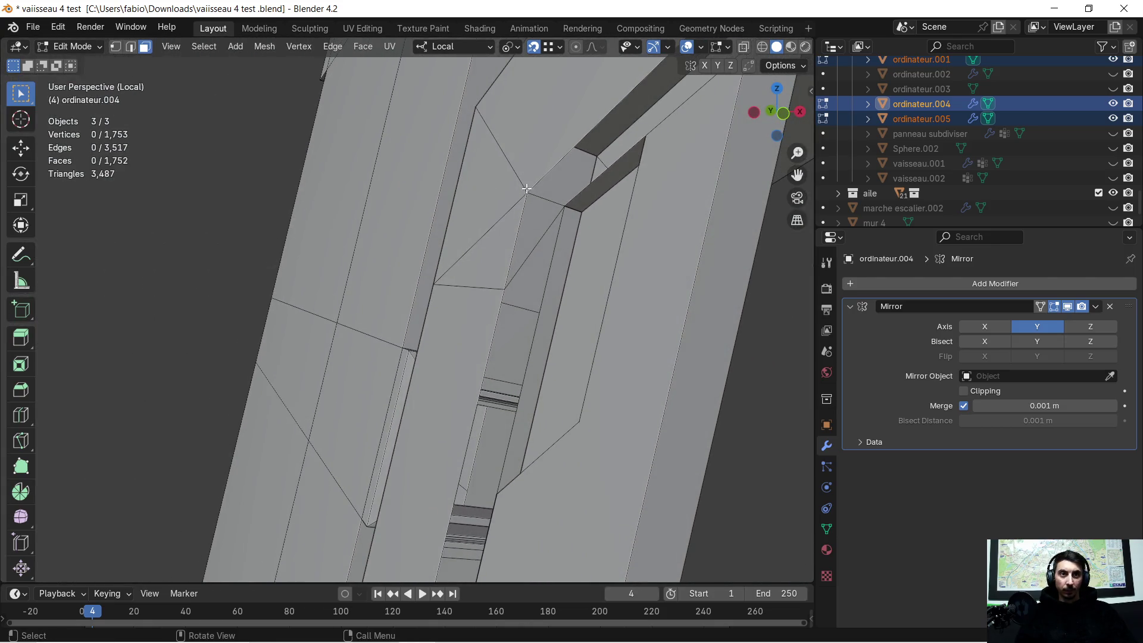
{"action": "left_click", "coordinate": [543, 212]}
{"action": "key", "text": "x"}
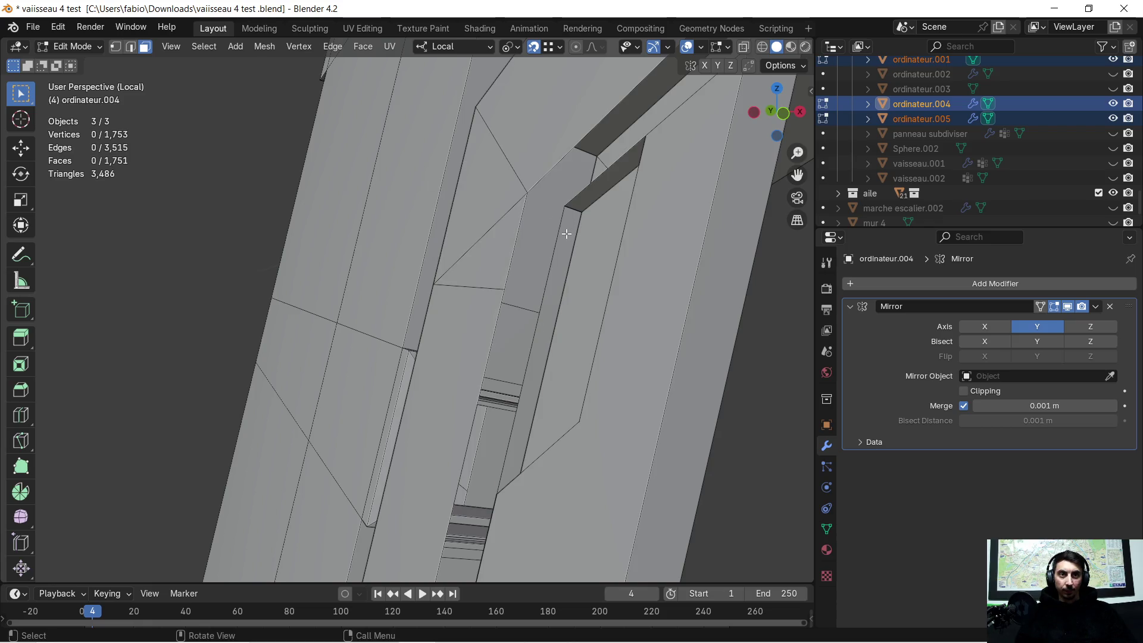
Delete the two narrow strip faces and one more unwanted face from the recess
{"action": "left_click", "coordinate": [566, 233]}
{"action": "key", "text": "x"}
{"action": "left_click", "coordinate": [566, 233]}
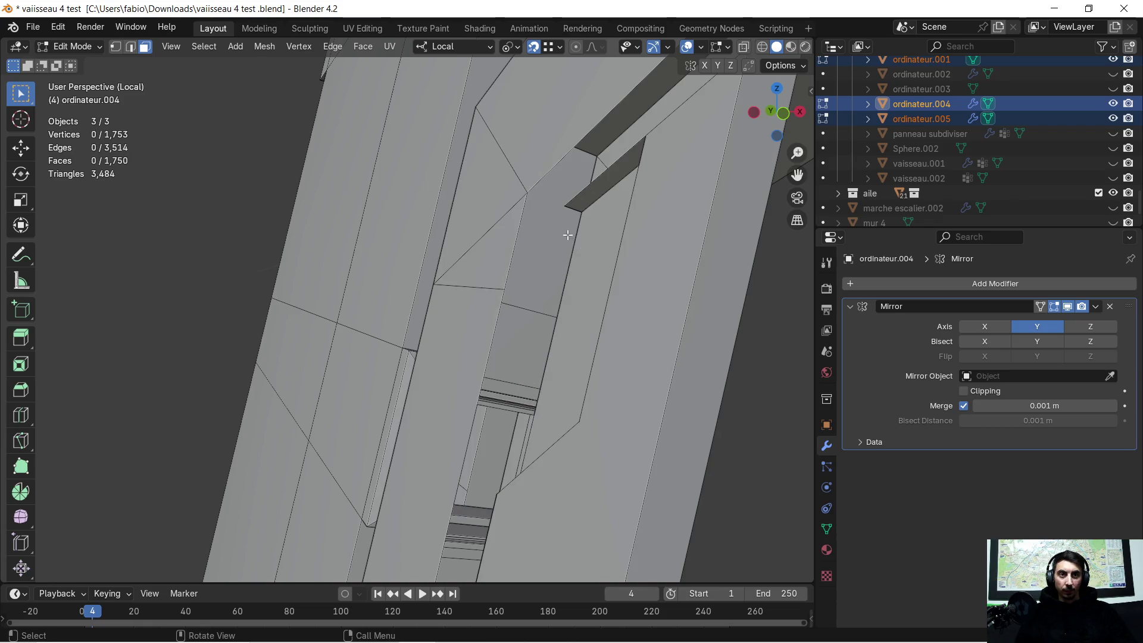
{"action": "left_click", "coordinate": [596, 188]}
{"action": "key", "text": "x"}
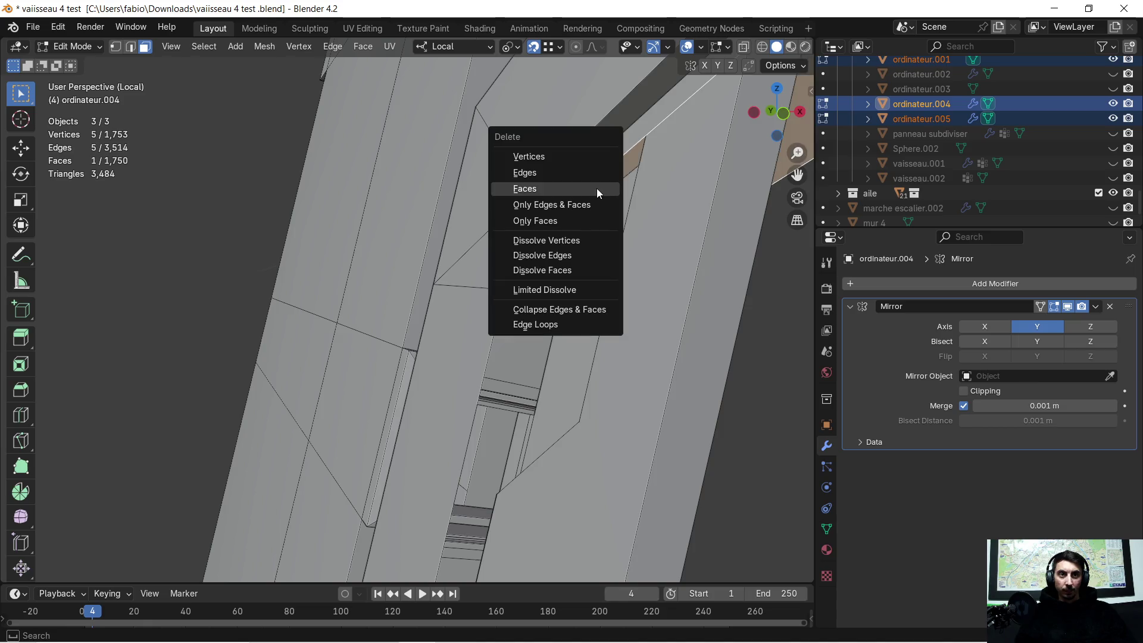
{"action": "left_click", "coordinate": [597, 188]}
{"action": "middle_click_drag", "start_coordinate": [547, 406], "coordinate": [577, 304]}
{"action": "left_click", "coordinate": [608, 252]}
{"action": "mouse_move", "coordinate": [708, 263]}
{"action": "middle_mouse_down", "text": "shift"}
{"action": "mouse_move", "coordinate": [399, 266]}
{"action": "mouse_move", "coordinate": [263, 220]}
{"action": "mouse_move", "coordinate": [476, 169]}
{"action": "middle_mouse_up", "text": "shift"}
{"action": "key", "text": "x"}
{"action": "left_click", "coordinate": [475, 169]}
{"action": "mouse_move", "coordinate": [503, 222]}
{"action": "middle_mouse_down"}
{"action": "mouse_move", "coordinate": [524, 174]}
{"action": "mouse_move", "coordinate": [441, 294]}
{"action": "middle_mouse_up"}
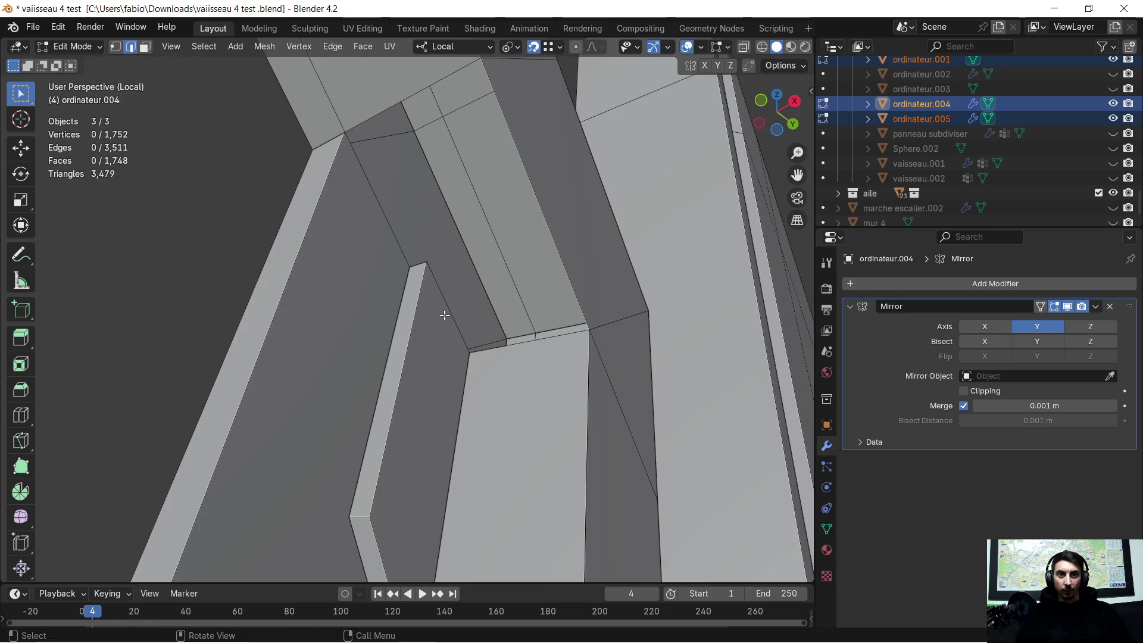
Extrude three recess edges into new faces to fill the gap
{"action": "key", "text": "e"}
{"action": "left_click", "coordinate": [589, 337]}
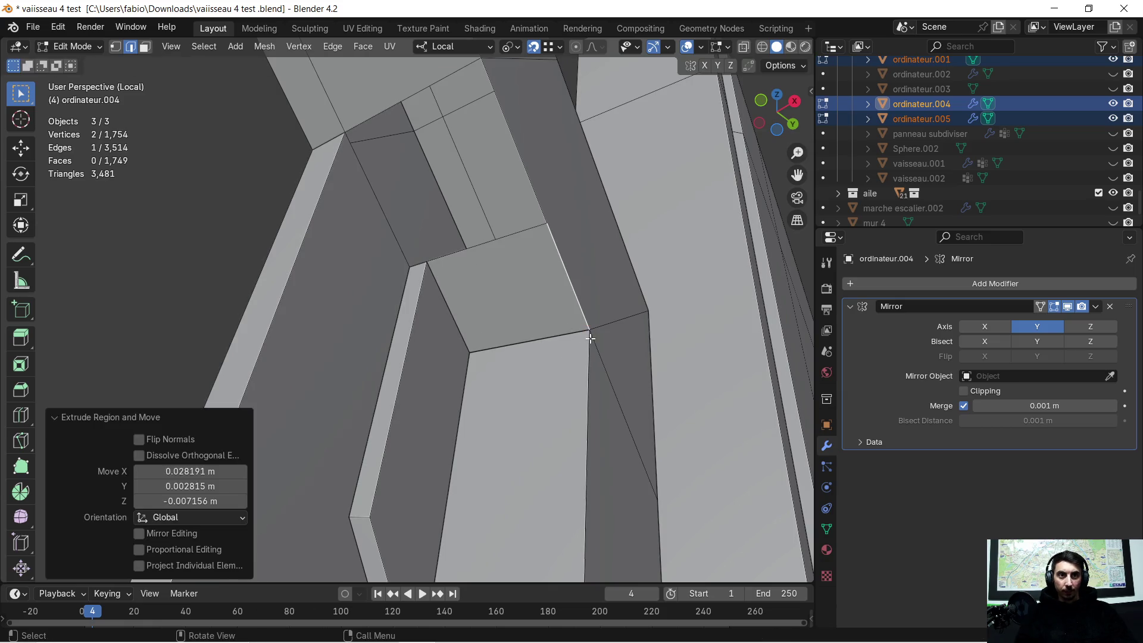
{"action": "left_click", "coordinate": [415, 265]}
{"action": "middle_click_drag", "start_coordinate": [415, 265], "coordinate": [482, 337]}
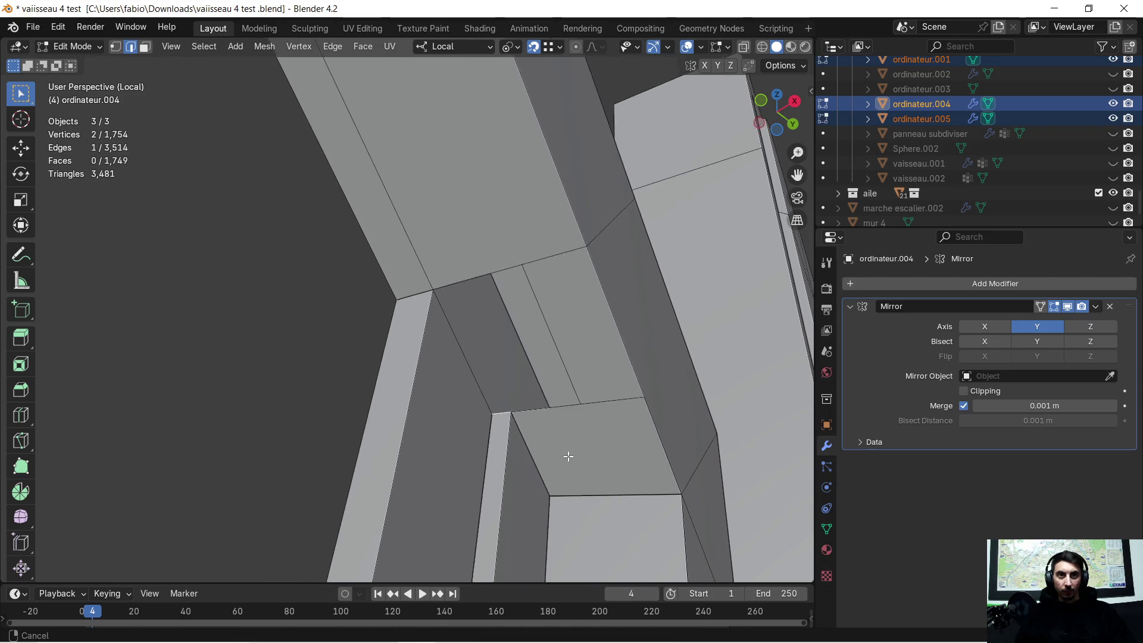
{"action": "key", "text": "e"}
{"action": "left_click", "coordinate": [446, 306]}
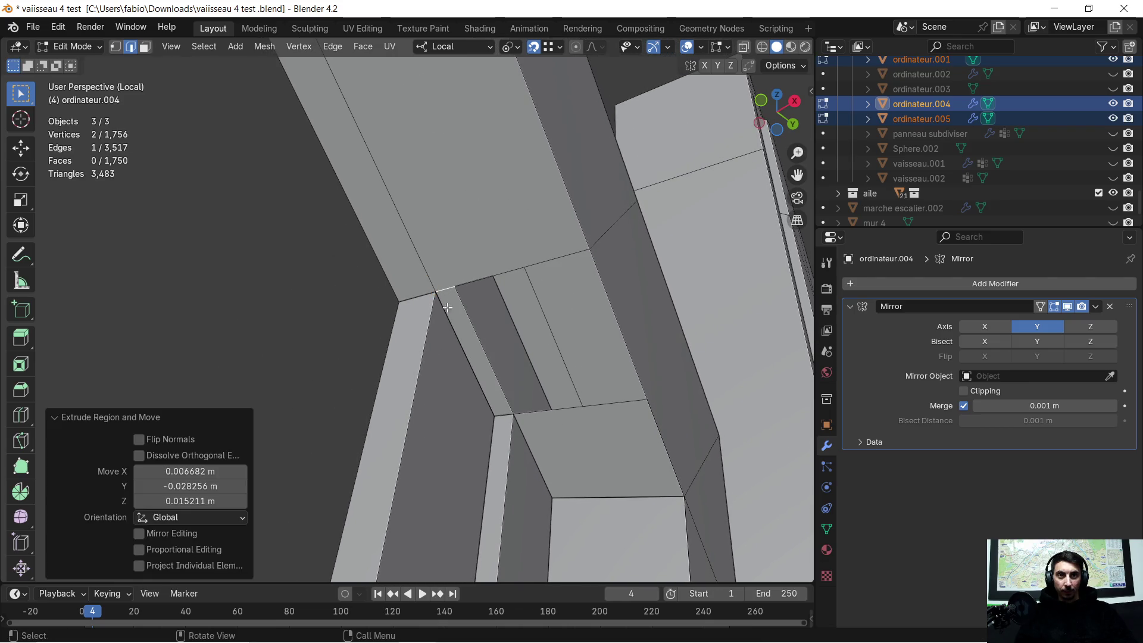
{"action": "left_click", "coordinate": [477, 327]}
{"action": "key", "text": "e"}
{"action": "left_click", "coordinate": [583, 280]}
{"action": "mouse_move", "coordinate": [555, 386]}
{"action": "middle_mouse_down"}
{"action": "mouse_move", "coordinate": [565, 365]}
{"action": "mouse_move", "coordinate": [190, 79]}
{"action": "middle_mouse_up"}
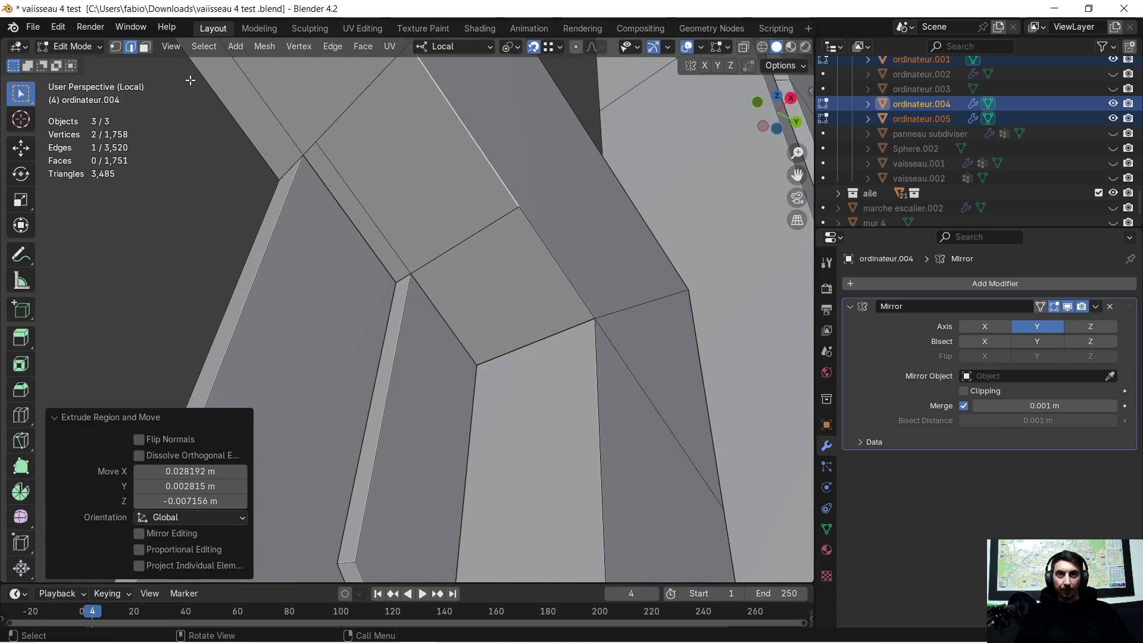
In vertex mode, snap three corner vertices onto the adjoining geometry, then select the whole mesh
{"action": "left_click", "coordinate": [114, 49]}
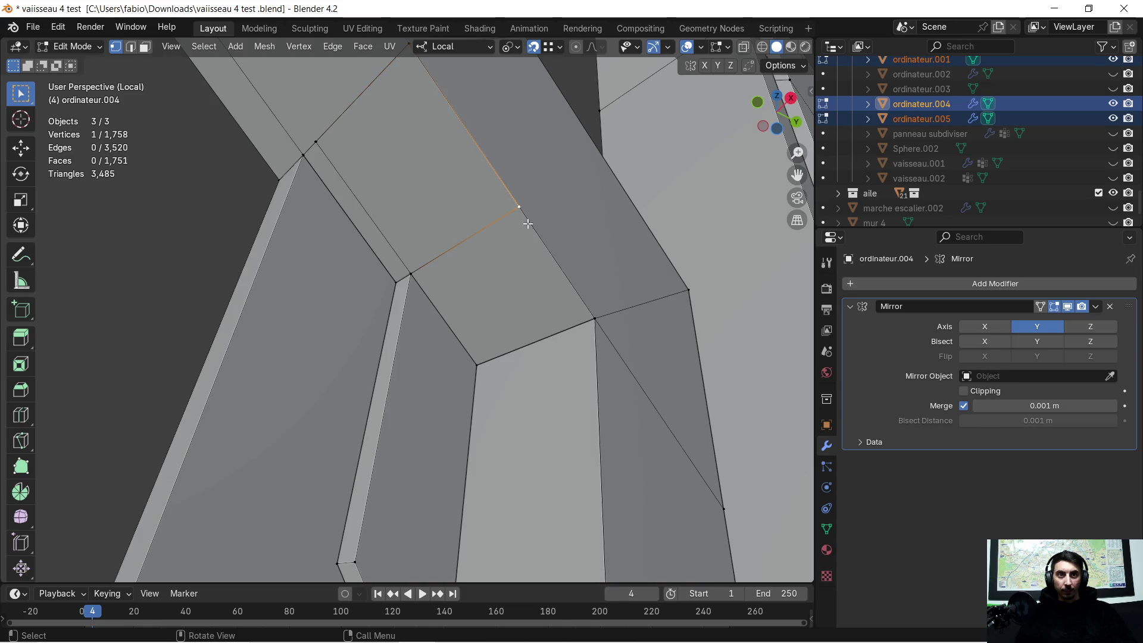
{"action": "key", "text": "g"}
{"action": "left_click", "coordinate": [585, 319]}
{"action": "left_click", "coordinate": [555, 261]}
{"action": "key", "text": "g"}
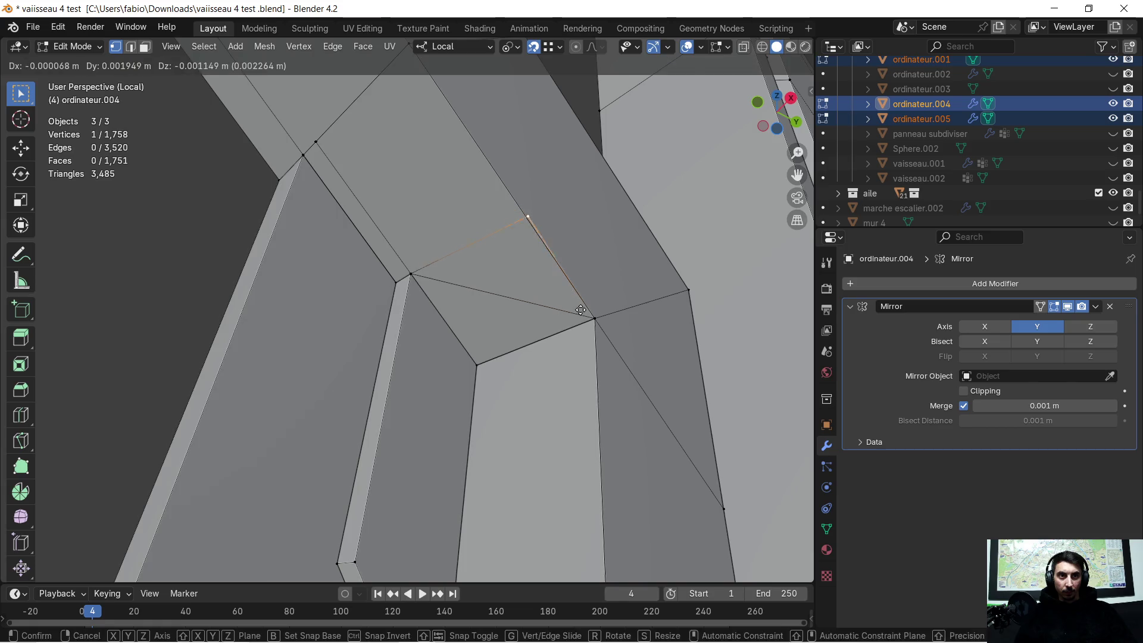
{"action": "left_click", "coordinate": [536, 285]}
{"action": "mouse_move", "coordinate": [384, 184]}
{"action": "middle_mouse_down"}
{"action": "mouse_move", "coordinate": [459, 291]}
{"action": "mouse_move", "coordinate": [491, 256]}
{"action": "middle_mouse_up"}
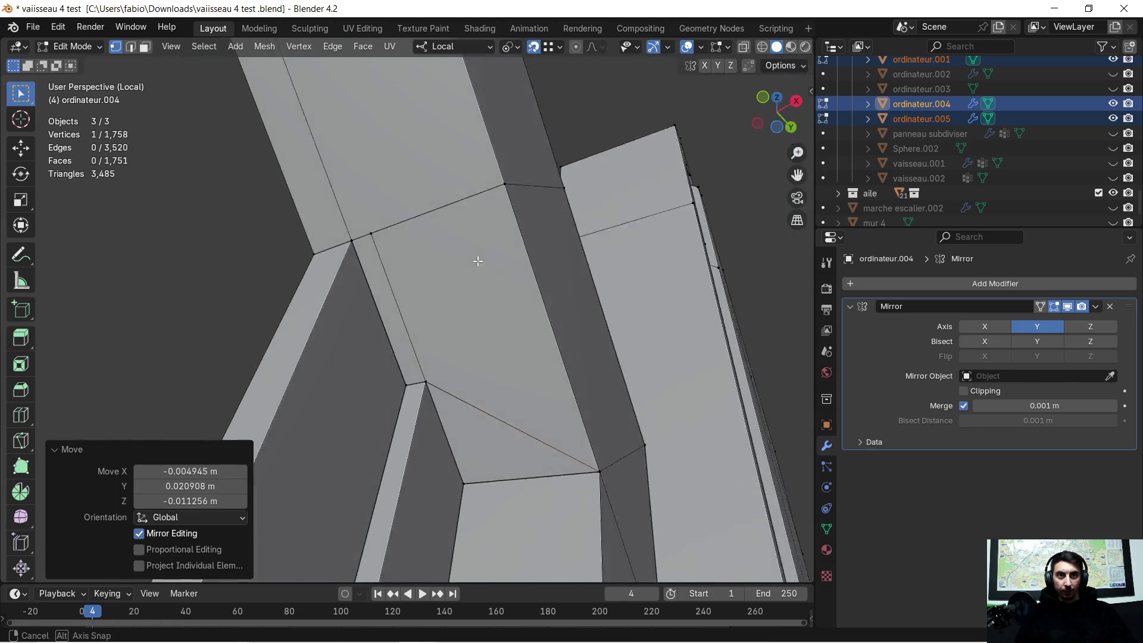
{"action": "left_click", "coordinate": [372, 237]}
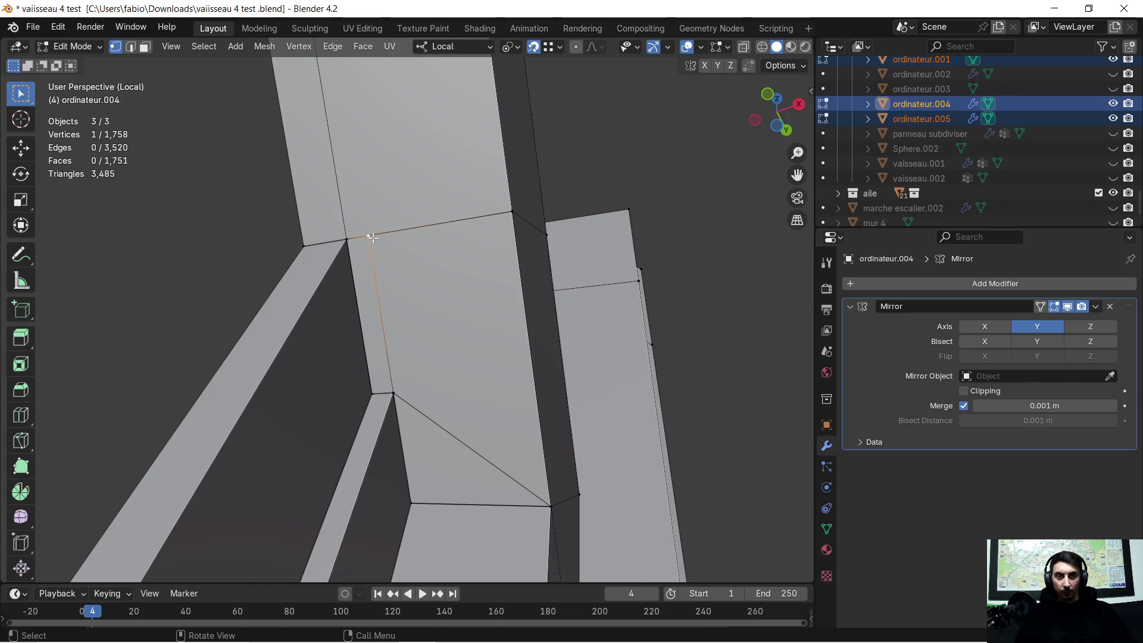
{"action": "key", "text": "g"}
{"action": "left_click", "coordinate": [362, 238]}
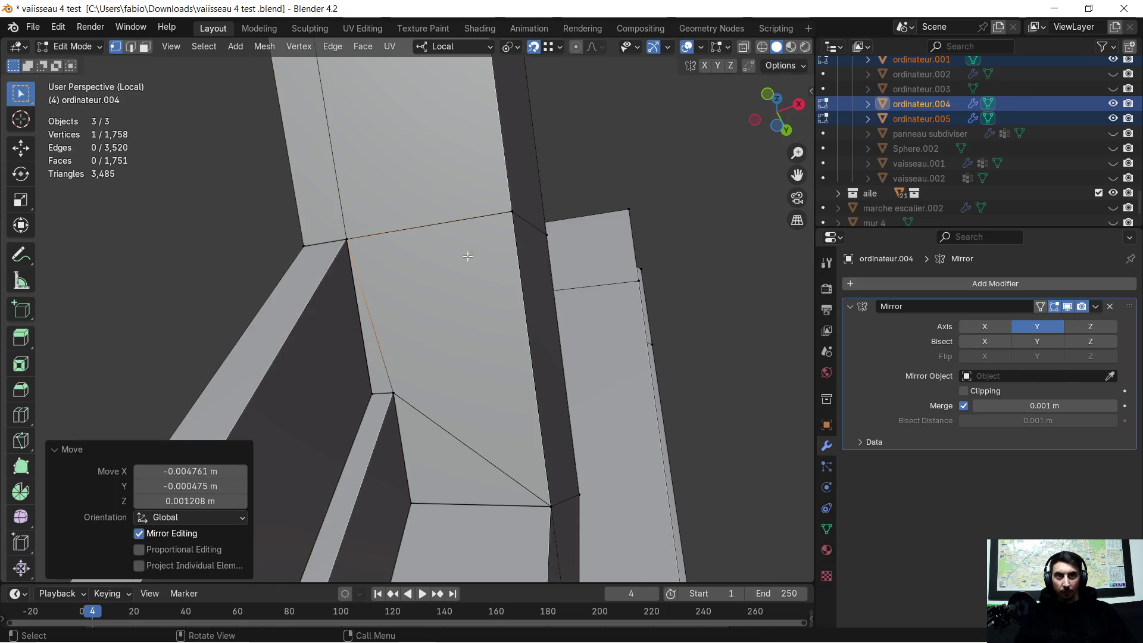
{"action": "middle_click_drag", "start_coordinate": [467, 257], "coordinate": [382, 299]}
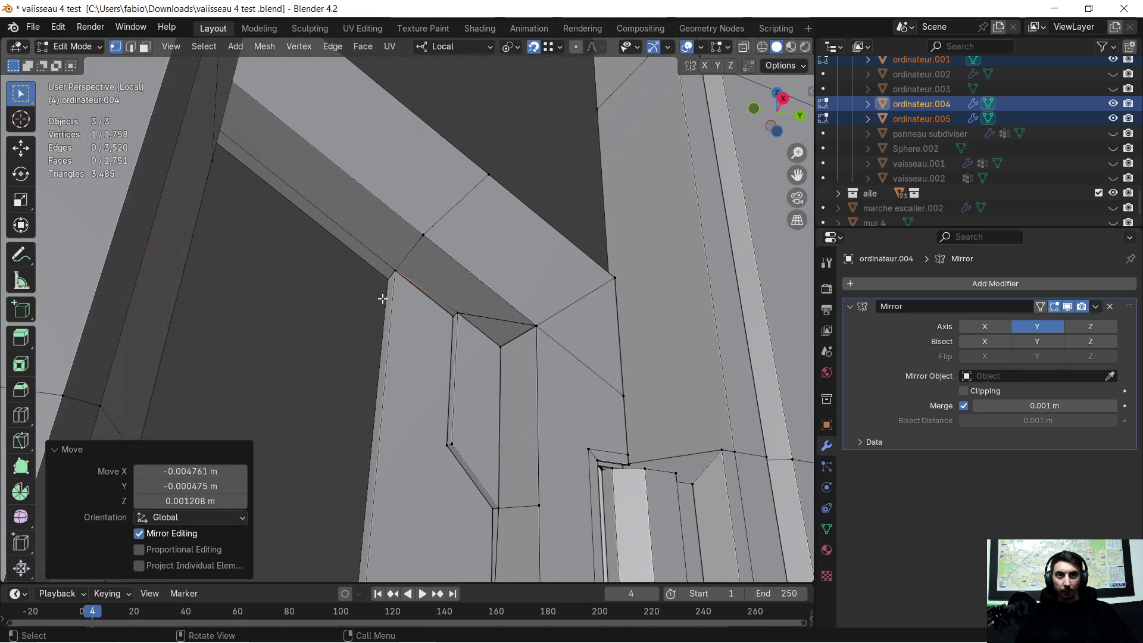
{"action": "scroll", "coordinate": [413, 314], "scroll_direction": "down", "scroll_amount": 5}
{"action": "mouse_move", "coordinate": [413, 313]}
{"action": "middle_mouse_down"}
{"action": "mouse_move", "coordinate": [437, 254]}
{"action": "mouse_move", "coordinate": [427, 241]}
{"action": "middle_mouse_up"}
{"action": "key", "text": "a"}
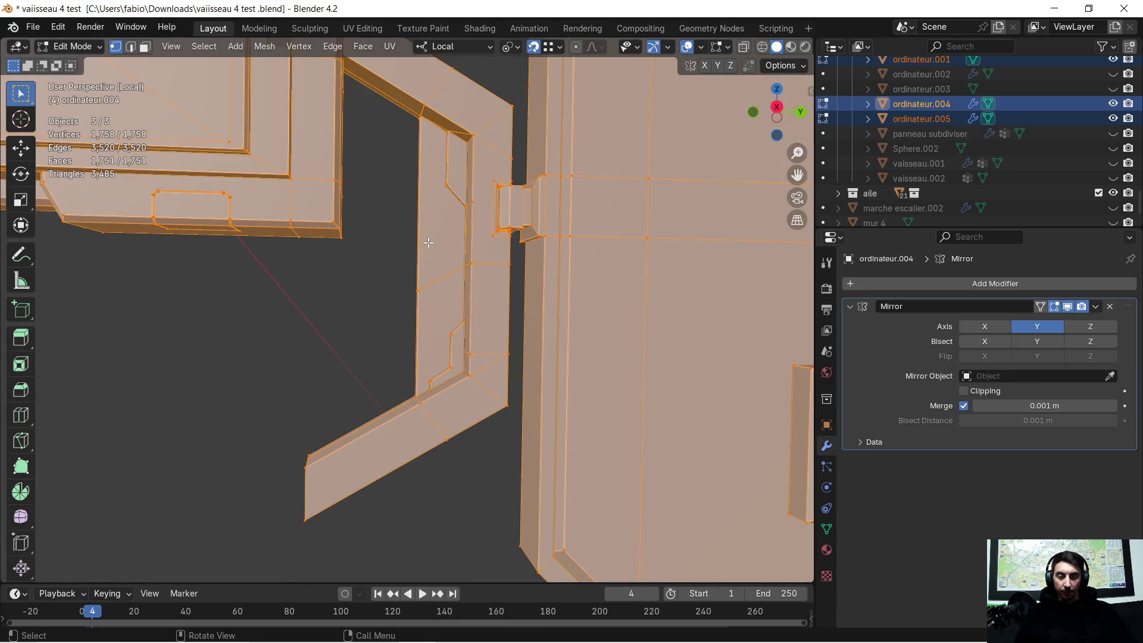
Merge overlapping vertices across the mesh, then delete two stray faces near the bent strip
{"action": "key", "text": "m"}
{"action": "left_click", "coordinate": [428, 243]}
{"action": "key", "text": "alt+a"}
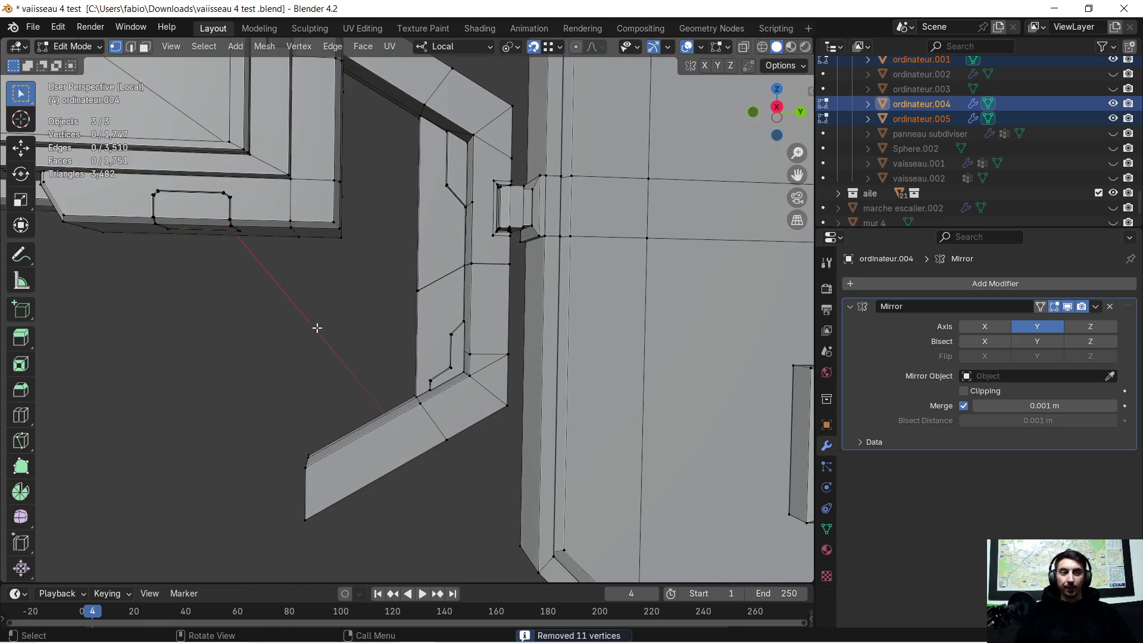
{"action": "scroll", "coordinate": [339, 321], "scroll_direction": "up", "scroll_amount": 3}
{"action": "mouse_move", "coordinate": [345, 321]}
{"action": "middle_mouse_down"}
{"action": "mouse_move", "coordinate": [416, 309]}
{"action": "mouse_move", "coordinate": [431, 320]}
{"action": "middle_mouse_up"}
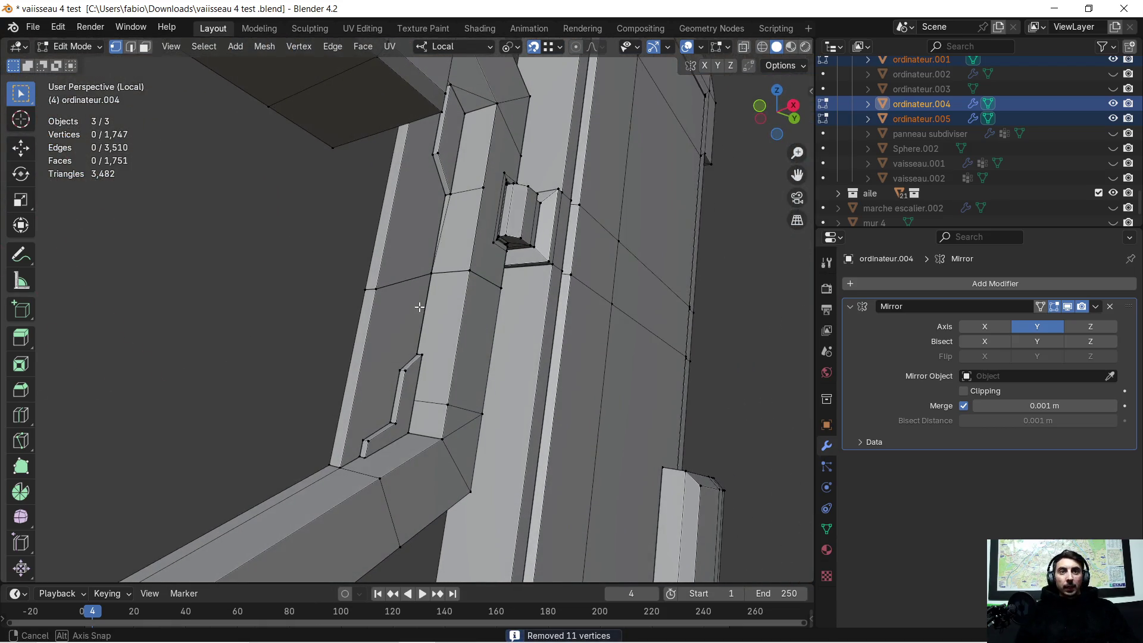
{"action": "scroll", "coordinate": [430, 319], "scroll_direction": "up", "scroll_amount": 2}
{"action": "scroll", "coordinate": [431, 320], "scroll_direction": "up", "scroll_amount": 2}
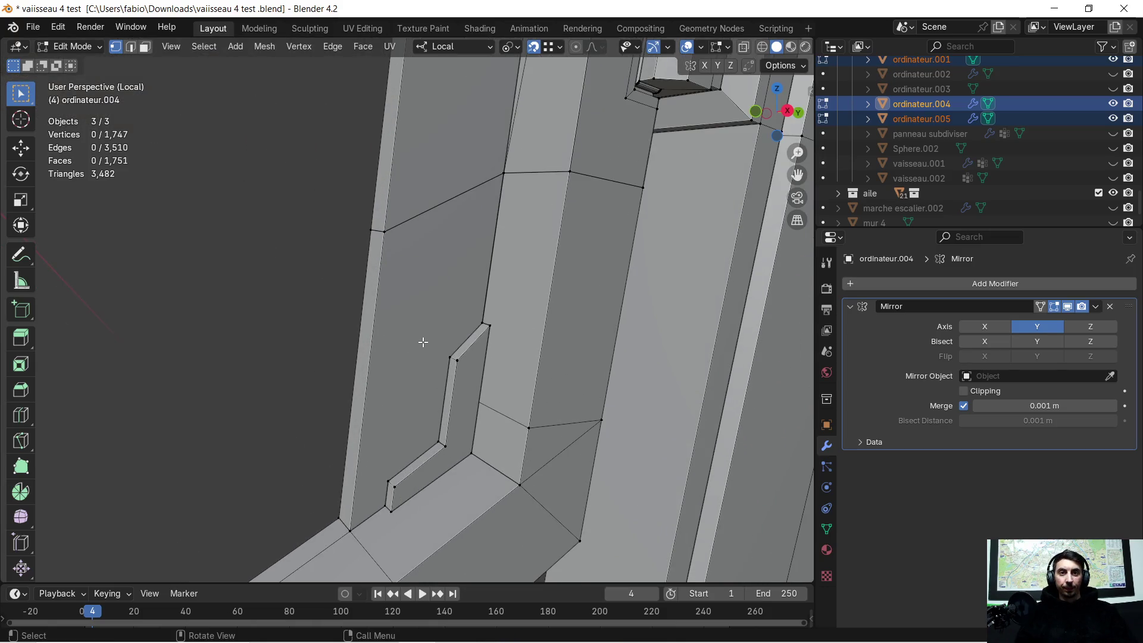
{"action": "left_click", "coordinate": [425, 370]}
{"action": "key", "text": "x"}
{"action": "left_click", "coordinate": [426, 370]}
{"action": "scroll", "coordinate": [408, 396], "scroll_direction": "up", "scroll_amount": 2}
{"action": "mouse_move", "coordinate": [408, 396]}
{"action": "middle_mouse_down"}
{"action": "mouse_move", "coordinate": [607, 228]}
{"action": "mouse_move", "coordinate": [589, 225]}
{"action": "middle_mouse_up"}
{"action": "left_click", "coordinate": [589, 226]}
{"action": "key", "text": "x"}
{"action": "left_click", "coordinate": [589, 226]}
Delete the remaining stray faces around the bent strip inside the side panel
{"action": "left_click", "coordinate": [564, 305]}
{"action": "key", "text": "x"}
{"action": "left_click", "coordinate": [563, 305]}
{"action": "mouse_move", "coordinate": [612, 238]}
{"action": "middle_mouse_down"}
{"action": "mouse_move", "coordinate": [401, 391]}
{"action": "mouse_move", "coordinate": [433, 303]}
{"action": "middle_mouse_up"}
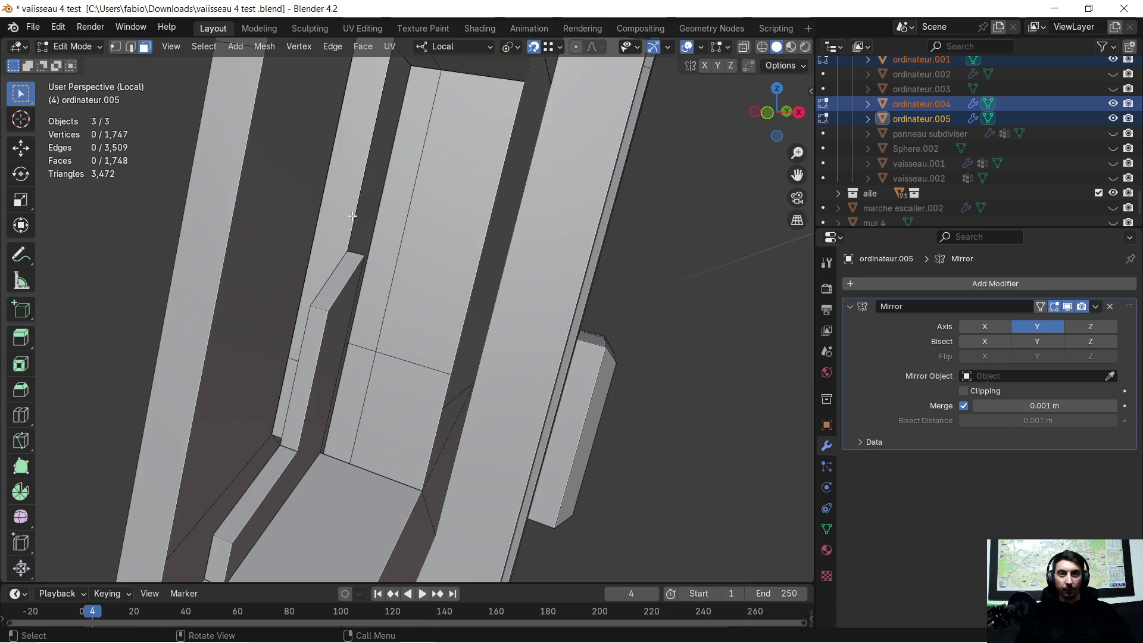
{"action": "left_click", "coordinate": [352, 216]}
{"action": "key", "text": "x"}
{"action": "left_click", "coordinate": [348, 216]}
{"action": "left_click", "coordinate": [297, 350]}
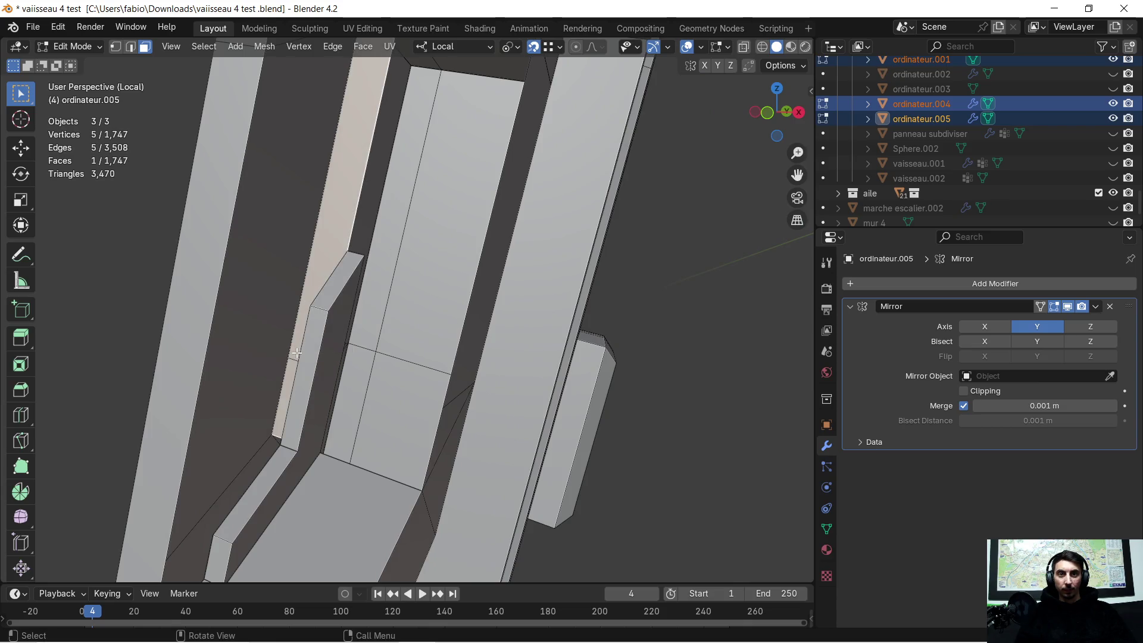
{"action": "key", "text": "x"}
{"action": "left_click", "coordinate": [297, 356]}
{"action": "left_click", "coordinate": [290, 367]}
{"action": "key", "text": "x"}
{"action": "mouse_move", "coordinate": [290, 366]}
{"action": "middle_mouse_down"}
{"action": "mouse_move", "coordinate": [318, 375]}
{"action": "mouse_move", "coordinate": [253, 390]}
{"action": "mouse_move", "coordinate": [206, 375]}
{"action": "mouse_move", "coordinate": [372, 409]}
{"action": "mouse_move", "coordinate": [319, 321]}
{"action": "mouse_move", "coordinate": [357, 256]}
{"action": "mouse_move", "coordinate": [364, 554]}
{"action": "mouse_move", "coordinate": [434, 247]}
{"action": "mouse_move", "coordinate": [415, 268]}
{"action": "mouse_move", "coordinate": [396, 238]}
{"action": "mouse_move", "coordinate": [389, 360]}
{"action": "mouse_move", "coordinate": [375, 352]}
{"action": "mouse_move", "coordinate": [411, 342]}
{"action": "mouse_move", "coordinate": [541, 355]}
{"action": "mouse_move", "coordinate": [339, 309]}
{"action": "mouse_move", "coordinate": [268, 309]}
{"action": "middle_mouse_up"}
Try filling the gap on the panel copy from selected vertices, then undo the new face
{"action": "left_click", "coordinate": [376, 353]}
{"action": "scroll", "coordinate": [370, 326], "scroll_direction": "up", "scroll_amount": 2}
{"action": "scroll", "coordinate": [371, 327], "scroll_direction": "up", "scroll_amount": 1}
{"action": "scroll", "coordinate": [372, 323], "scroll_direction": "up", "scroll_amount": 2}
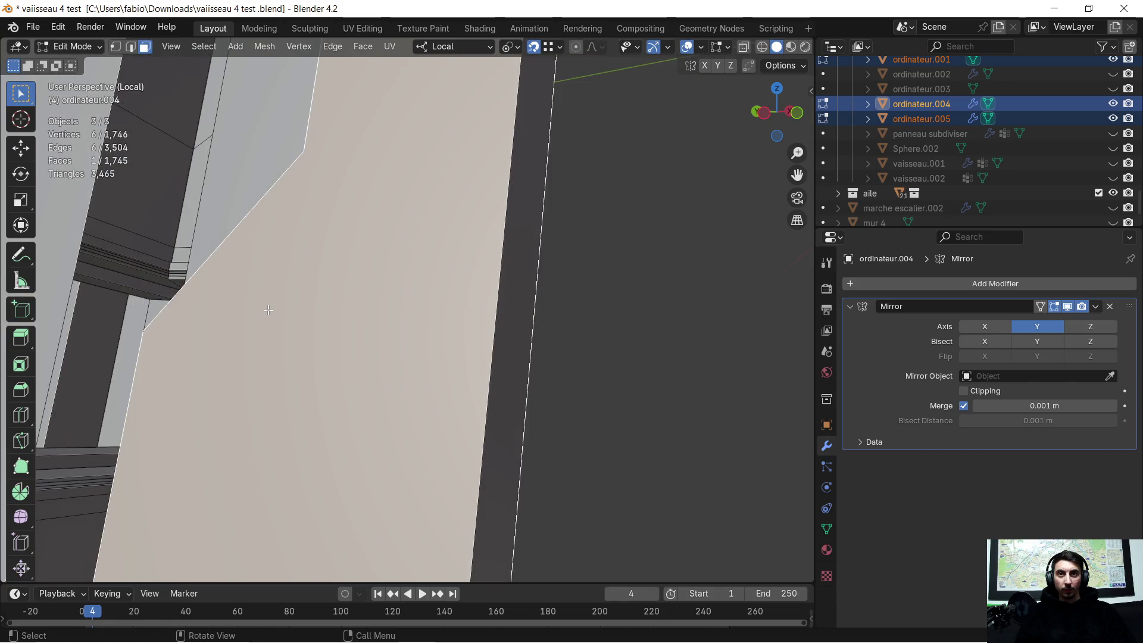
{"action": "mouse_move", "coordinate": [335, 282]}
{"action": "middle_mouse_down"}
{"action": "mouse_move", "coordinate": [238, 294]}
{"action": "mouse_move", "coordinate": [110, 262]}
{"action": "mouse_move", "coordinate": [340, 321]}
{"action": "mouse_move", "coordinate": [343, 417]}
{"action": "mouse_move", "coordinate": [378, 108]}
{"action": "mouse_move", "coordinate": [407, 279]}
{"action": "mouse_move", "coordinate": [371, 233]}
{"action": "mouse_move", "coordinate": [413, 375]}
{"action": "mouse_move", "coordinate": [396, 237]}
{"action": "mouse_move", "coordinate": [441, 294]}
{"action": "mouse_move", "coordinate": [348, 172]}
{"action": "mouse_move", "coordinate": [421, 377]}
{"action": "mouse_move", "coordinate": [420, 331]}
{"action": "middle_mouse_up"}
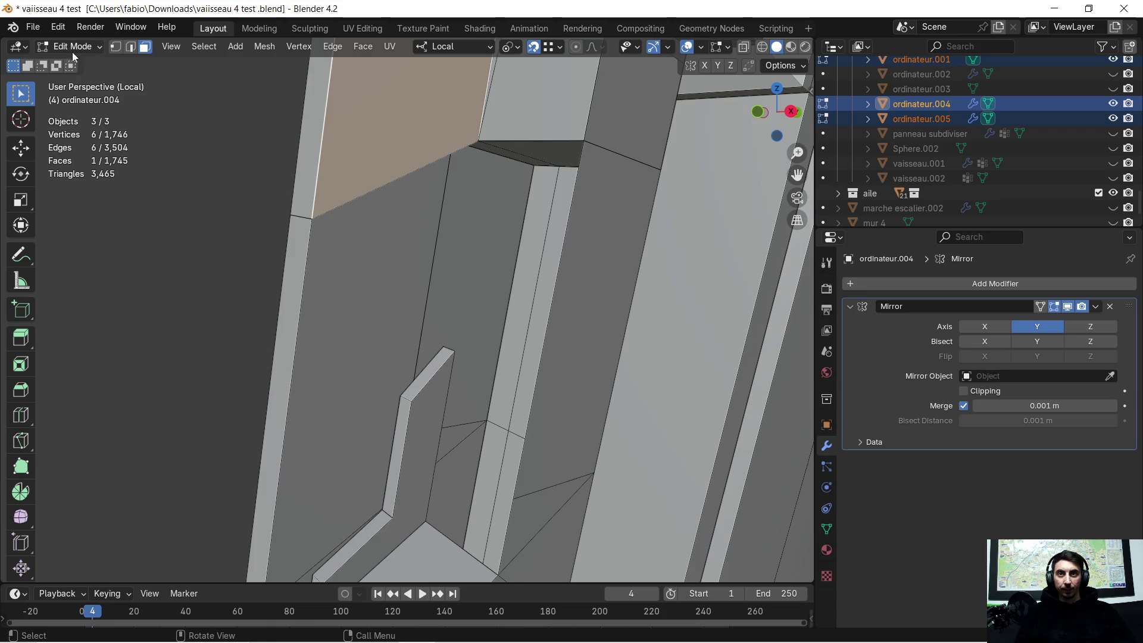
{"action": "left_click", "coordinate": [116, 46]}
{"action": "left_click", "coordinate": [319, 210]}
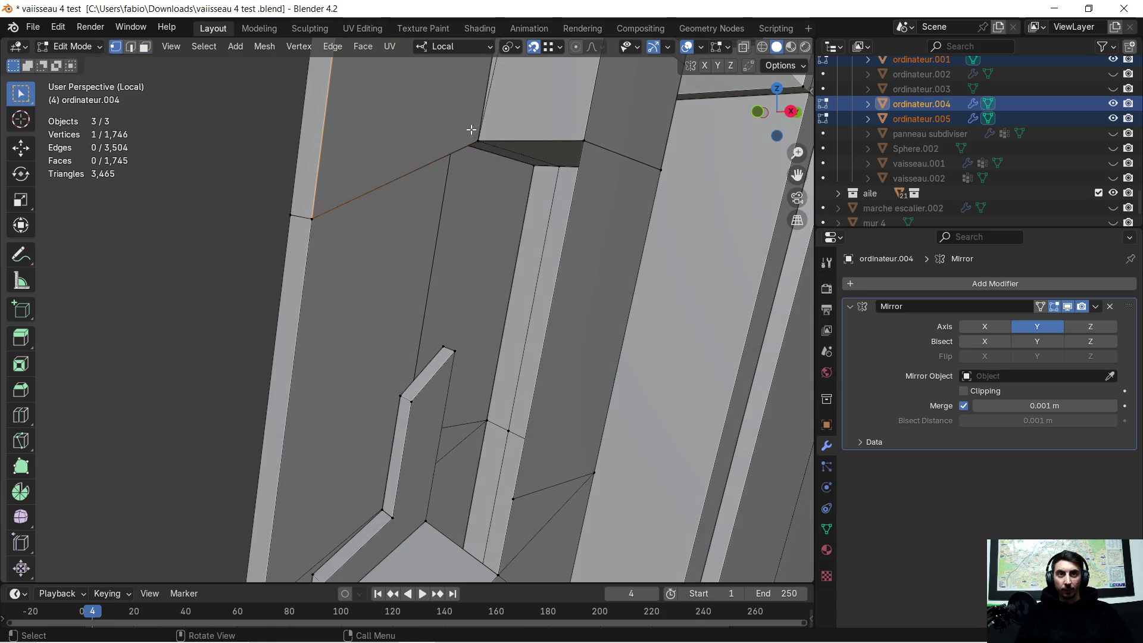
{"action": "left_click", "coordinate": [445, 343], "text": "shift"}
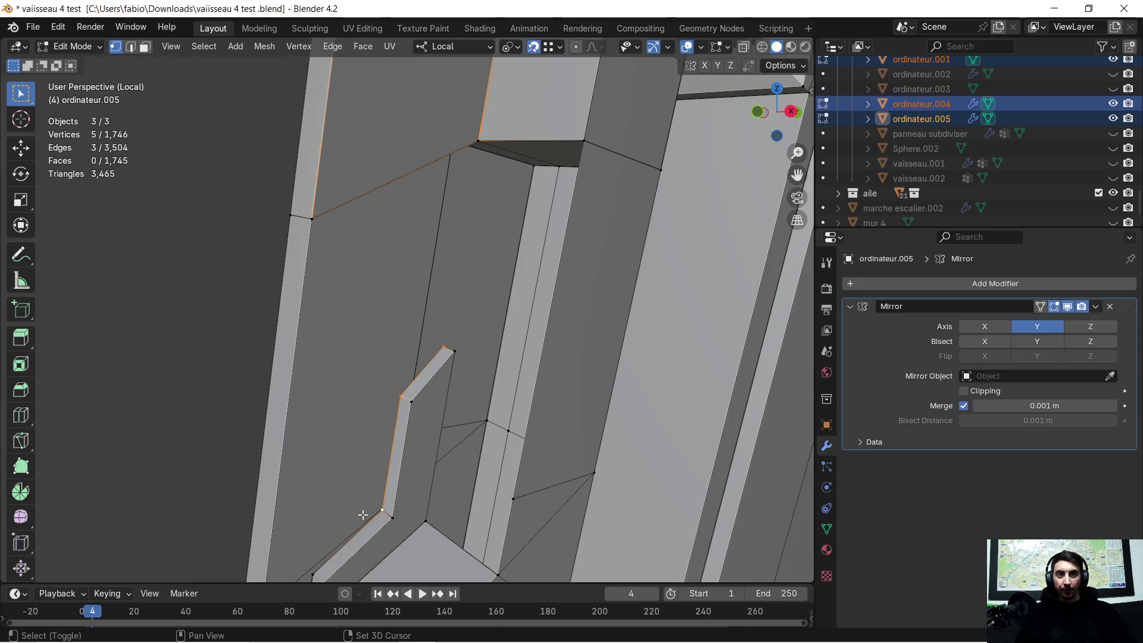
{"action": "scroll", "coordinate": [375, 429], "scroll_direction": "up", "scroll_amount": 2}
{"action": "scroll", "coordinate": [357, 388], "scroll_direction": "up", "scroll_amount": 2}
{"action": "scroll", "coordinate": [357, 384], "scroll_direction": "up", "scroll_amount": 2}
{"action": "scroll", "coordinate": [411, 295], "scroll_direction": "up", "scroll_amount": 1}
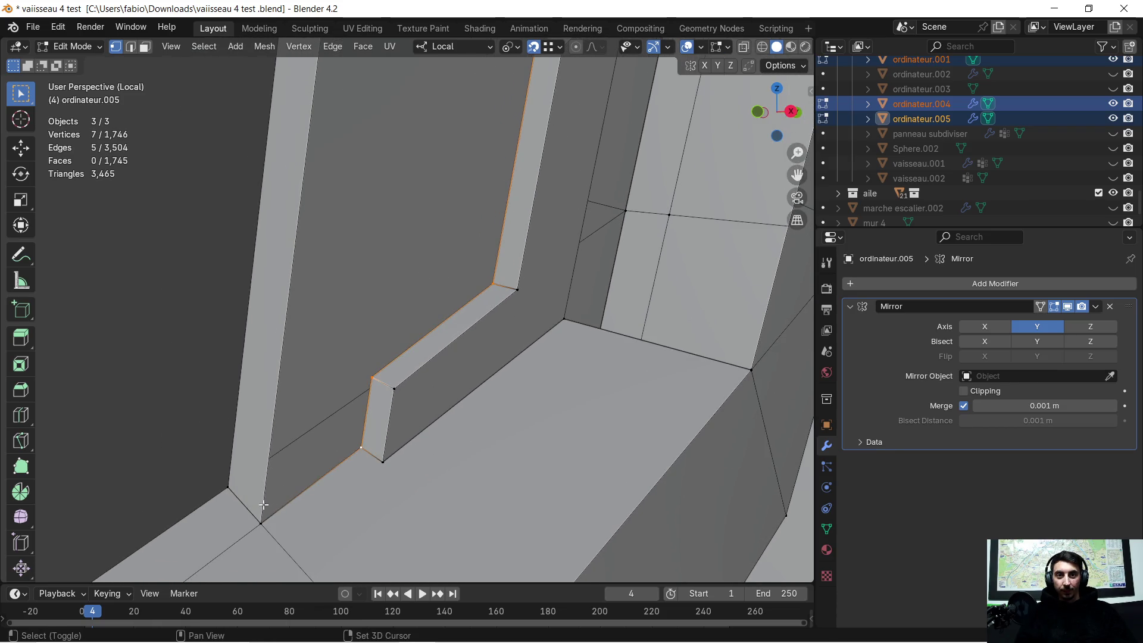
{"action": "left_click", "coordinate": [262, 524], "text": "shift"}
{"action": "key", "text": "f"}
{"action": "mouse_move", "coordinate": [322, 337]}
{"action": "middle_mouse_down"}
{"action": "mouse_move", "coordinate": [334, 298]}
{"action": "mouse_move", "coordinate": [396, 258]}
{"action": "mouse_move", "coordinate": [308, 487]}
{"action": "mouse_move", "coordinate": [331, 377]}
{"action": "middle_mouse_up"}
{"action": "key", "text": "ctrl+z"}
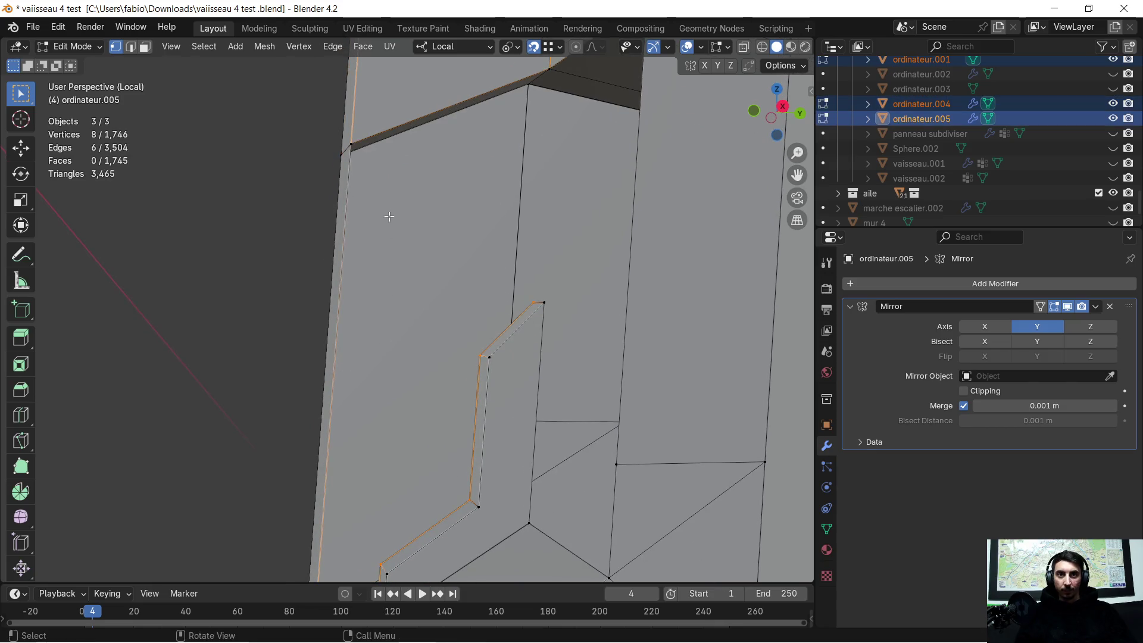
Merge overlapping vertices across the whole mesh by distance
{"action": "middle_click_drag", "start_coordinate": [384, 233], "coordinate": [404, 226]}
{"action": "key", "text": "a"}
{"action": "key", "text": "m"}
{"action": "left_click", "coordinate": [385, 201]}
{"action": "left_click", "coordinate": [360, 158]}
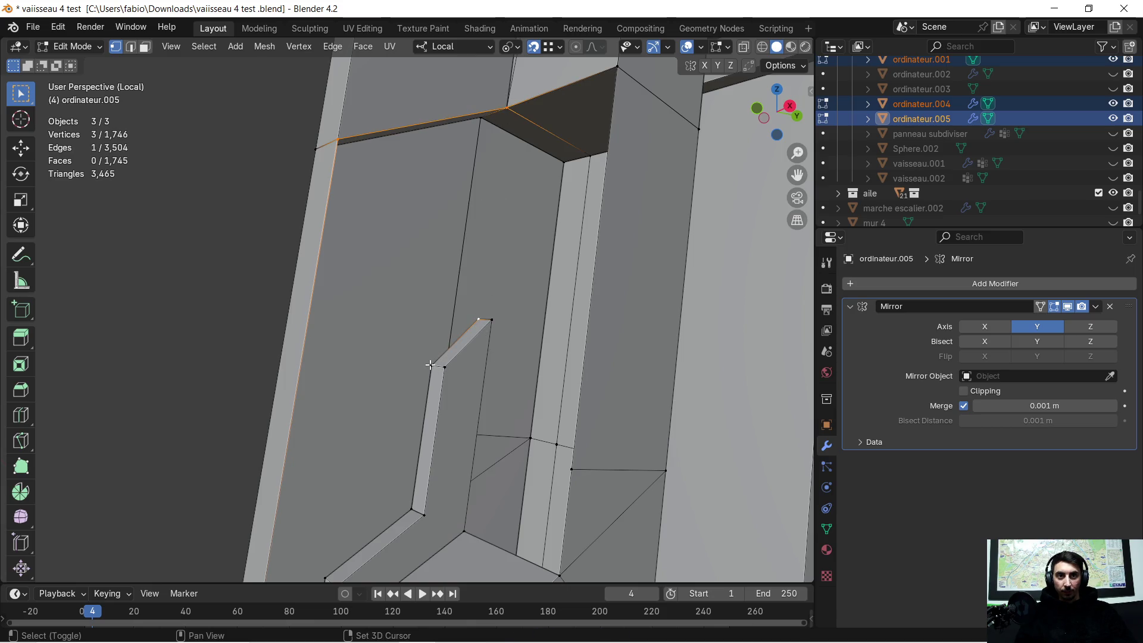
{"action": "key", "text": "super"}
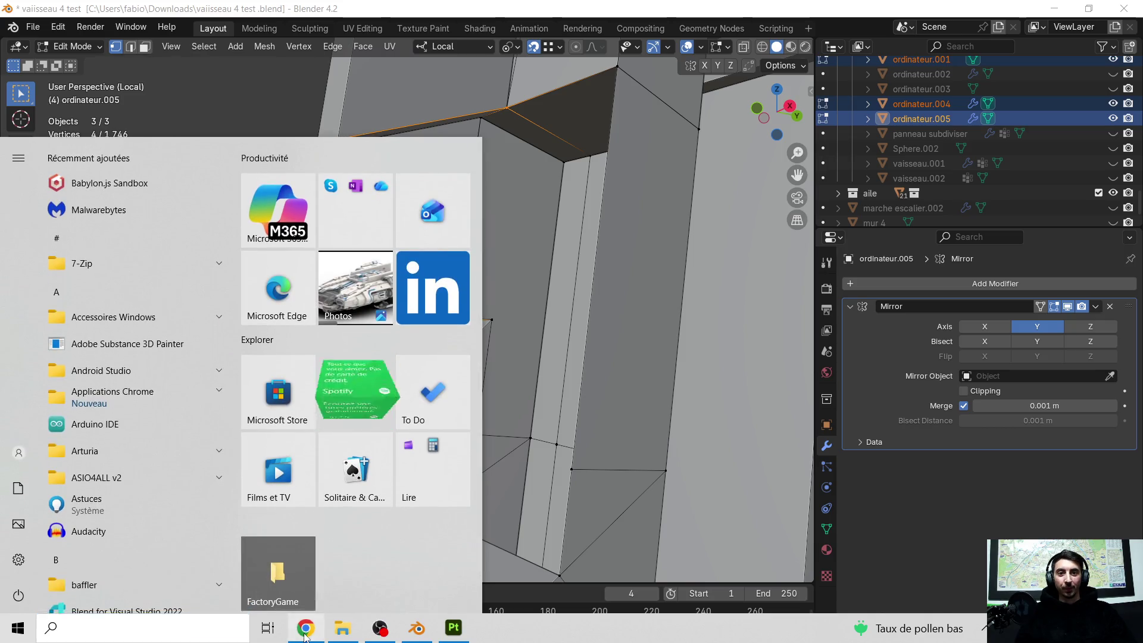
{"action": "left_click", "coordinate": [357, 393]}
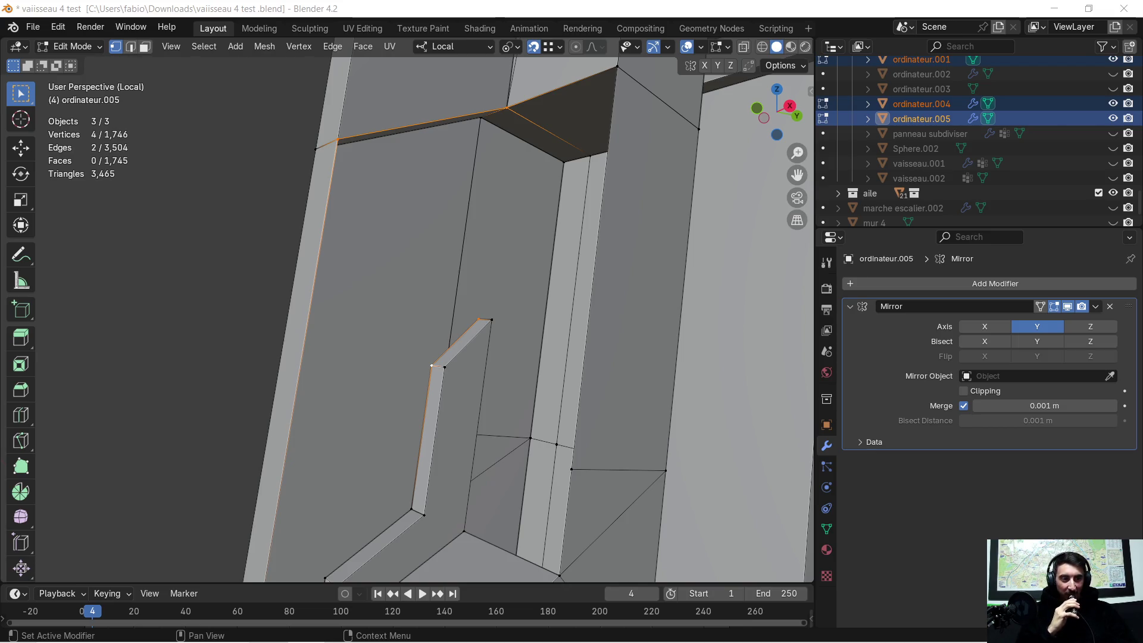
{"action": "left_click", "coordinate": [682, 198]}
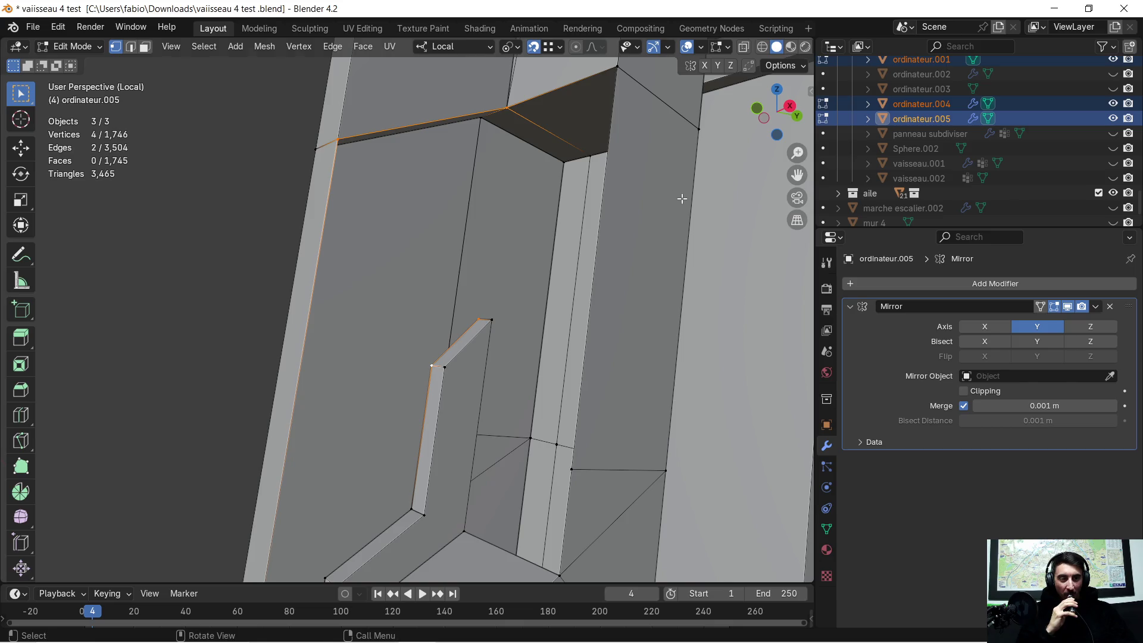
{"action": "scroll", "coordinate": [448, 436], "scroll_direction": "up", "scroll_amount": 1}
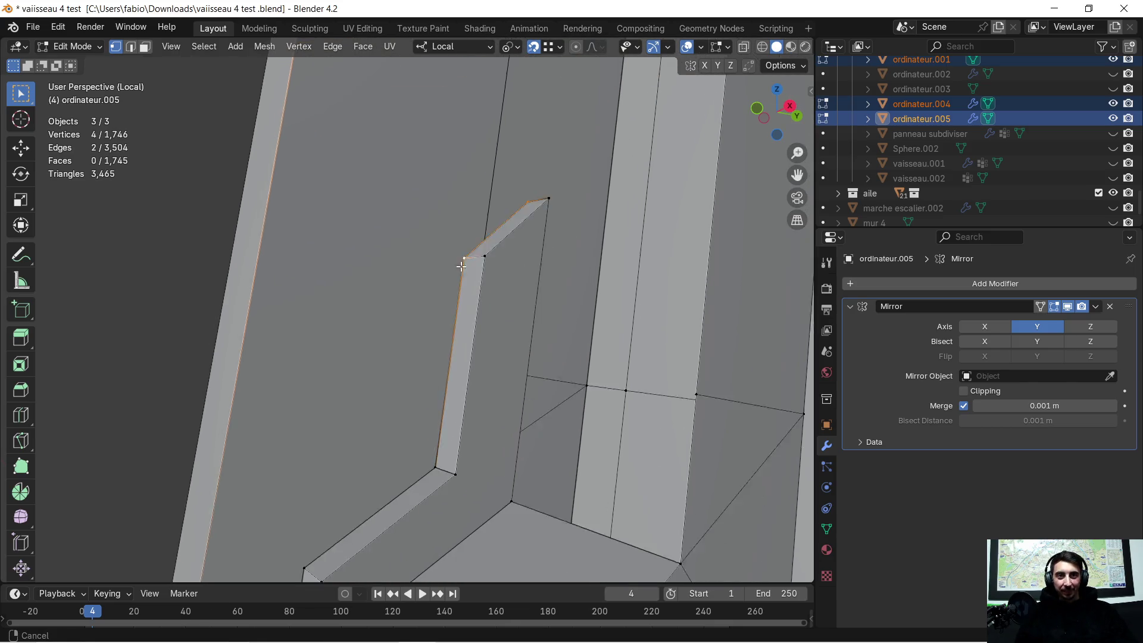
Fill a face across the strip corner vertices and merge duplicates by distance again
{"action": "middle_click_drag", "start_coordinate": [448, 436], "coordinate": [520, 83], "text": "shift"}
{"action": "left_click", "coordinate": [475, 340], "text": "shift"}
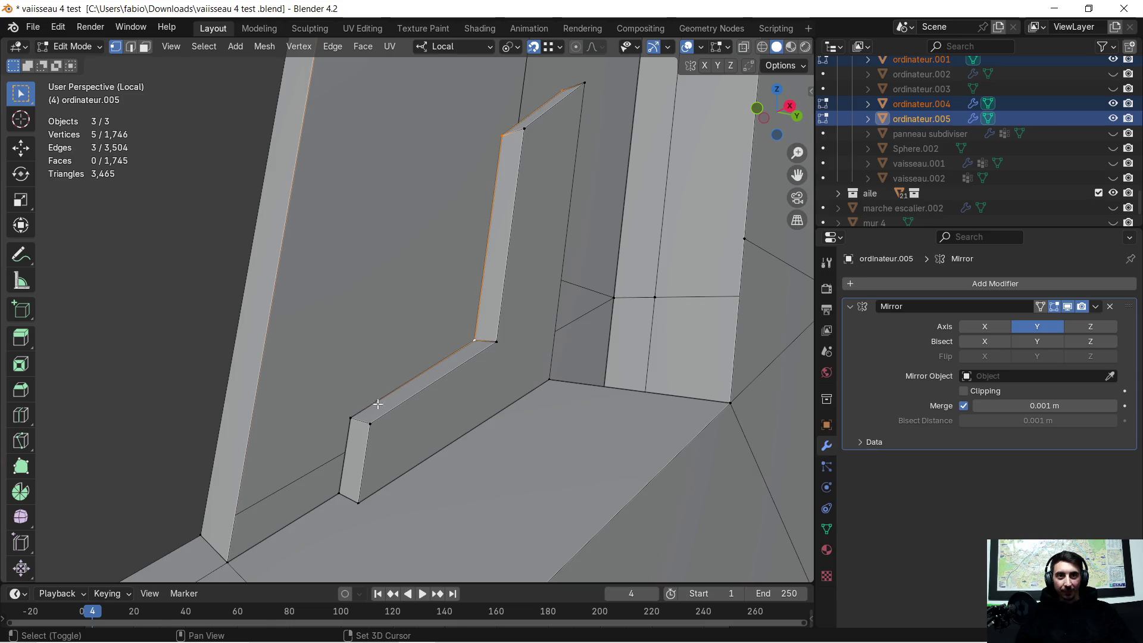
{"action": "left_click", "coordinate": [237, 566], "text": "shift"}
{"action": "key", "text": "f"}
{"action": "scroll", "coordinate": [357, 348], "scroll_direction": "down", "scroll_amount": 3}
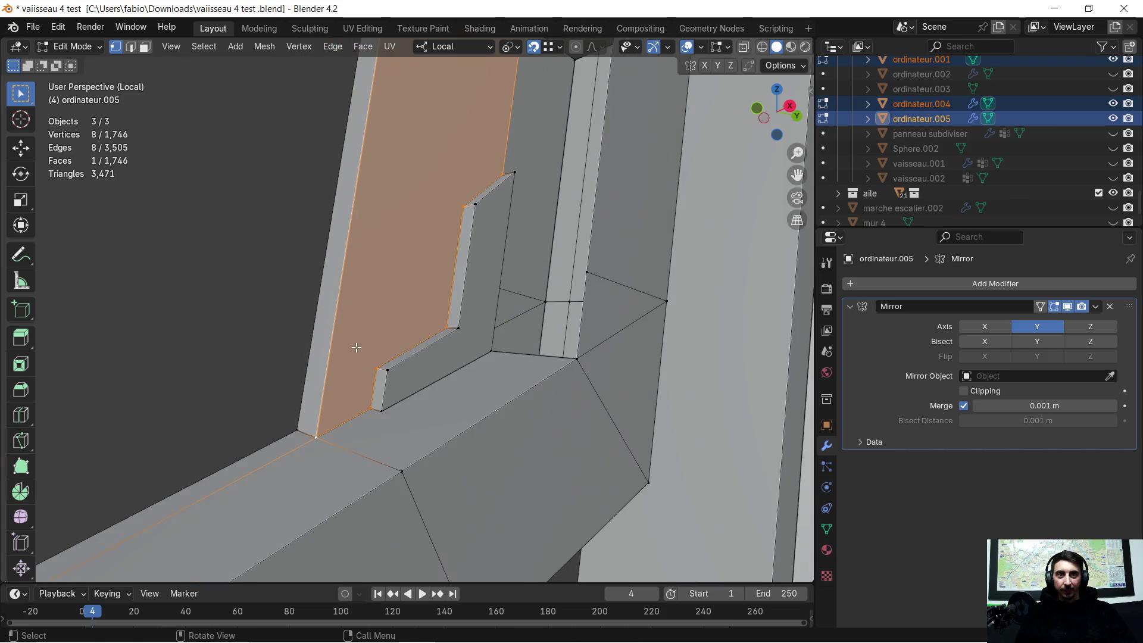
{"action": "mouse_move", "coordinate": [417, 224]}
{"action": "middle_mouse_down"}
{"action": "mouse_move", "coordinate": [438, 205]}
{"action": "mouse_move", "coordinate": [375, 360]}
{"action": "mouse_move", "coordinate": [426, 295]}
{"action": "mouse_move", "coordinate": [327, 346]}
{"action": "mouse_move", "coordinate": [388, 322]}
{"action": "mouse_move", "coordinate": [403, 254]}
{"action": "mouse_move", "coordinate": [377, 291]}
{"action": "middle_mouse_up"}
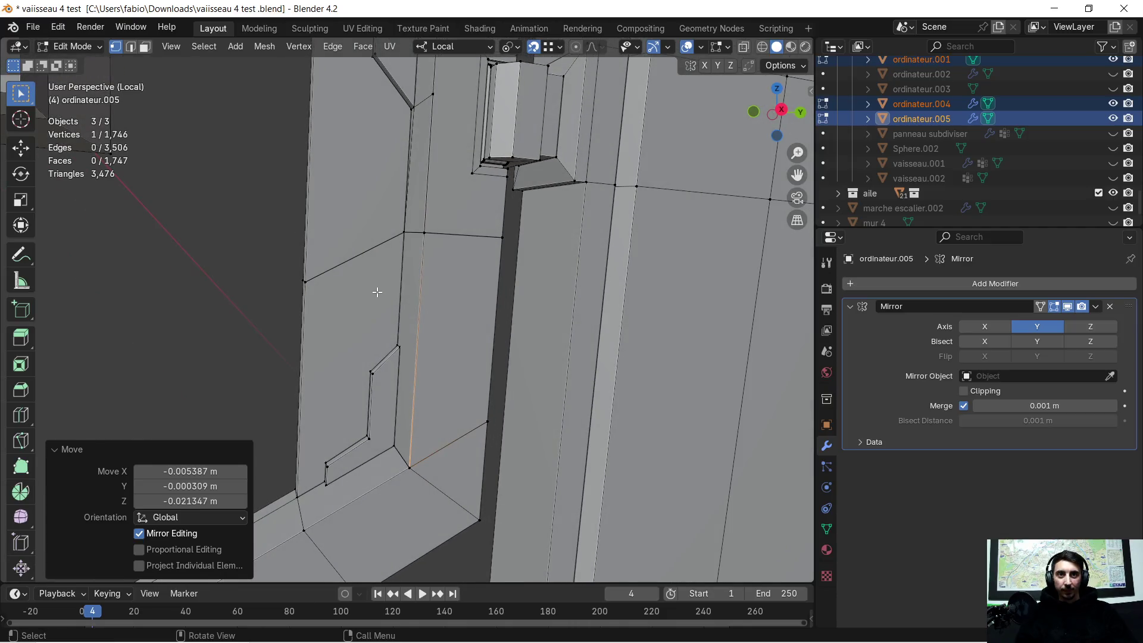
{"action": "key", "text": "a"}
{"action": "key", "text": "m"}
{"action": "left_click", "coordinate": [378, 292]}
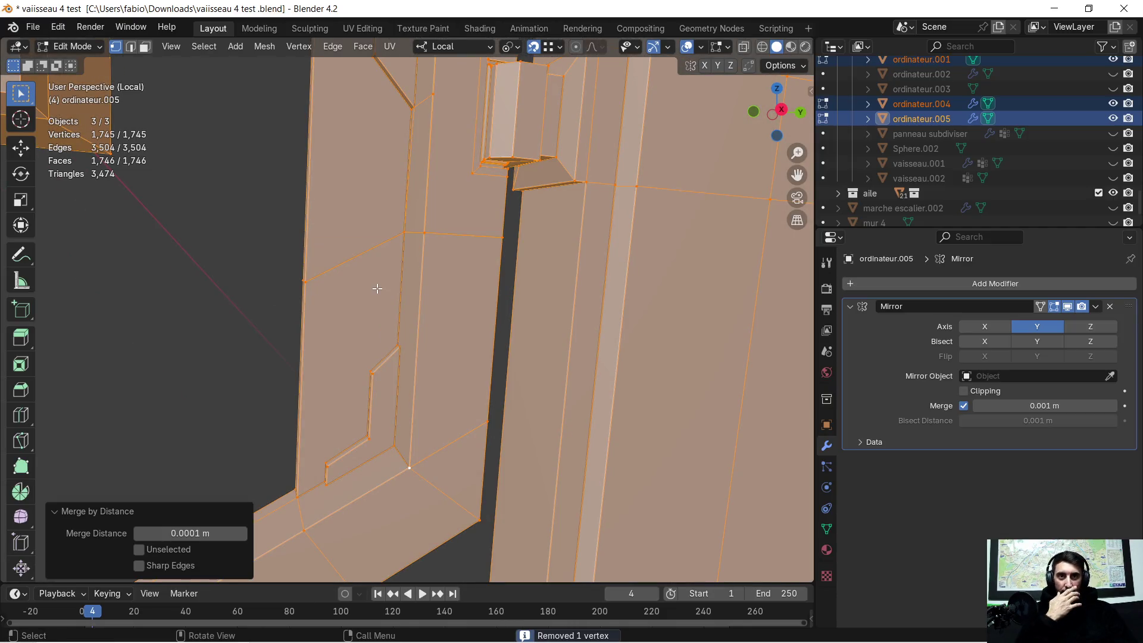
Triangulate the new panel face and the tall face beside it
{"action": "middle_click_drag", "start_coordinate": [377, 291], "coordinate": [186, 75]}
{"action": "left_click", "coordinate": [143, 47]}
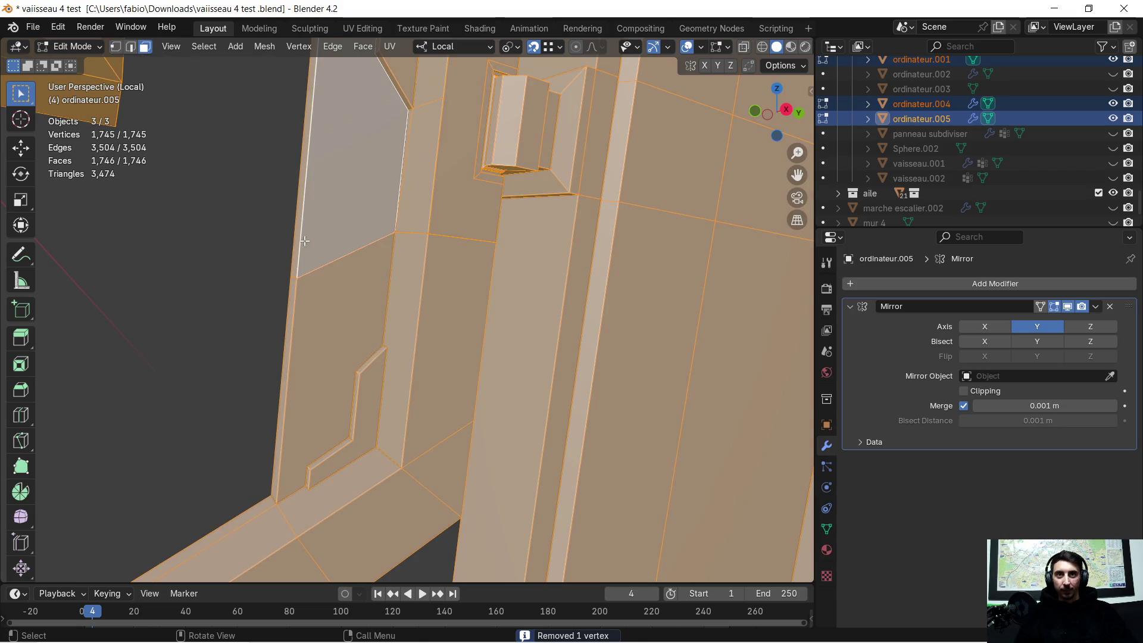
{"action": "left_click", "coordinate": [341, 314]}
{"action": "key", "text": "ctrl+f"}
{"action": "left_click", "coordinate": [340, 319]}
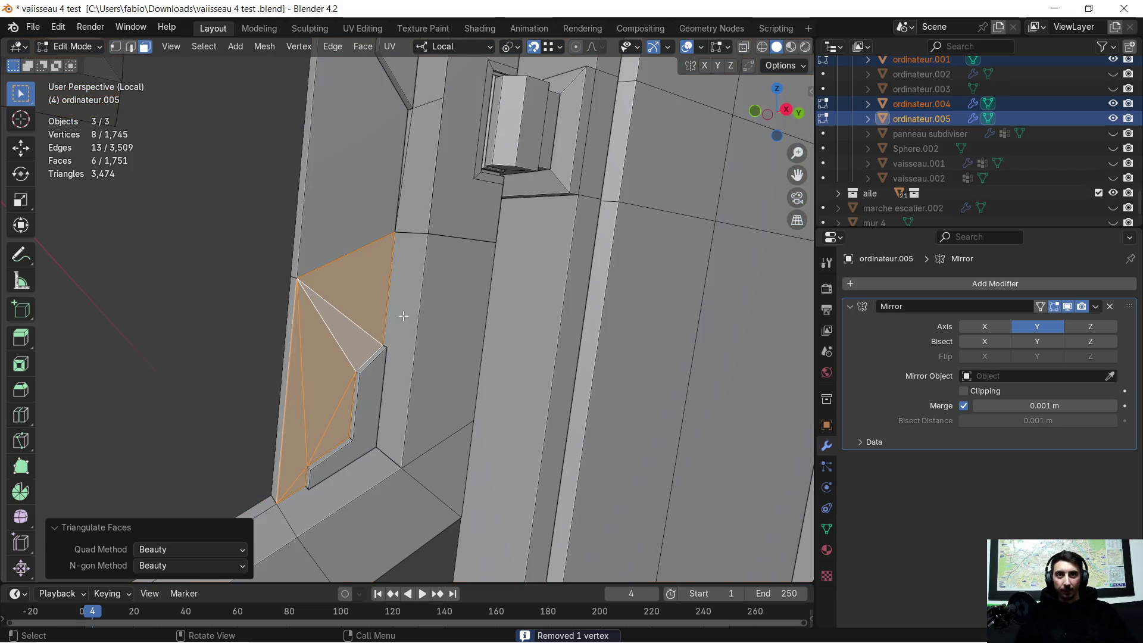
{"action": "left_click", "coordinate": [401, 313]}
{"action": "key", "text": "ctrl+f"}
{"action": "left_click", "coordinate": [406, 314]}
{"action": "middle_click_drag", "start_coordinate": [438, 308], "coordinate": [500, 346]}
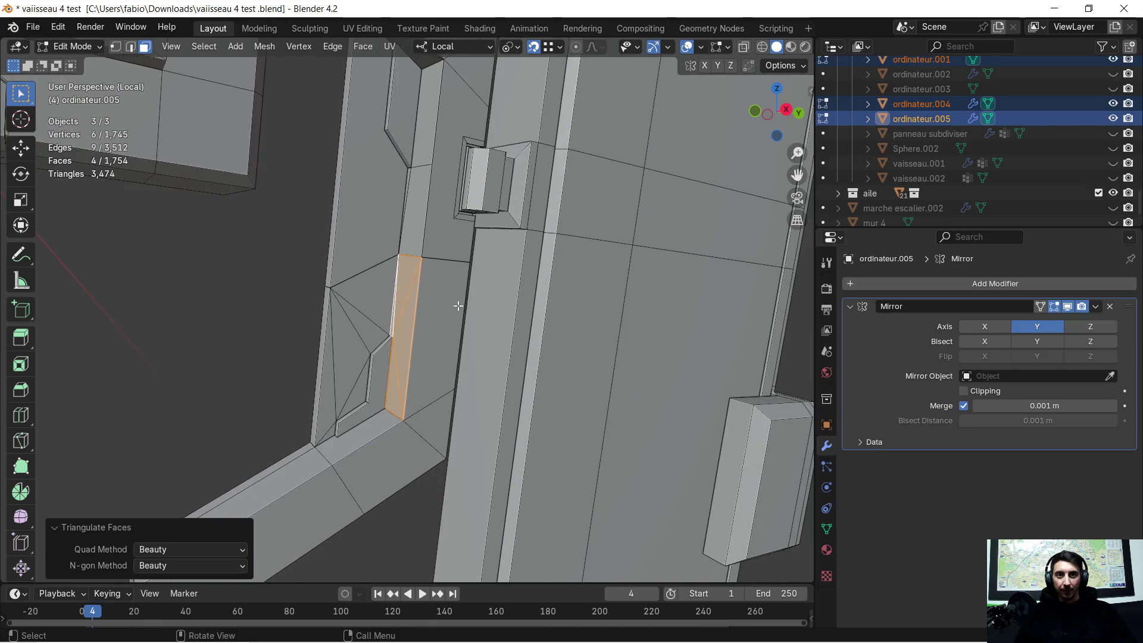
{"action": "scroll", "coordinate": [500, 346], "scroll_direction": "up", "scroll_amount": 4}
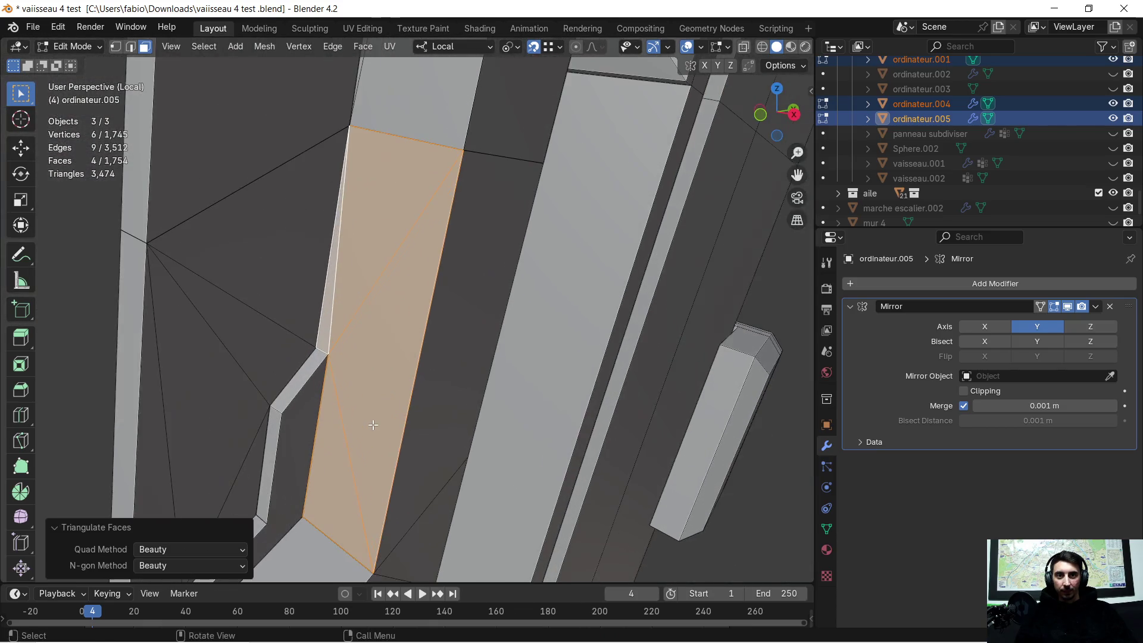
Delete the floor face of the recess
{"action": "mouse_move", "coordinate": [375, 420]}
{"action": "middle_mouse_down"}
{"action": "mouse_move", "coordinate": [535, 107]}
{"action": "mouse_move", "coordinate": [511, 172]}
{"action": "mouse_move", "coordinate": [432, 264]}
{"action": "middle_mouse_up"}
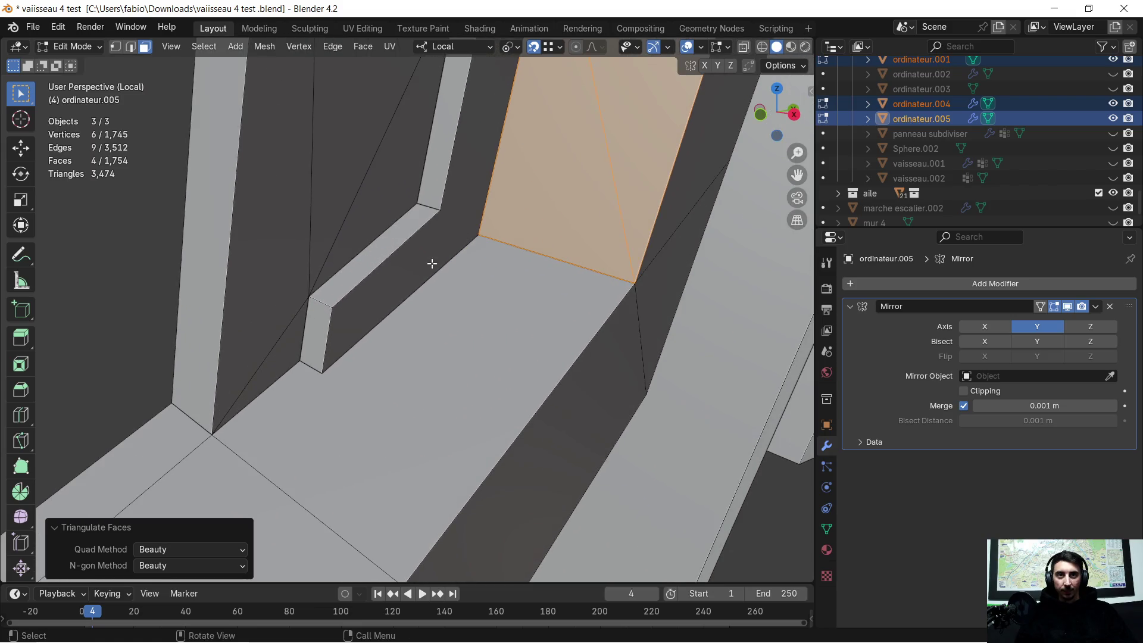
{"action": "left_click", "coordinate": [437, 342]}
{"action": "key", "text": "x"}
{"action": "left_click", "coordinate": [440, 344]}
{"action": "middle_click_drag", "start_coordinate": [439, 344], "coordinate": [420, 339]}
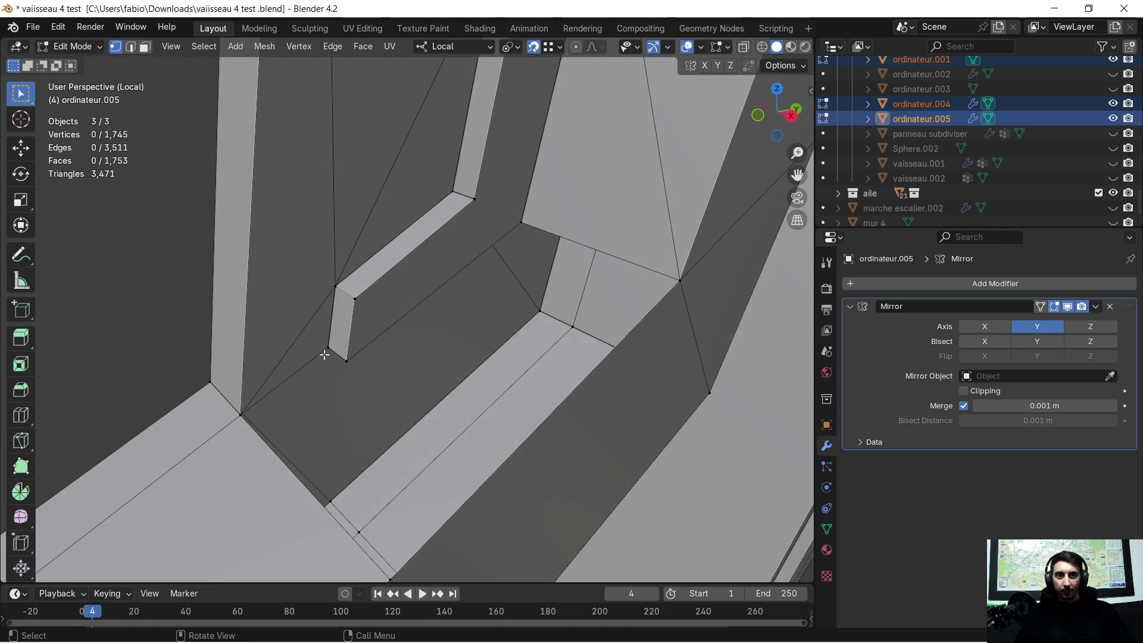
Fill the six-vertex opening with a new face and triangulate it
{"action": "left_click", "coordinate": [346, 360], "text": "shift"}
{"action": "left_click", "coordinate": [243, 415], "text": "shift"}
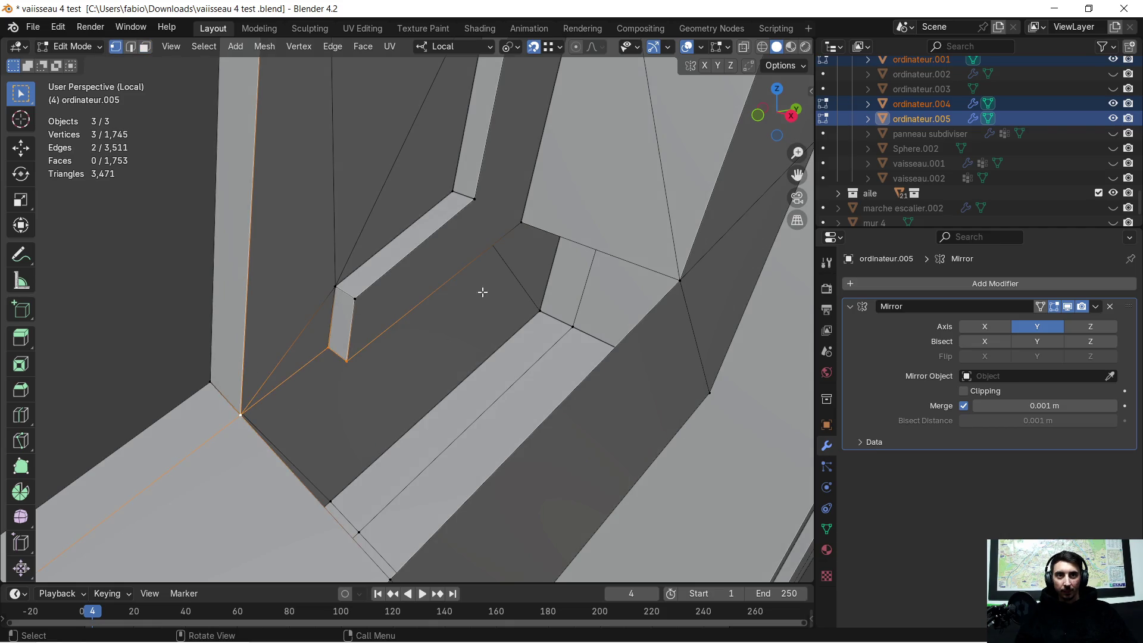
{"action": "left_click", "coordinate": [681, 279], "text": "shift"}
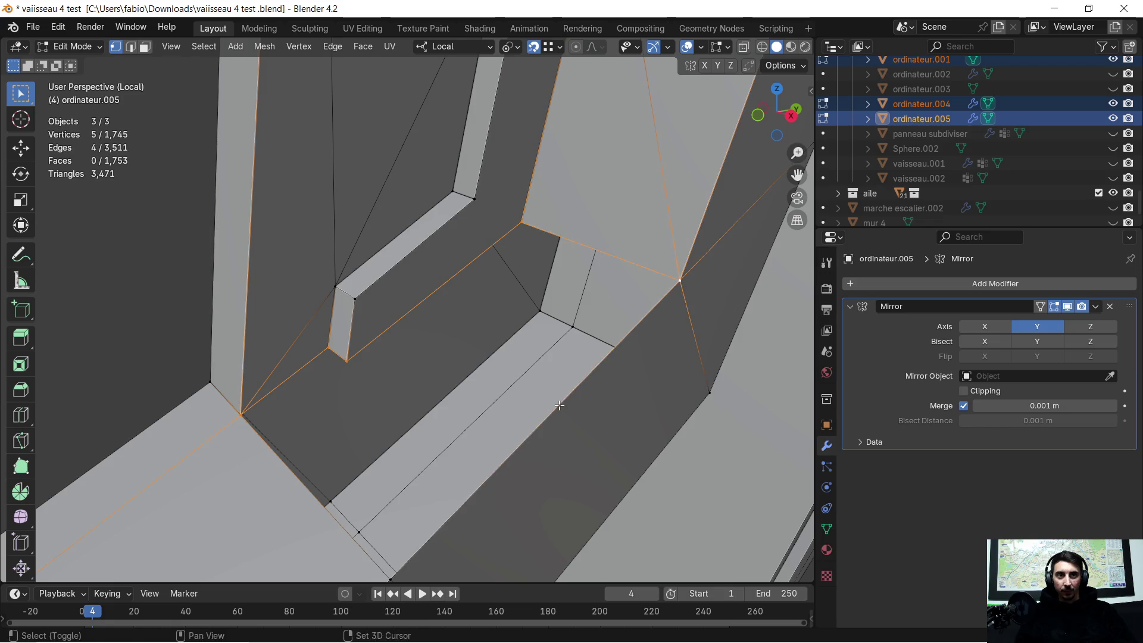
{"action": "middle_click_drag", "start_coordinate": [685, 281], "coordinate": [575, 268]}
{"action": "left_click", "coordinate": [408, 442], "text": "shift"}
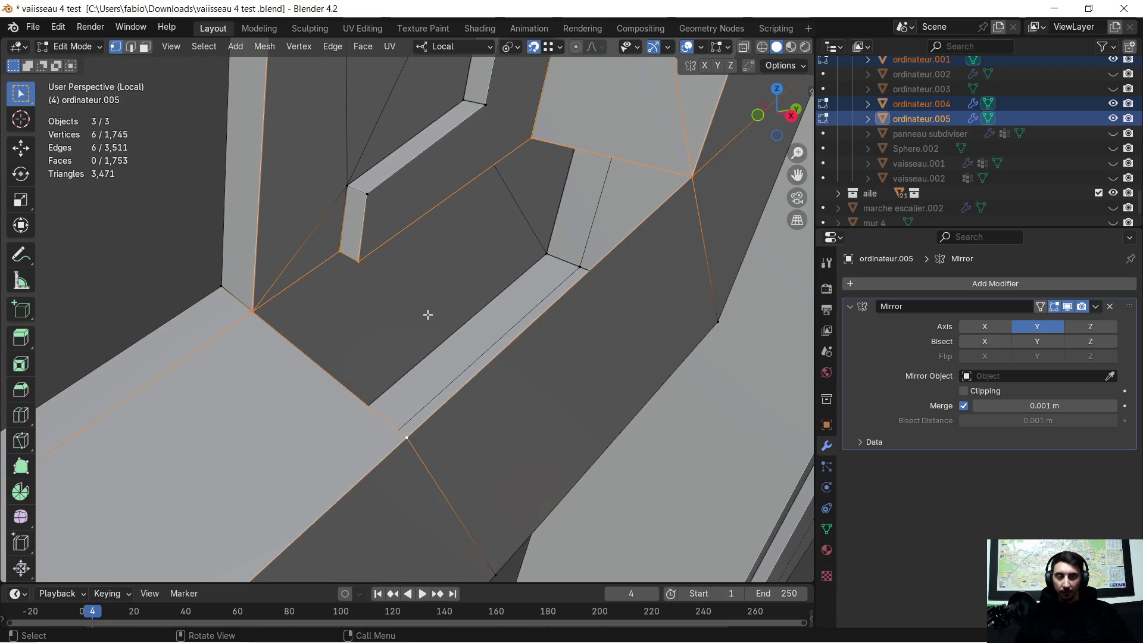
{"action": "key", "text": "f"}
{"action": "middle_click_drag", "start_coordinate": [428, 314], "coordinate": [176, 105]}
{"action": "left_click", "coordinate": [145, 47]}
{"action": "right_click", "coordinate": [435, 286]}
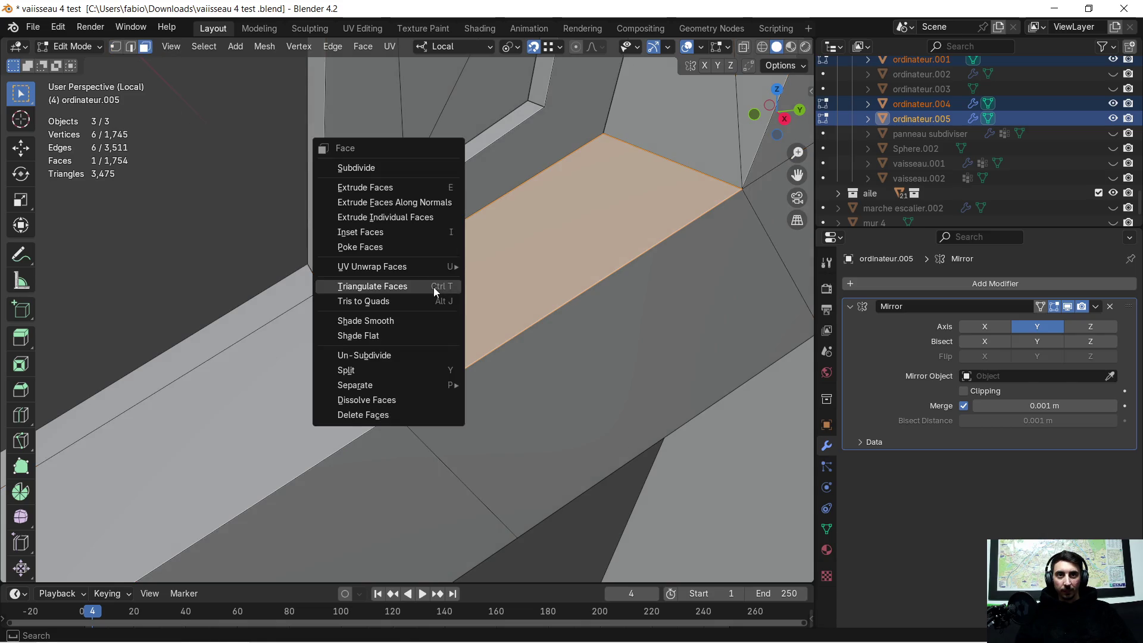
{"action": "left_click", "coordinate": [433, 287]}
Select the edge loop at the bent arm's end for extrusion
{"action": "mouse_move", "coordinate": [478, 263]}
{"action": "middle_mouse_down"}
{"action": "mouse_move", "coordinate": [365, 265]}
{"action": "mouse_move", "coordinate": [392, 356]}
{"action": "mouse_move", "coordinate": [437, 320]}
{"action": "mouse_move", "coordinate": [461, 337]}
{"action": "middle_mouse_up"}
{"action": "scroll", "coordinate": [477, 262], "scroll_direction": "down", "scroll_amount": 3}
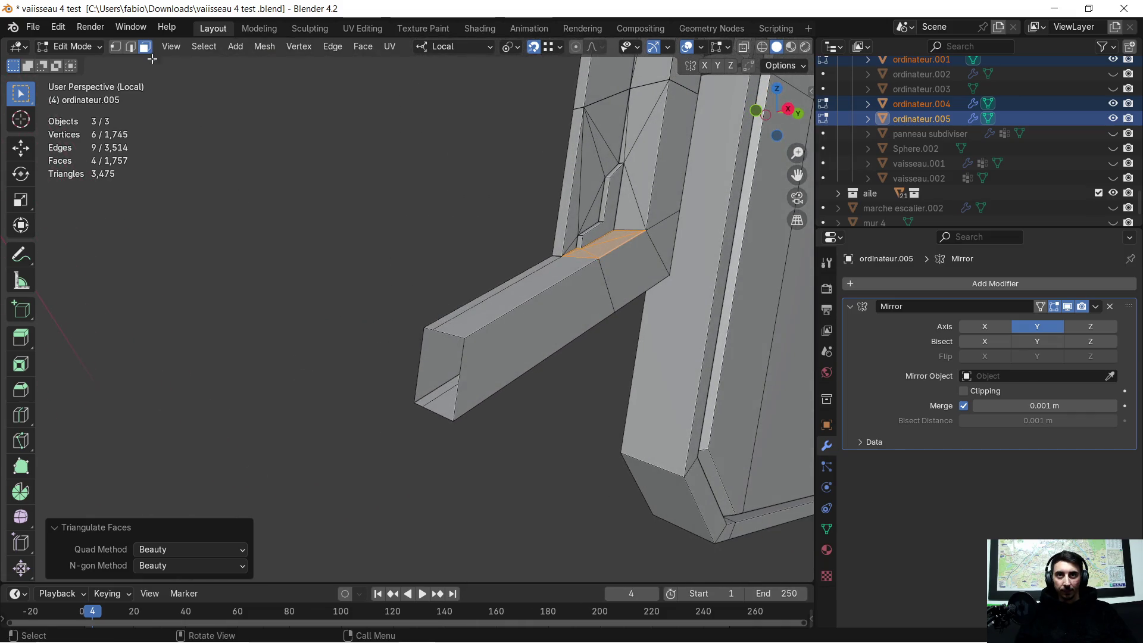
{"action": "left_click", "coordinate": [135, 49]}
{"action": "left_click", "coordinate": [467, 362], "text": "alt+shift"}
Try extruding the arm-end loops toward the centre, undo it, and reselect a beam-end edge
{"action": "mouse_move", "coordinate": [447, 362]}
{"action": "middle_mouse_down"}
{"action": "mouse_move", "coordinate": [412, 360]}
{"action": "mouse_move", "coordinate": [452, 367]}
{"action": "middle_mouse_up"}
{"action": "key", "text": "e"}
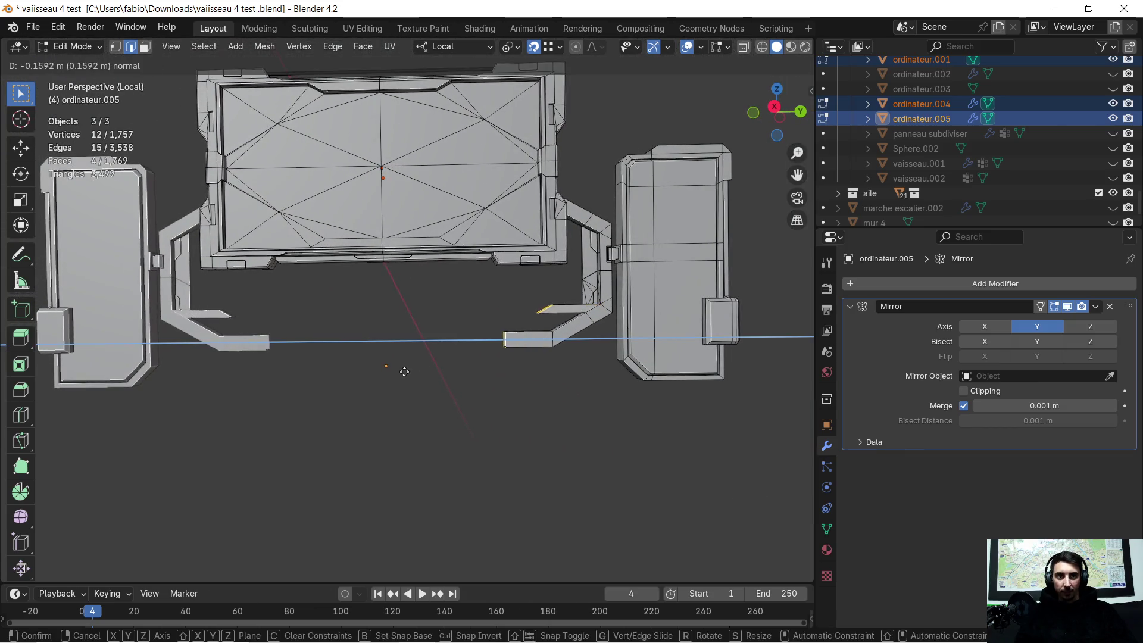
{"action": "left_click", "coordinate": [392, 371]}
{"action": "key", "text": "ctrl+z"}
{"action": "scroll", "coordinate": [446, 367], "scroll_direction": "up", "scroll_amount": 5}
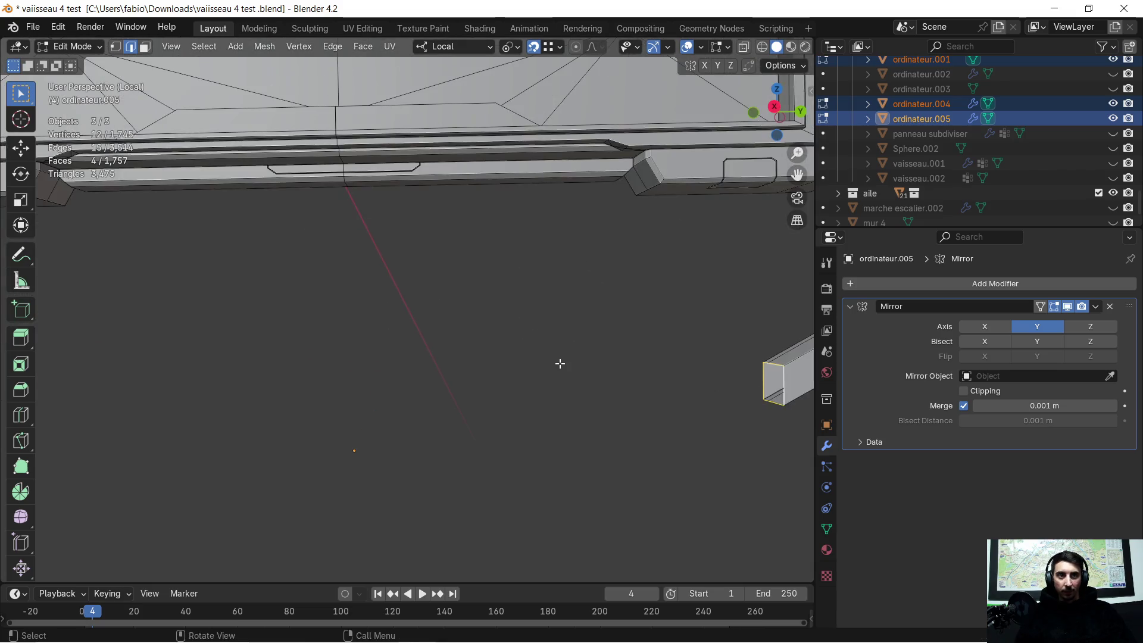
{"action": "scroll", "coordinate": [306, 357], "scroll_direction": "down", "scroll_amount": 5}
{"action": "mouse_move", "coordinate": [307, 357]}
{"action": "middle_mouse_down"}
{"action": "mouse_move", "coordinate": [358, 369]}
{"action": "mouse_move", "coordinate": [423, 268]}
{"action": "mouse_move", "coordinate": [378, 280]}
{"action": "middle_mouse_up"}
{"action": "scroll", "coordinate": [416, 378], "scroll_direction": "up", "scroll_amount": 4}
{"action": "left_click", "coordinate": [413, 361]}
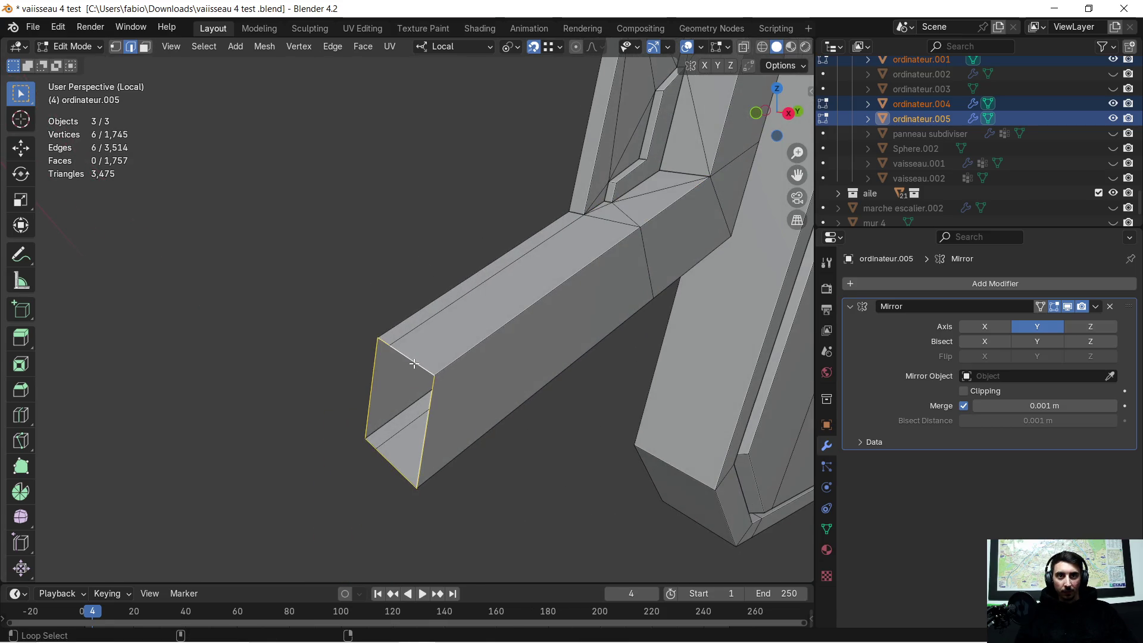
{"action": "scroll", "coordinate": [414, 364], "scroll_direction": "down", "scroll_amount": 4}
Stretch the bottom edge along local Y so the lower bar runs straight, then return to object mode
{"action": "mouse_move", "coordinate": [416, 351]}
{"action": "middle_mouse_down"}
{"action": "mouse_move", "coordinate": [253, 315]}
{"action": "mouse_move", "coordinate": [383, 331]}
{"action": "middle_mouse_up"}
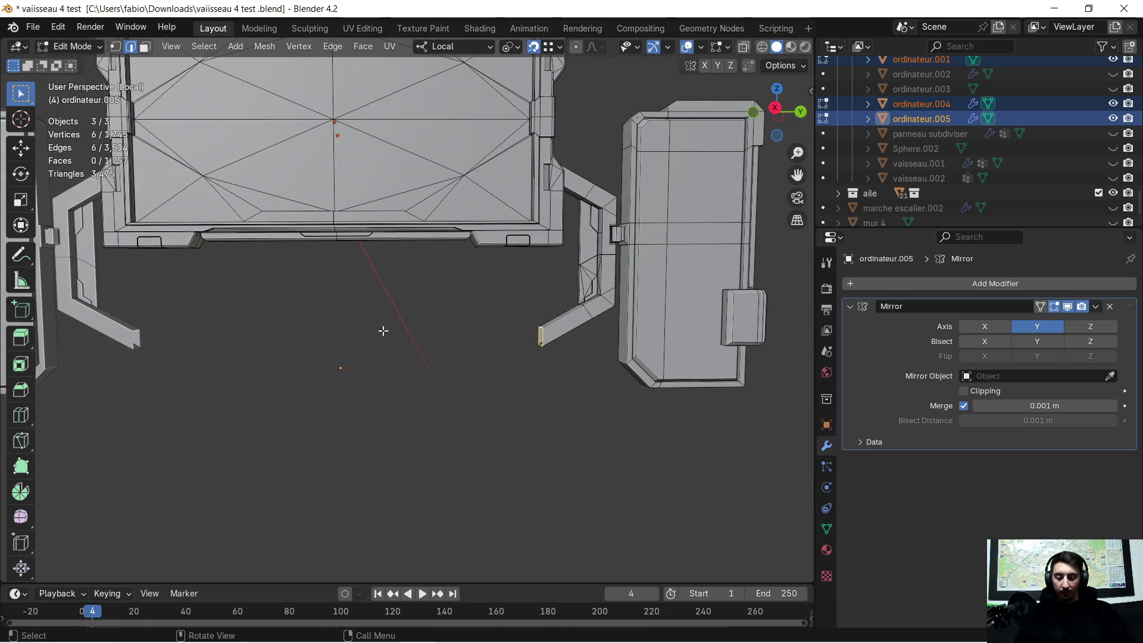
{"action": "key", "text": "g"}
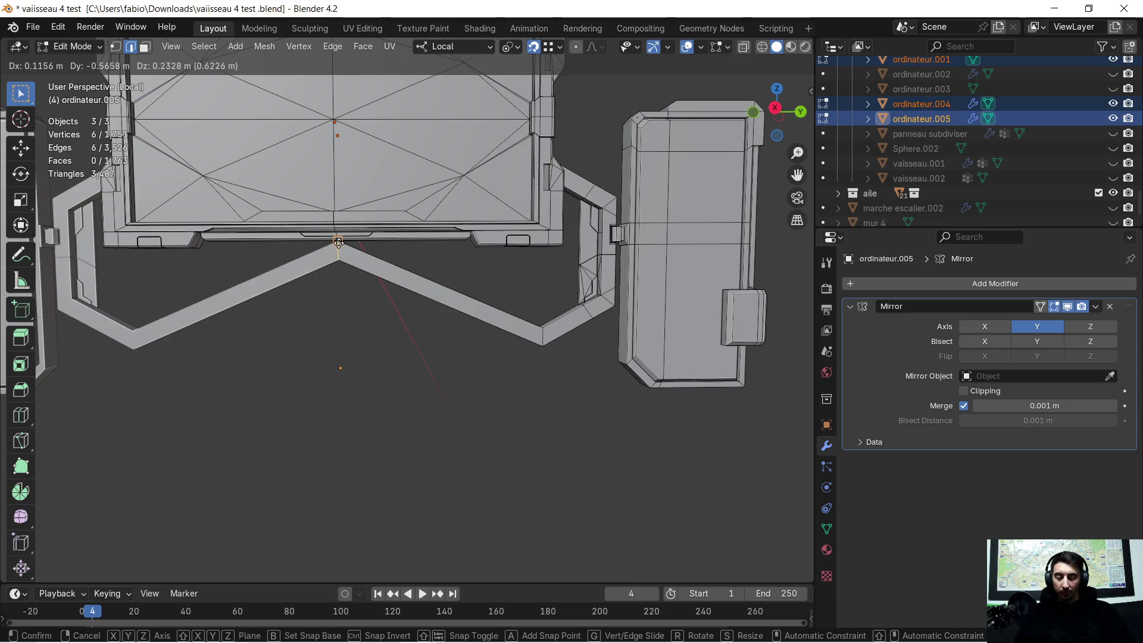
{"action": "key", "text": "x"}
{"action": "key", "text": "x"}
{"action": "key", "text": "y"}
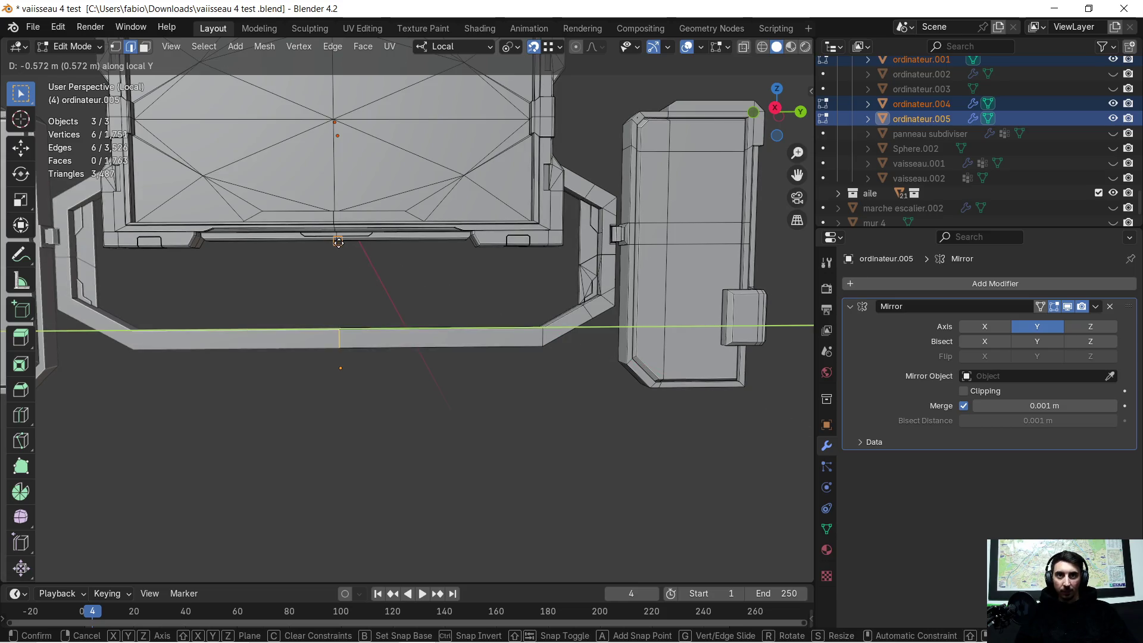
{"action": "left_click", "coordinate": [339, 242]}
{"action": "scroll", "coordinate": [334, 317], "scroll_direction": "down", "scroll_amount": 3}
{"action": "scroll", "coordinate": [361, 337], "scroll_direction": "up", "scroll_amount": 1}
{"action": "mouse_move", "coordinate": [361, 337]}
{"action": "middle_mouse_down"}
{"action": "mouse_move", "coordinate": [415, 341]}
{"action": "mouse_move", "coordinate": [313, 335]}
{"action": "middle_mouse_up"}
{"action": "mouse_move", "coordinate": [536, 253]}
{"action": "middle_mouse_down", "text": "ctrl"}
{"action": "mouse_move", "coordinate": [381, 305]}
{"action": "mouse_move", "coordinate": [519, 279]}
{"action": "middle_mouse_up", "text": "ctrl"}
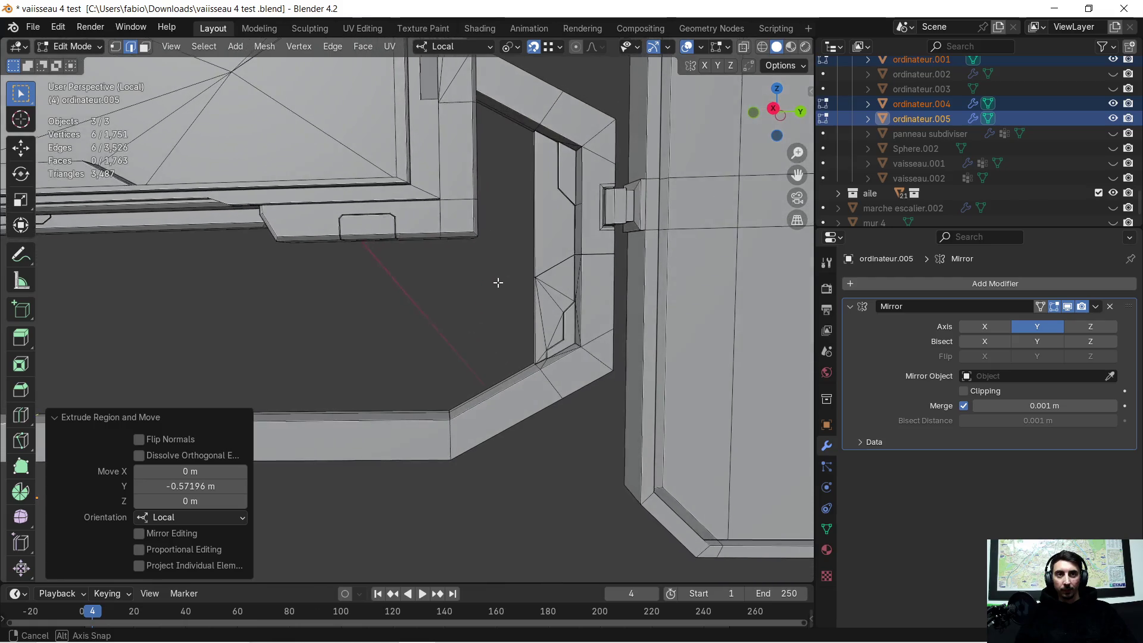
{"action": "mouse_move", "coordinate": [520, 279]}
{"action": "middle_mouse_down"}
{"action": "mouse_move", "coordinate": [273, 310]}
{"action": "mouse_move", "coordinate": [365, 306]}
{"action": "mouse_move", "coordinate": [285, 317]}
{"action": "middle_mouse_up"}
{"action": "key", "text": "Tab"}
{"action": "left_click", "coordinate": [403, 307]}
{"action": "key", "text": "Tab"}
{"action": "scroll", "coordinate": [395, 319], "scroll_direction": "up", "scroll_amount": 2}
{"action": "mouse_move", "coordinate": [395, 318]}
{"action": "middle_mouse_down"}
{"action": "mouse_move", "coordinate": [357, 289]}
{"action": "mouse_move", "coordinate": [419, 312]}
{"action": "mouse_move", "coordinate": [474, 312]}
{"action": "mouse_move", "coordinate": [485, 352]}
{"action": "mouse_move", "coordinate": [517, 360]}
{"action": "middle_mouse_up"}
{"action": "scroll", "coordinate": [454, 327], "scroll_direction": "down", "scroll_amount": 4}
{"action": "scroll", "coordinate": [448, 382], "scroll_direction": "up", "scroll_amount": 4}
{"action": "mouse_move", "coordinate": [456, 413]}
{"action": "middle_mouse_down"}
{"action": "mouse_move", "coordinate": [417, 345]}
{"action": "mouse_move", "coordinate": [444, 346]}
{"action": "mouse_move", "coordinate": [344, 331]}
{"action": "middle_mouse_up"}
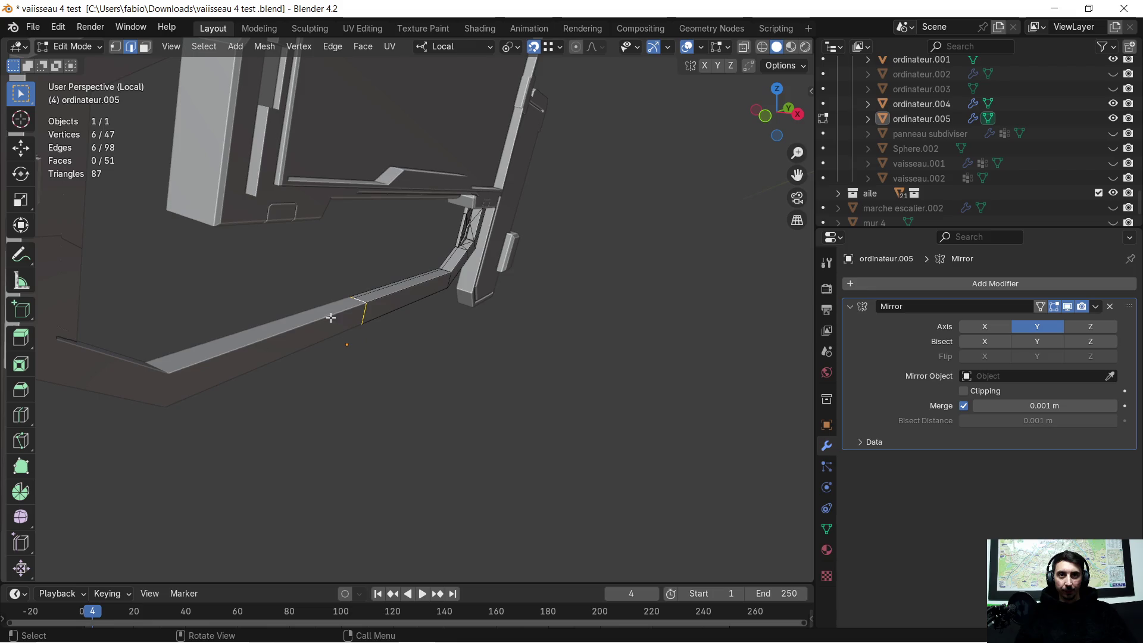
{"action": "middle_click_drag", "start_coordinate": [381, 294], "coordinate": [416, 339]}
{"action": "key", "text": "e"}
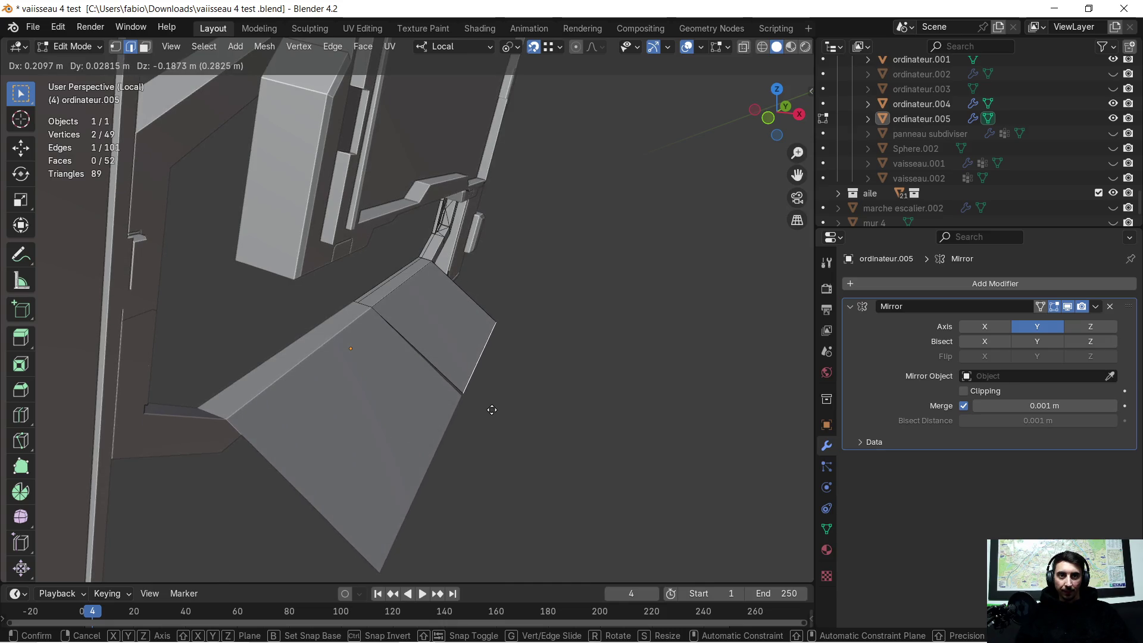
{"action": "left_click", "coordinate": [501, 414]}
{"action": "mouse_move", "coordinate": [503, 408]}
{"action": "middle_mouse_down"}
{"action": "mouse_move", "coordinate": [419, 352]}
{"action": "mouse_move", "coordinate": [429, 339]}
{"action": "middle_mouse_up"}
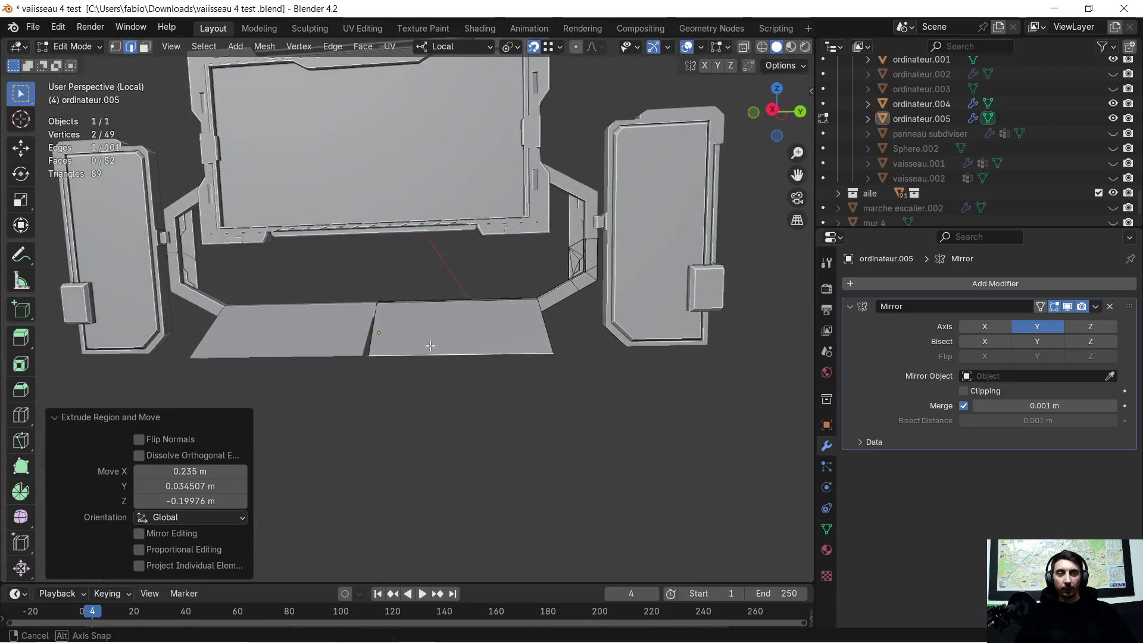
{"action": "scroll", "coordinate": [452, 338], "scroll_direction": "up", "scroll_amount": 2}
{"action": "key", "text": "ctrl+z"}
{"action": "scroll", "coordinate": [454, 339], "scroll_direction": "up", "scroll_amount": 1}
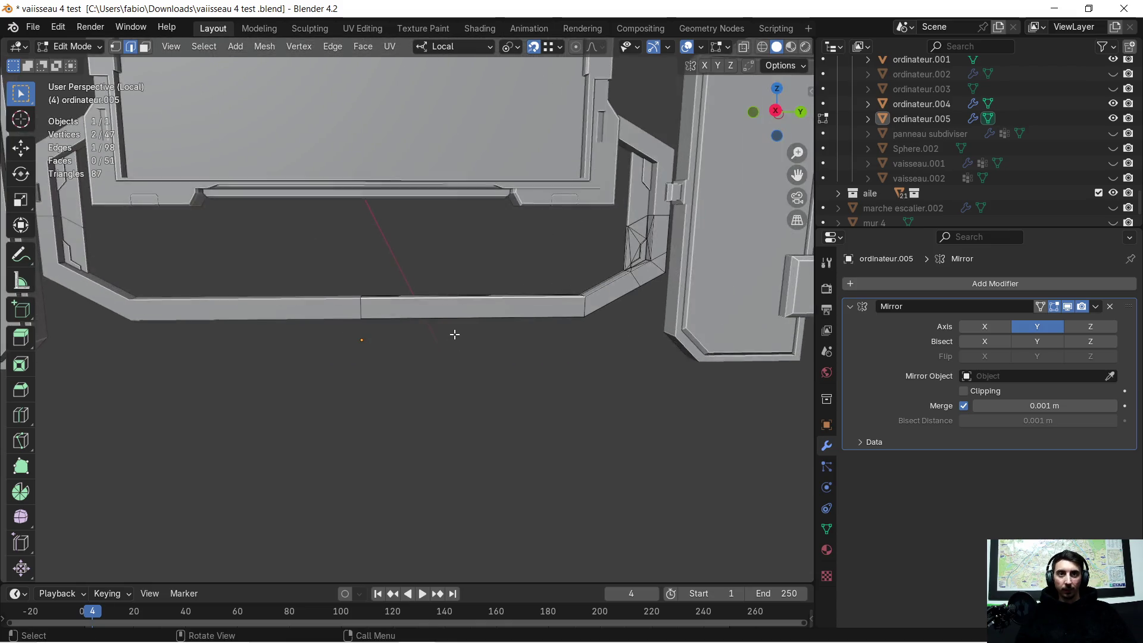
{"action": "scroll", "coordinate": [442, 332], "scroll_direction": "up", "scroll_amount": 1}
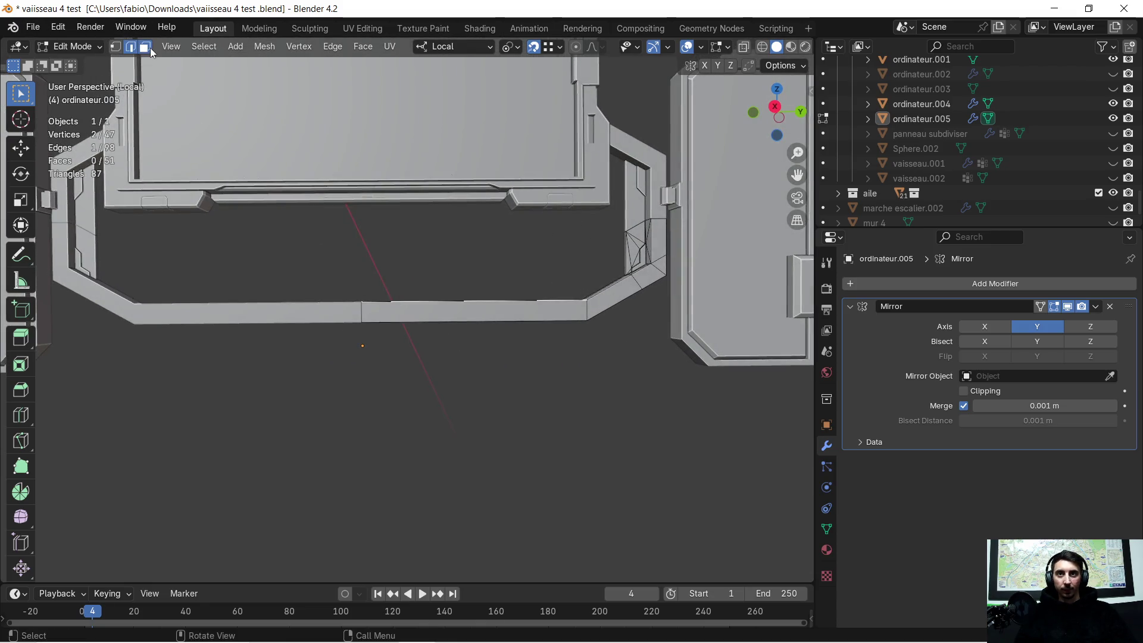
Inset the right half of the lower bar with 0.056 m thickness
{"action": "left_click", "coordinate": [404, 314]}
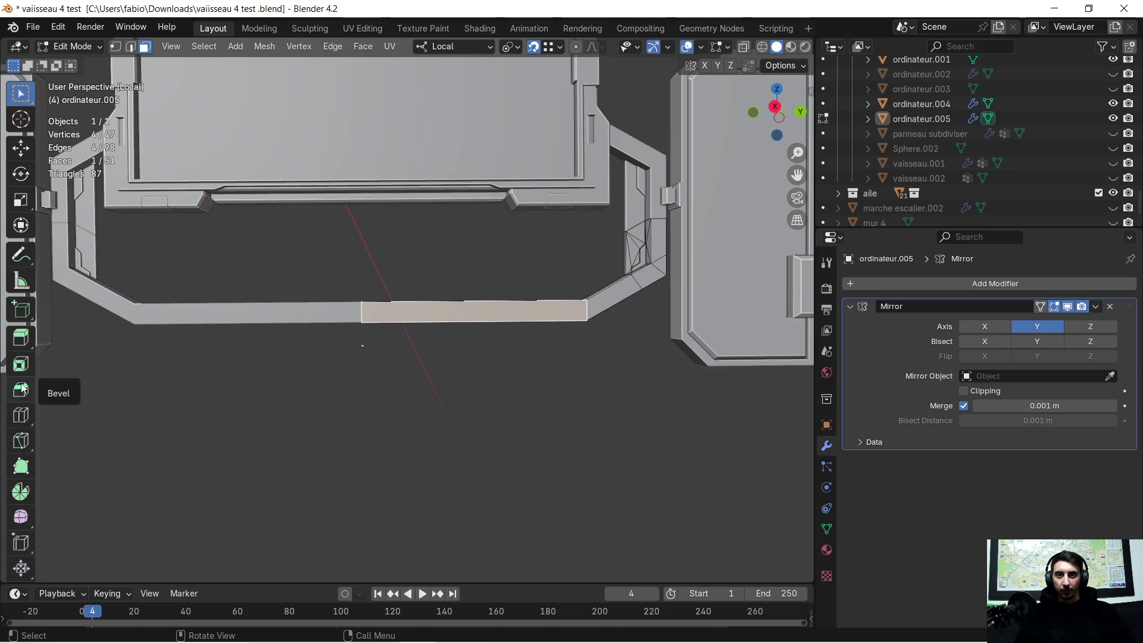
{"action": "left_click", "coordinate": [21, 364]}
{"action": "left_click", "coordinate": [515, 304]}
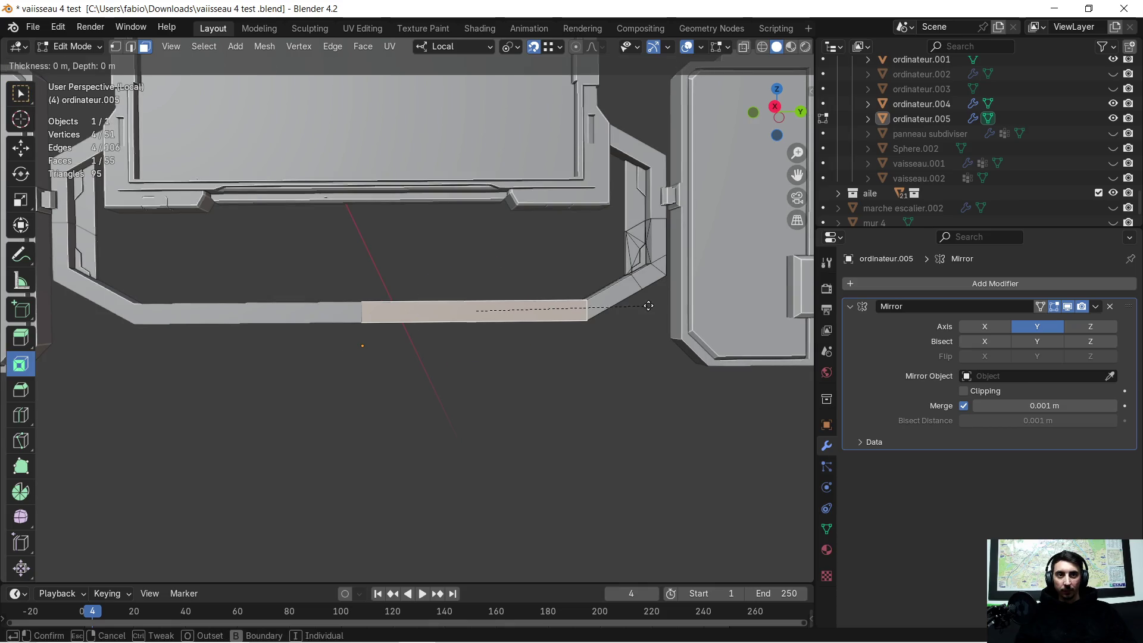
{"action": "left_click_drag", "start_coordinate": [193, 484], "coordinate": [233, 484]}
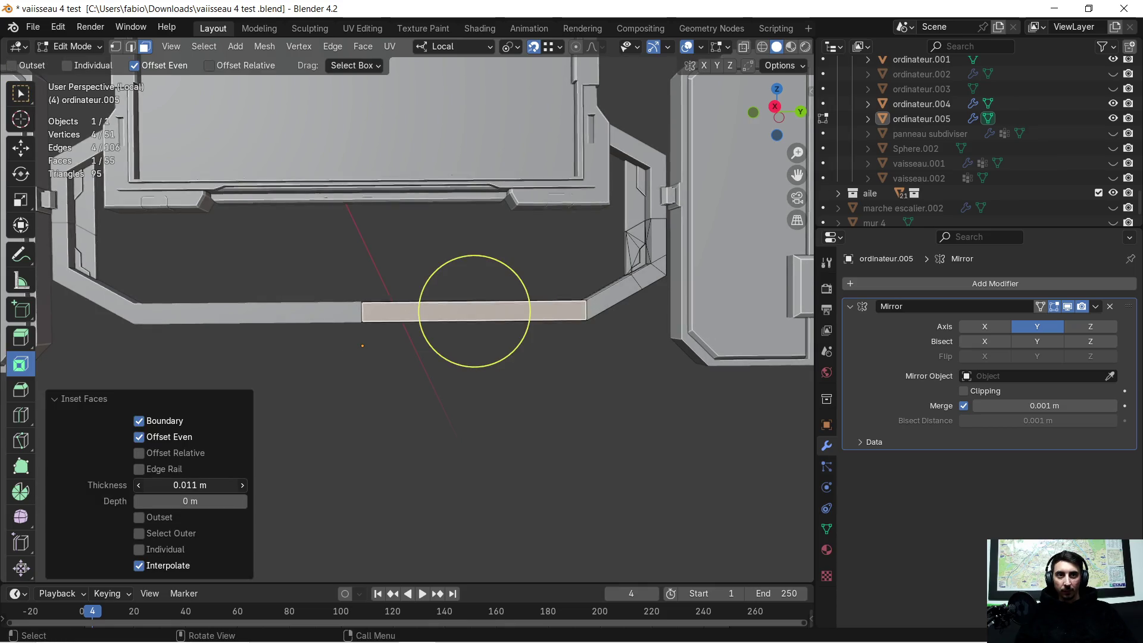
Extrude the inset face about 0.29 m along its normal into a protruding ledge
{"action": "mouse_move", "coordinate": [317, 402]}
{"action": "middle_mouse_down"}
{"action": "mouse_move", "coordinate": [476, 427]}
{"action": "mouse_move", "coordinate": [503, 371]}
{"action": "middle_mouse_up"}
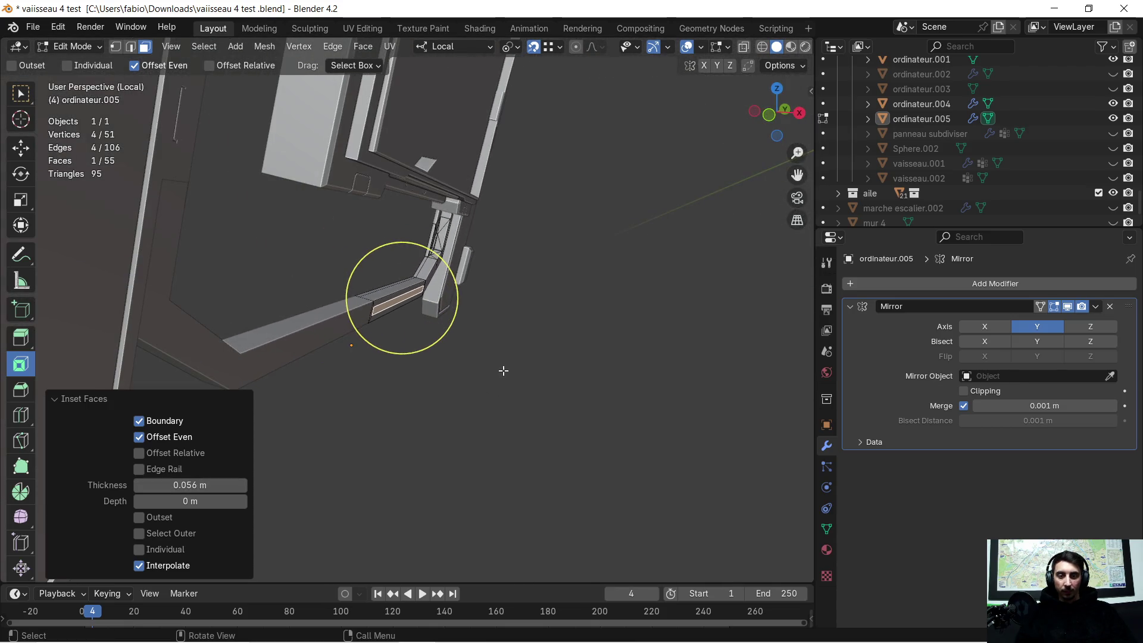
{"action": "key", "text": "e"}
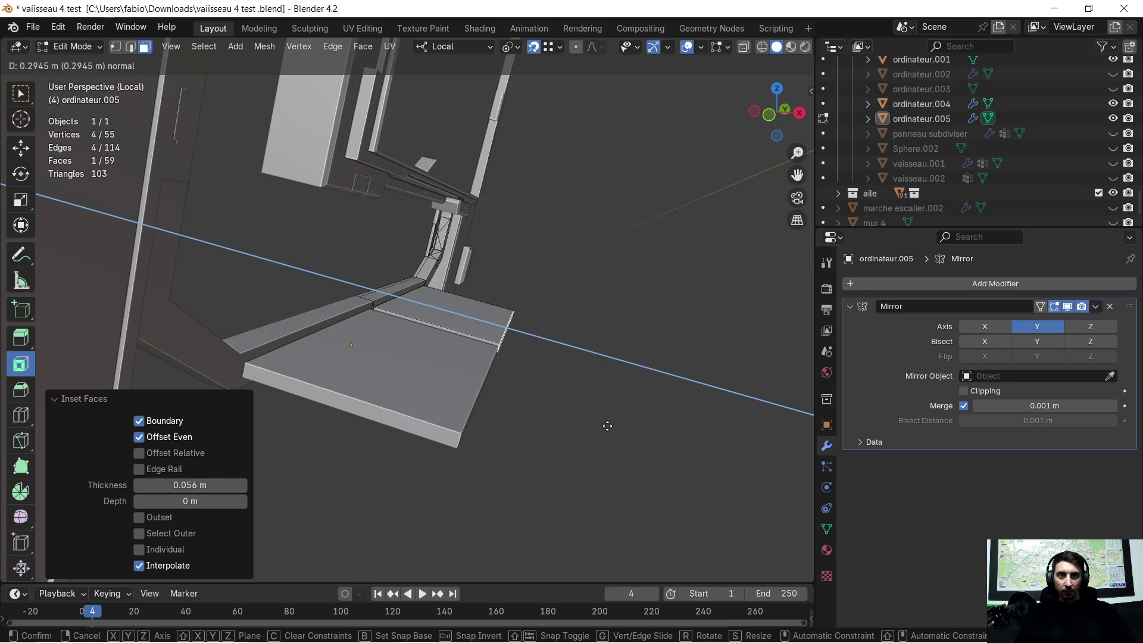
{"action": "left_click", "coordinate": [608, 426]}
{"action": "middle_click_drag", "start_coordinate": [616, 420], "coordinate": [458, 380]}
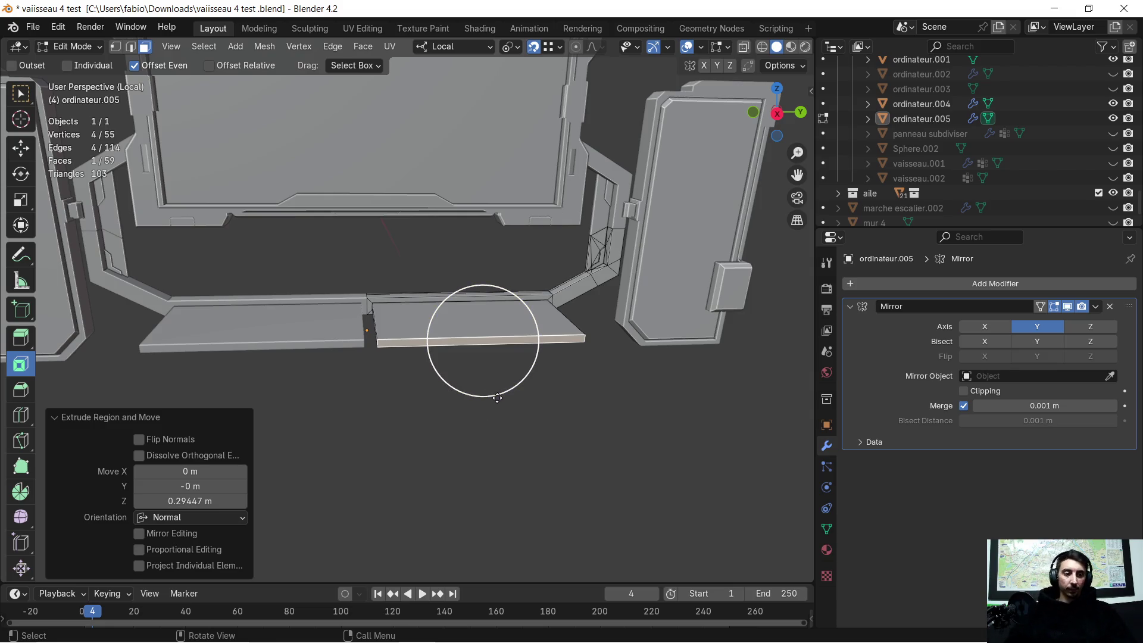
{"action": "scroll", "coordinate": [438, 407], "scroll_direction": "up", "scroll_amount": 2}
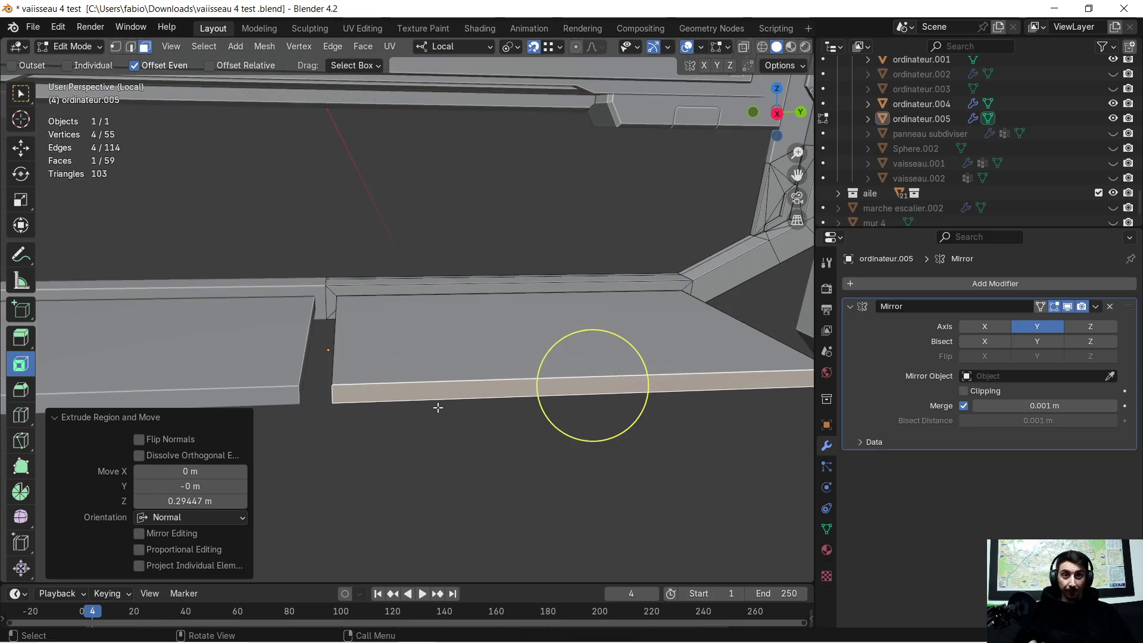
{"action": "scroll", "coordinate": [411, 407], "scroll_direction": "down", "scroll_amount": 3}
Start a knife cut on the frame side, abandon it, and leave edit mode for object mode
{"action": "middle_click_drag", "start_coordinate": [408, 398], "coordinate": [273, 383]}
{"action": "scroll", "coordinate": [401, 379], "scroll_direction": "down", "scroll_amount": 3}
{"action": "mouse_move", "coordinate": [387, 363]}
{"action": "middle_mouse_down"}
{"action": "mouse_move", "coordinate": [358, 367]}
{"action": "mouse_move", "coordinate": [408, 383]}
{"action": "mouse_move", "coordinate": [452, 374]}
{"action": "mouse_move", "coordinate": [344, 276]}
{"action": "mouse_move", "coordinate": [480, 420]}
{"action": "mouse_move", "coordinate": [456, 355]}
{"action": "mouse_move", "coordinate": [337, 372]}
{"action": "mouse_move", "coordinate": [204, 300]}
{"action": "middle_mouse_up"}
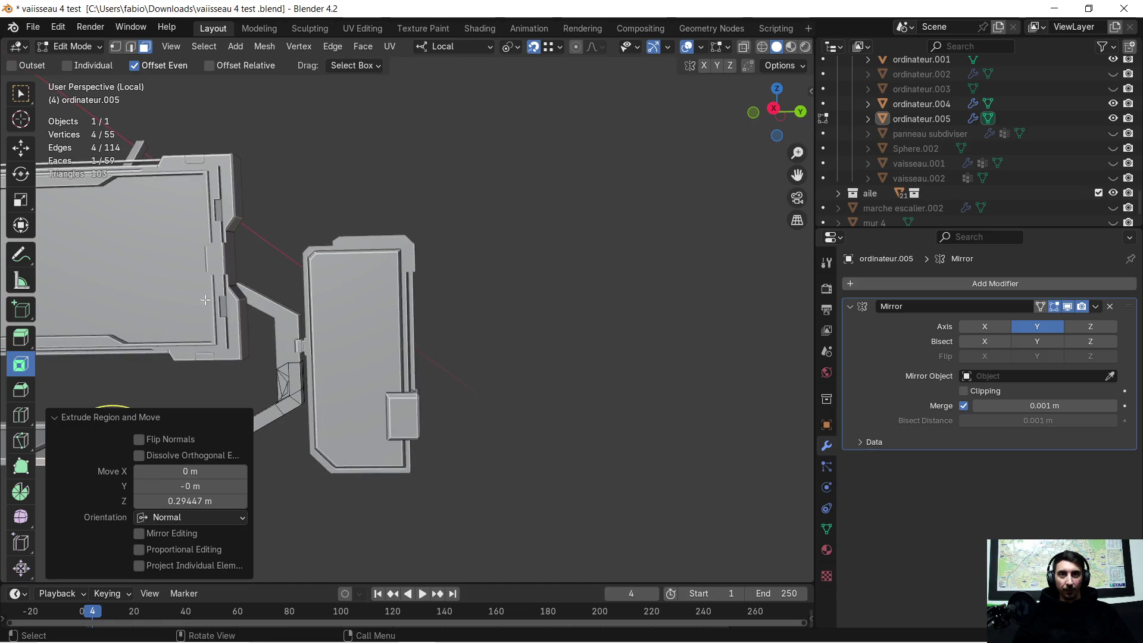
{"action": "mouse_move", "coordinate": [242, 256]}
{"action": "middle_mouse_down"}
{"action": "mouse_move", "coordinate": [344, 305]}
{"action": "mouse_move", "coordinate": [375, 339]}
{"action": "mouse_move", "coordinate": [444, 373]}
{"action": "mouse_move", "coordinate": [434, 377]}
{"action": "middle_mouse_up"}
{"action": "scroll", "coordinate": [385, 348], "scroll_direction": "up", "scroll_amount": 2}
{"action": "scroll", "coordinate": [398, 362], "scroll_direction": "up", "scroll_amount": 2}
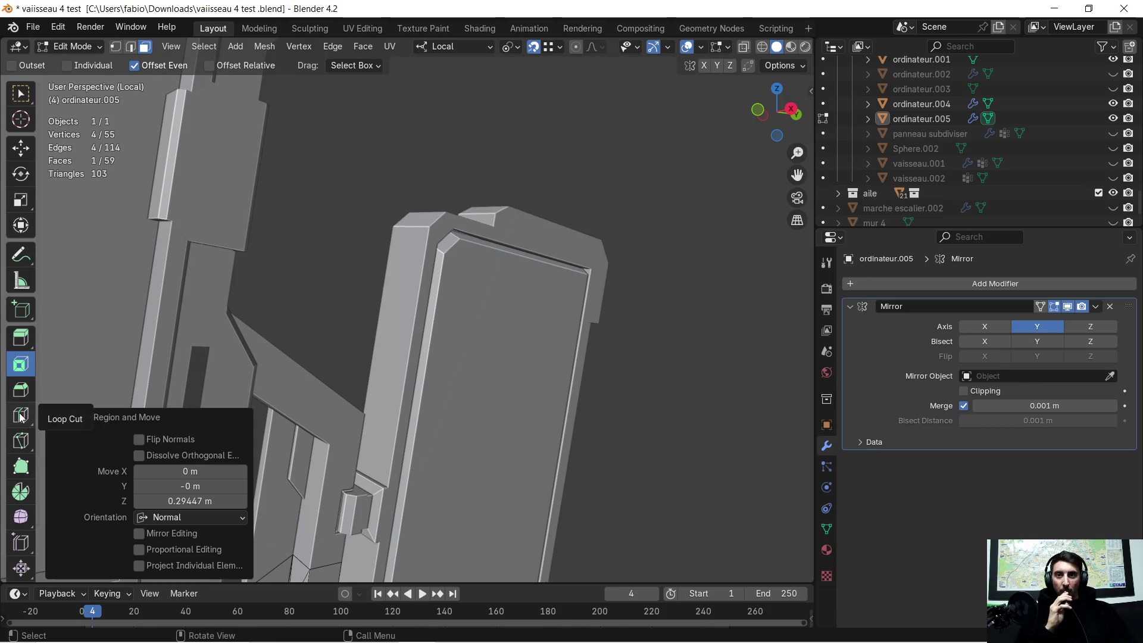
{"action": "left_click", "coordinate": [21, 440]}
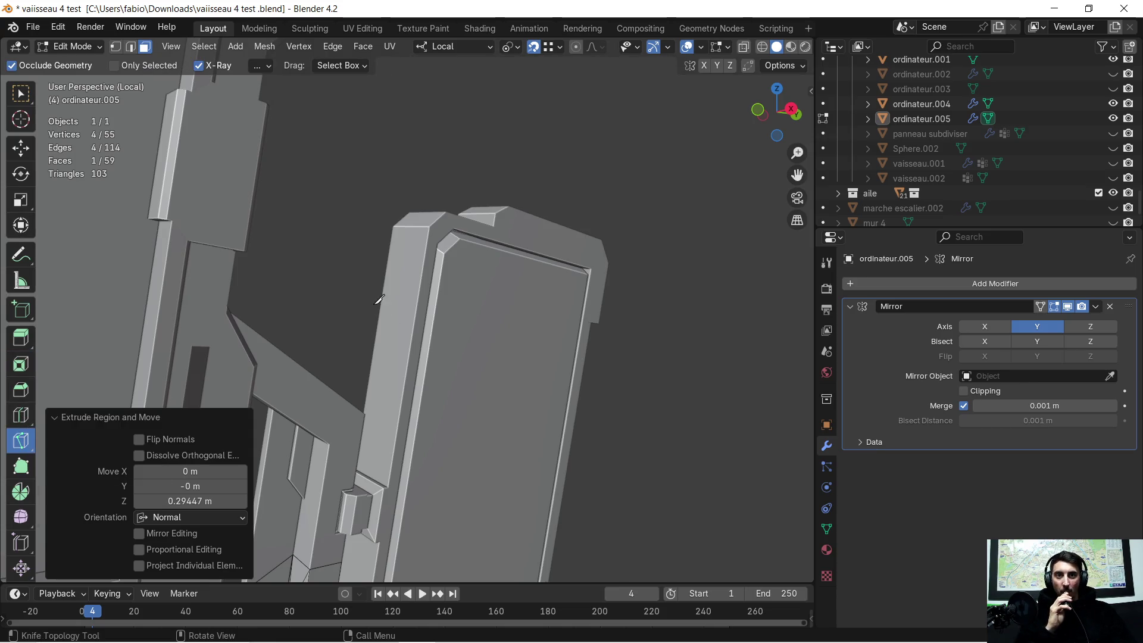
{"action": "left_click", "coordinate": [391, 300]}
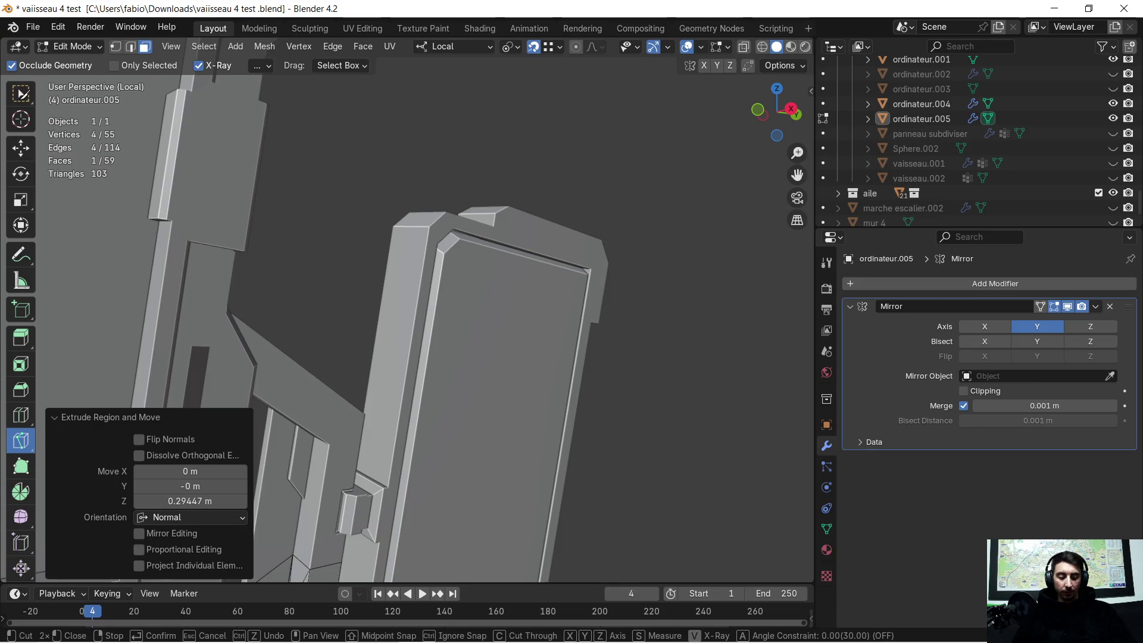
{"action": "key", "text": "Return"}
{"action": "left_click", "coordinate": [20, 93]}
{"action": "key", "text": "Tab"}
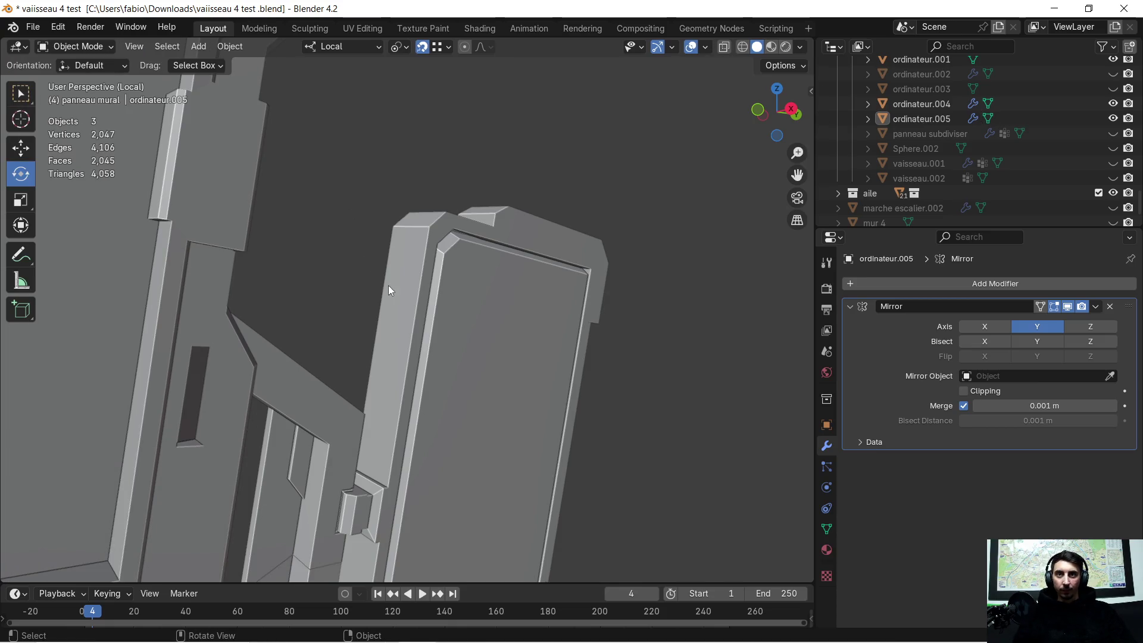
Knife-cut an axis-locked rectangle into the side panel of ordinateur.004
{"action": "left_click", "coordinate": [389, 285]}
{"action": "key", "text": "Tab"}
{"action": "scroll", "coordinate": [397, 309], "scroll_direction": "up", "scroll_amount": 2}
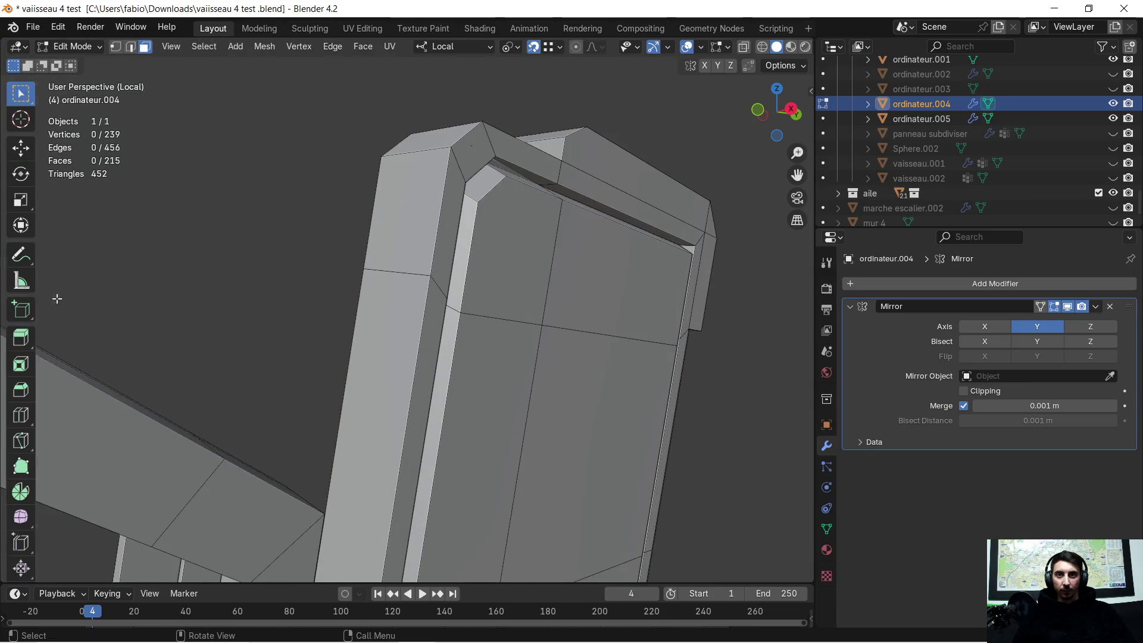
{"action": "left_click", "coordinate": [20, 442]}
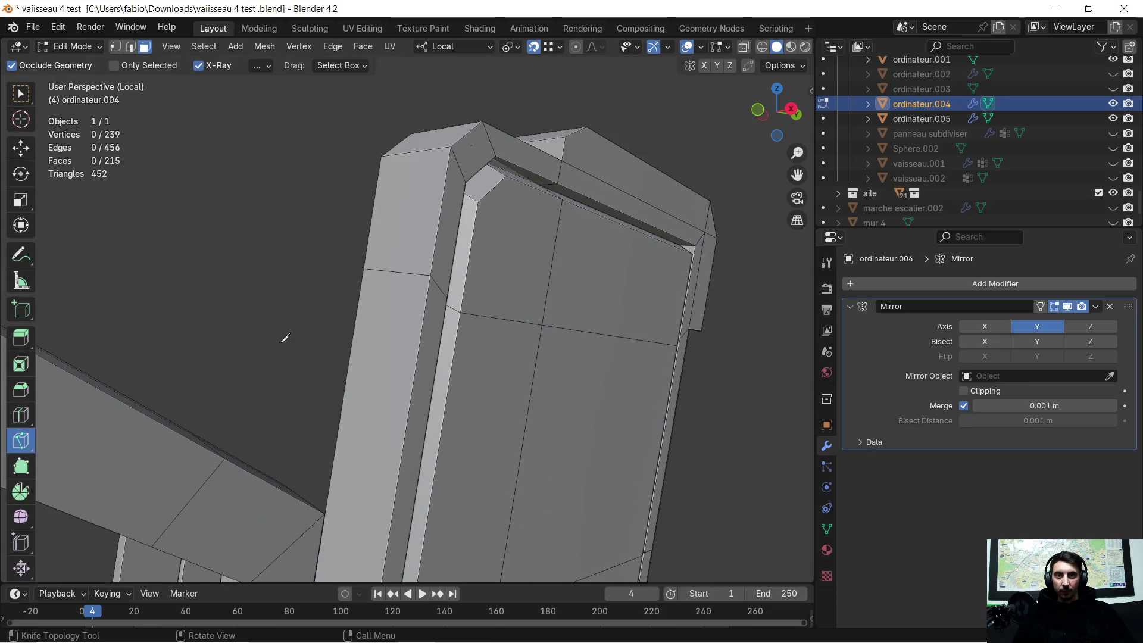
{"action": "left_click", "coordinate": [368, 297]}
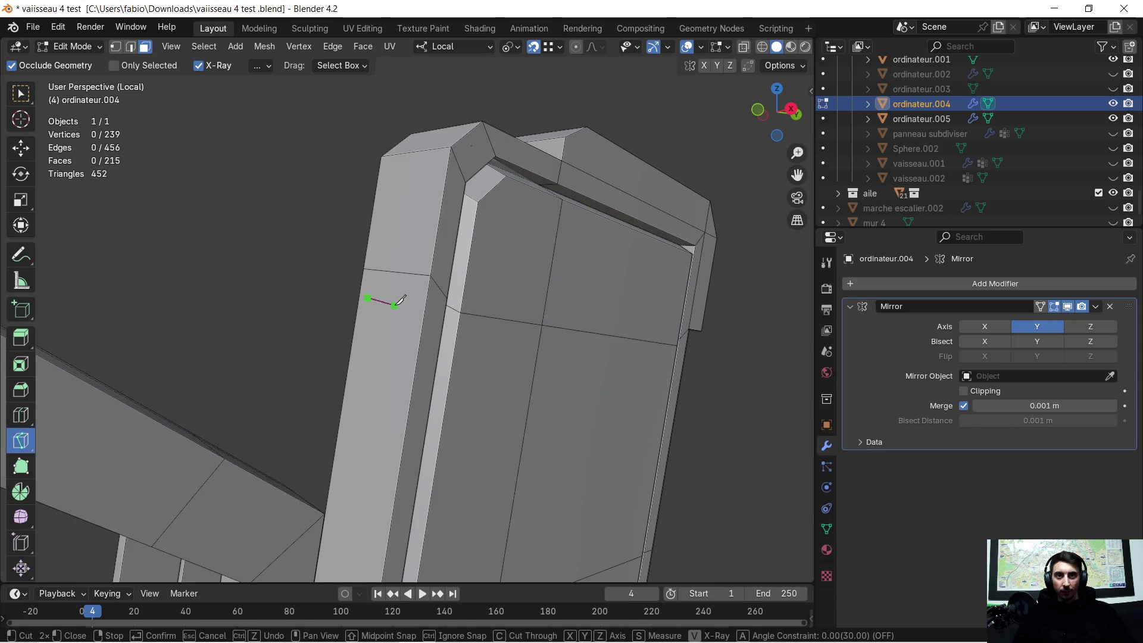
{"action": "key", "text": "y"}
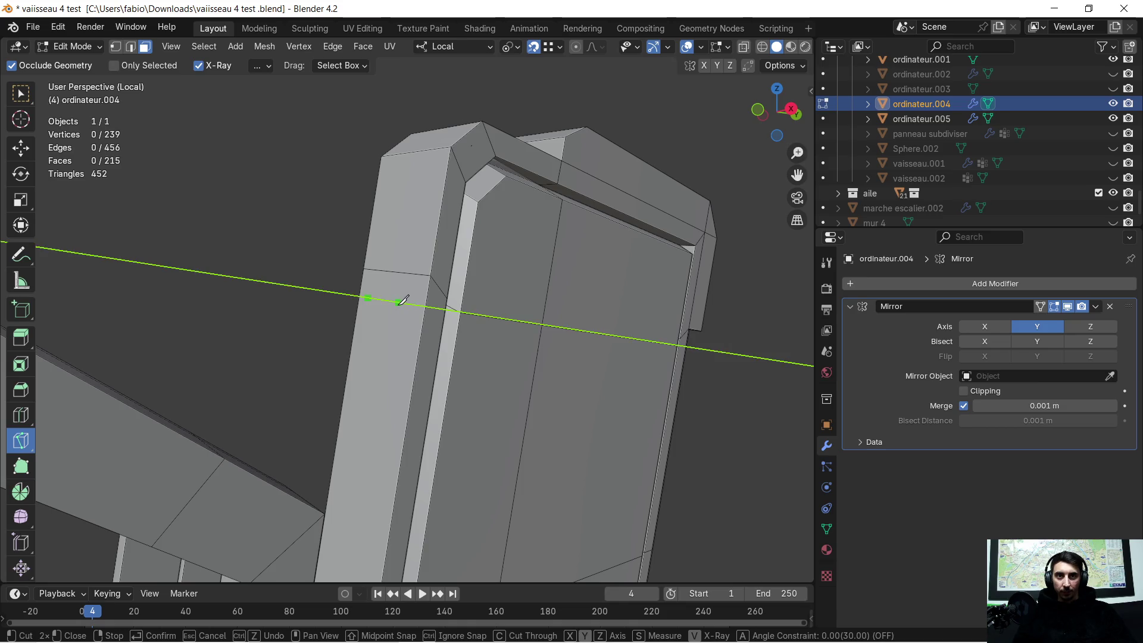
{"action": "left_click", "coordinate": [406, 303]}
{"action": "key", "text": "z"}
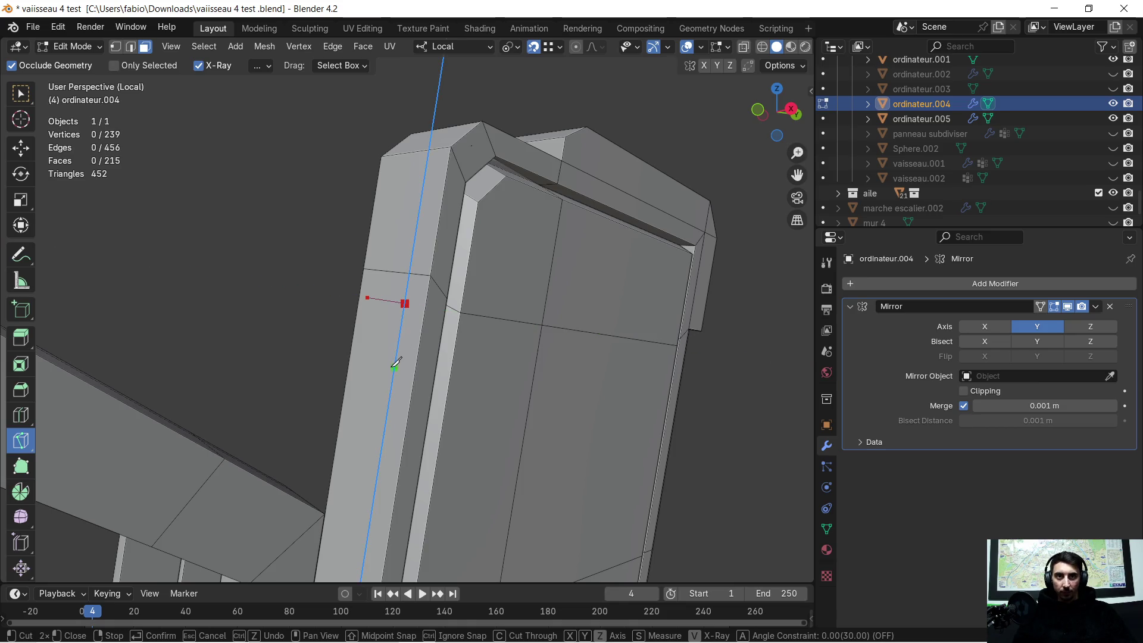
{"action": "left_click", "coordinate": [390, 391]}
{"action": "key", "text": "y"}
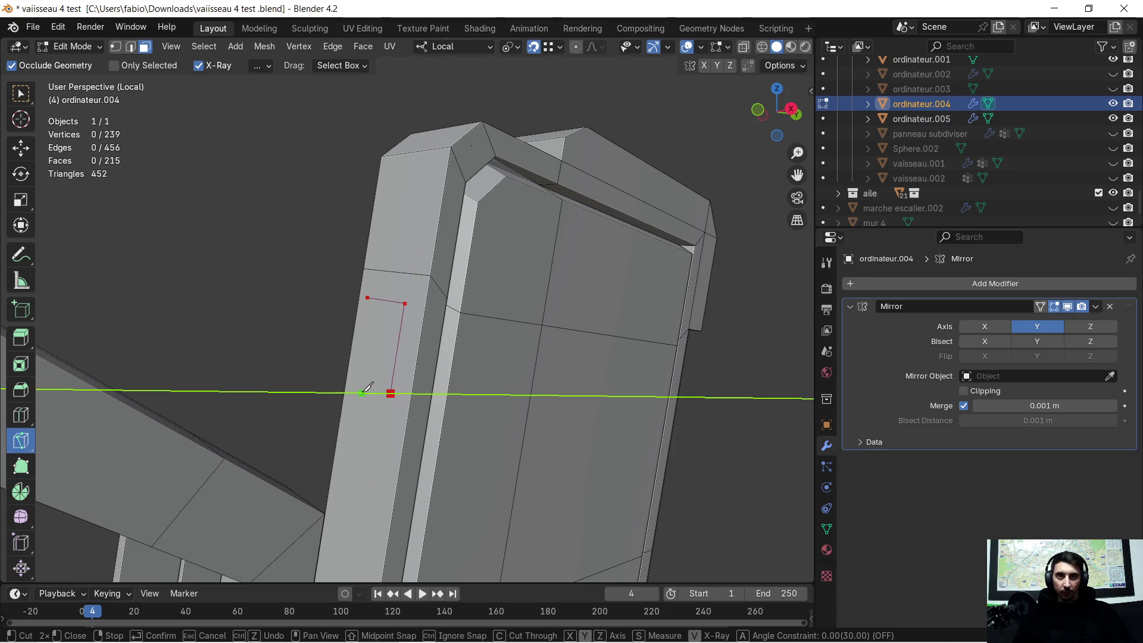
{"action": "left_click", "coordinate": [354, 392]}
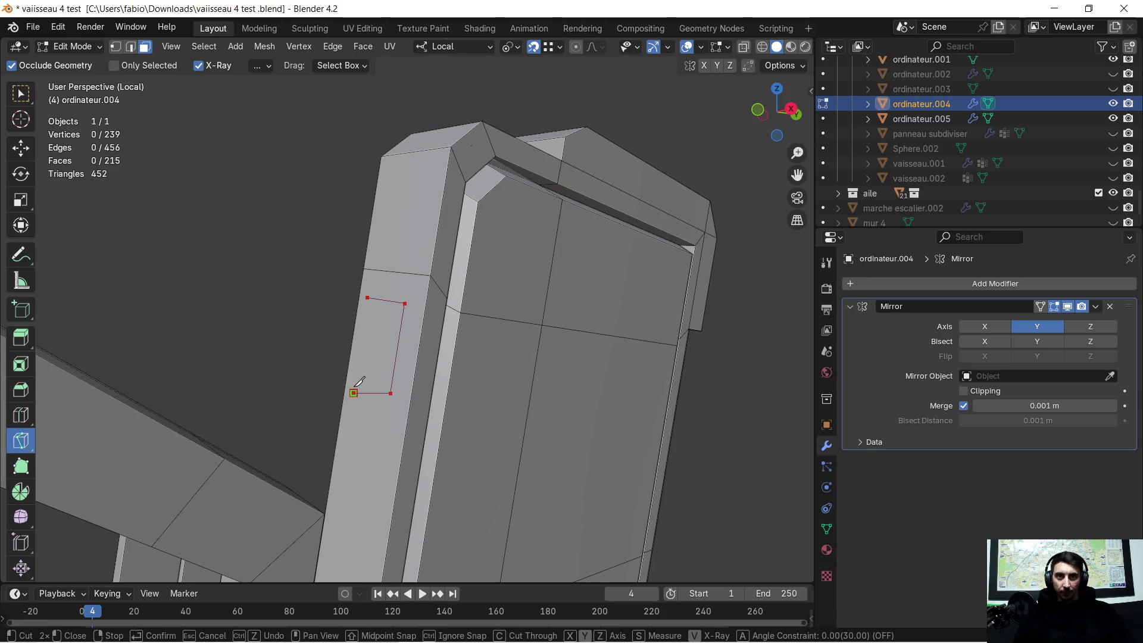
{"action": "key", "text": "y"}
{"action": "key", "text": "z"}
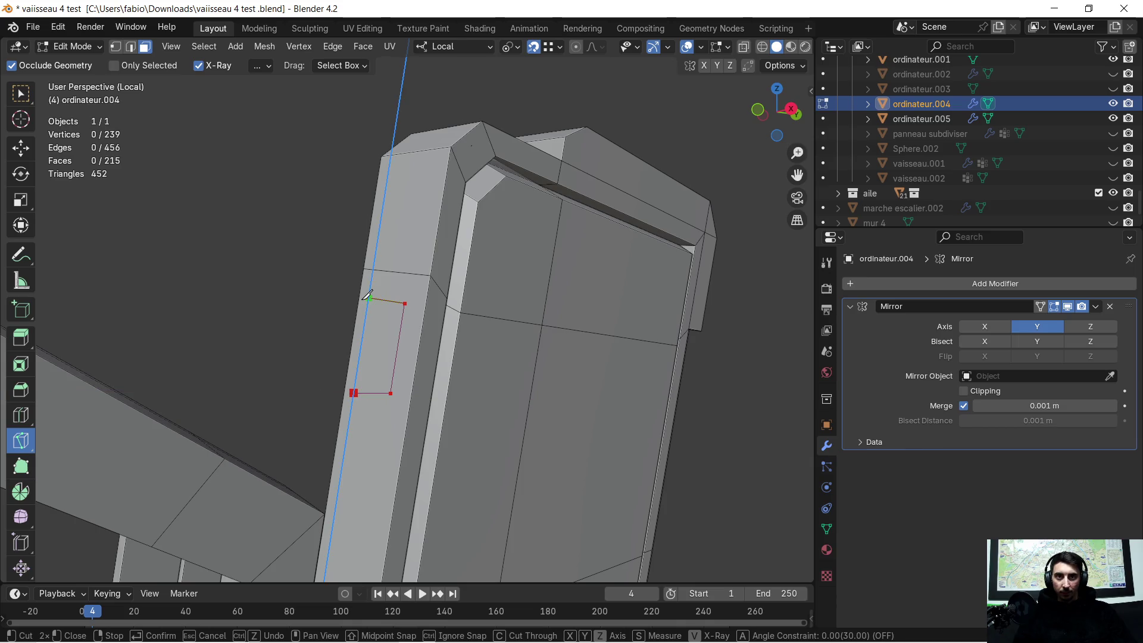
{"action": "left_click", "coordinate": [369, 301]}
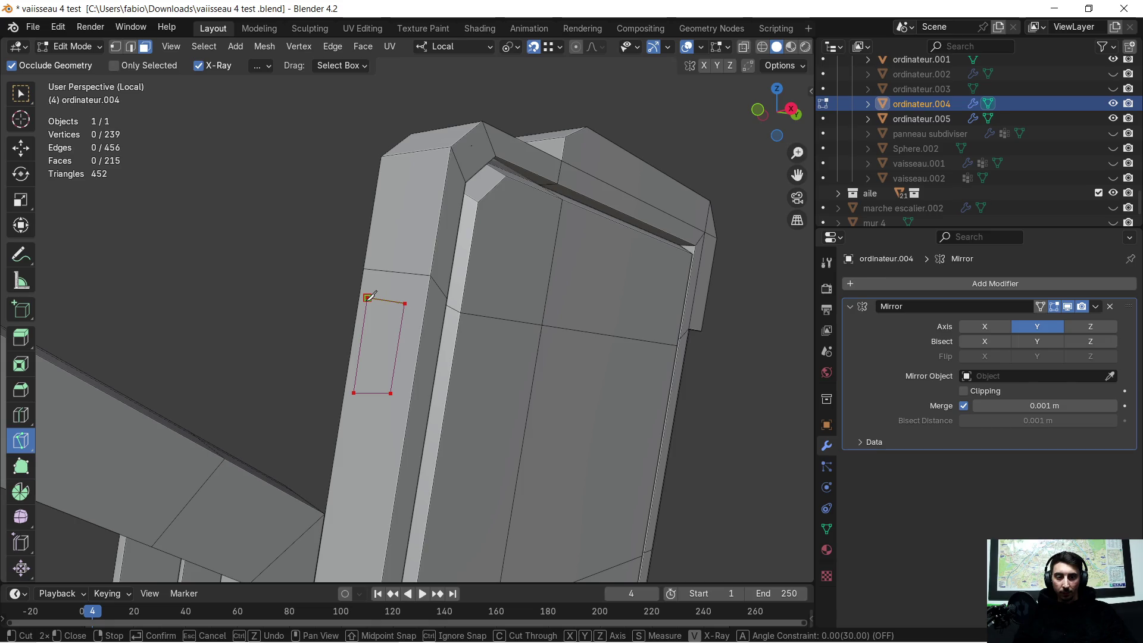
{"action": "key", "text": "Return"}
{"action": "scroll", "coordinate": [369, 306], "scroll_direction": "up", "scroll_amount": 3}
{"action": "scroll", "coordinate": [390, 312], "scroll_direction": "up", "scroll_amount": 3}
{"action": "scroll", "coordinate": [415, 304], "scroll_direction": "up", "scroll_amount": 3}
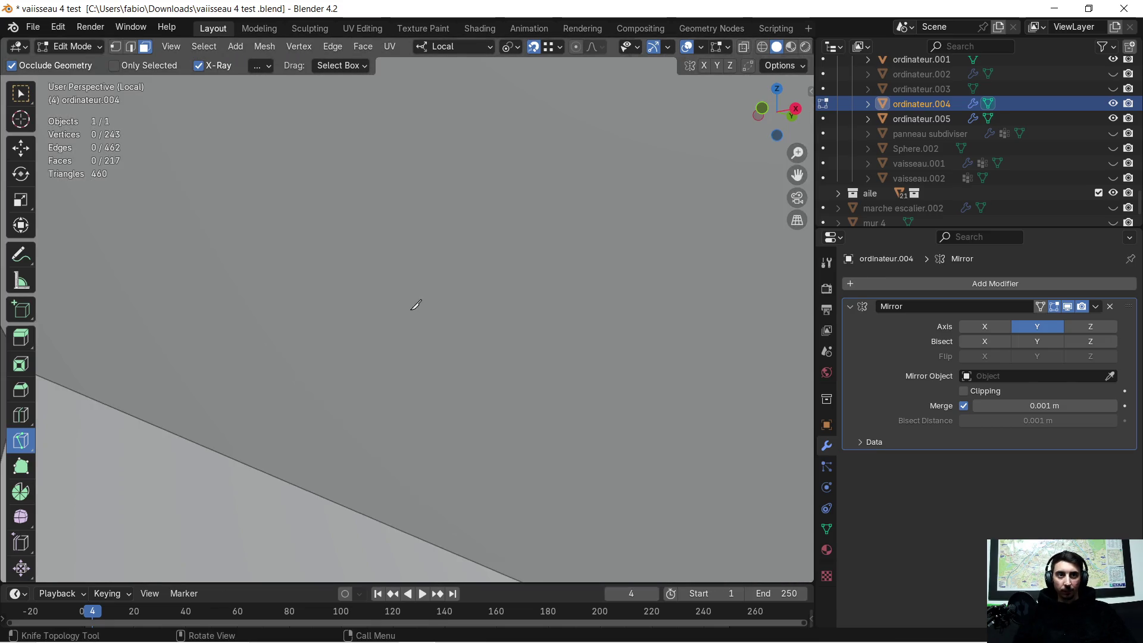
{"action": "scroll", "coordinate": [447, 311], "scroll_direction": "down", "scroll_amount": 5}
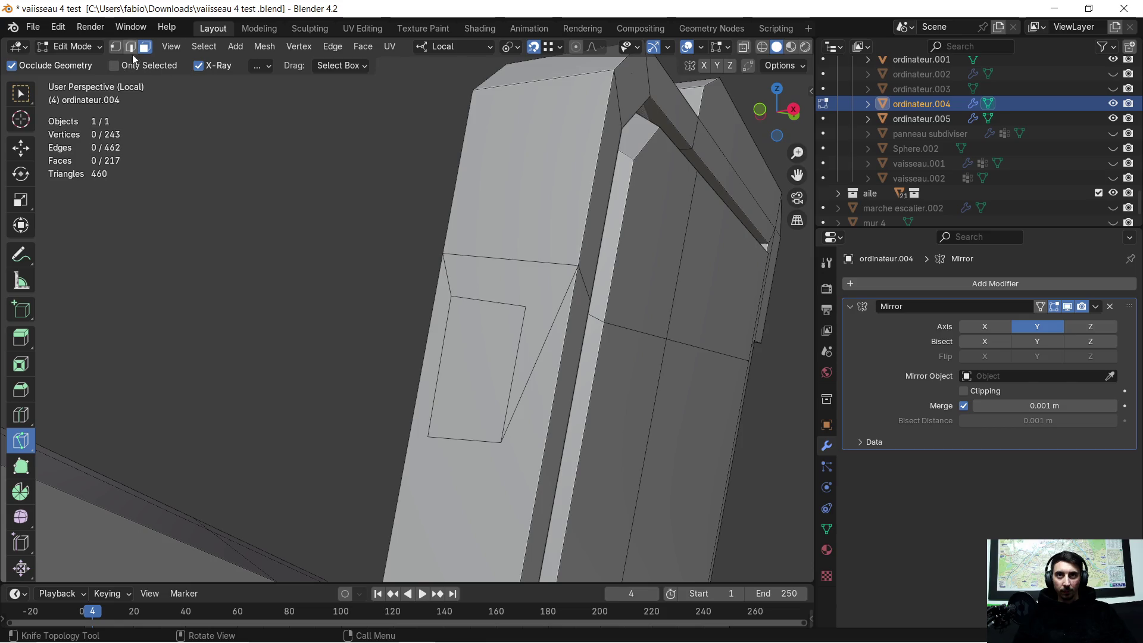
Raise the new rectangle's lower-left corner vertex along local Z
{"action": "left_click", "coordinate": [20, 93]}
{"action": "left_click", "coordinate": [451, 326]}
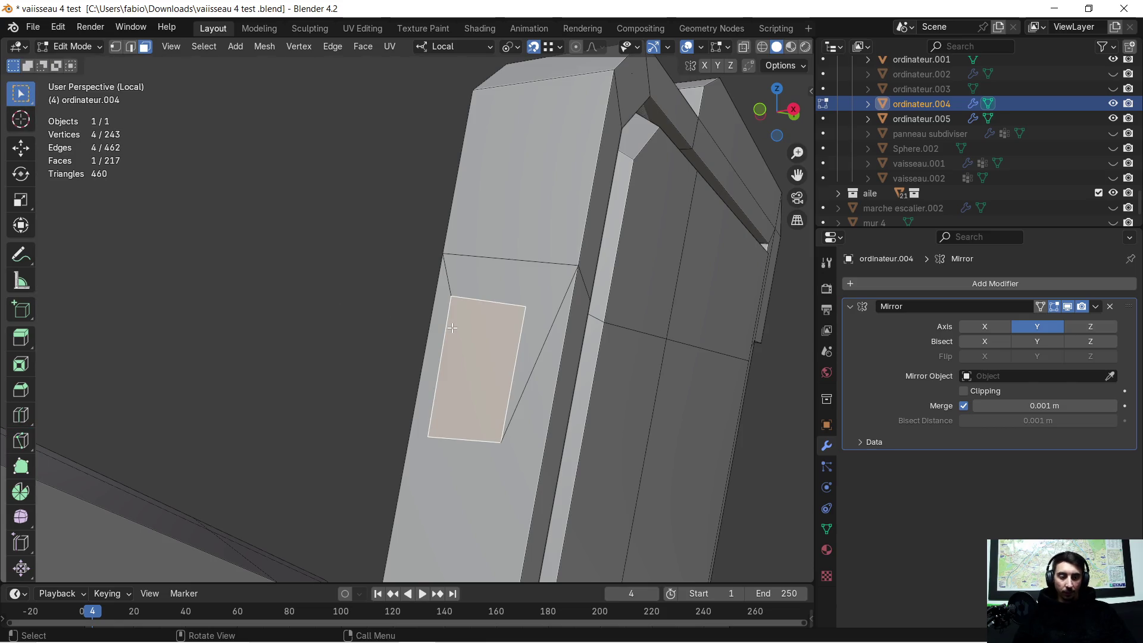
{"action": "key", "text": "KP_Decimal"}
{"action": "scroll", "coordinate": [451, 328], "scroll_direction": "down", "scroll_amount": 2}
{"action": "middle_click_drag", "start_coordinate": [451, 327], "coordinate": [448, 335]}
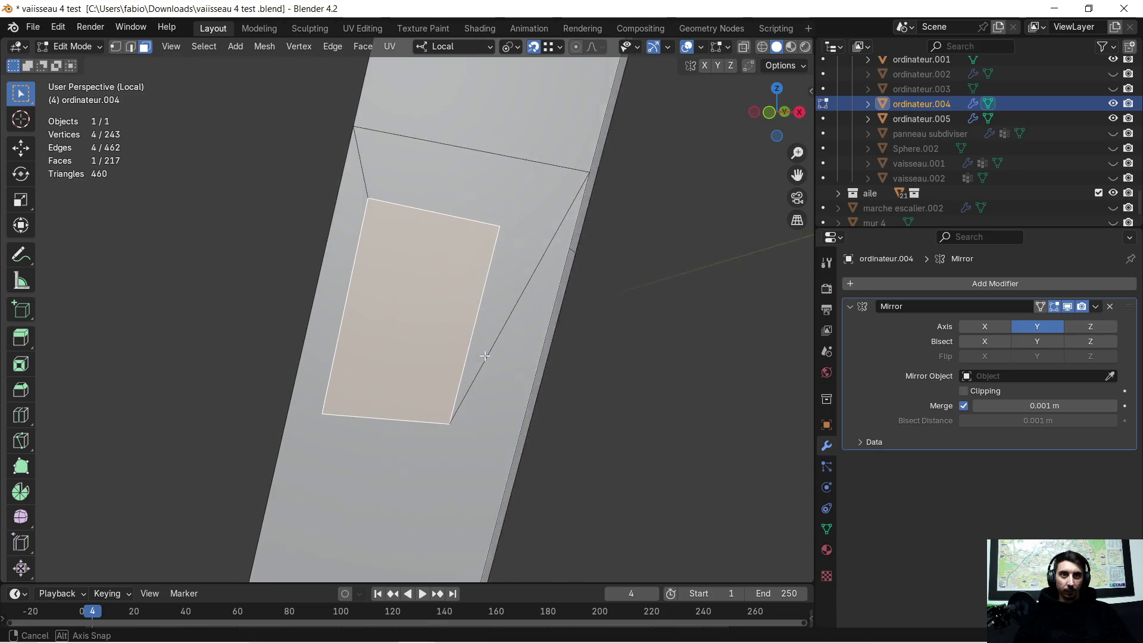
{"action": "left_click", "coordinate": [120, 46]}
{"action": "left_click", "coordinate": [322, 413]}
{"action": "key", "text": "g"}
{"action": "key", "text": "z"}
{"action": "left_click", "coordinate": [438, 420]}
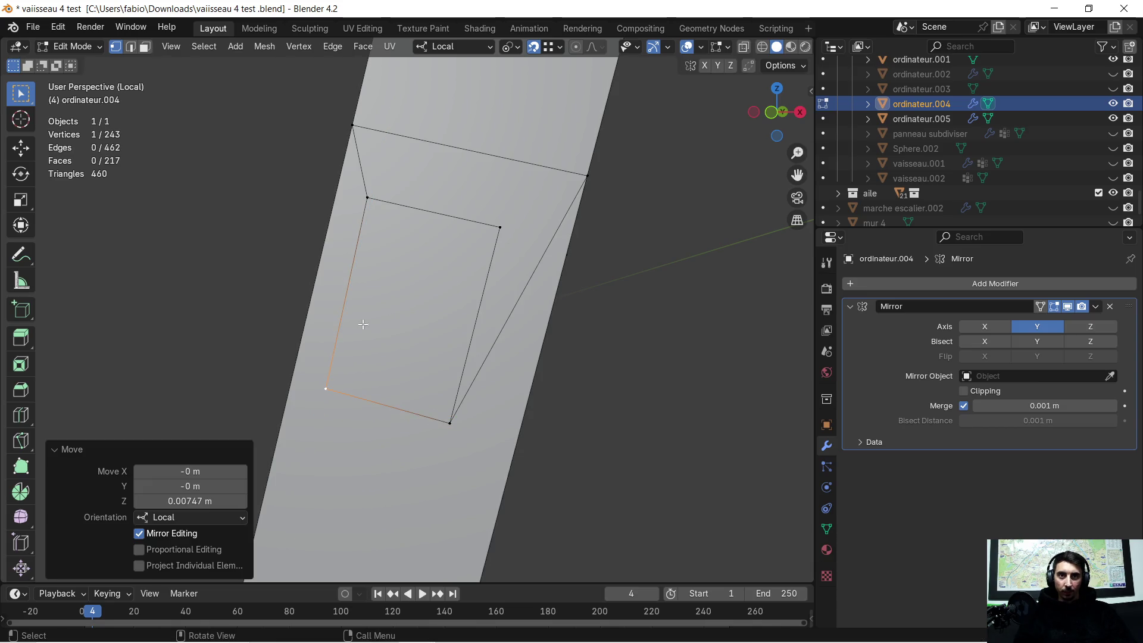
Shift the same corner along local X, then reselect the small quad panel face
{"action": "middle_click_drag", "start_coordinate": [414, 325], "coordinate": [397, 346], "text": "shift"}
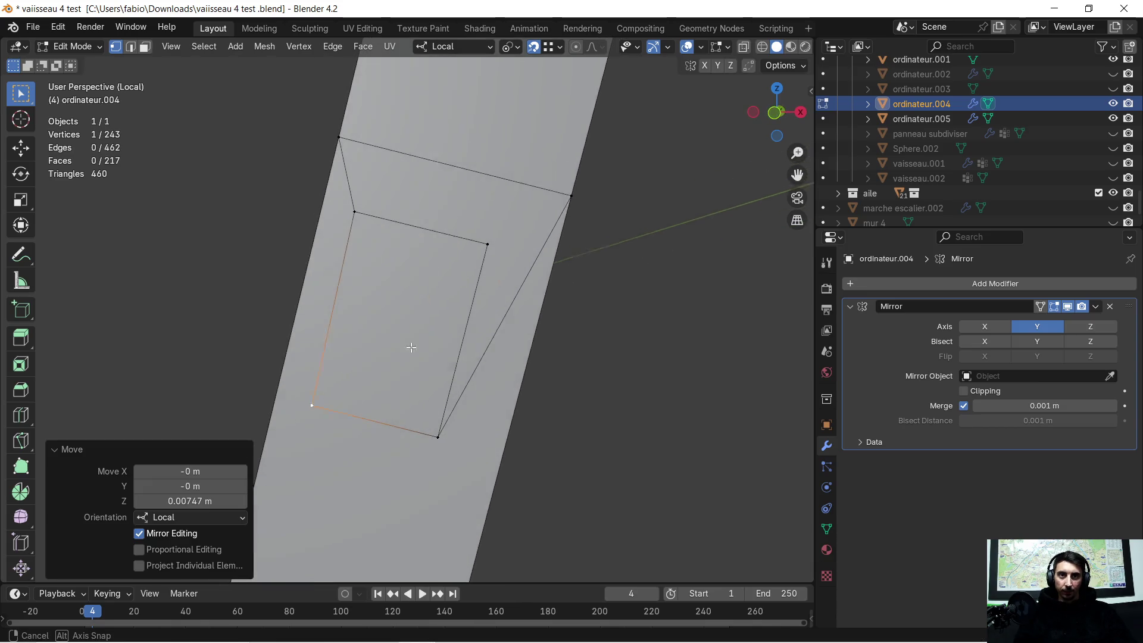
{"action": "middle_click_drag", "start_coordinate": [397, 347], "coordinate": [367, 380]}
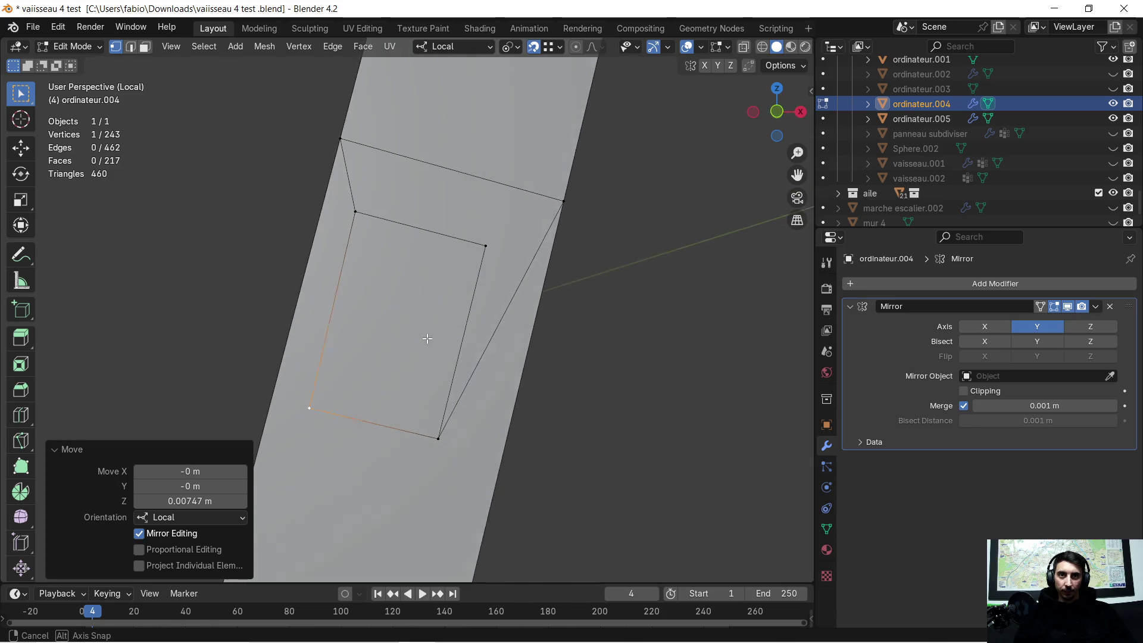
{"action": "key", "text": "g"}
{"action": "key", "text": "y"}
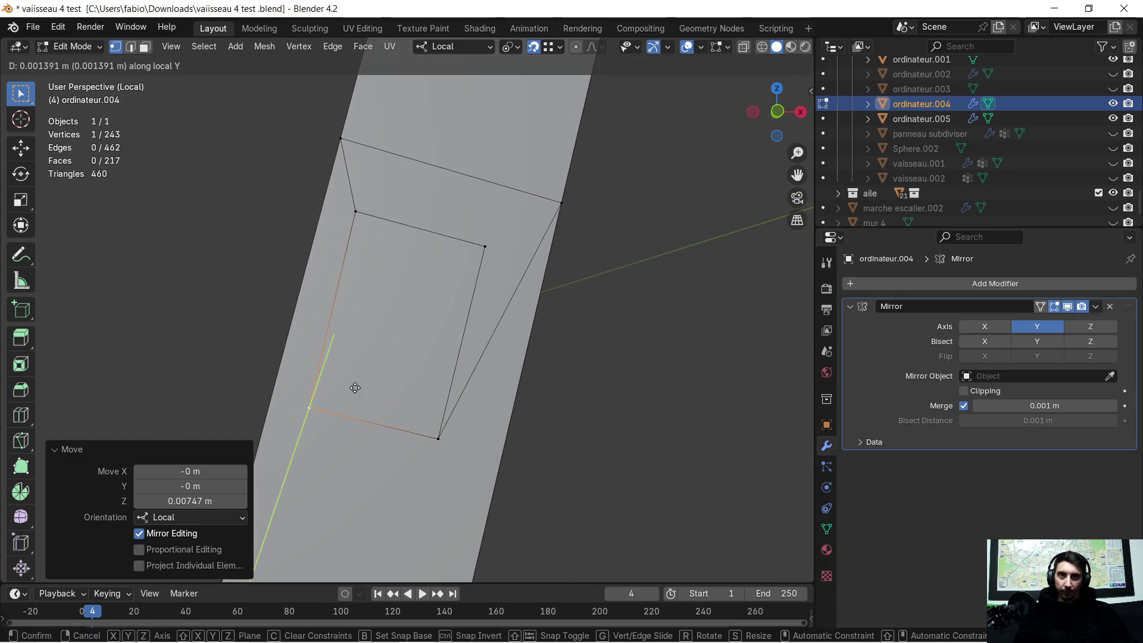
{"action": "key", "text": "x"}
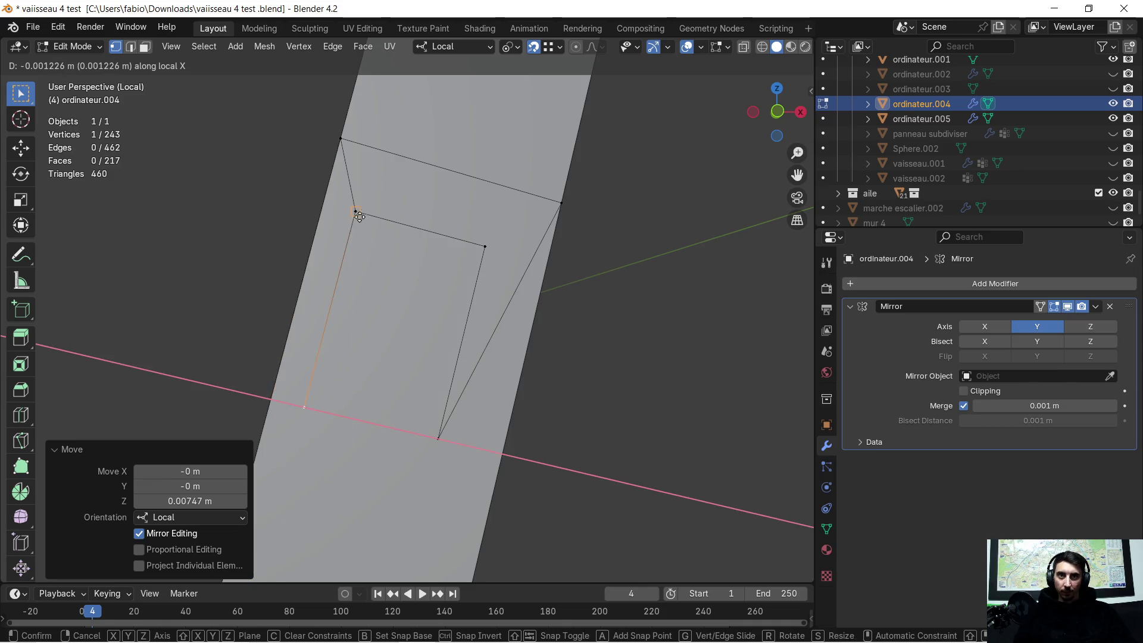
{"action": "left_click", "coordinate": [359, 210]}
{"action": "mouse_move", "coordinate": [410, 330]}
{"action": "middle_mouse_down"}
{"action": "mouse_move", "coordinate": [305, 364]}
{"action": "mouse_move", "coordinate": [193, 138]}
{"action": "middle_mouse_up"}
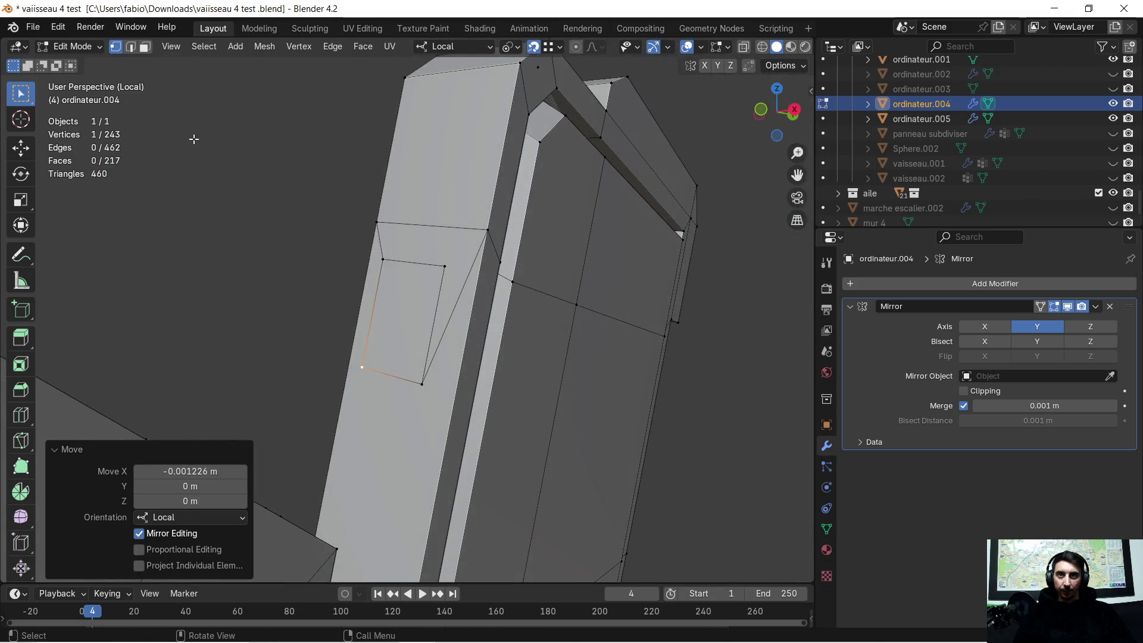
{"action": "left_click", "coordinate": [144, 48]}
{"action": "left_click", "coordinate": [395, 303]}
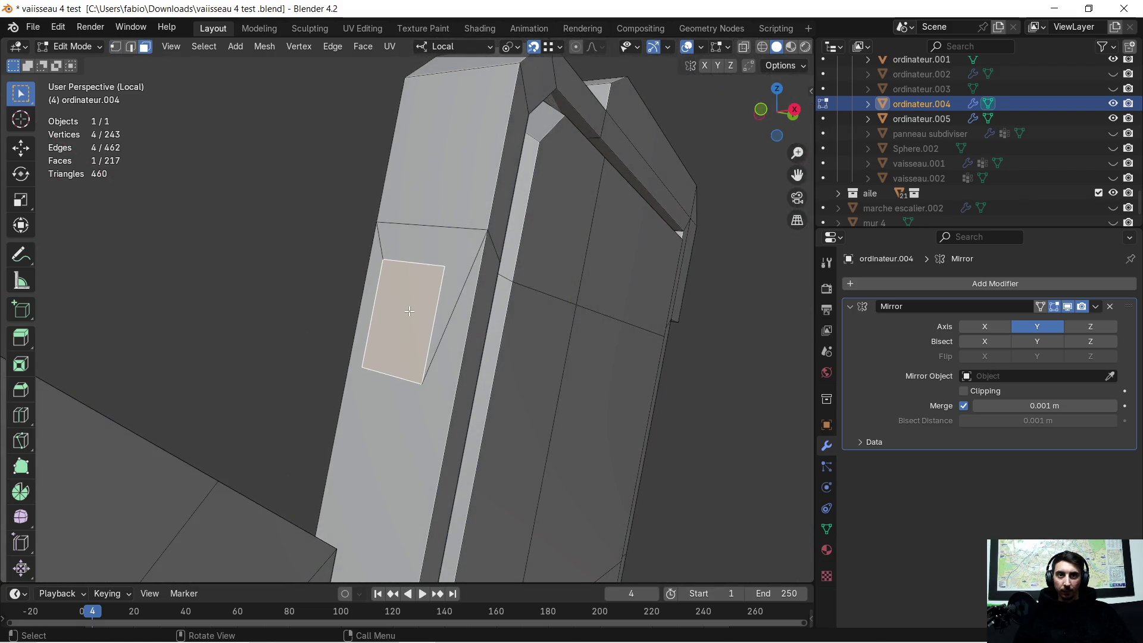
Inset the small panel face with a 0.009 m border
{"action": "middle_click_drag", "start_coordinate": [404, 321], "coordinate": [132, 297]}
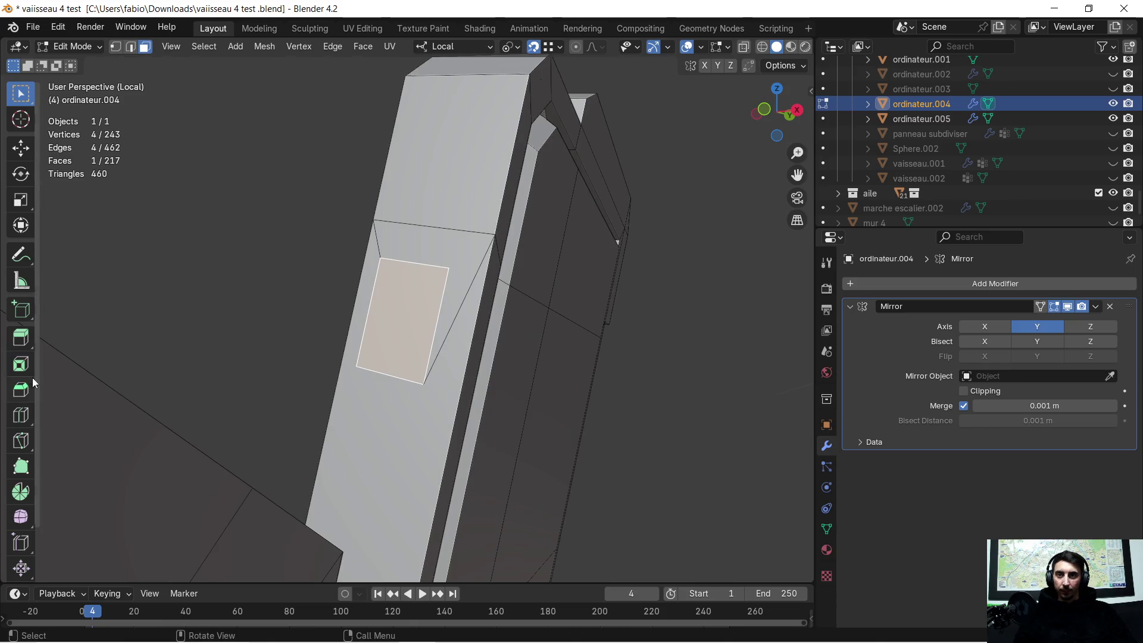
{"action": "left_click", "coordinate": [21, 363]}
{"action": "left_click_drag", "start_coordinate": [395, 319], "coordinate": [384, 299]}
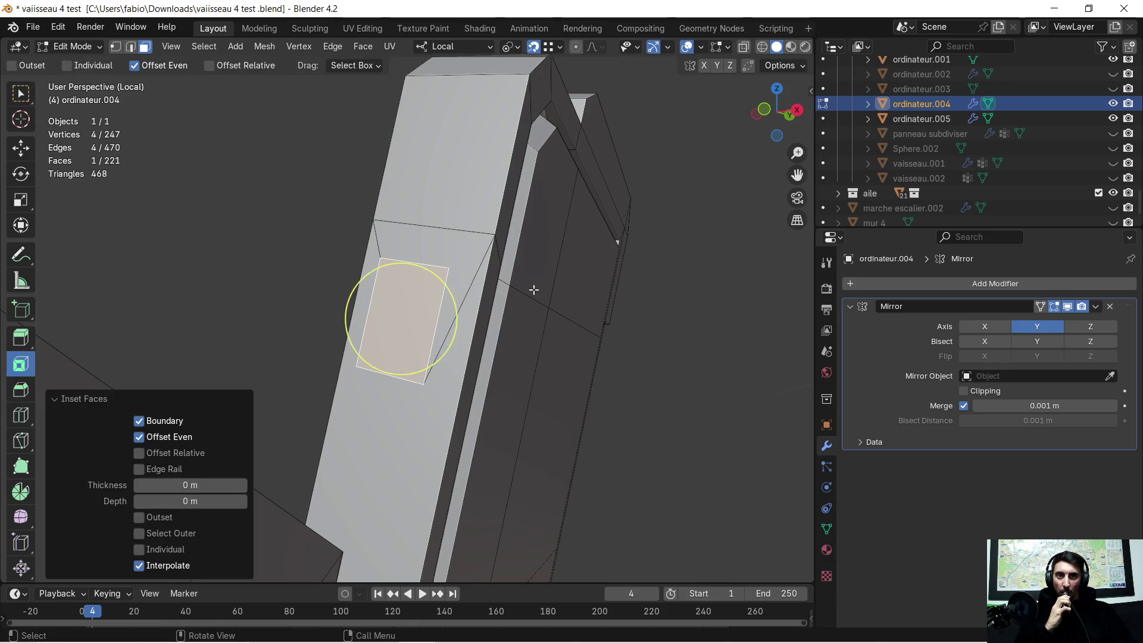
{"action": "left_click_drag", "start_coordinate": [191, 485], "coordinate": [171, 485]}
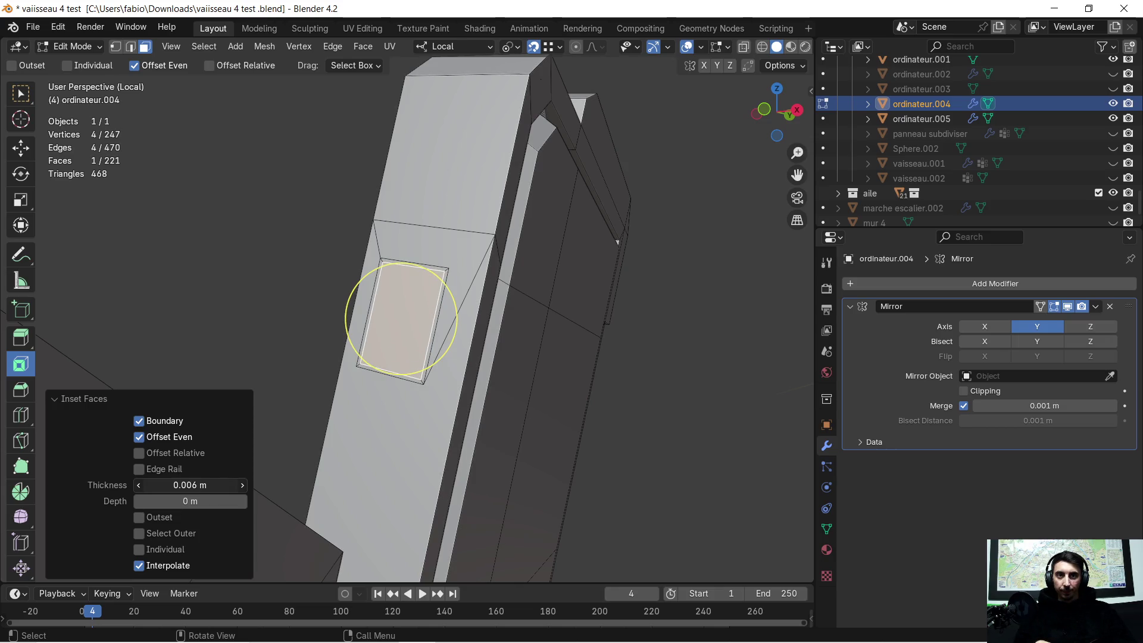
{"action": "key", "text": "i"}
{"action": "left_click", "coordinate": [416, 332]}
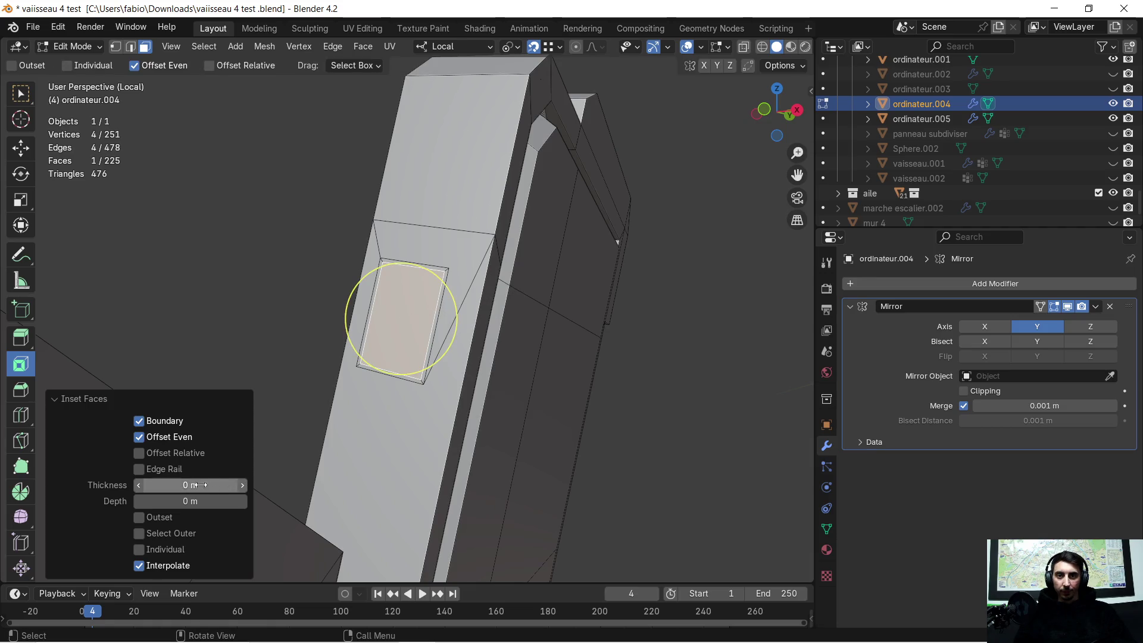
{"action": "mouse_move", "coordinate": [206, 485]}
{"action": "left_mouse_down"}
{"action": "mouse_move", "coordinate": [234, 485]}
{"action": "mouse_move", "coordinate": [214, 501]}
{"action": "left_mouse_up"}
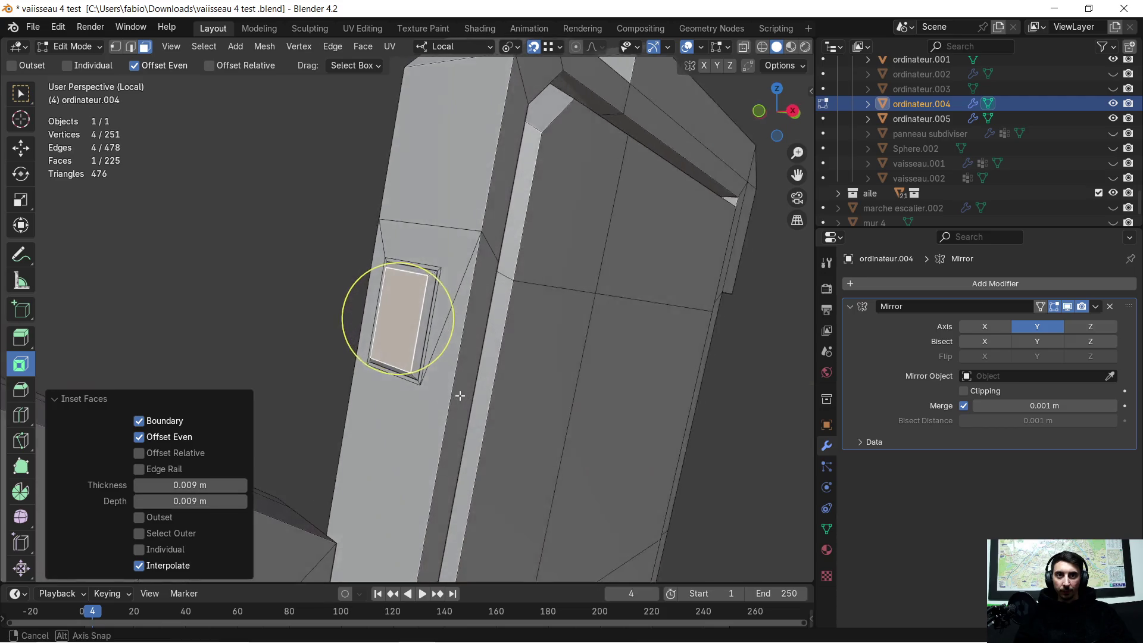
Push the inset face out to 0.019 m depth as a raised detail
{"action": "middle_click_drag", "start_coordinate": [495, 384], "coordinate": [307, 421]}
{"action": "left_click_drag", "start_coordinate": [209, 501], "coordinate": [234, 501]}
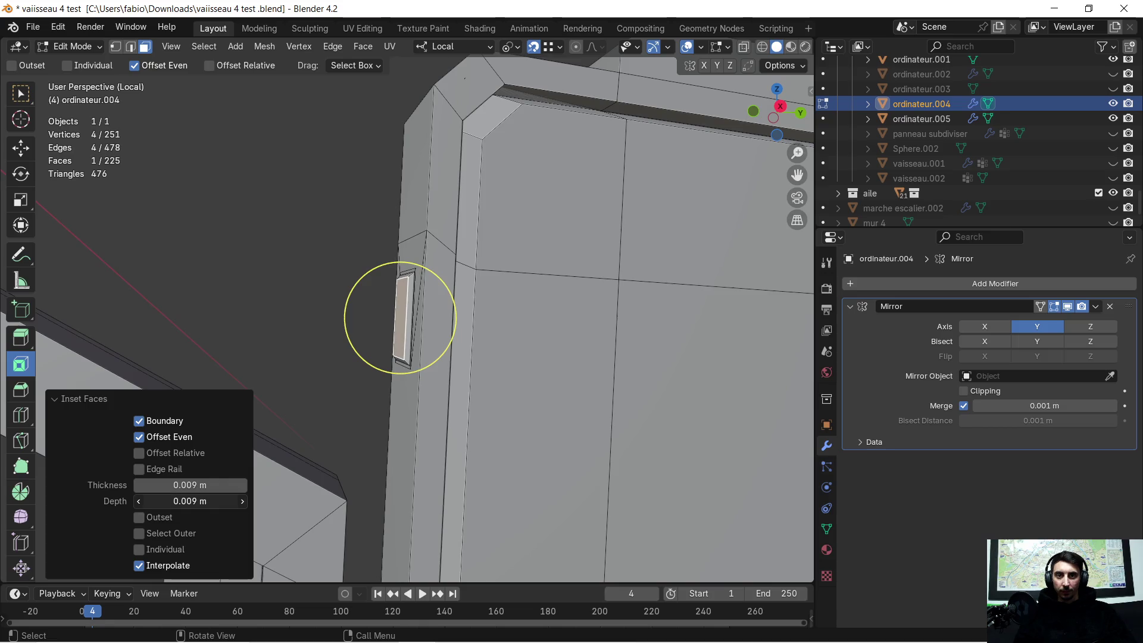
{"action": "mouse_move", "coordinate": [205, 508]}
{"action": "middle_mouse_down"}
{"action": "mouse_move", "coordinate": [370, 368]}
{"action": "mouse_move", "coordinate": [311, 242]}
{"action": "mouse_move", "coordinate": [319, 288]}
{"action": "mouse_move", "coordinate": [294, 298]}
{"action": "mouse_move", "coordinate": [290, 286]}
{"action": "mouse_move", "coordinate": [380, 277]}
{"action": "mouse_move", "coordinate": [387, 260]}
{"action": "mouse_move", "coordinate": [363, 276]}
{"action": "mouse_move", "coordinate": [328, 271]}
{"action": "mouse_move", "coordinate": [389, 291]}
{"action": "mouse_move", "coordinate": [407, 286]}
{"action": "mouse_move", "coordinate": [380, 283]}
{"action": "mouse_move", "coordinate": [426, 281]}
{"action": "mouse_move", "coordinate": [389, 266]}
{"action": "mouse_move", "coordinate": [357, 274]}
{"action": "middle_mouse_up"}
{"action": "left_click", "coordinate": [309, 245]}
{"action": "scroll", "coordinate": [357, 274], "scroll_direction": "up", "scroll_amount": 3}
Switch editing from ordinateur.004 to the mesh of ordinateur.001
{"action": "mouse_move", "coordinate": [357, 223]}
{"action": "middle_mouse_down"}
{"action": "mouse_move", "coordinate": [485, 349]}
{"action": "mouse_move", "coordinate": [441, 357]}
{"action": "mouse_move", "coordinate": [435, 276]}
{"action": "mouse_move", "coordinate": [473, 366]}
{"action": "mouse_move", "coordinate": [503, 360]}
{"action": "mouse_move", "coordinate": [420, 345]}
{"action": "mouse_move", "coordinate": [451, 327]}
{"action": "mouse_move", "coordinate": [341, 364]}
{"action": "mouse_move", "coordinate": [455, 331]}
{"action": "mouse_move", "coordinate": [452, 342]}
{"action": "mouse_move", "coordinate": [444, 322]}
{"action": "mouse_move", "coordinate": [429, 349]}
{"action": "middle_mouse_up"}
{"action": "key", "text": "Tab"}
{"action": "left_click", "coordinate": [419, 345]}
{"action": "key", "text": "Tab"}
Select ordinateur.001's large front face and start a zero-thickness inset on it
{"action": "left_click", "coordinate": [435, 328]}
{"action": "key", "text": "i"}
{"action": "left_click", "coordinate": [518, 319]}
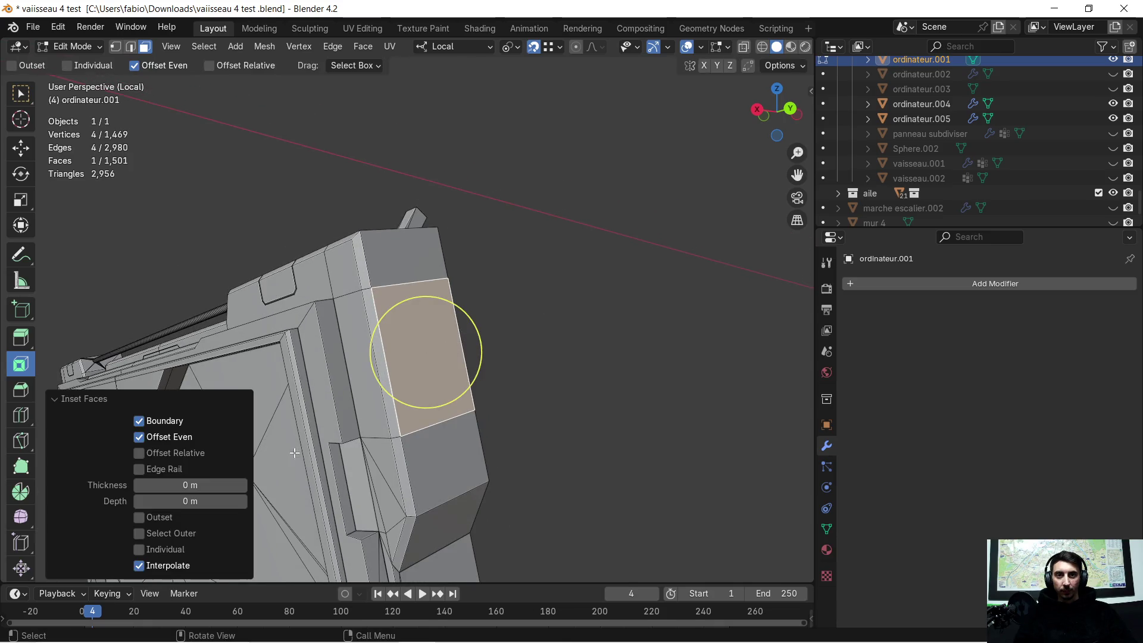
Try a 0.008 m inset border with Select Outer and a slight recess, then undo it
{"action": "left_click_drag", "start_coordinate": [209, 484], "coordinate": [225, 484]}
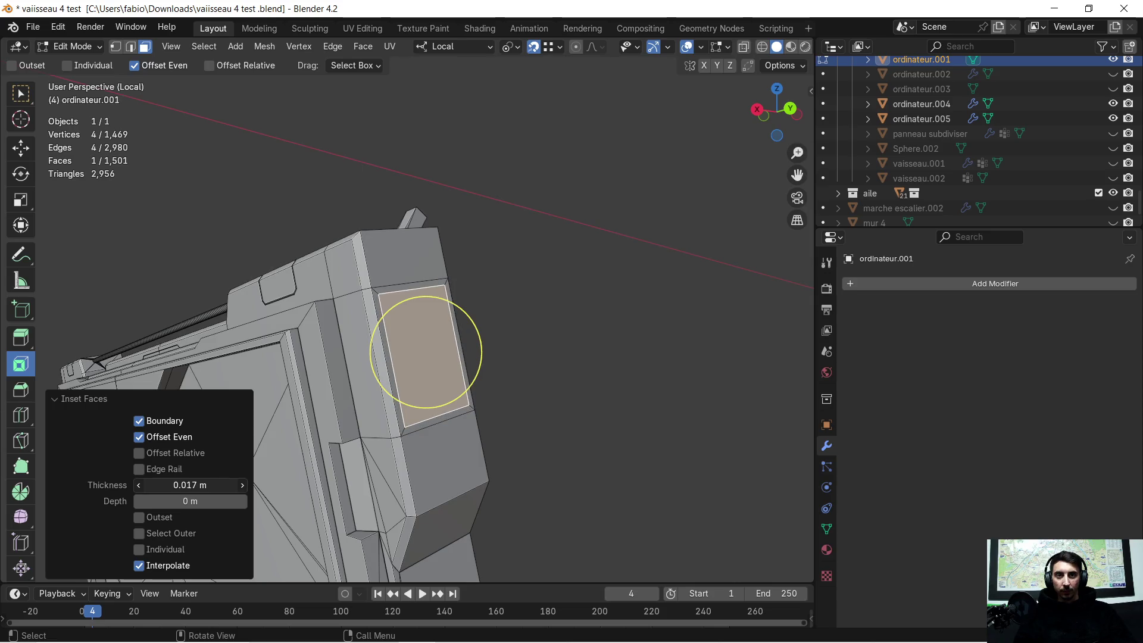
{"action": "middle_click_drag", "start_coordinate": [426, 351], "coordinate": [417, 369]}
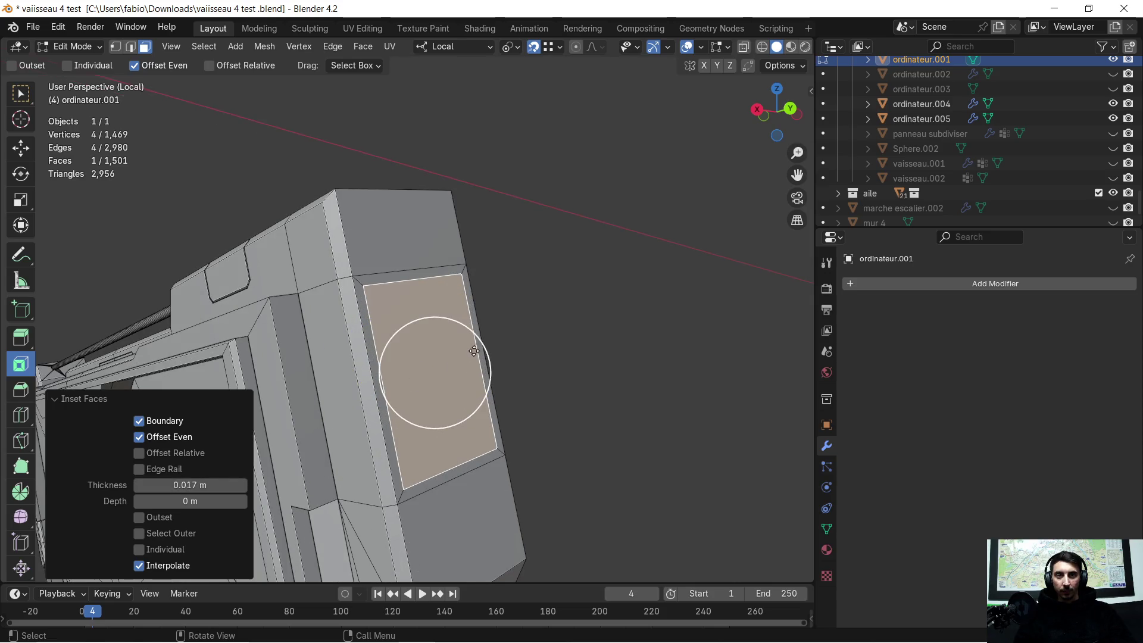
{"action": "left_click_drag", "start_coordinate": [189, 484], "coordinate": [181, 484]}
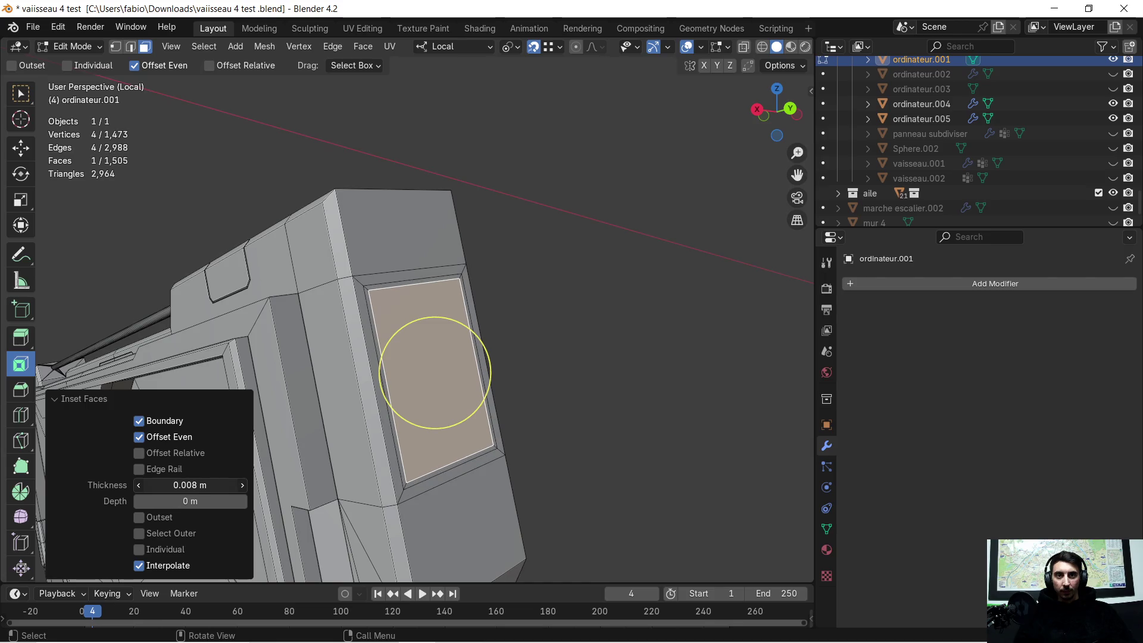
{"action": "left_click", "coordinate": [139, 534]}
{"action": "left_click_drag", "start_coordinate": [196, 501], "coordinate": [183, 501]}
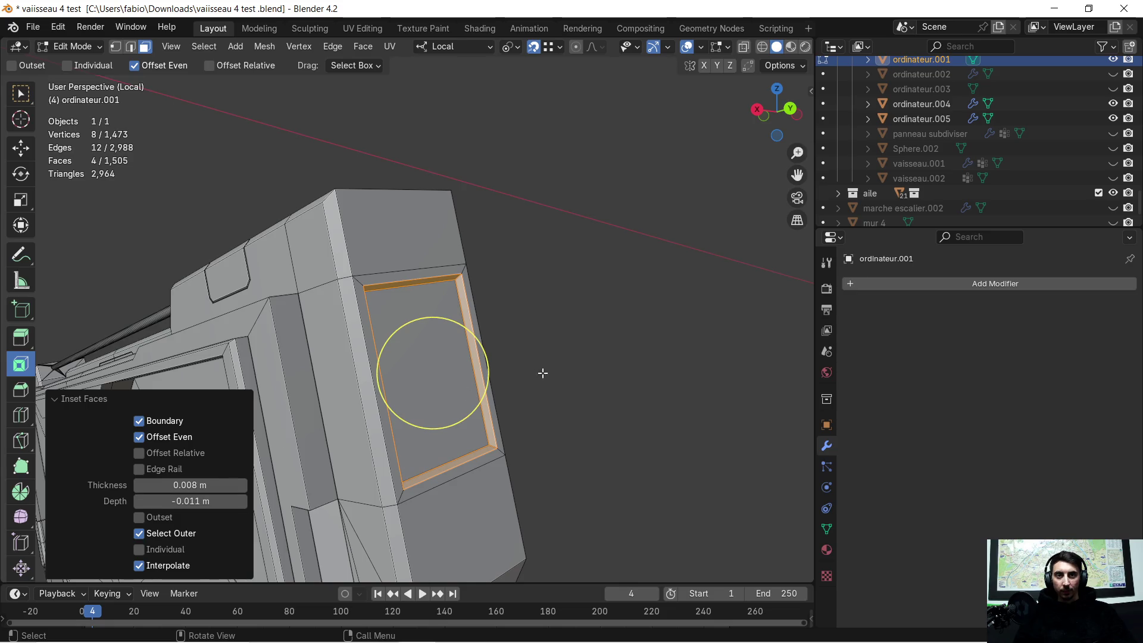
{"action": "key", "text": "ctrl+z"}
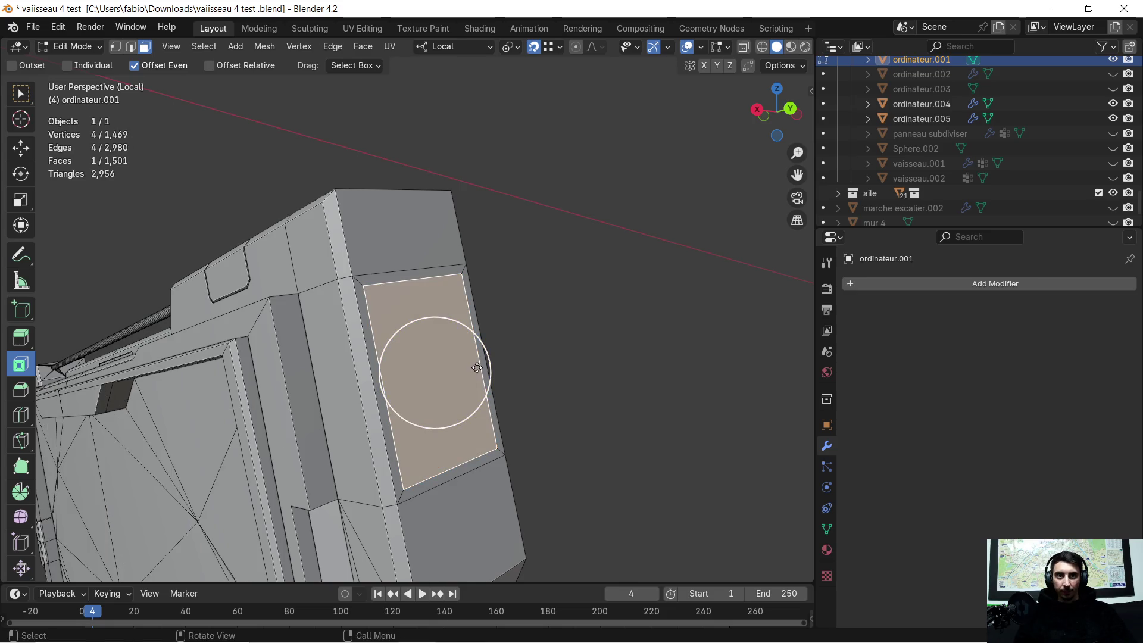
Re-inset the front face at 0.008 m keeping the outer ring, and push the ring about -0.0028 m along its normal
{"action": "left_click_drag", "start_coordinate": [477, 367], "coordinate": [446, 408]}
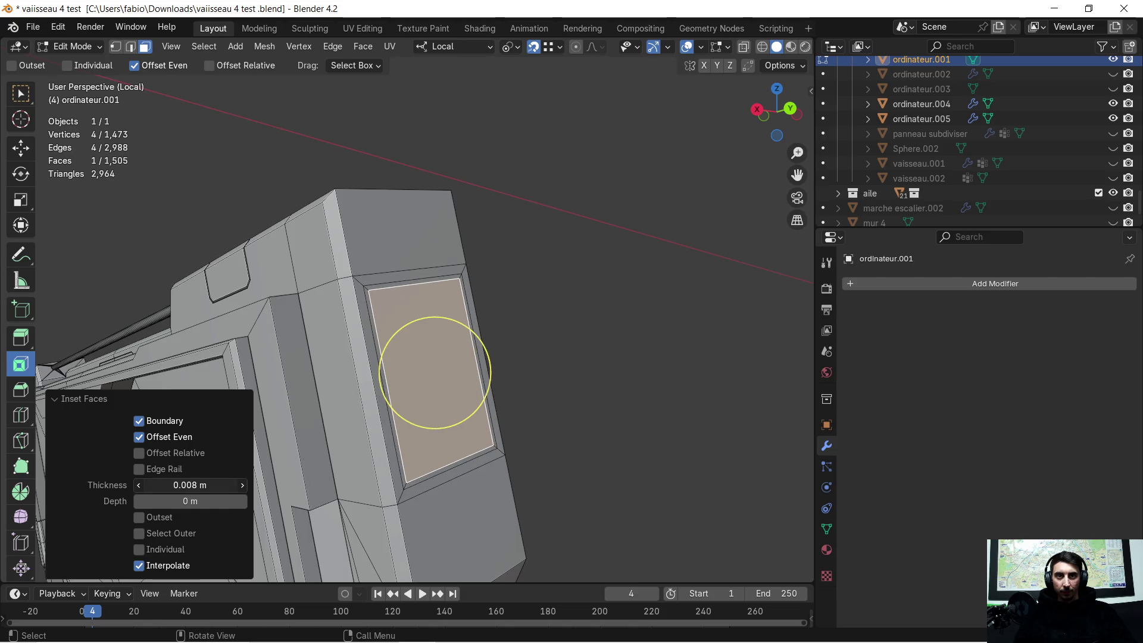
{"action": "scroll", "coordinate": [544, 351], "scroll_direction": "up", "scroll_amount": 2}
{"action": "scroll", "coordinate": [589, 339], "scroll_direction": "up", "scroll_amount": 1}
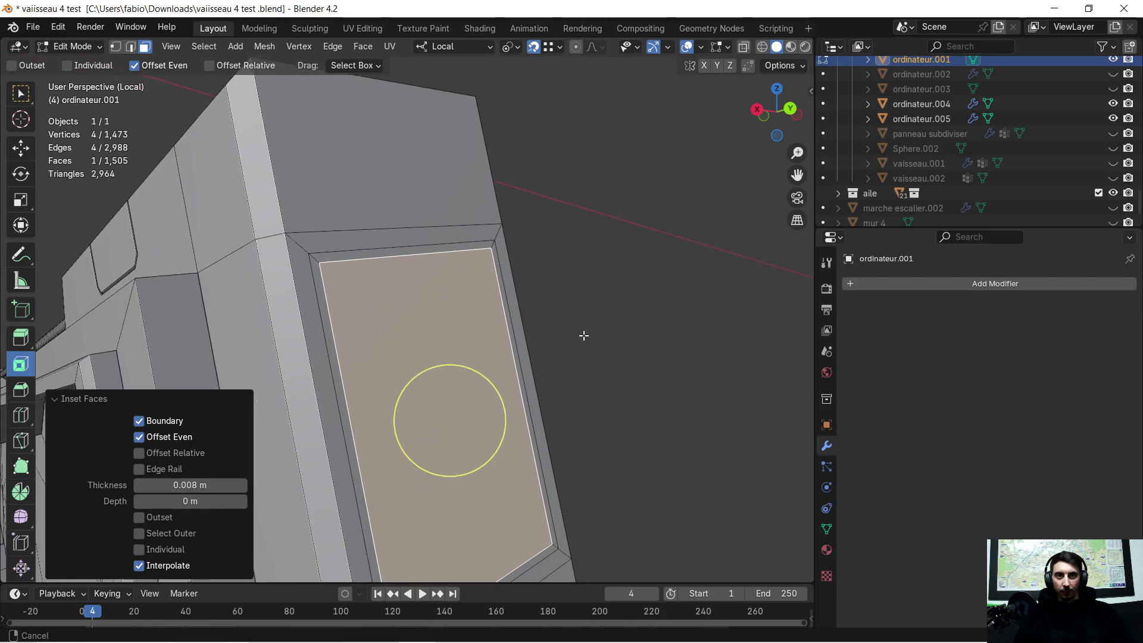
{"action": "scroll", "coordinate": [583, 334], "scroll_direction": "up", "scroll_amount": 2}
{"action": "left_click", "coordinate": [144, 533]}
{"action": "middle_click_drag", "start_coordinate": [429, 377], "coordinate": [626, 362]}
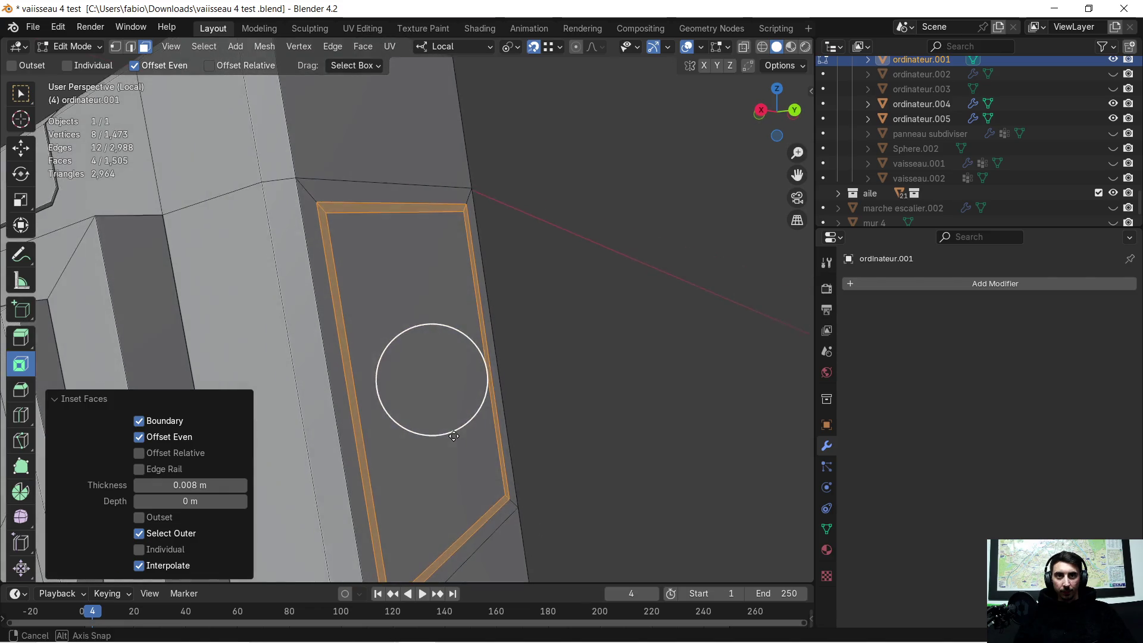
{"action": "key", "text": "g"}
{"action": "key", "text": "z"}
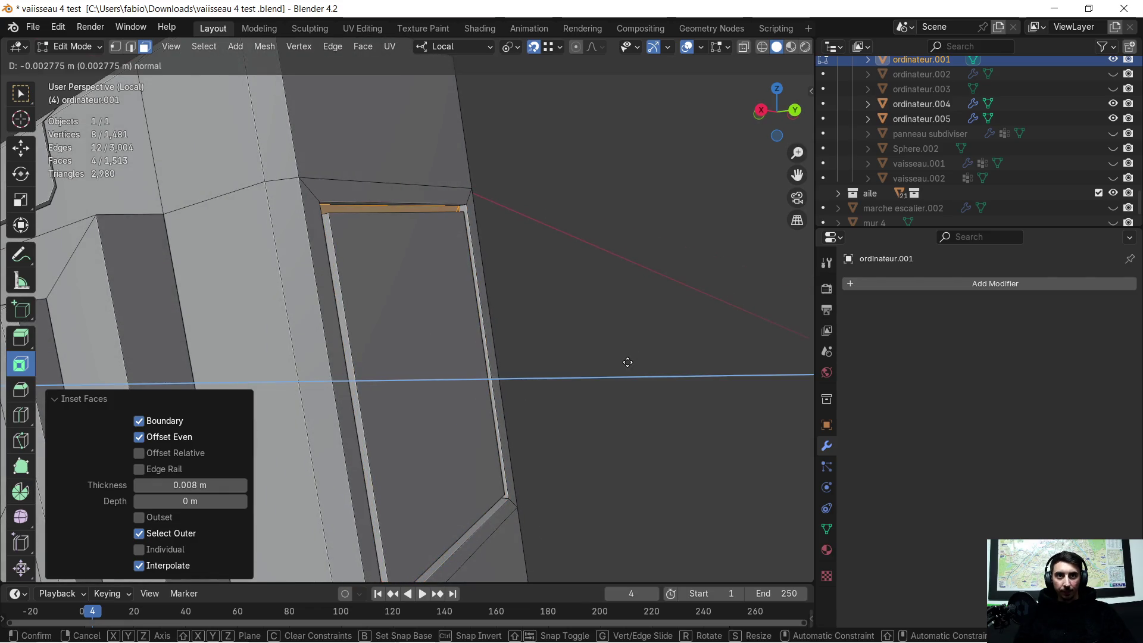
{"action": "left_click", "coordinate": [628, 362]}
{"action": "middle_click_drag", "start_coordinate": [625, 364], "coordinate": [564, 372]}
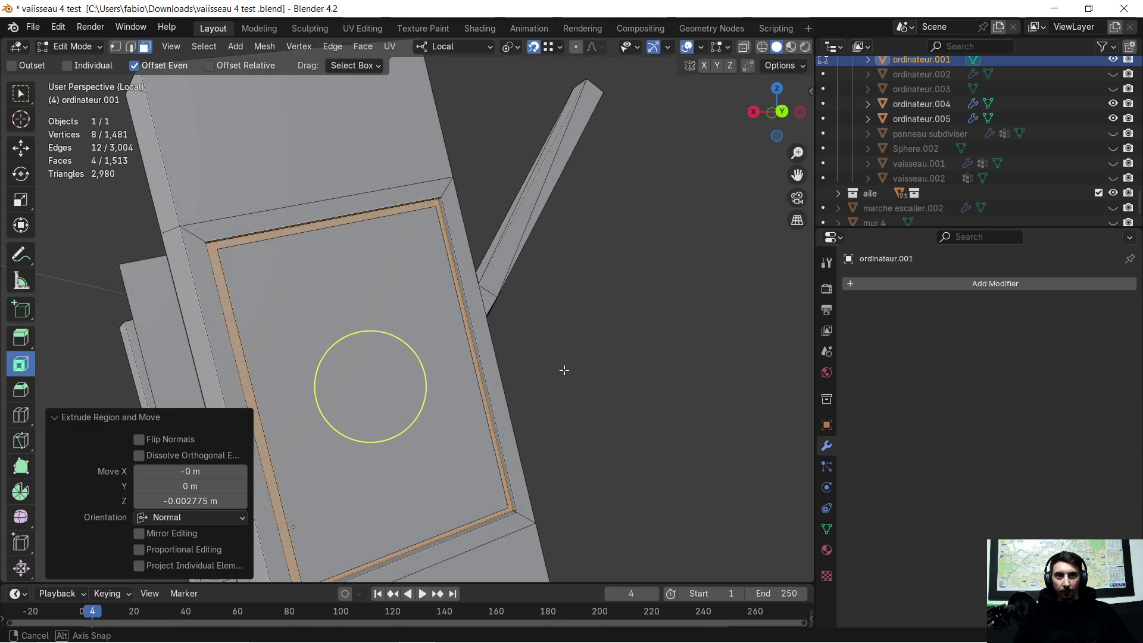
Select the inner panel's four outline edges and bevel them
{"action": "left_click", "coordinate": [131, 46]}
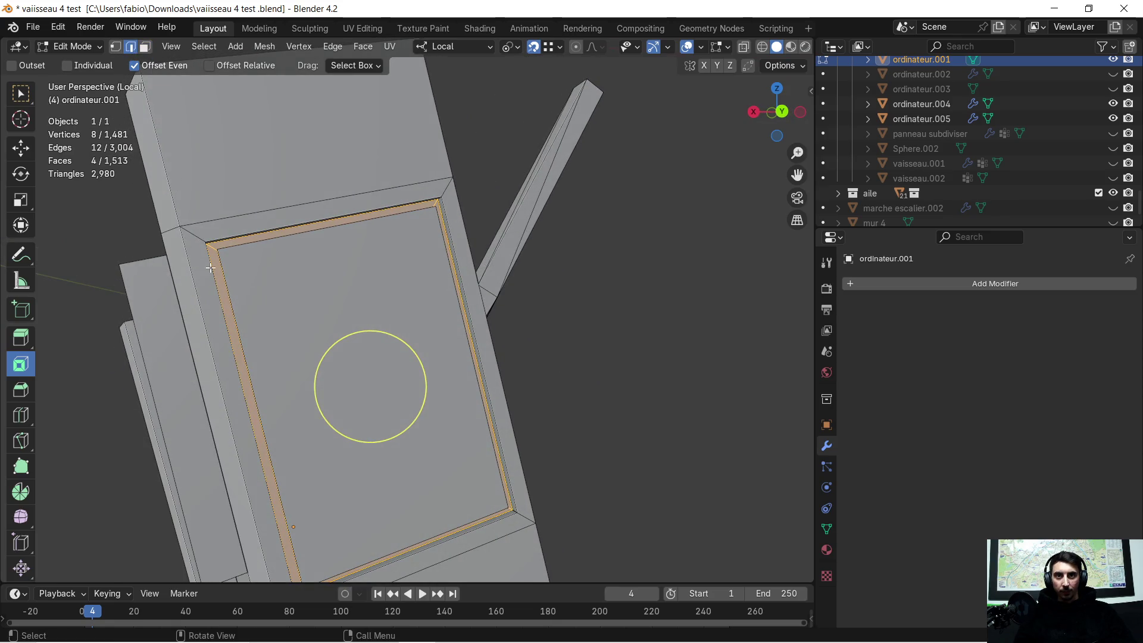
{"action": "left_click", "coordinate": [226, 277], "text": "alt"}
{"action": "left_click", "coordinate": [229, 279], "text": "alt+shift"}
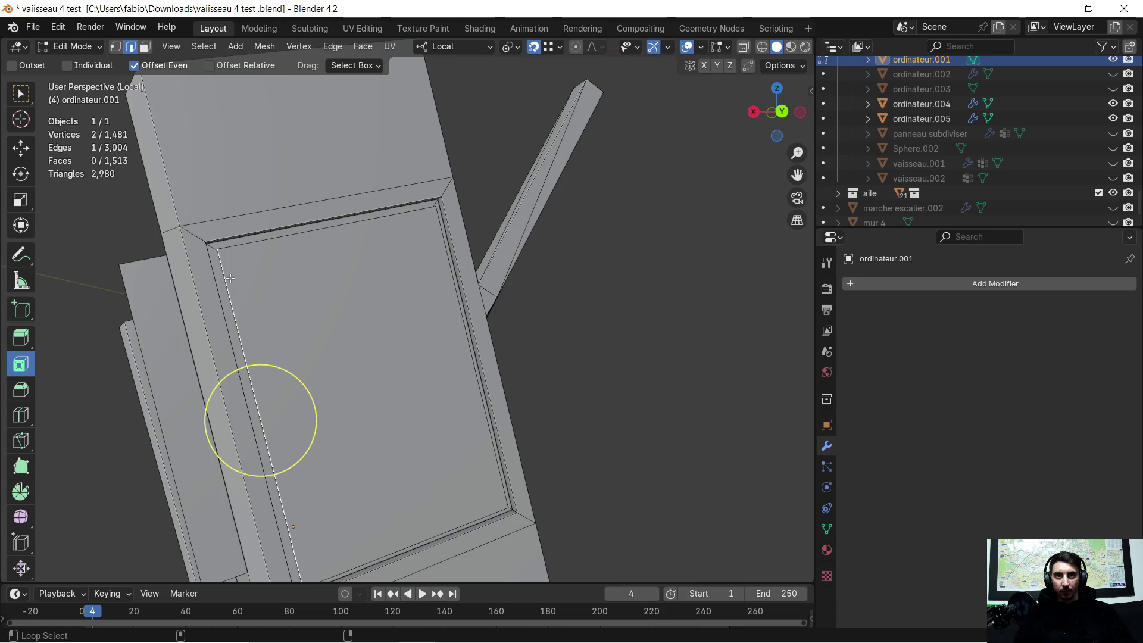
{"action": "left_click", "coordinate": [229, 278]}
{"action": "left_click", "coordinate": [252, 242], "text": "shift"}
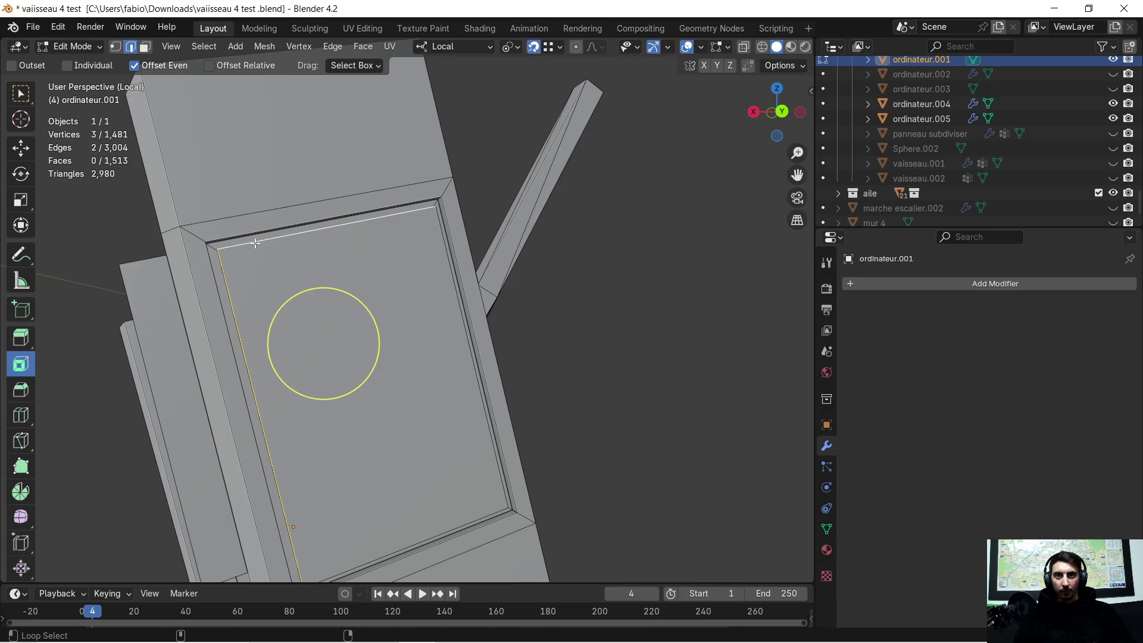
{"action": "left_click", "coordinate": [438, 256], "text": "shift"}
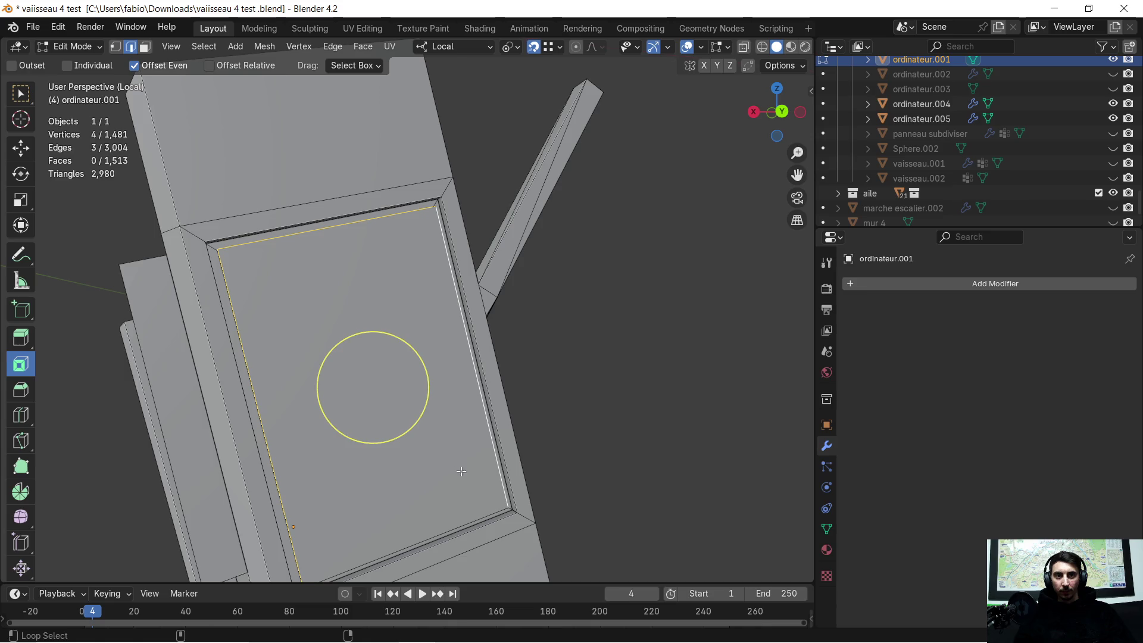
{"action": "left_click", "coordinate": [460, 521], "text": "shift"}
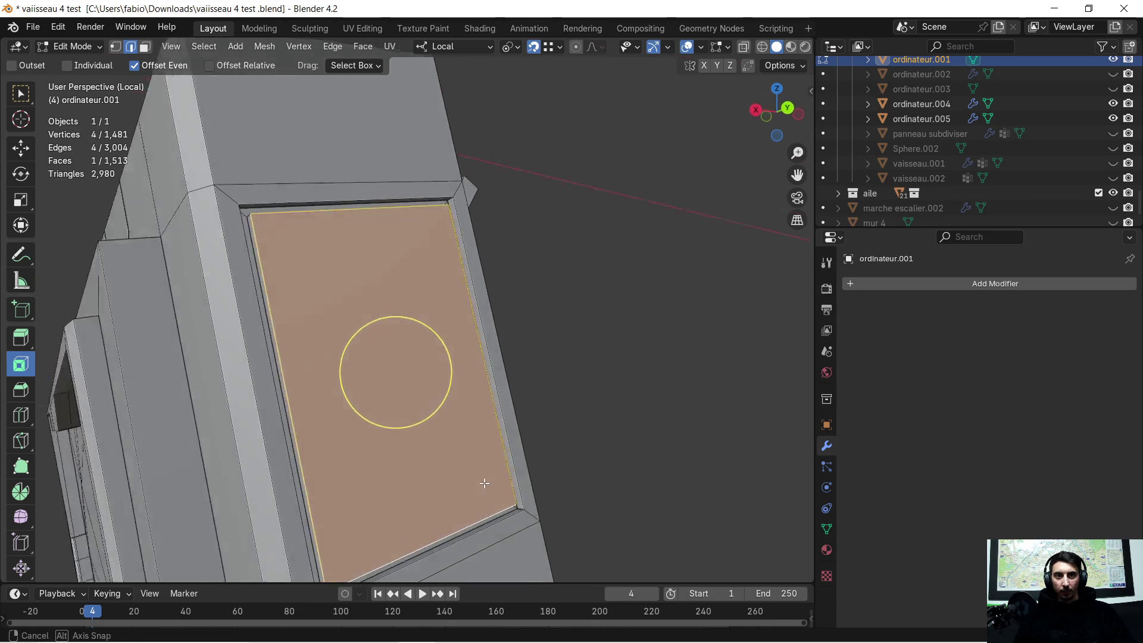
{"action": "middle_click_drag", "start_coordinate": [460, 520], "coordinate": [584, 388]}
{"action": "key", "text": "i"}
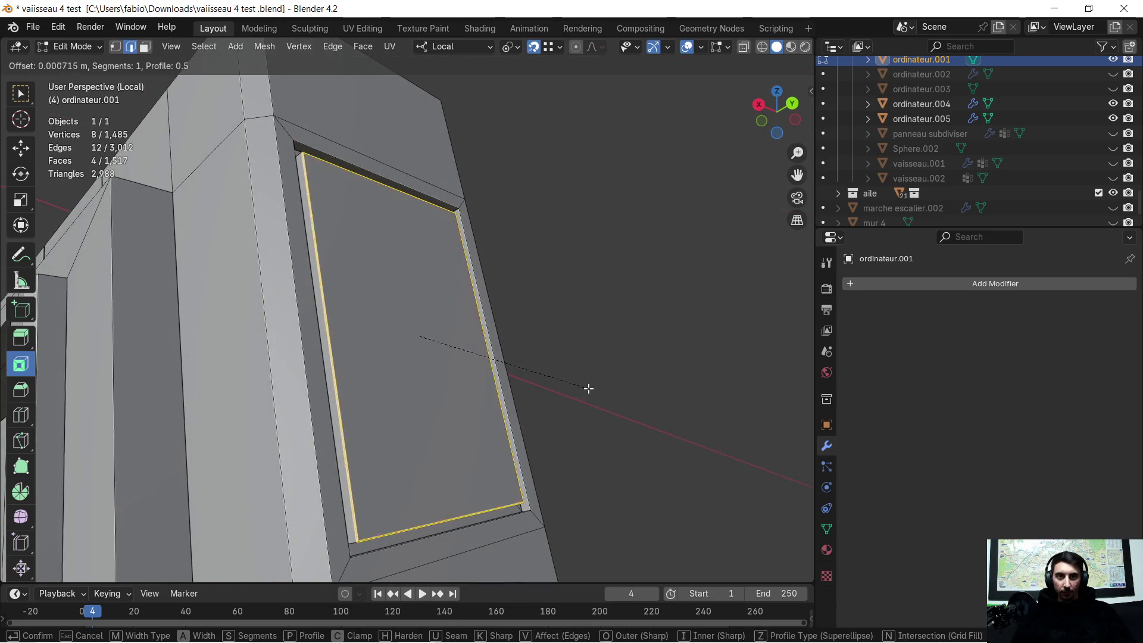
{"action": "left_click", "coordinate": [594, 386]}
{"action": "mouse_move", "coordinate": [592, 357]}
{"action": "middle_mouse_down"}
{"action": "mouse_move", "coordinate": [658, 389]}
{"action": "mouse_move", "coordinate": [578, 362]}
{"action": "middle_mouse_up"}
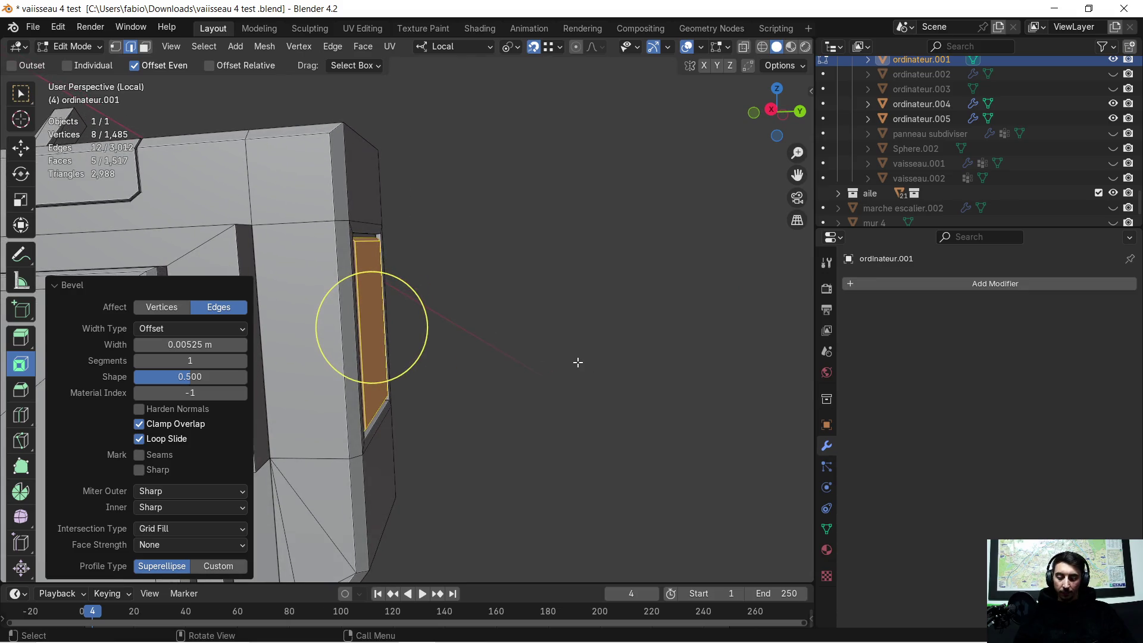
Move the narrow side face about 0.005 m along its local Y axis
{"action": "key", "text": "g"}
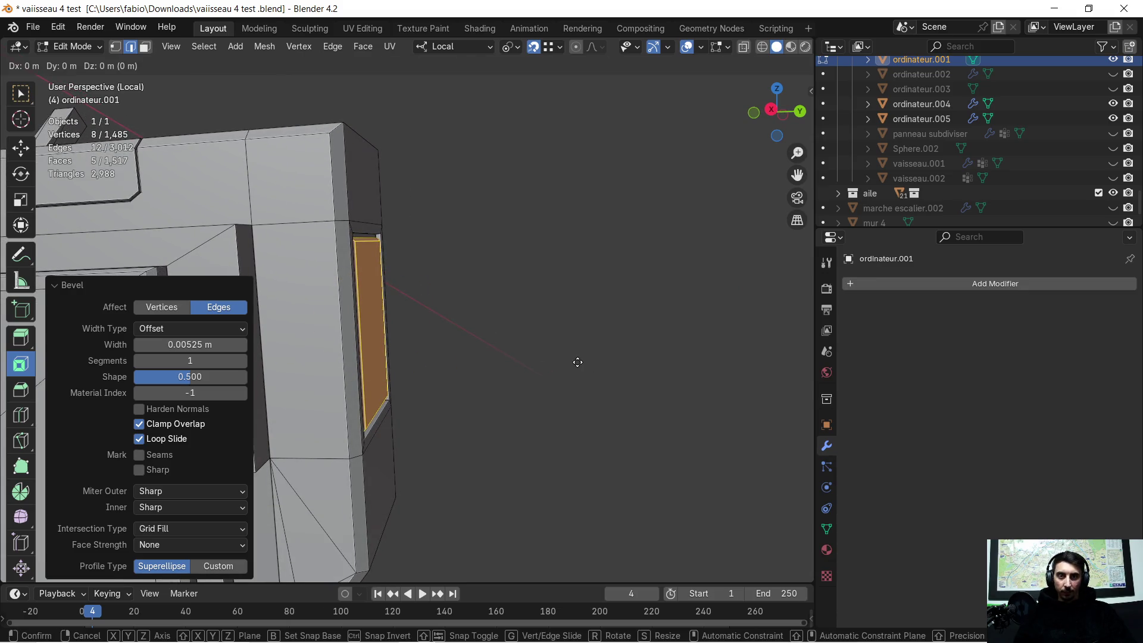
{"action": "key", "text": "x"}
{"action": "key", "text": "x"}
{"action": "key", "text": "y"}
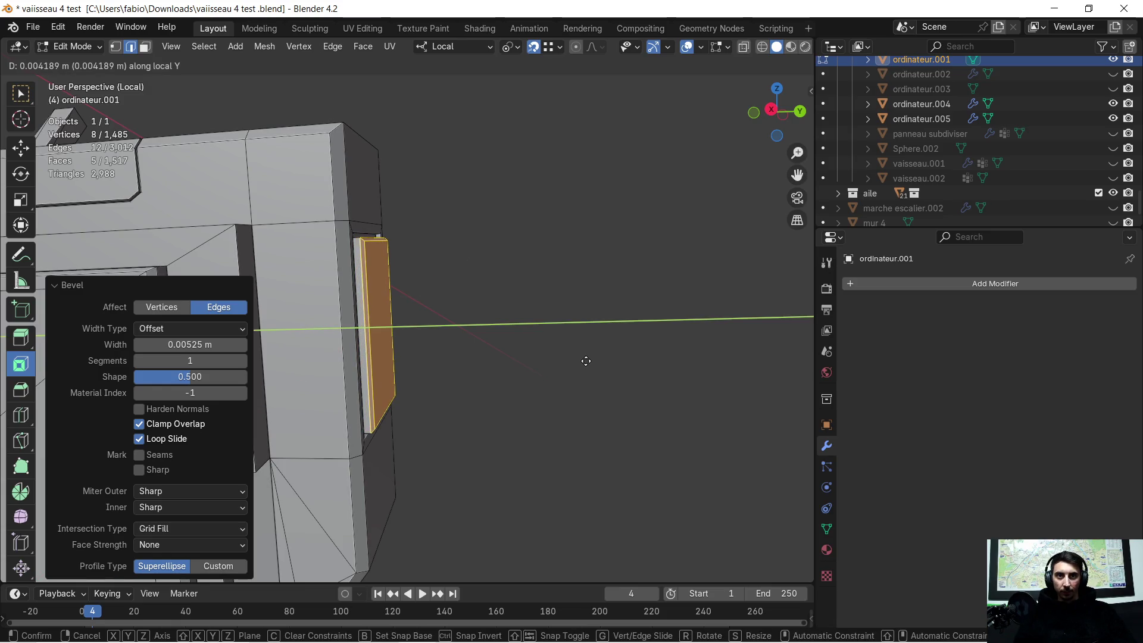
{"action": "left_click", "coordinate": [587, 360]}
{"action": "mouse_move", "coordinate": [586, 357]}
{"action": "middle_mouse_down"}
{"action": "mouse_move", "coordinate": [457, 399]}
{"action": "mouse_move", "coordinate": [112, 234]}
{"action": "mouse_move", "coordinate": [204, 255]}
{"action": "mouse_move", "coordinate": [129, 216]}
{"action": "middle_mouse_up"}
{"action": "scroll", "coordinate": [129, 217], "scroll_direction": "down", "scroll_amount": 3}
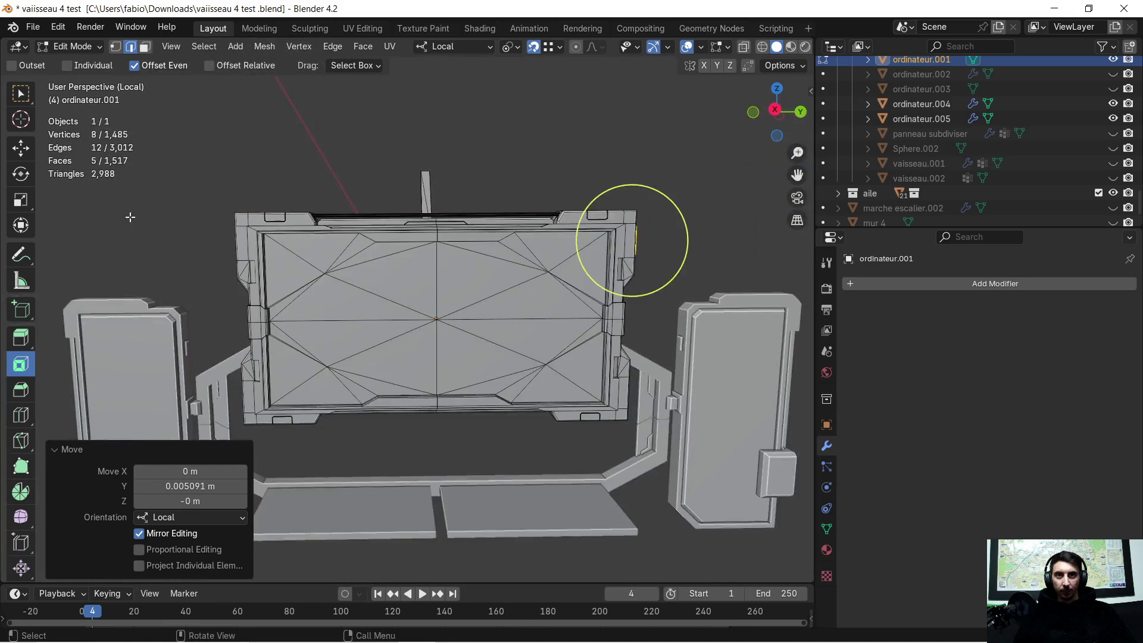
{"action": "mouse_move", "coordinate": [480, 314]}
{"action": "middle_mouse_down"}
{"action": "mouse_move", "coordinate": [234, 264]}
{"action": "mouse_move", "coordinate": [268, 268]}
{"action": "middle_mouse_up"}
{"action": "scroll", "coordinate": [268, 268], "scroll_direction": "up", "scroll_amount": 5}
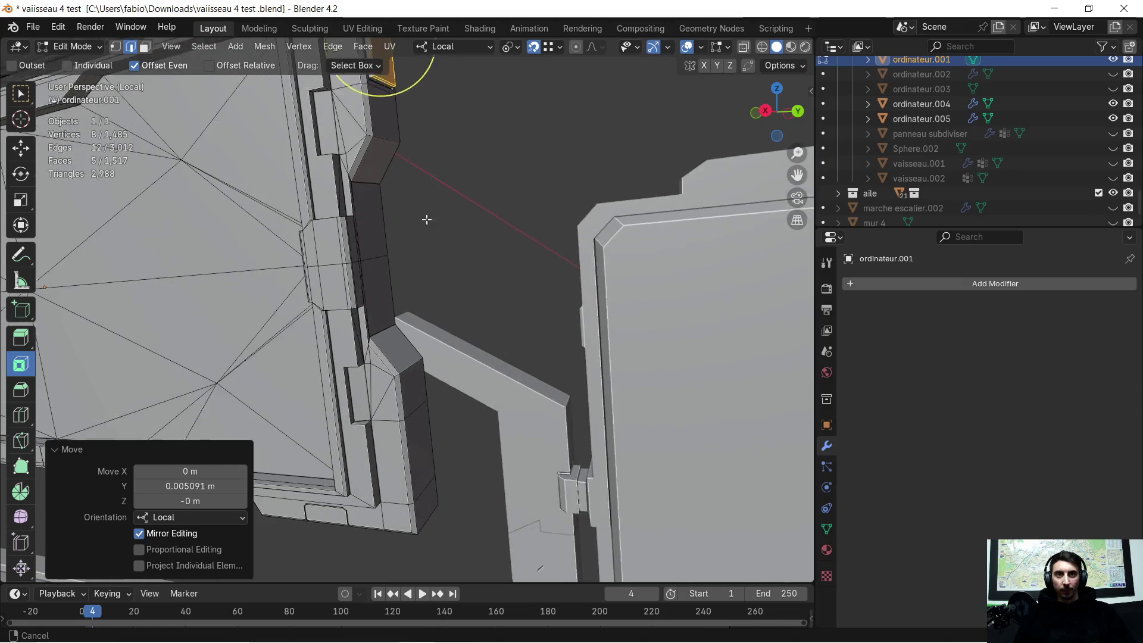
{"action": "middle_click_drag", "start_coordinate": [426, 220], "coordinate": [429, 408], "text": "shift"}
{"action": "scroll", "coordinate": [403, 285], "scroll_direction": "up", "scroll_amount": 4}
{"action": "scroll", "coordinate": [424, 288], "scroll_direction": "down", "scroll_amount": 2}
{"action": "left_click", "coordinate": [502, 303]}
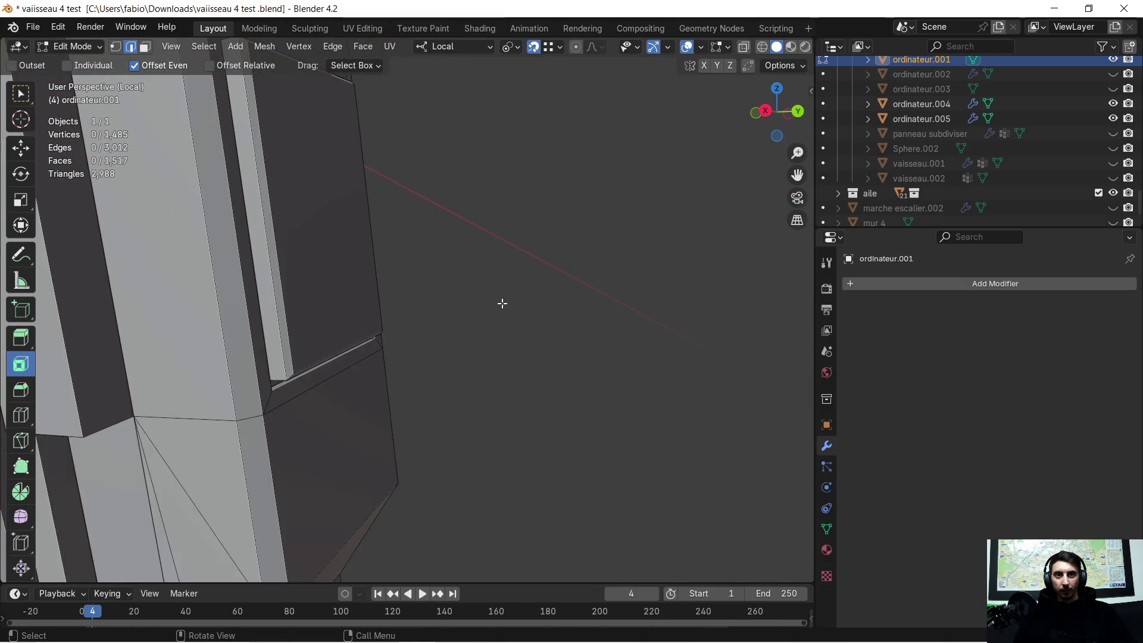
{"action": "mouse_move", "coordinate": [502, 302]}
{"action": "middle_mouse_down"}
{"action": "mouse_move", "coordinate": [448, 284]}
{"action": "mouse_move", "coordinate": [548, 342]}
{"action": "mouse_move", "coordinate": [487, 344]}
{"action": "middle_mouse_up"}
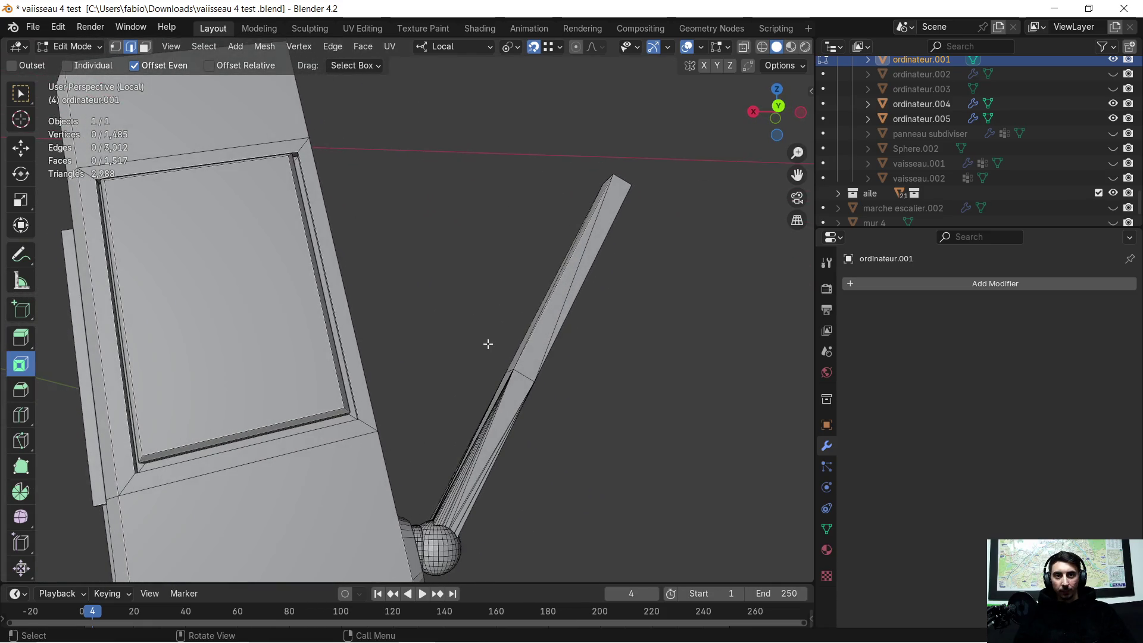
Start a knife cut on the side panel face with a Y-axis lock, then abandon it
{"action": "left_click", "coordinate": [20, 441]}
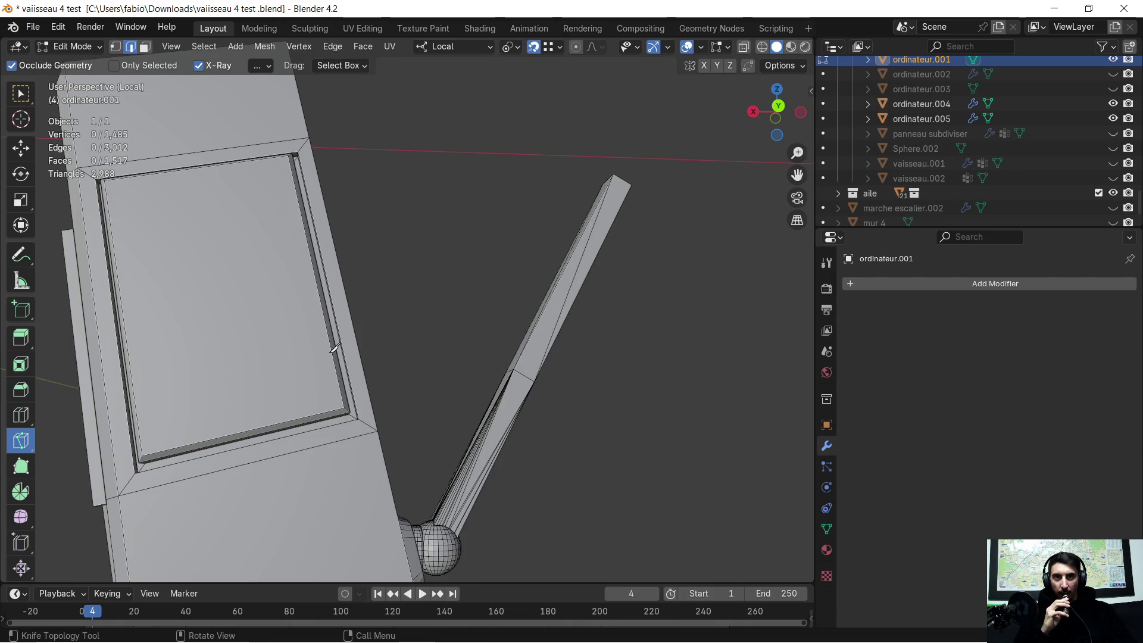
{"action": "left_click", "coordinate": [332, 349]}
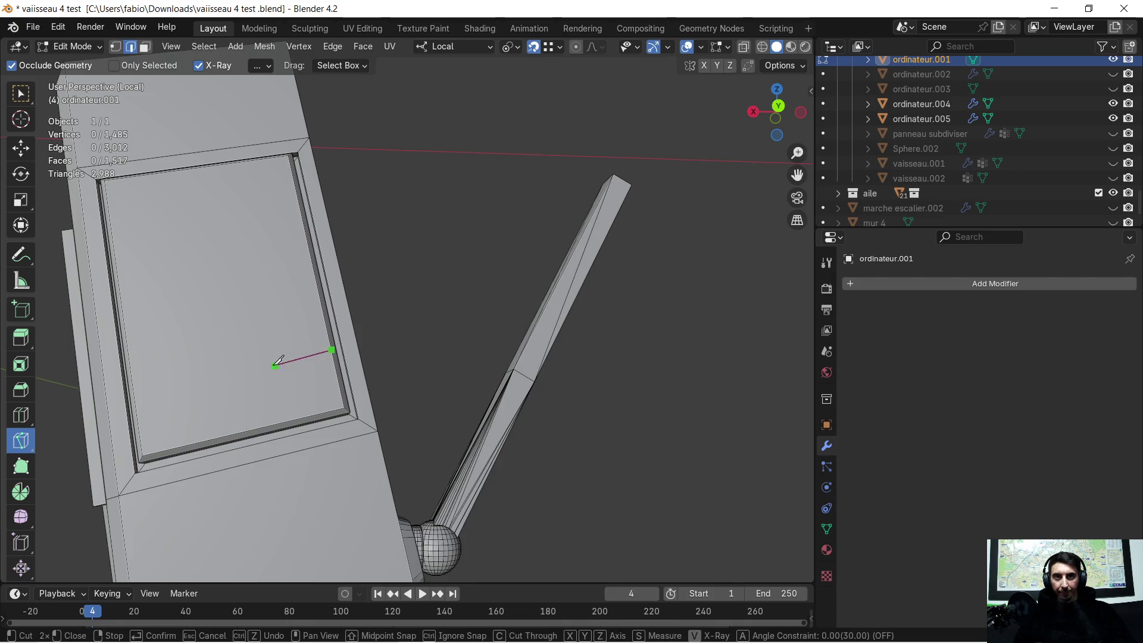
{"action": "left_click", "coordinate": [243, 367]}
{"action": "key", "text": "y"}
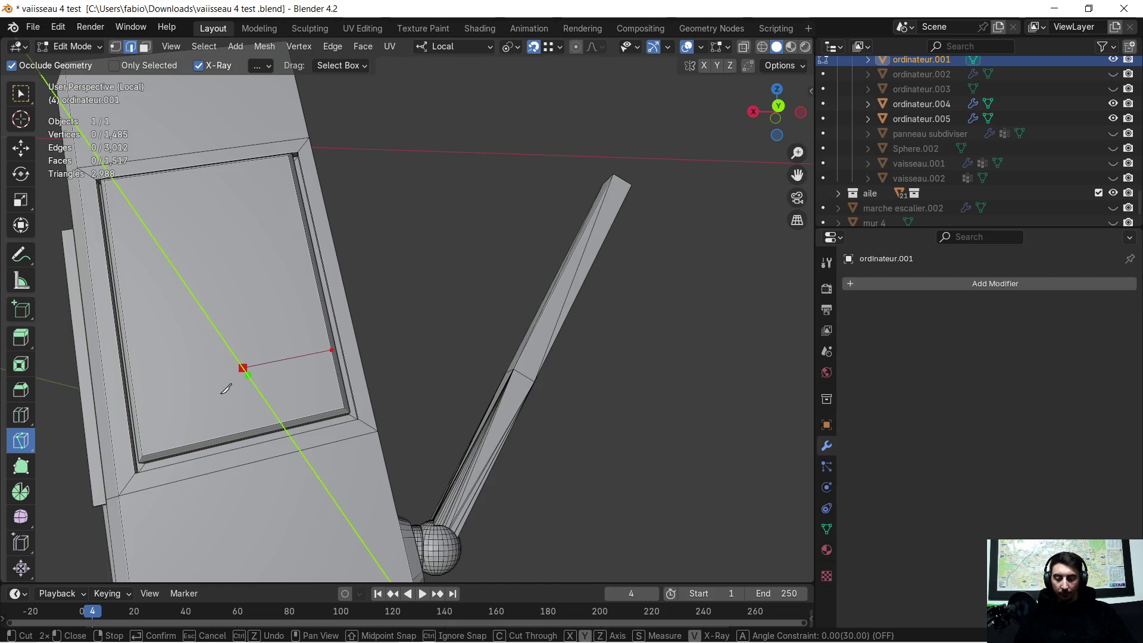
{"action": "key", "text": "y"}
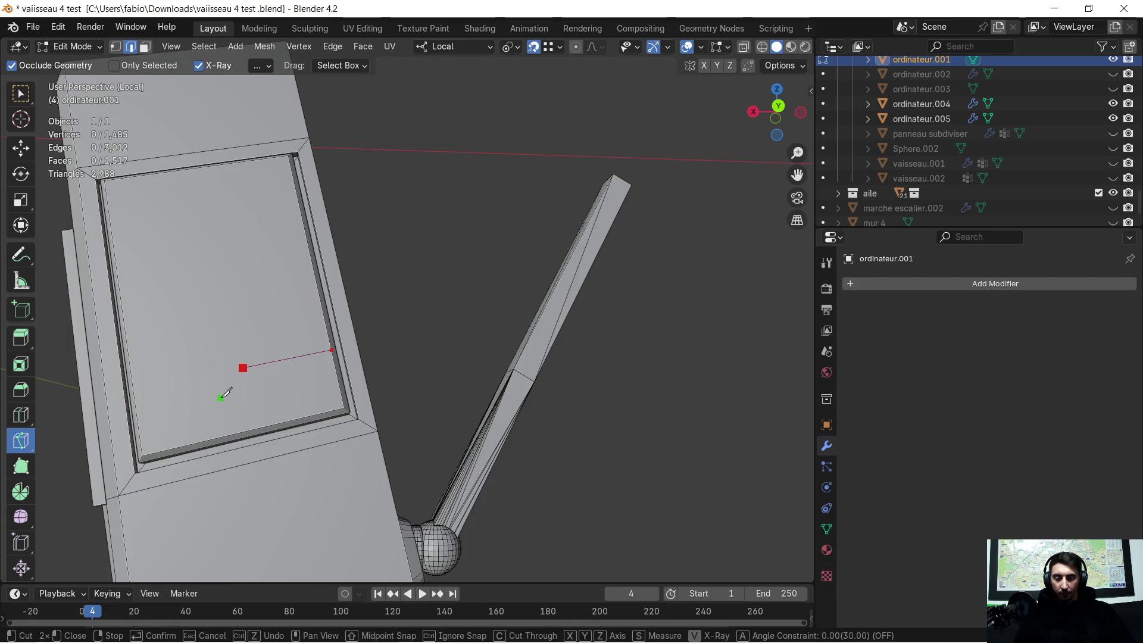
{"action": "key", "text": "Escape"}
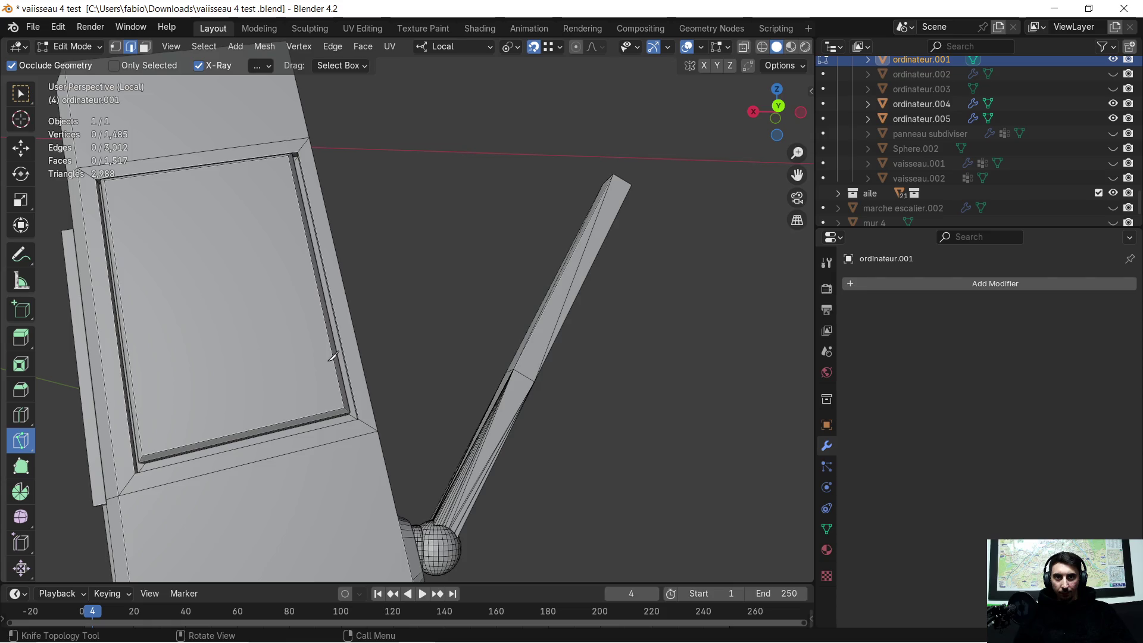
Knife-cut a chamfered-corner outline into the side panel using X and Z axis locks and confirm it
{"action": "left_click", "coordinate": [334, 358]}
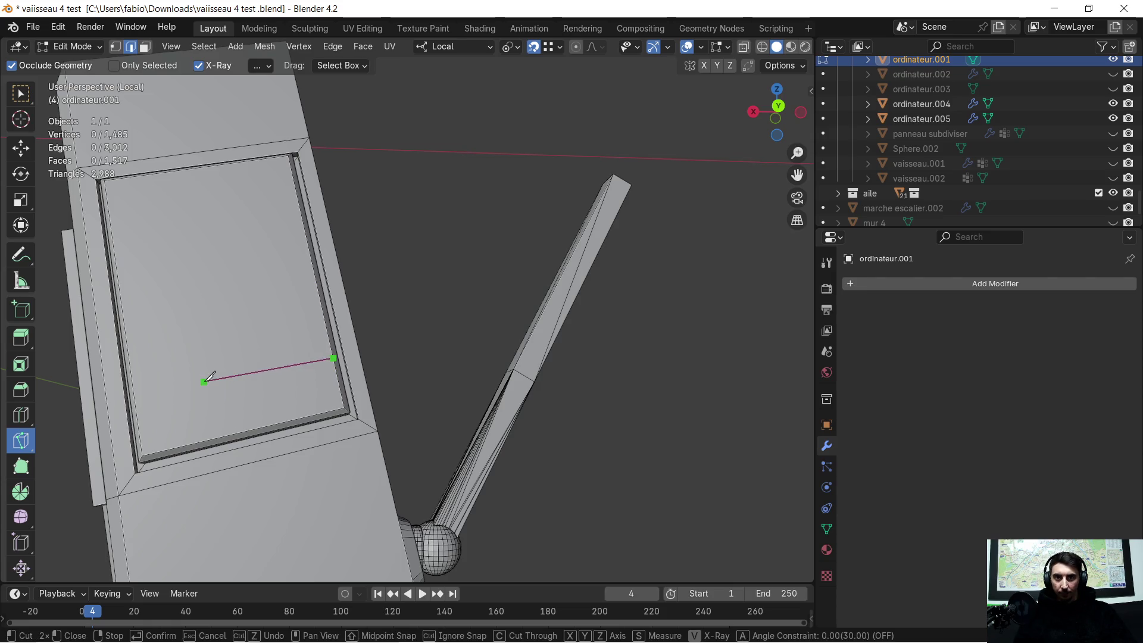
{"action": "key", "text": "x"}
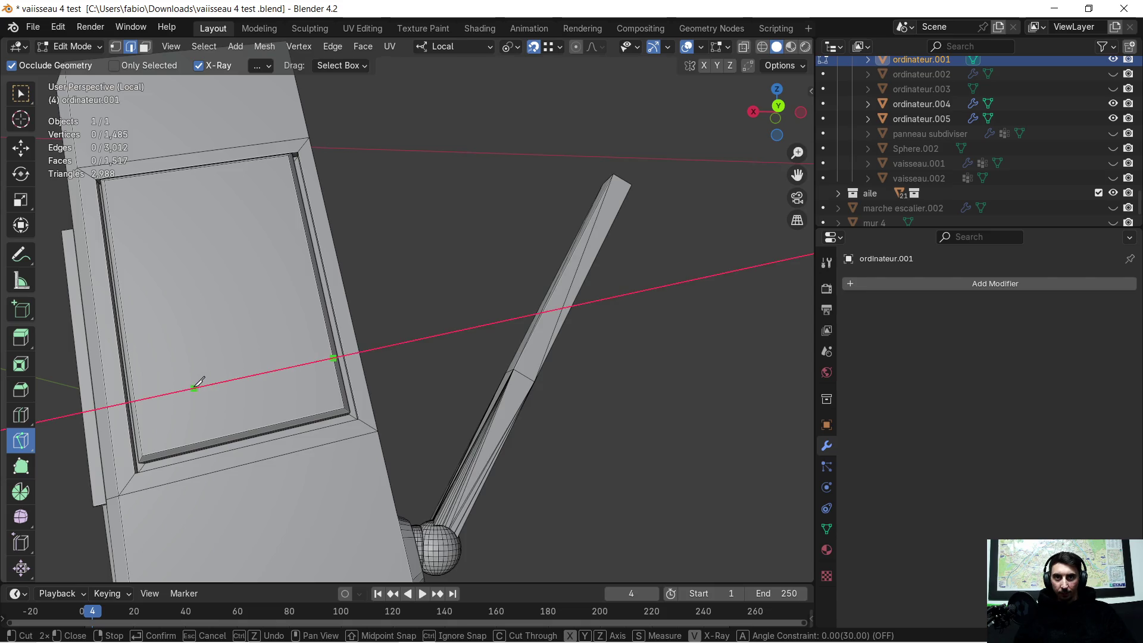
{"action": "left_click", "coordinate": [211, 379]}
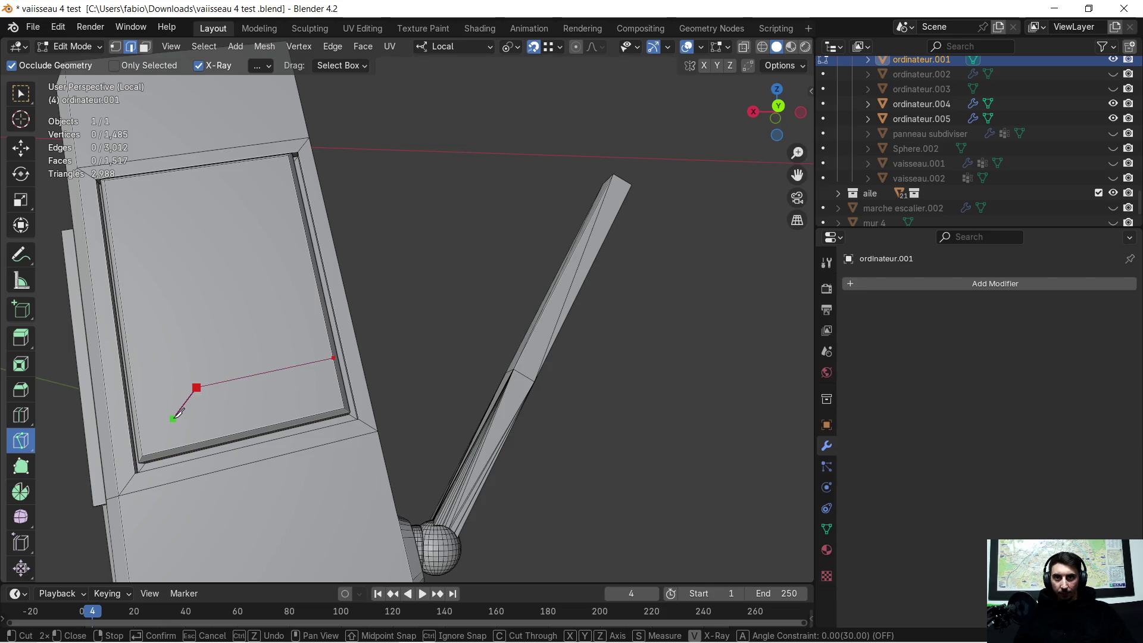
{"action": "key", "text": "z"}
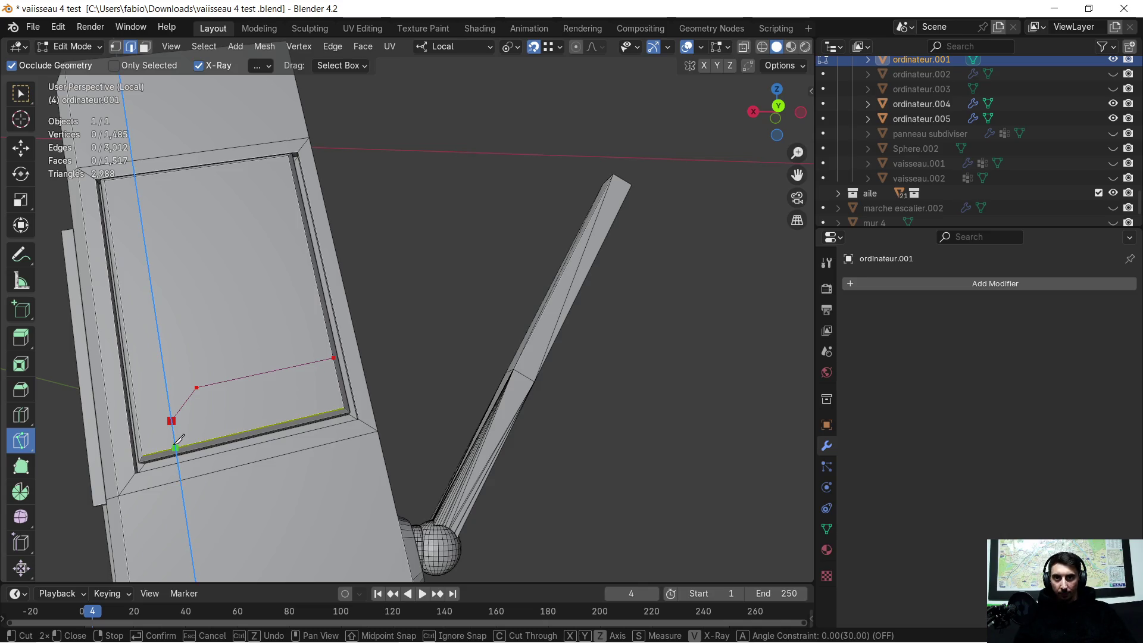
{"action": "left_click", "coordinate": [177, 445]}
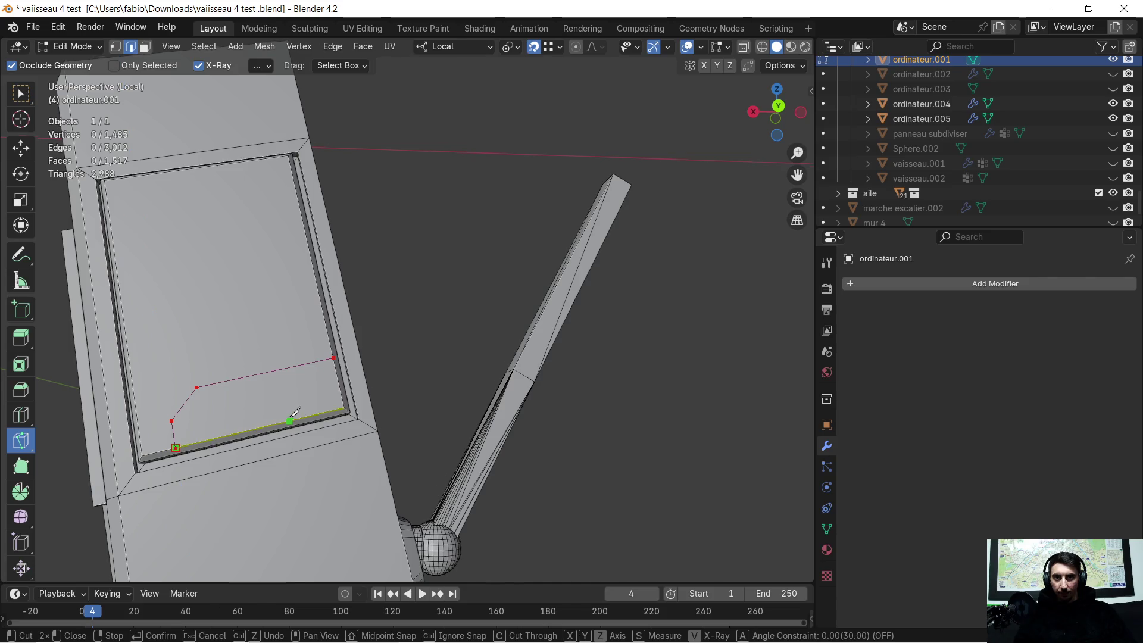
{"action": "middle_click_drag", "start_coordinate": [295, 411], "coordinate": [366, 410]}
{"action": "mouse_move", "coordinate": [483, 371]}
{"action": "middle_mouse_down"}
{"action": "mouse_move", "coordinate": [521, 352]}
{"action": "mouse_move", "coordinate": [500, 357]}
{"action": "middle_mouse_up"}
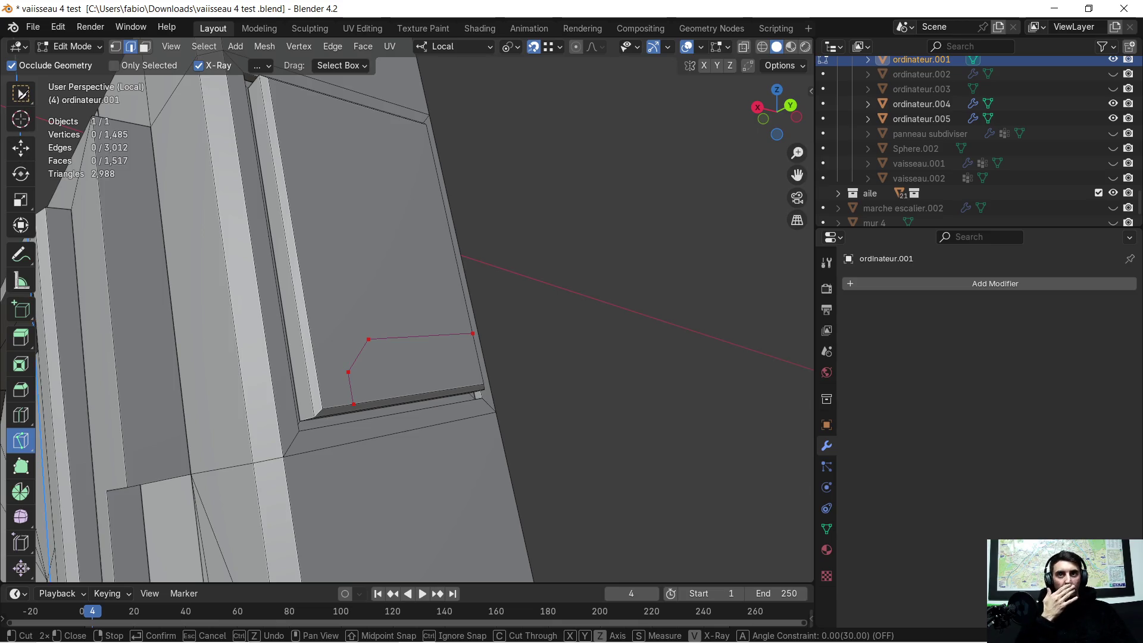
{"action": "key", "text": "Return"}
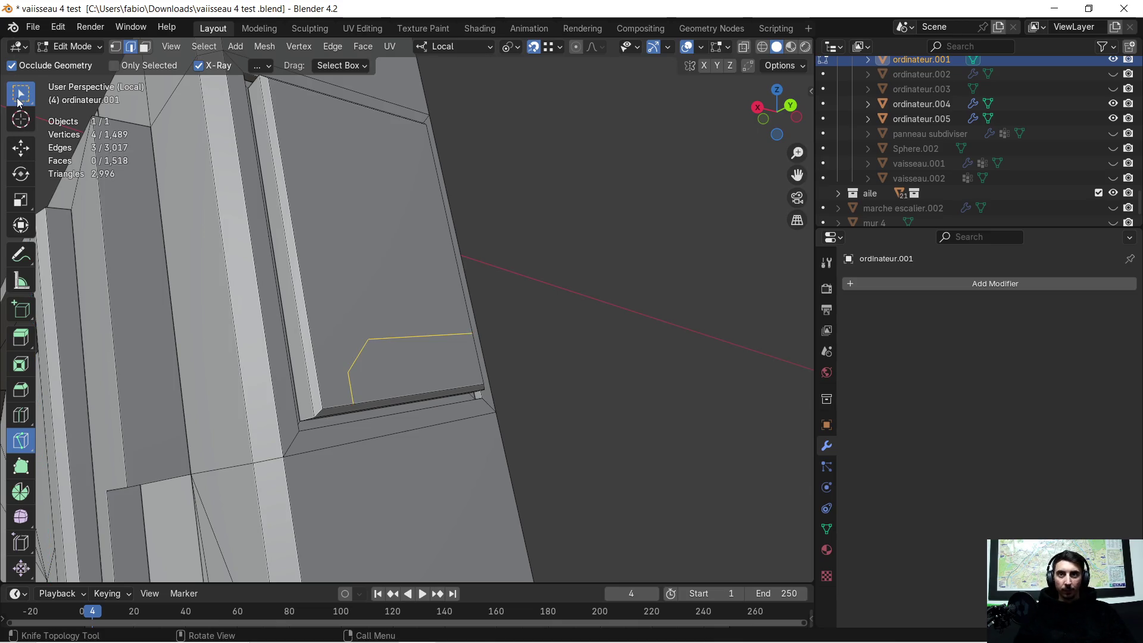
Select the new clipped-corner face in face select mode
{"action": "mouse_move", "coordinate": [357, 357]}
{"action": "middle_mouse_down"}
{"action": "mouse_move", "coordinate": [376, 360]}
{"action": "mouse_move", "coordinate": [340, 326]}
{"action": "middle_mouse_up"}
{"action": "left_click", "coordinate": [356, 329]}
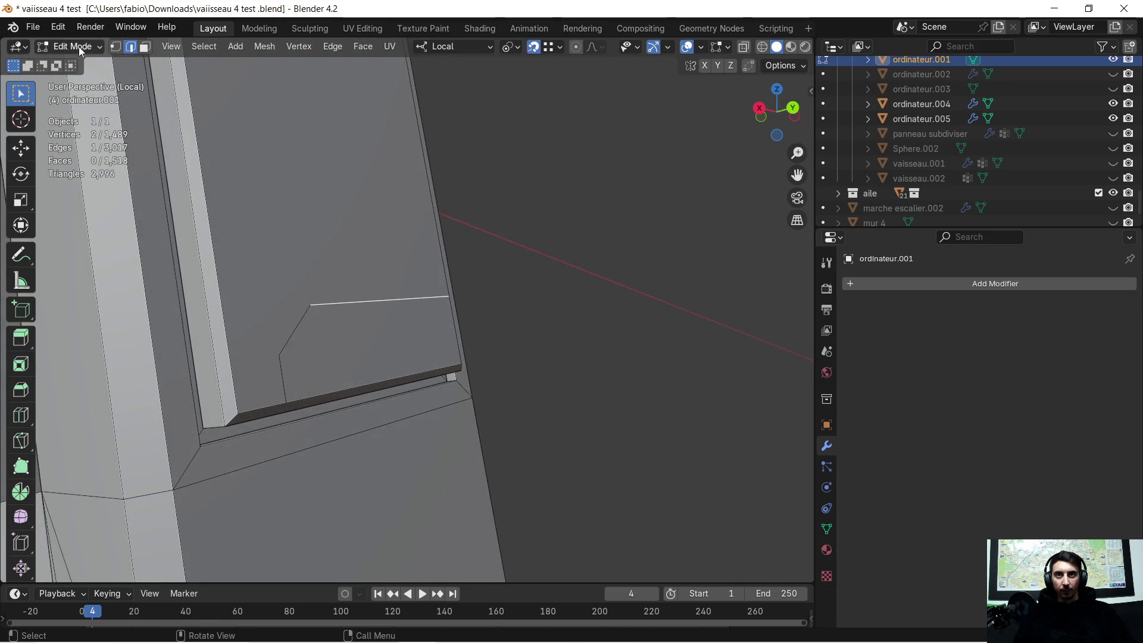
{"action": "left_click", "coordinate": [145, 51]}
{"action": "left_click", "coordinate": [354, 333]}
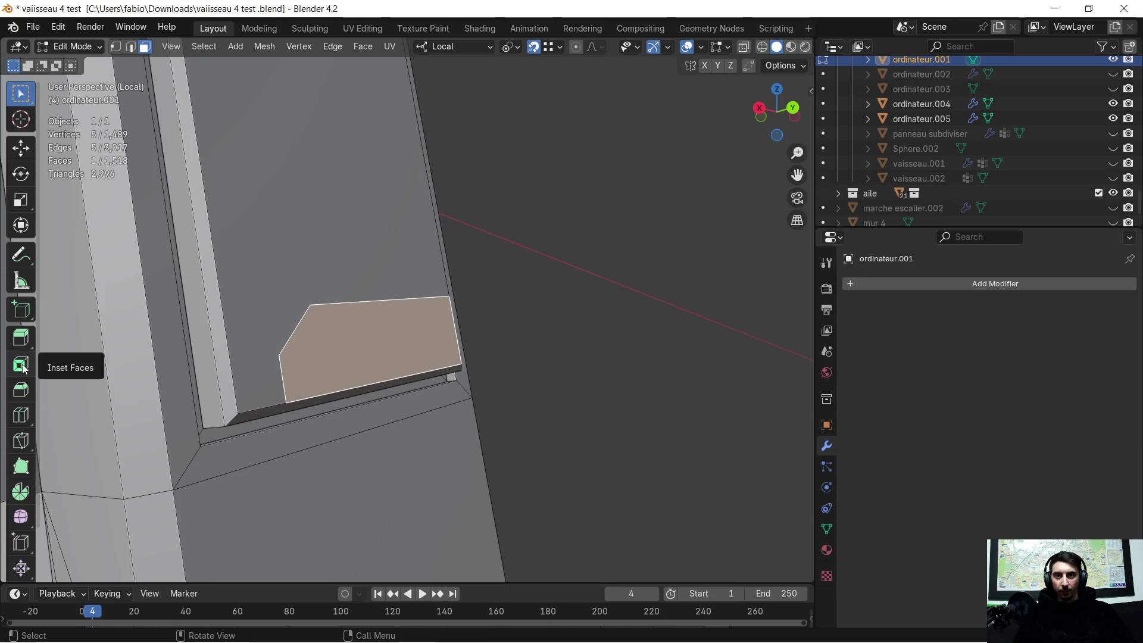
Inset the corner panel face with 0.003 m thickness and 0.003 m depth so it stands raised
{"action": "left_click", "coordinate": [22, 366]}
{"action": "left_click_drag", "start_coordinate": [407, 322], "coordinate": [431, 326]}
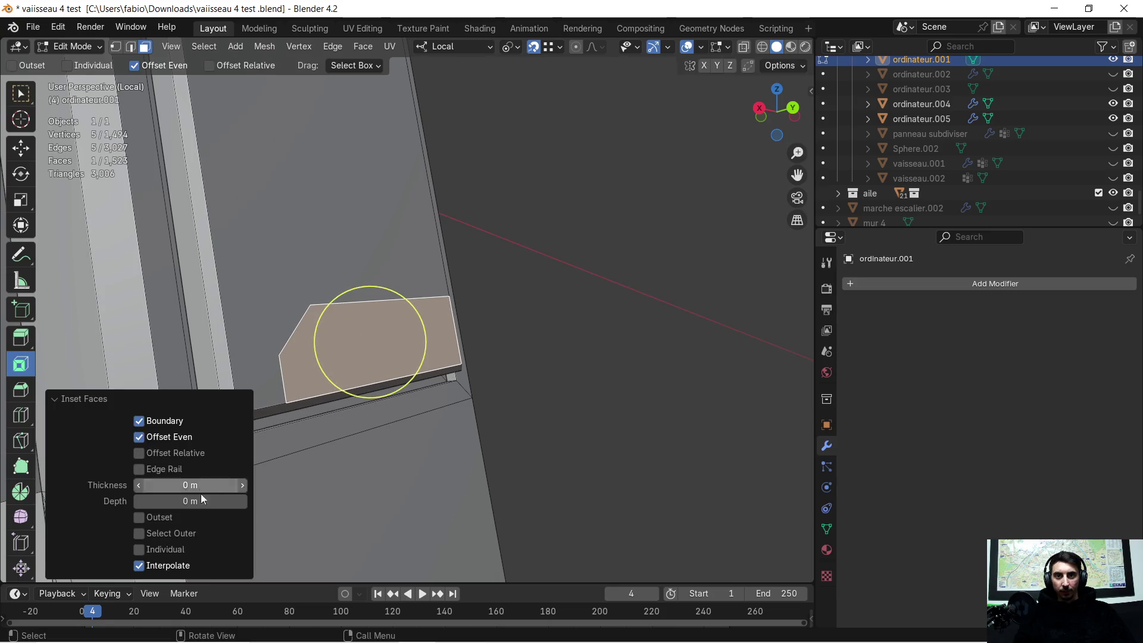
{"action": "left_click_drag", "start_coordinate": [196, 485], "coordinate": [210, 485]}
{"action": "left_click_drag", "start_coordinate": [371, 342], "coordinate": [343, 373]}
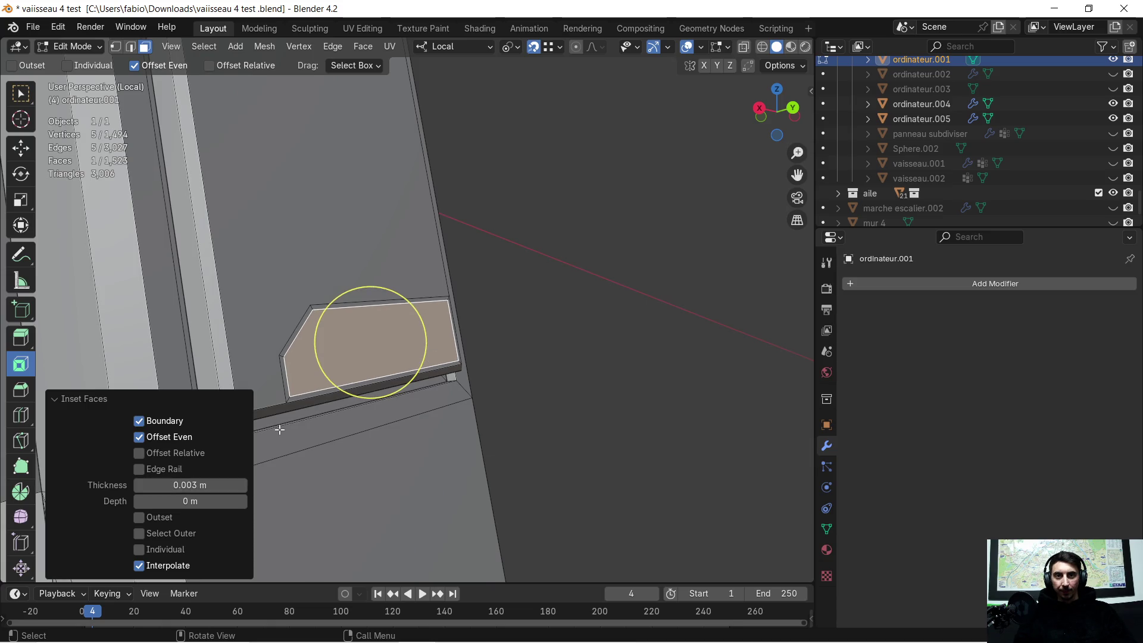
{"action": "scroll", "coordinate": [344, 373], "scroll_direction": "up", "scroll_amount": 2}
{"action": "middle_click_drag", "start_coordinate": [329, 381], "coordinate": [365, 354]}
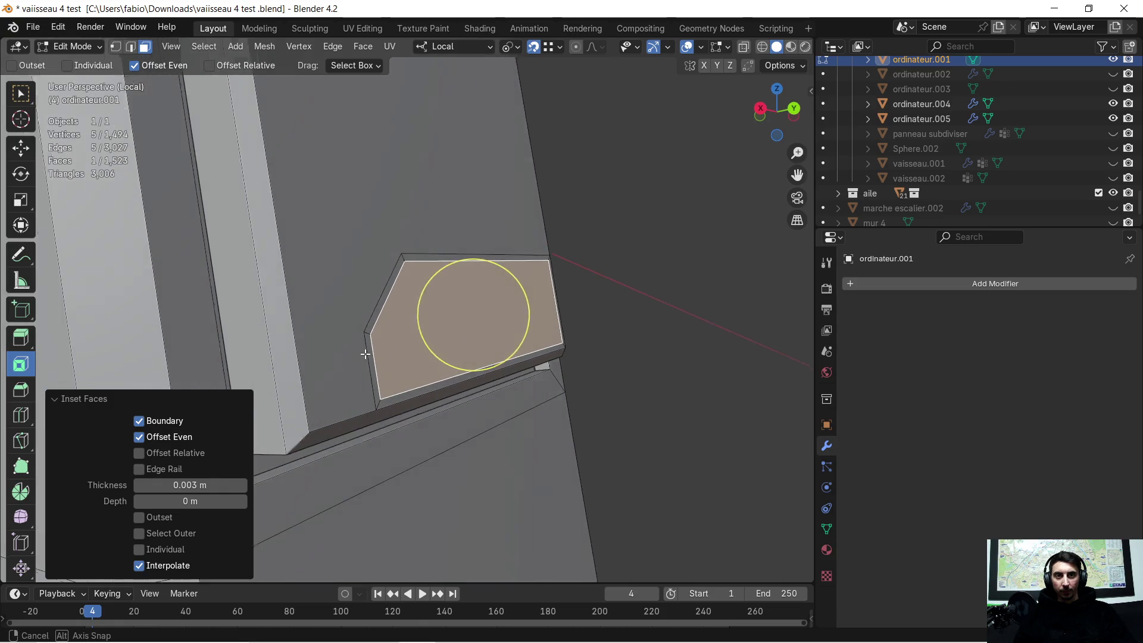
{"action": "scroll", "coordinate": [462, 351], "scroll_direction": "up", "scroll_amount": 3}
{"action": "scroll", "coordinate": [462, 350], "scroll_direction": "down", "scroll_amount": 3}
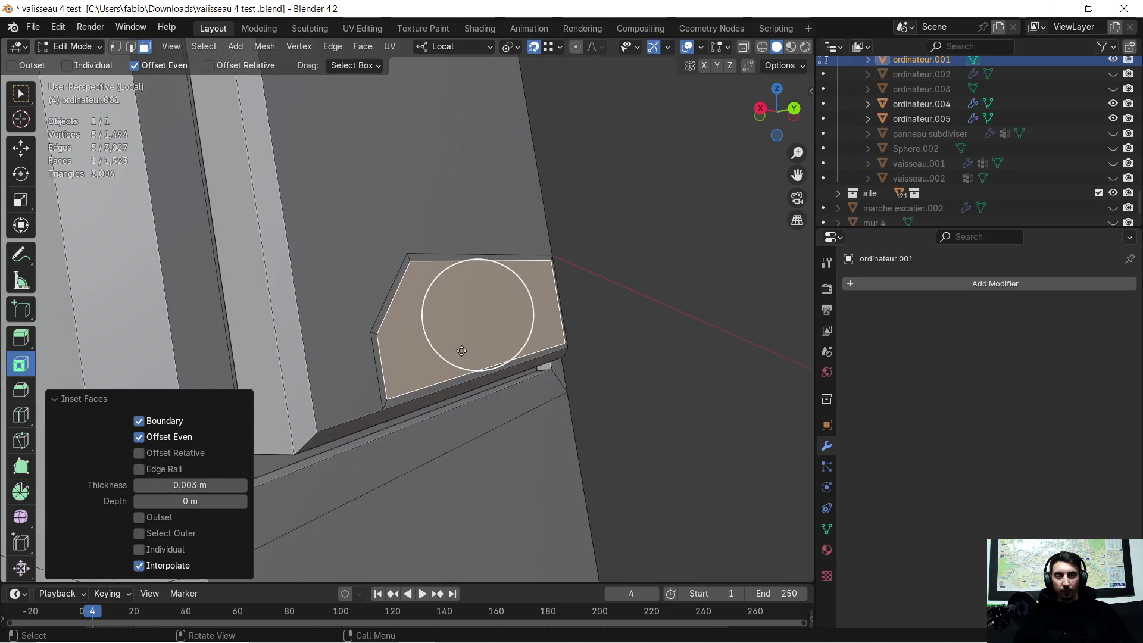
{"action": "middle_click_drag", "start_coordinate": [460, 351], "coordinate": [453, 352]}
{"action": "left_click_drag", "start_coordinate": [241, 501], "coordinate": [224, 501]}
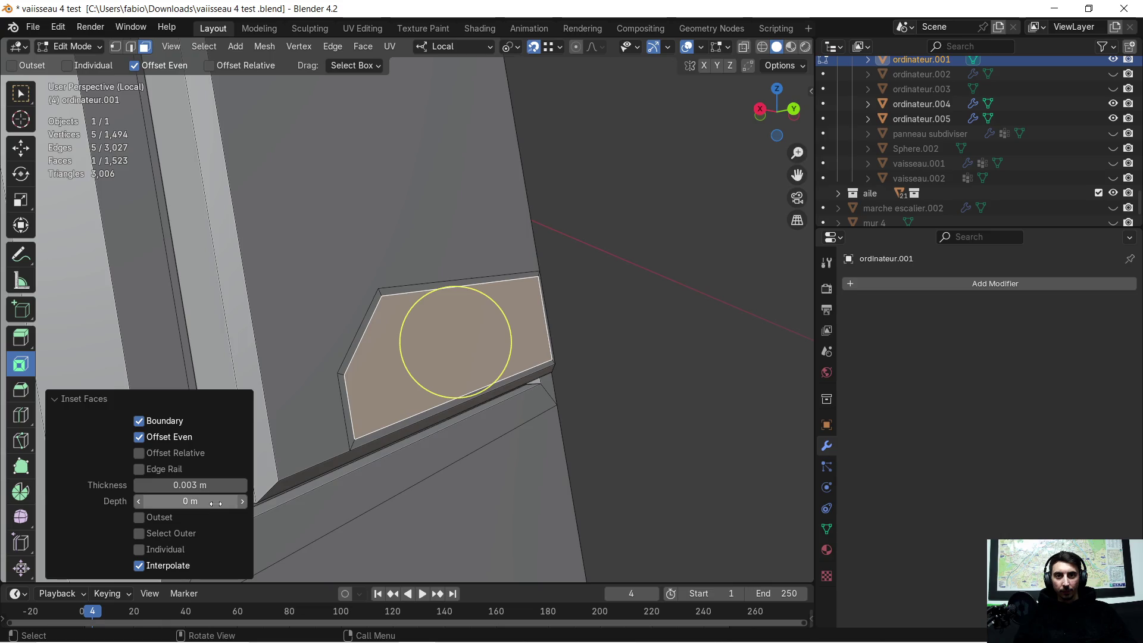
{"action": "left_click_drag", "start_coordinate": [429, 344], "coordinate": [455, 340]}
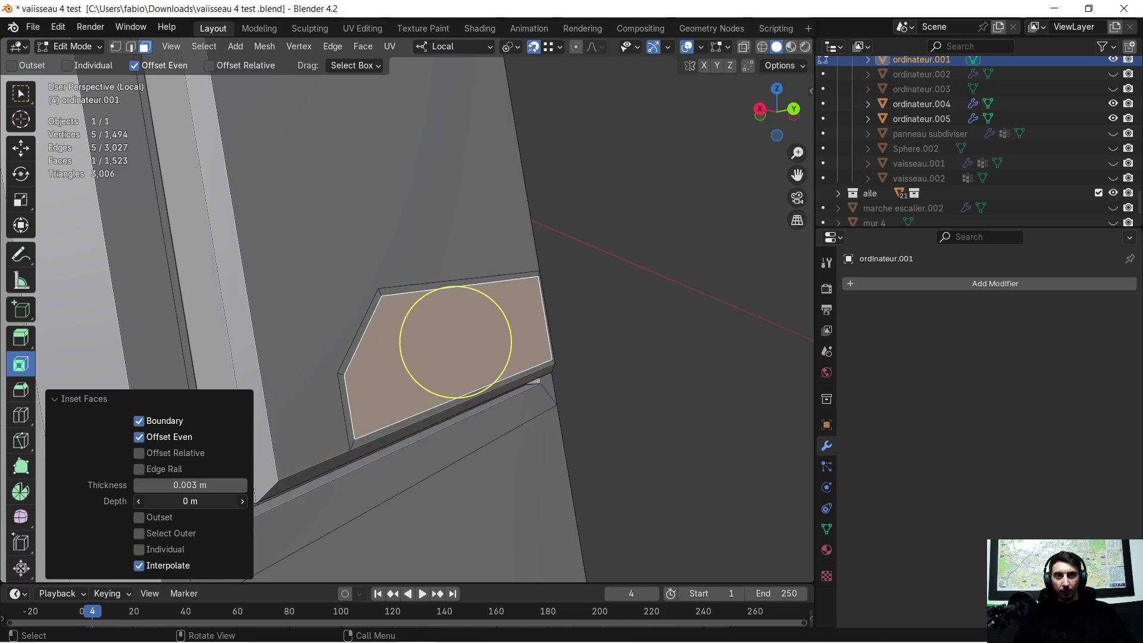
{"action": "type", "text": "0.003 m"}
{"action": "scroll", "coordinate": [478, 396], "scroll_direction": "down", "scroll_amount": 3}
{"action": "scroll", "coordinate": [457, 402], "scroll_direction": "down", "scroll_amount": 2}
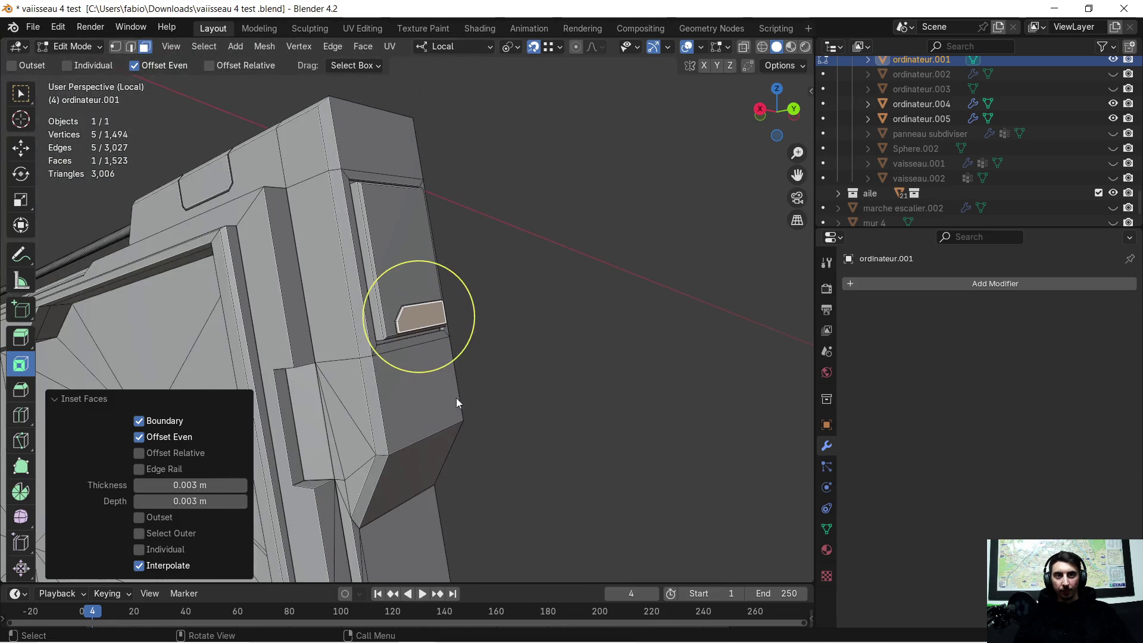
Select the narrow face on the screen's side, then return to object mode
{"action": "middle_click_drag", "start_coordinate": [456, 402], "coordinate": [501, 393]}
{"action": "left_click", "coordinate": [604, 378]}
{"action": "mouse_move", "coordinate": [605, 380]}
{"action": "middle_mouse_down"}
{"action": "mouse_move", "coordinate": [529, 389]}
{"action": "mouse_move", "coordinate": [463, 319]}
{"action": "mouse_move", "coordinate": [384, 323]}
{"action": "mouse_move", "coordinate": [477, 365]}
{"action": "mouse_move", "coordinate": [550, 354]}
{"action": "mouse_move", "coordinate": [563, 437]}
{"action": "mouse_move", "coordinate": [448, 319]}
{"action": "mouse_move", "coordinate": [383, 296]}
{"action": "mouse_move", "coordinate": [402, 292]}
{"action": "middle_mouse_up"}
{"action": "left_click", "coordinate": [290, 189], "text": "shift"}
{"action": "mouse_move", "coordinate": [367, 175]}
{"action": "middle_mouse_down"}
{"action": "mouse_move", "coordinate": [530, 331]}
{"action": "mouse_move", "coordinate": [493, 322]}
{"action": "mouse_move", "coordinate": [607, 342]}
{"action": "mouse_move", "coordinate": [476, 274]}
{"action": "mouse_move", "coordinate": [421, 327]}
{"action": "mouse_move", "coordinate": [450, 284]}
{"action": "mouse_move", "coordinate": [433, 298]}
{"action": "middle_mouse_up"}
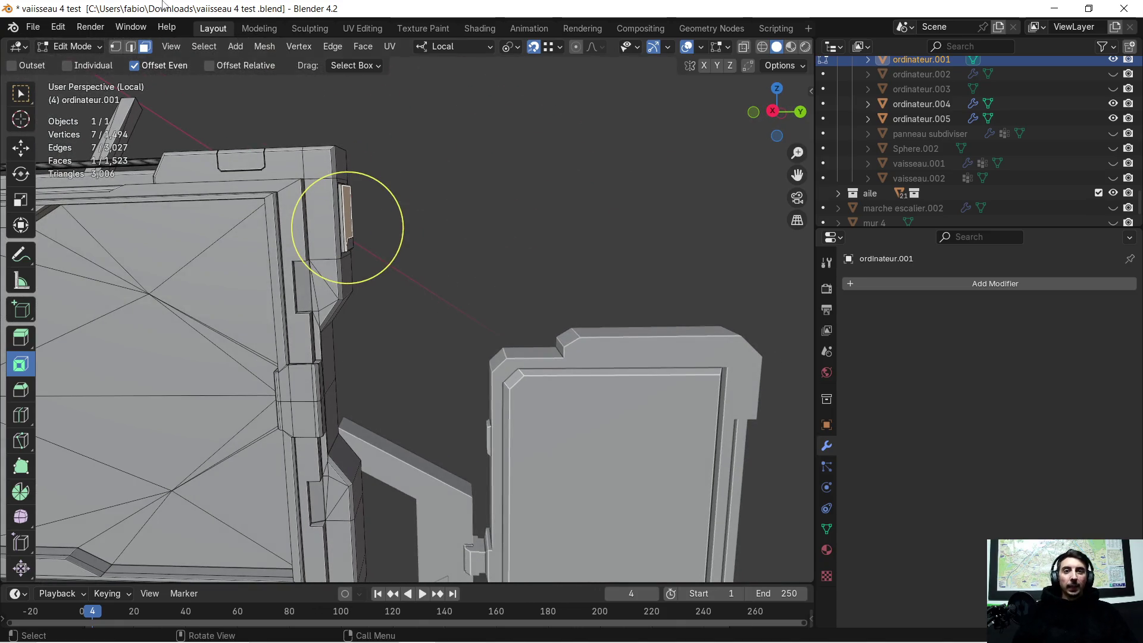
{"action": "scroll", "coordinate": [410, 192], "scroll_direction": "up", "scroll_amount": 1}
{"action": "scroll", "coordinate": [423, 249], "scroll_direction": "up", "scroll_amount": 1}
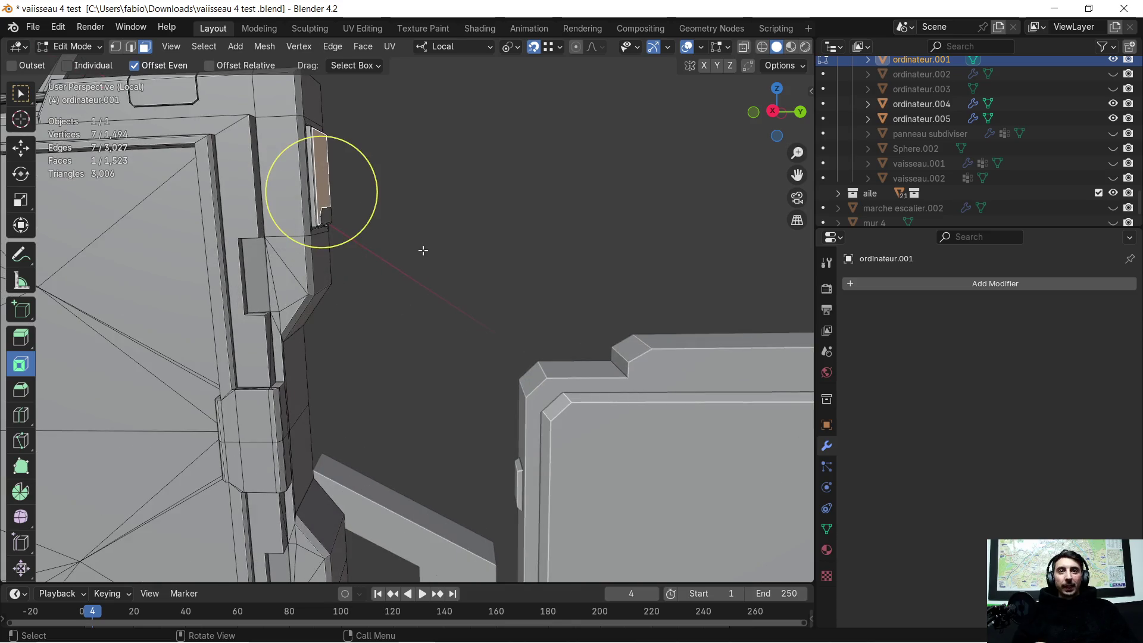
{"action": "mouse_move", "coordinate": [422, 248]}
{"action": "middle_mouse_down"}
{"action": "mouse_move", "coordinate": [405, 253]}
{"action": "mouse_move", "coordinate": [433, 263]}
{"action": "middle_mouse_up"}
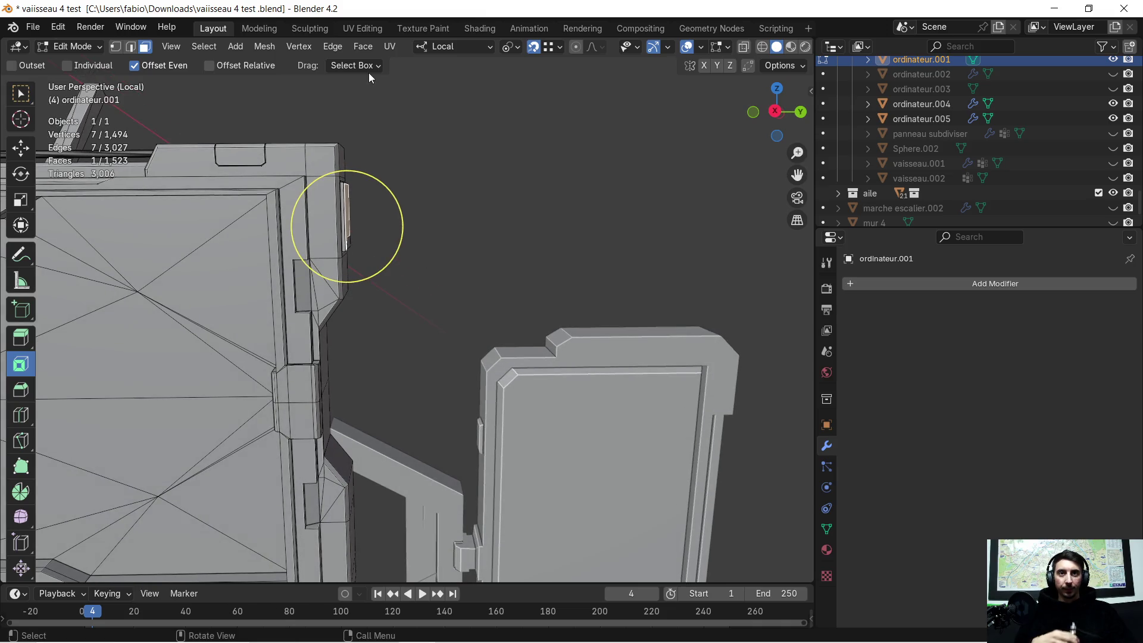
{"action": "key", "text": "Tab"}
Add a Bézier curve, find it misplaced, and delete it
{"action": "left_click", "coordinate": [415, 160]}
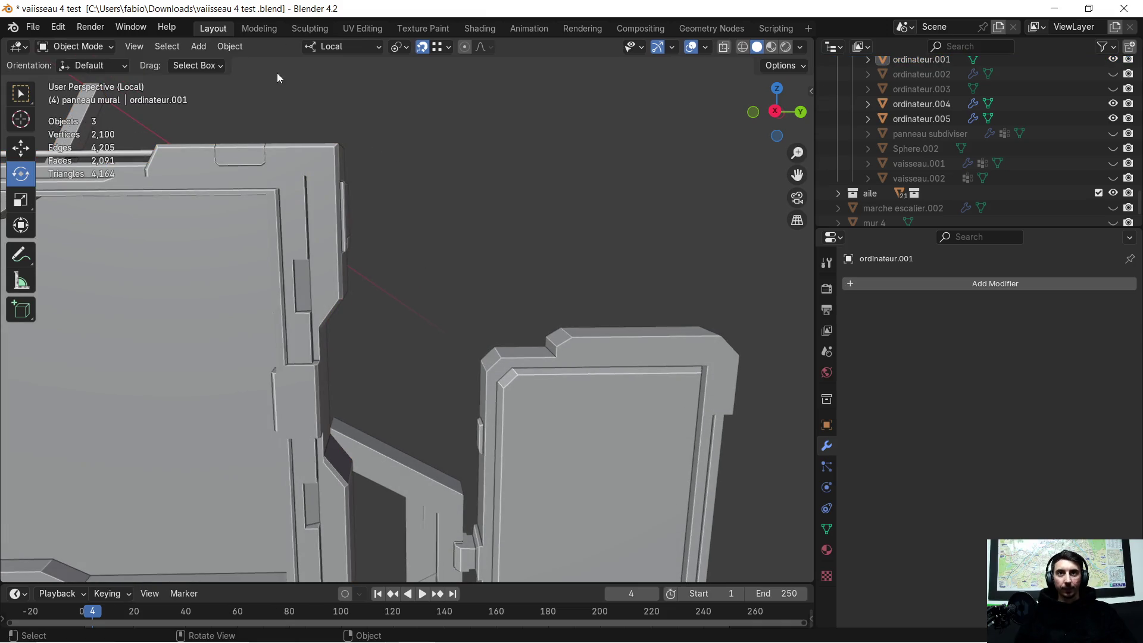
{"action": "left_click", "coordinate": [197, 46]}
{"action": "mouse_move", "coordinate": [221, 79]}
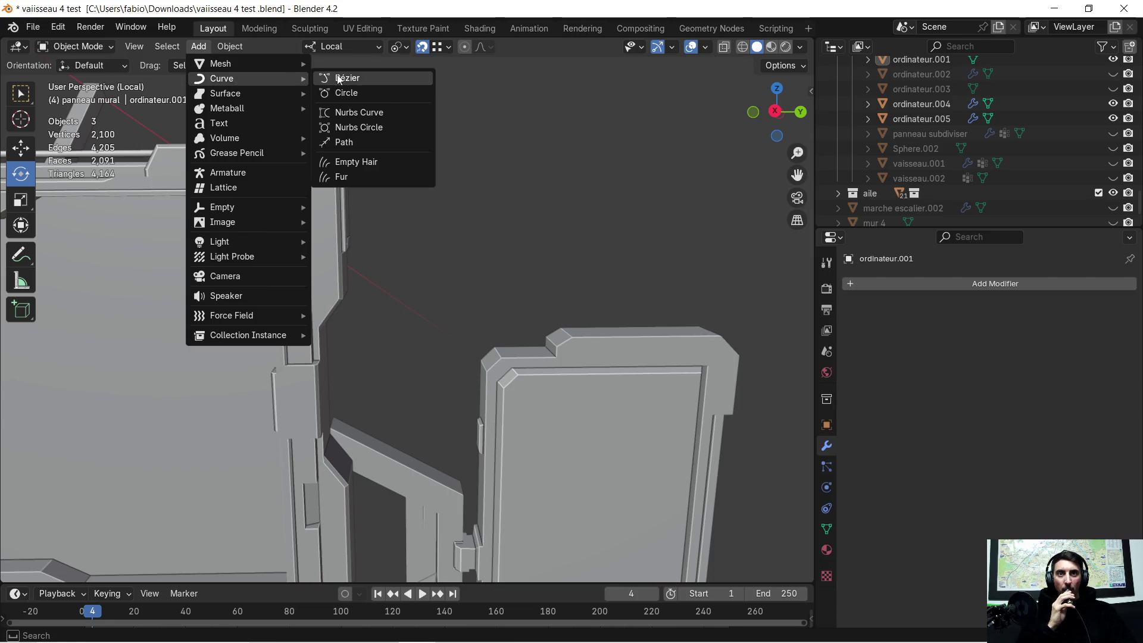
{"action": "left_click", "coordinate": [361, 74]}
{"action": "scroll", "coordinate": [428, 223], "scroll_direction": "down", "scroll_amount": 2}
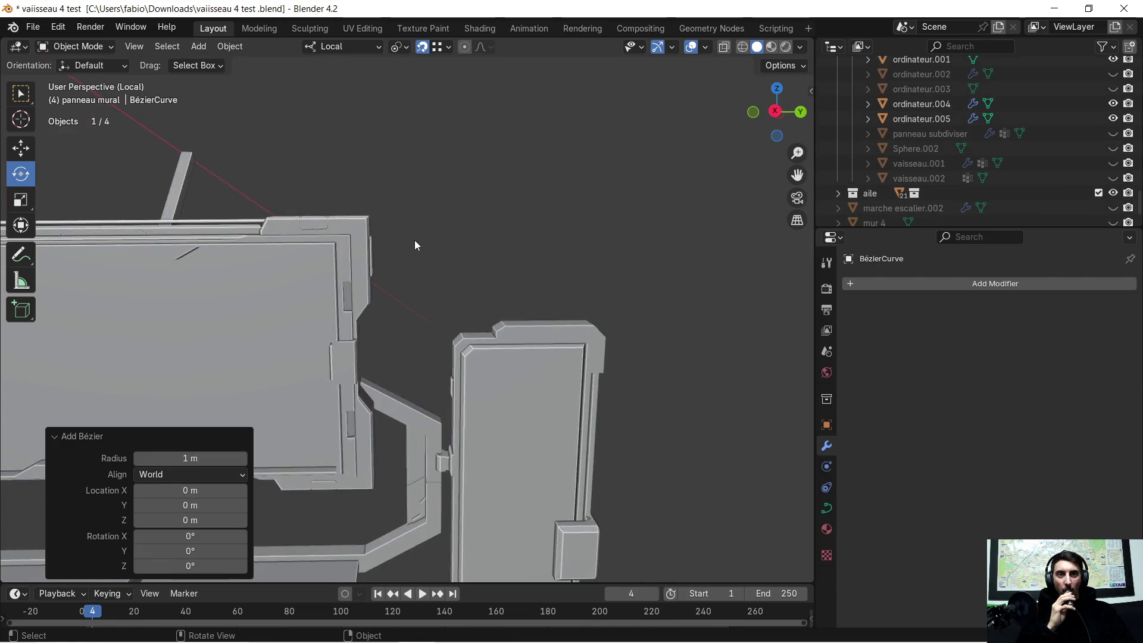
{"action": "scroll", "coordinate": [414, 240], "scroll_direction": "down", "scroll_amount": 2}
{"action": "scroll", "coordinate": [412, 245], "scroll_direction": "down", "scroll_amount": 2}
{"action": "middle_click_drag", "start_coordinate": [408, 246], "coordinate": [398, 326]}
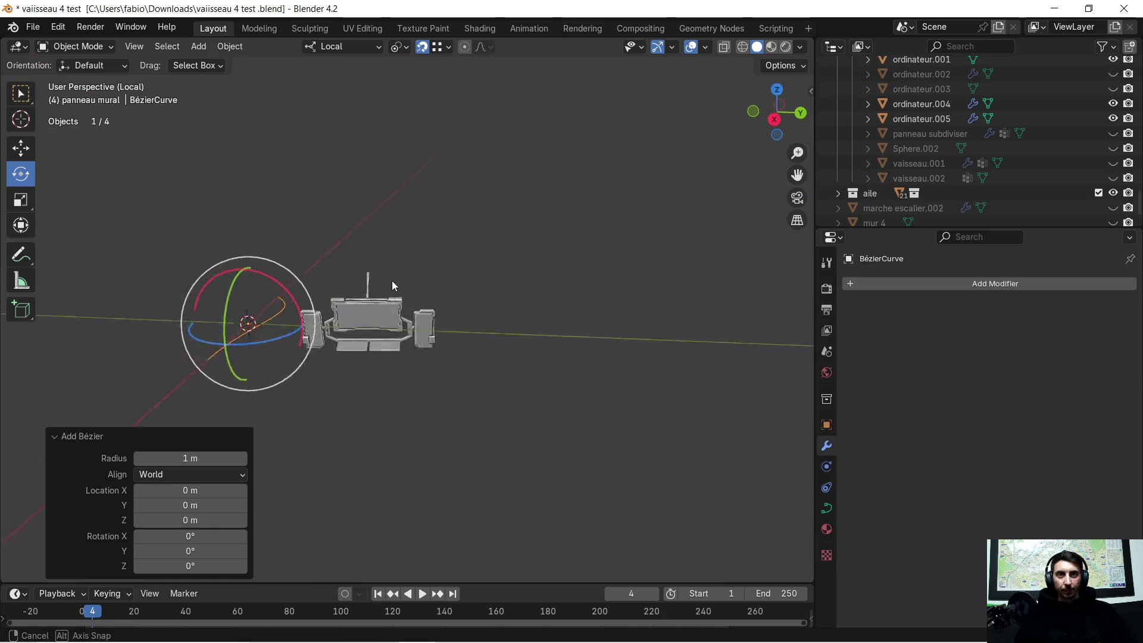
{"action": "key", "text": "Delete"}
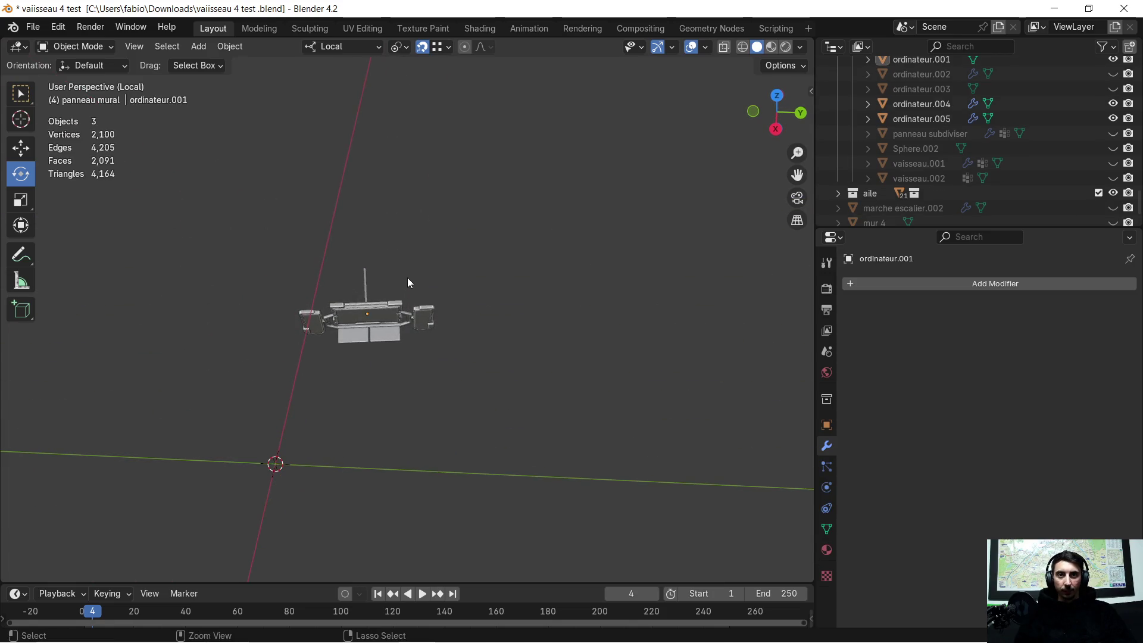
{"action": "scroll", "coordinate": [407, 278], "scroll_direction": "up", "scroll_amount": 5}
{"action": "scroll", "coordinate": [405, 293], "scroll_direction": "up", "scroll_amount": 5}
{"action": "scroll", "coordinate": [404, 296], "scroll_direction": "up", "scroll_amount": 3}
Place the 3D cursor on the screen's side and add a Bézier curve there
{"action": "mouse_move", "coordinate": [369, 297]}
{"action": "middle_mouse_down"}
{"action": "mouse_move", "coordinate": [315, 192]}
{"action": "mouse_move", "coordinate": [327, 181]}
{"action": "mouse_move", "coordinate": [354, 277]}
{"action": "middle_mouse_up"}
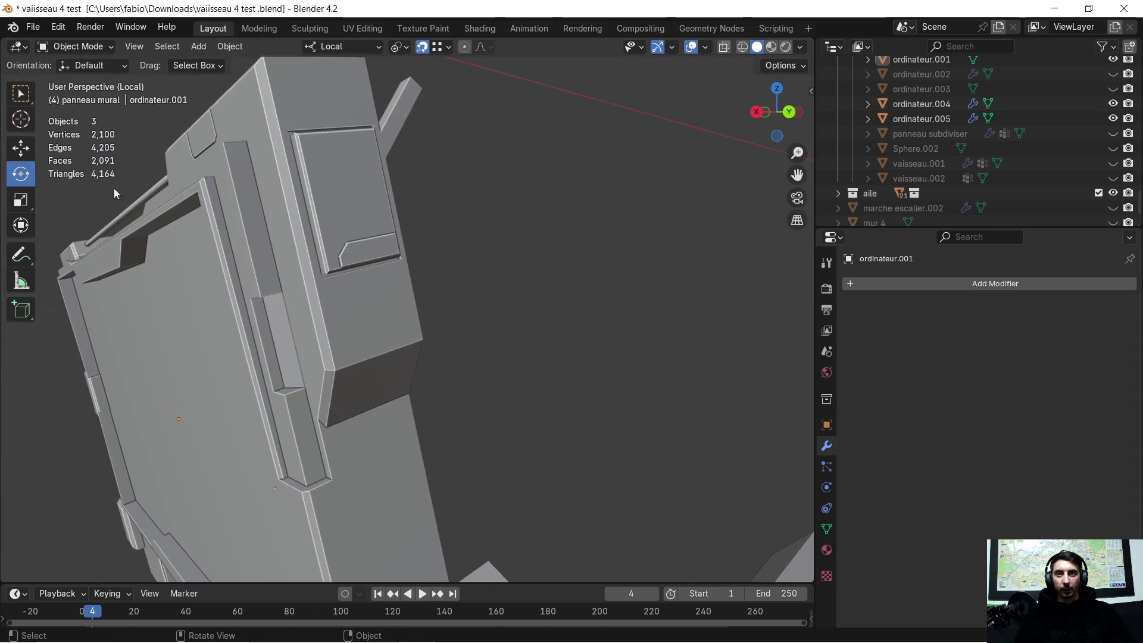
{"action": "left_click", "coordinate": [20, 118]}
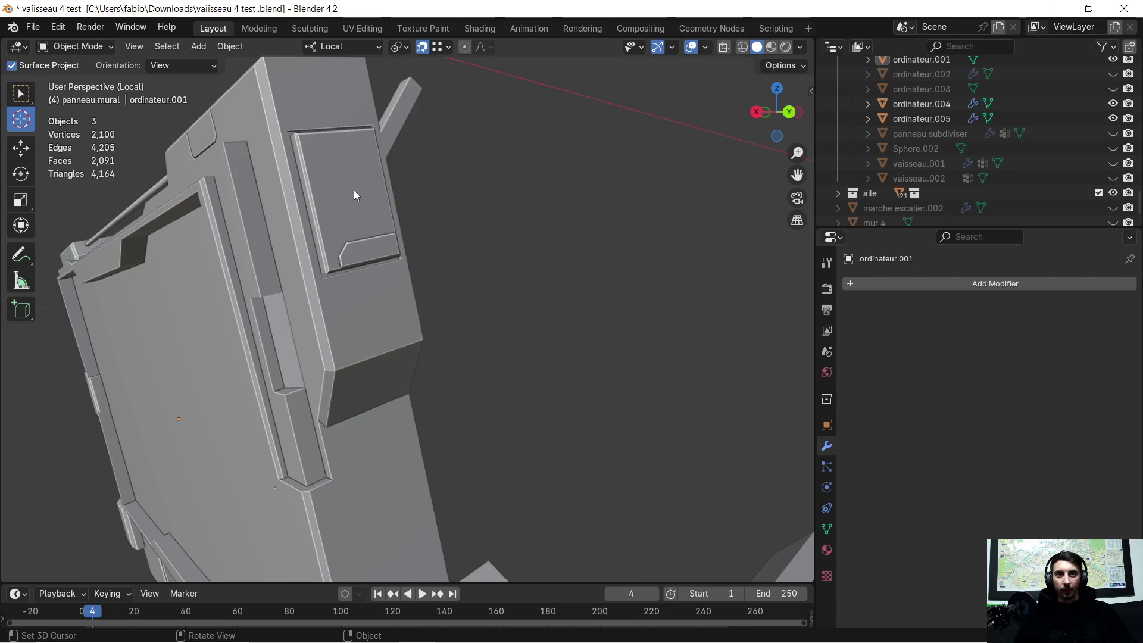
{"action": "mouse_move", "coordinate": [356, 198]}
{"action": "middle_mouse_down"}
{"action": "mouse_move", "coordinate": [434, 237]}
{"action": "mouse_move", "coordinate": [388, 195]}
{"action": "middle_mouse_up"}
{"action": "key", "text": "Tab"}
{"action": "key", "text": "Tab"}
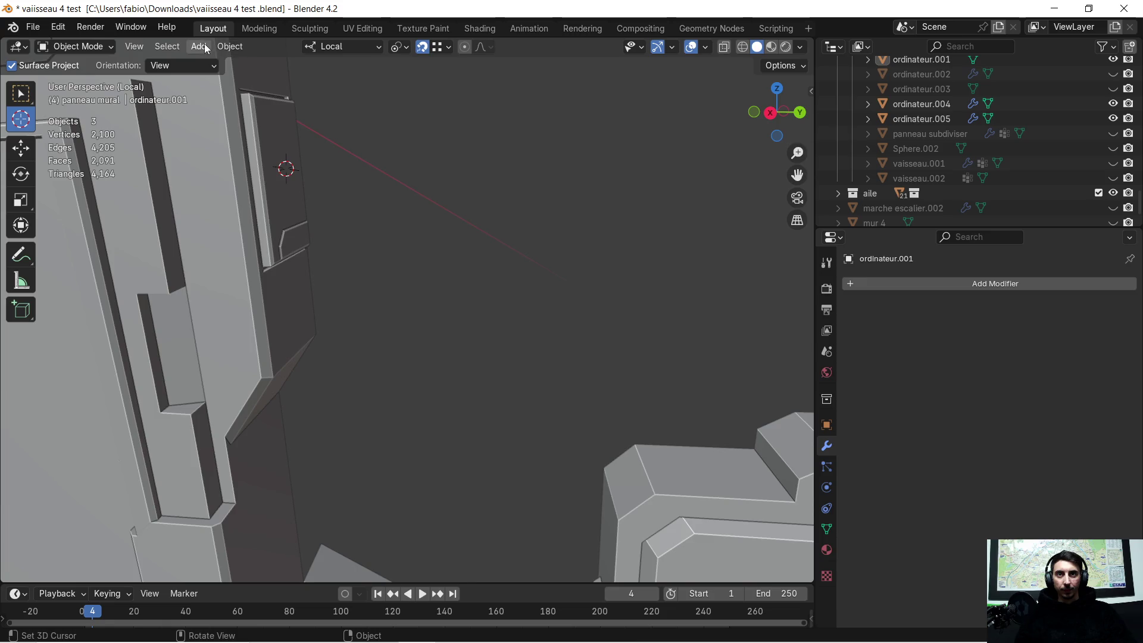
{"action": "left_click", "coordinate": [204, 47]}
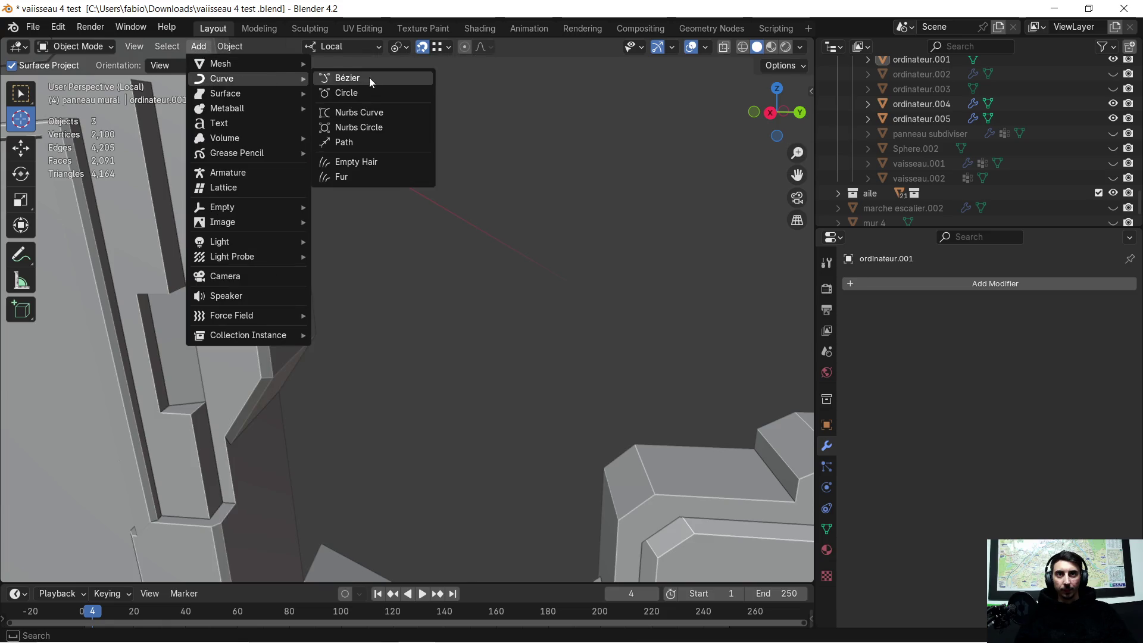
{"action": "left_click", "coordinate": [376, 80]}
Scale the new Bézier curve down to 0.389 and enter Edit Mode on its points
{"action": "middle_click_drag", "start_coordinate": [376, 125], "coordinate": [397, 254]}
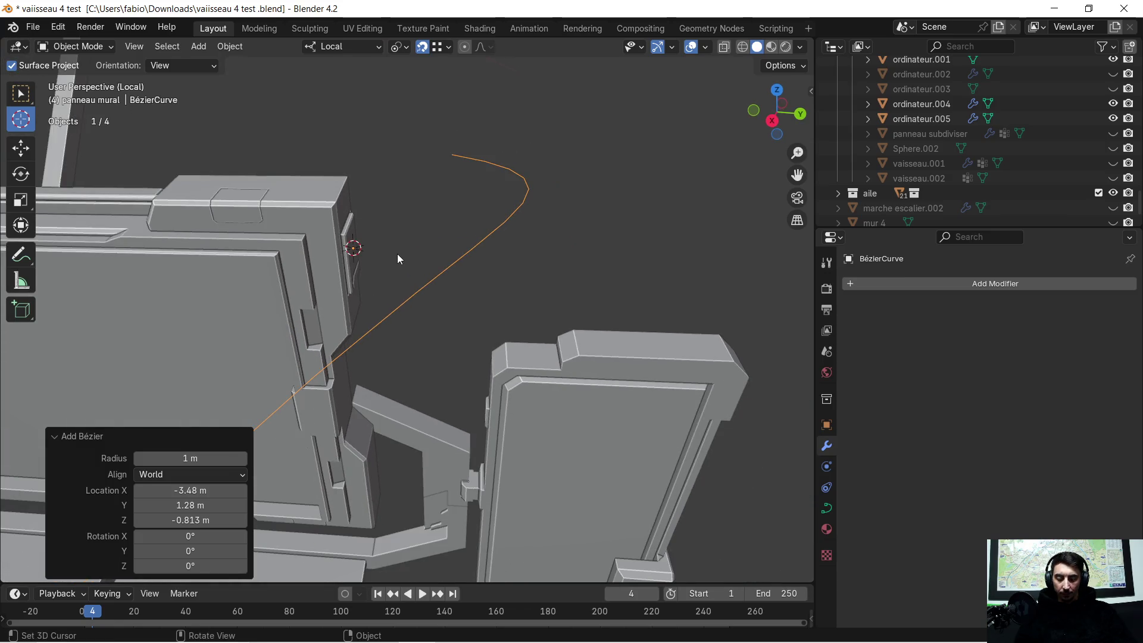
{"action": "key", "text": "s"}
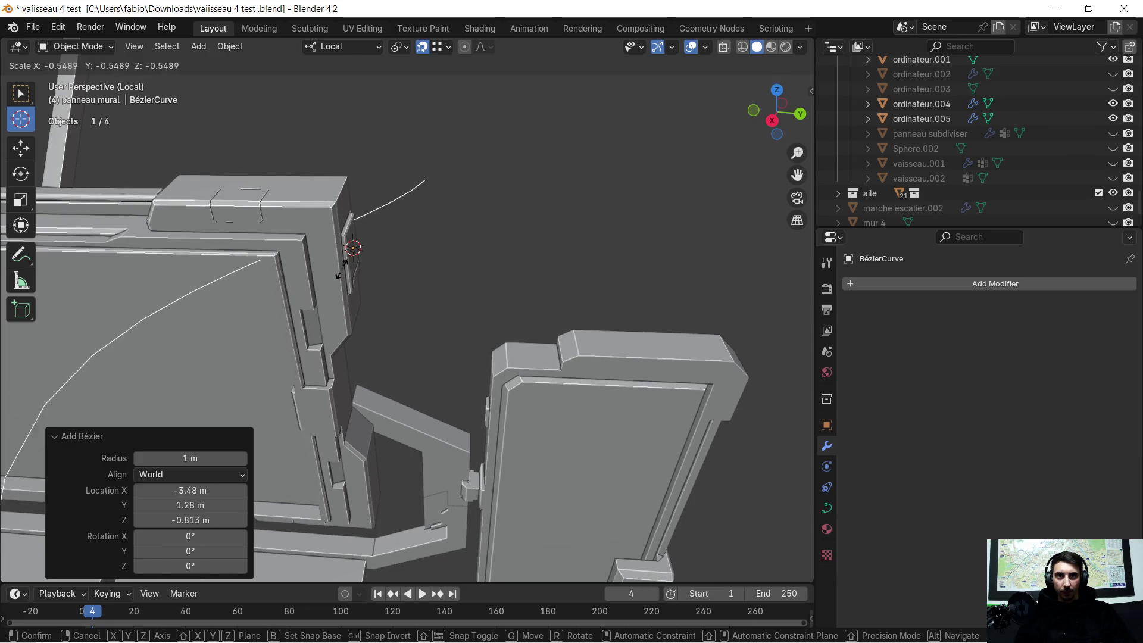
{"action": "left_click", "coordinate": [359, 263]}
{"action": "mouse_move", "coordinate": [426, 264]}
{"action": "middle_mouse_down"}
{"action": "mouse_move", "coordinate": [306, 270]}
{"action": "mouse_move", "coordinate": [256, 227]}
{"action": "middle_mouse_up"}
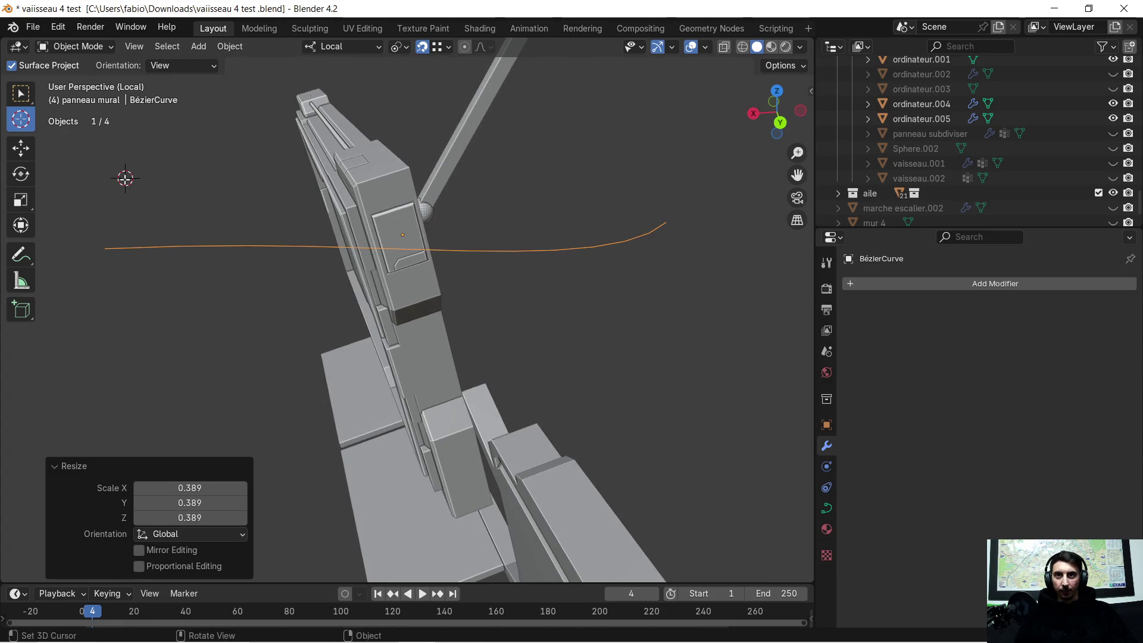
{"action": "key", "text": "Tab"}
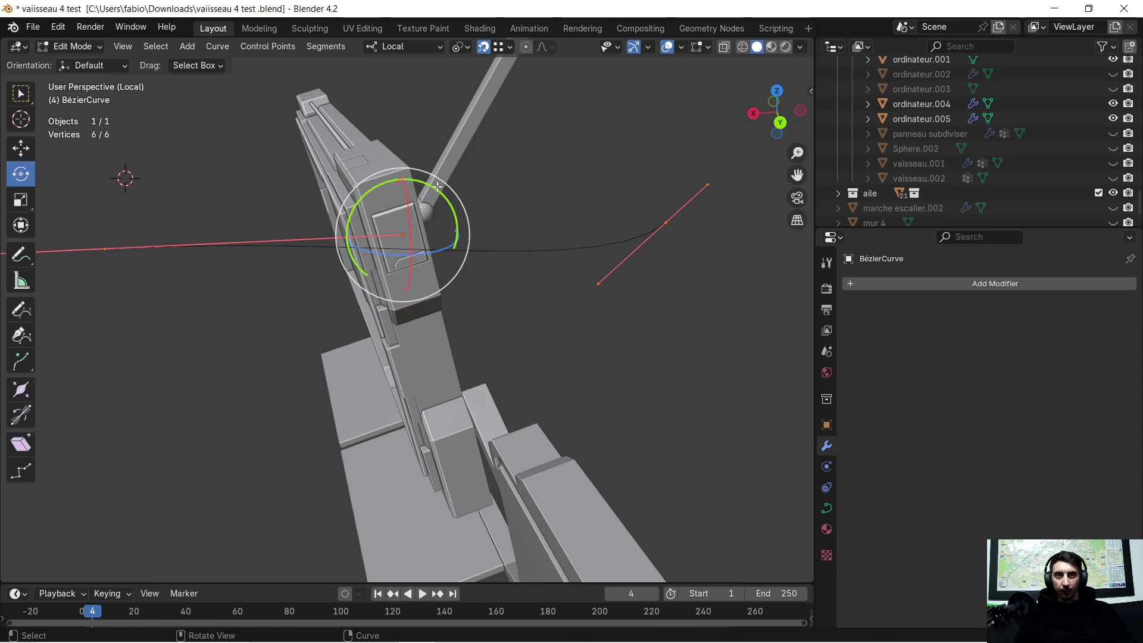
Rotate the curve points -67.8° about their local Y axis
{"action": "key", "text": "r"}
{"action": "key", "text": "y"}
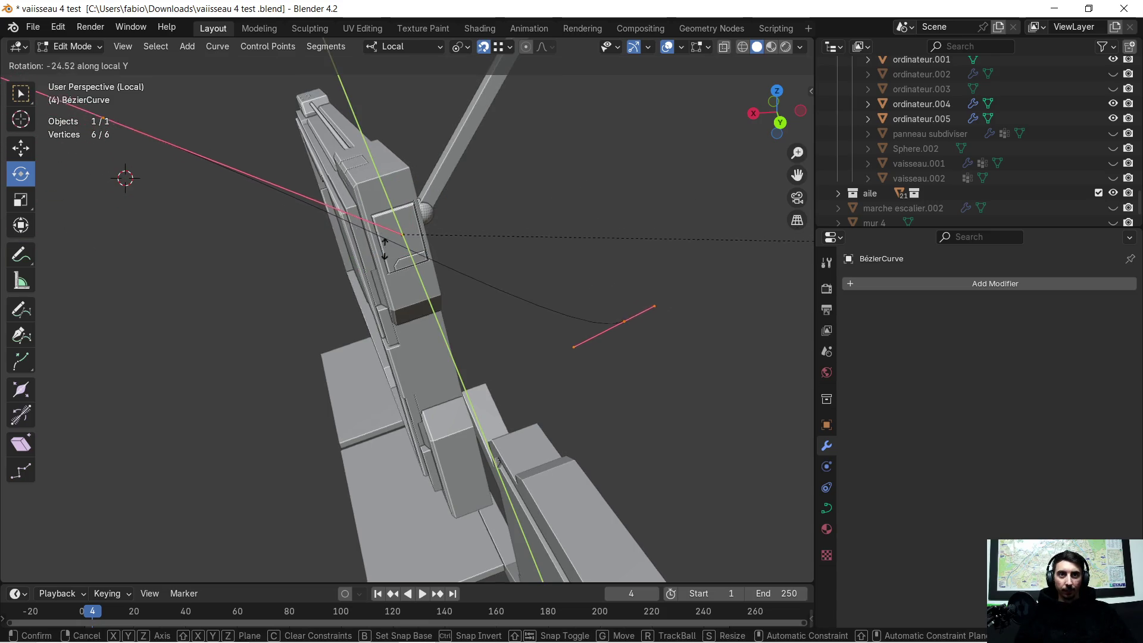
{"action": "left_click", "coordinate": [493, 323]}
{"action": "scroll", "coordinate": [344, 327], "scroll_direction": "up", "scroll_amount": 3}
{"action": "middle_click_drag", "start_coordinate": [429, 331], "coordinate": [469, 278]}
{"action": "scroll", "coordinate": [469, 278], "scroll_direction": "down", "scroll_amount": 2}
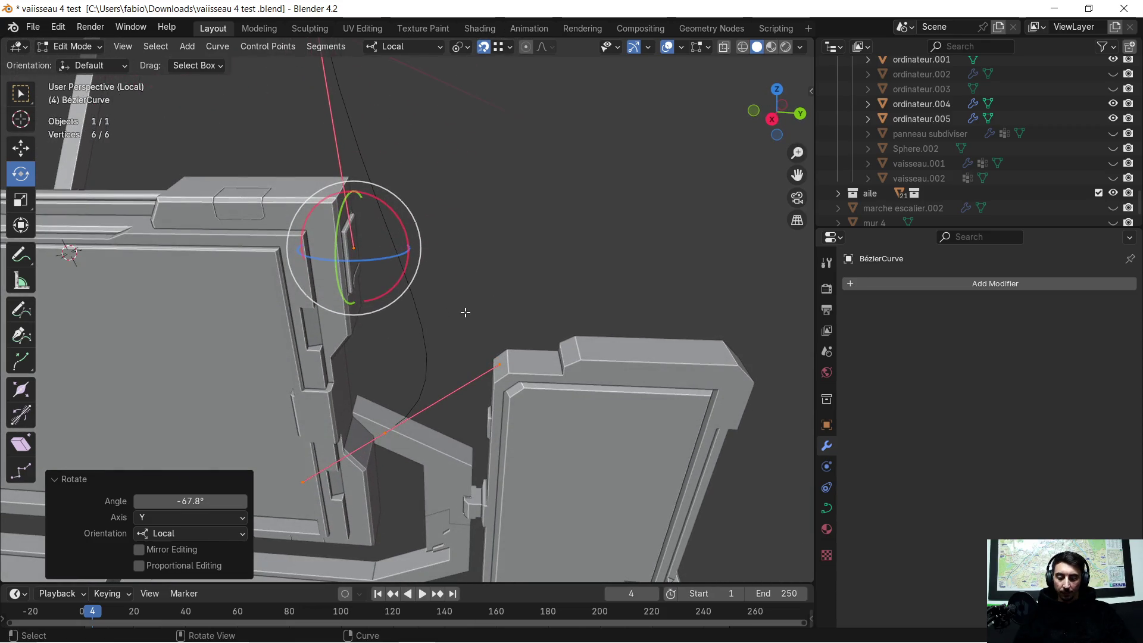
Rotate the points 180° about local Z and select one end point of the curve
{"action": "key", "text": "r"}
{"action": "key", "text": "z"}
{"action": "key", "text": "z"}
{"action": "type", "text": "80"}
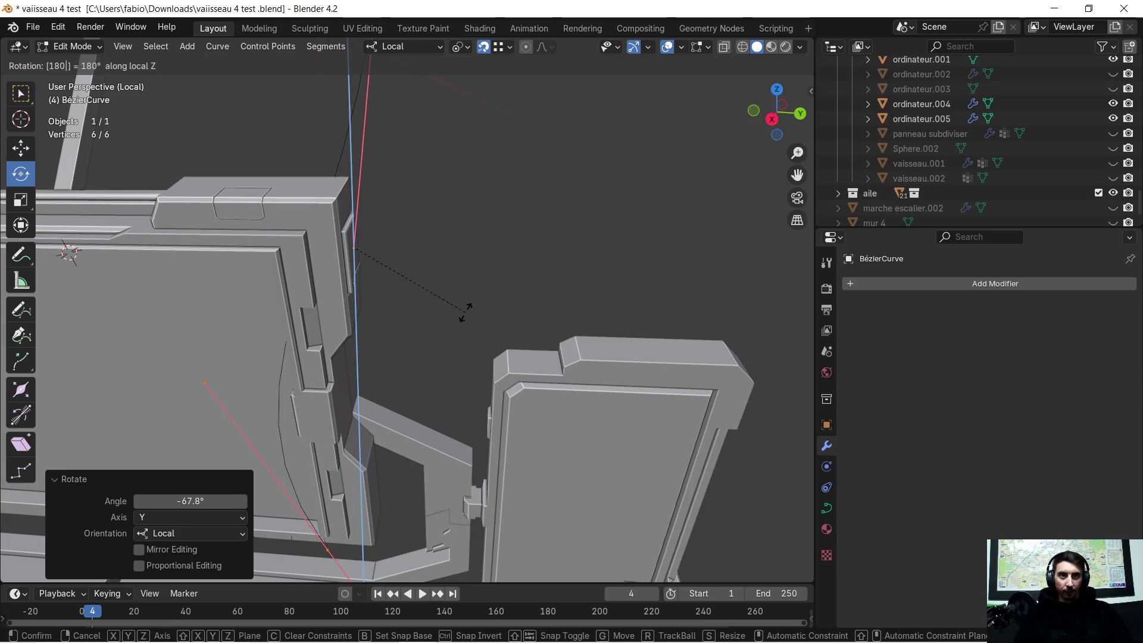
{"action": "key", "text": "Return"}
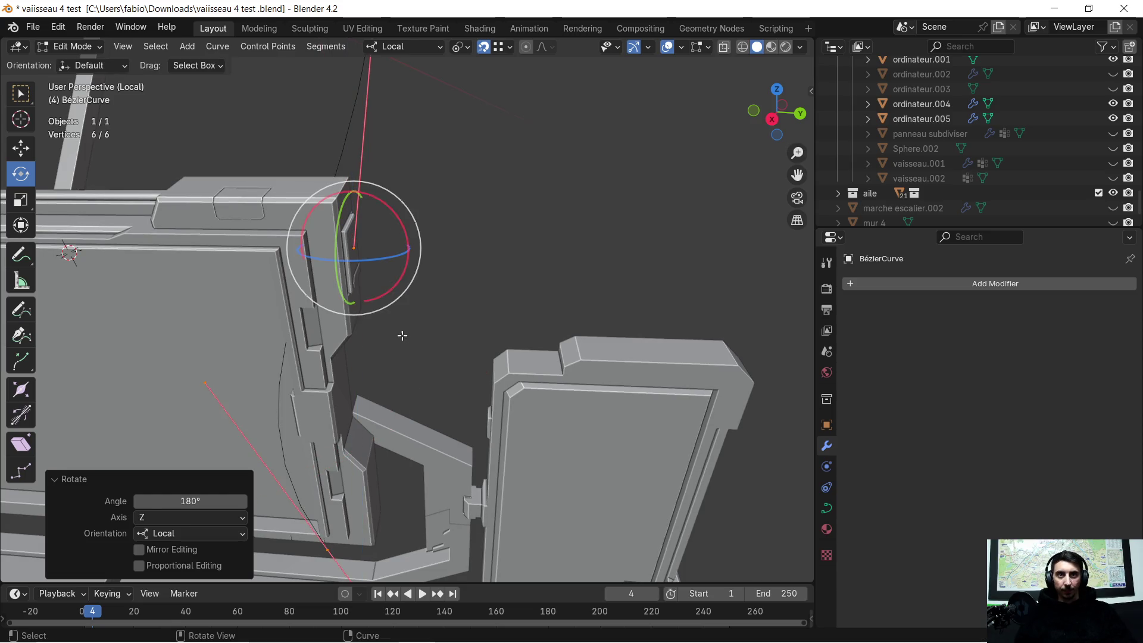
{"action": "scroll", "coordinate": [402, 335], "scroll_direction": "up", "scroll_amount": 2}
{"action": "scroll", "coordinate": [403, 340], "scroll_direction": "up", "scroll_amount": 2}
{"action": "mouse_move", "coordinate": [403, 339]}
{"action": "middle_mouse_down", "text": "shift"}
{"action": "mouse_move", "coordinate": [472, 184]}
{"action": "mouse_move", "coordinate": [469, 219]}
{"action": "middle_mouse_up", "text": "shift"}
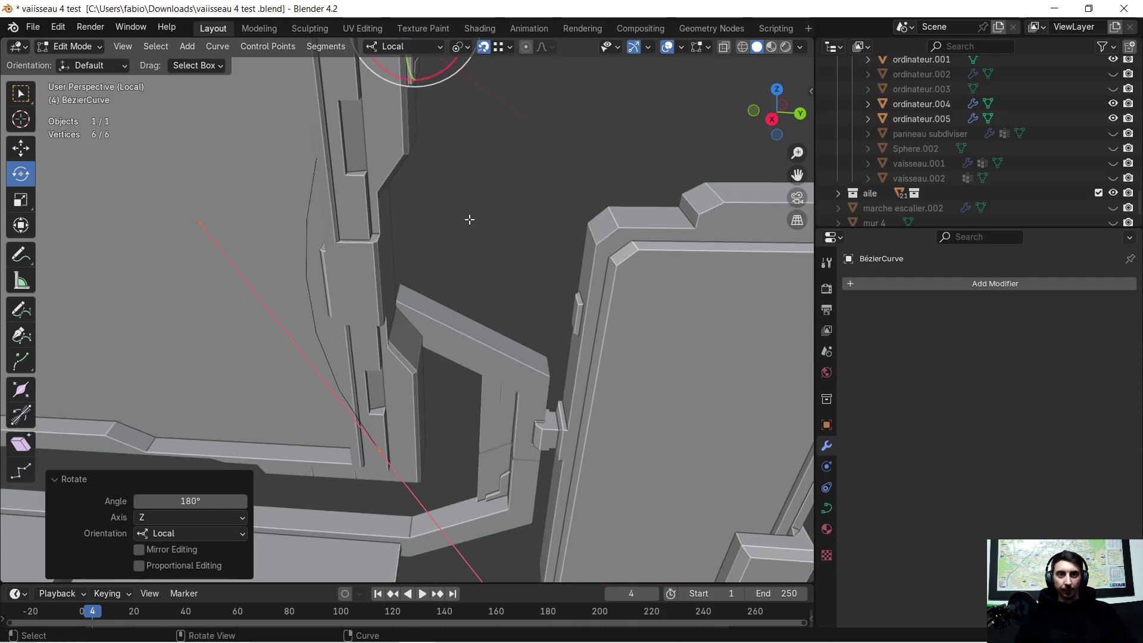
{"action": "scroll", "coordinate": [469, 219], "scroll_direction": "down", "scroll_amount": 2}
{"action": "scroll", "coordinate": [454, 255], "scroll_direction": "down", "scroll_amount": 1}
{"action": "left_click", "coordinate": [389, 399]}
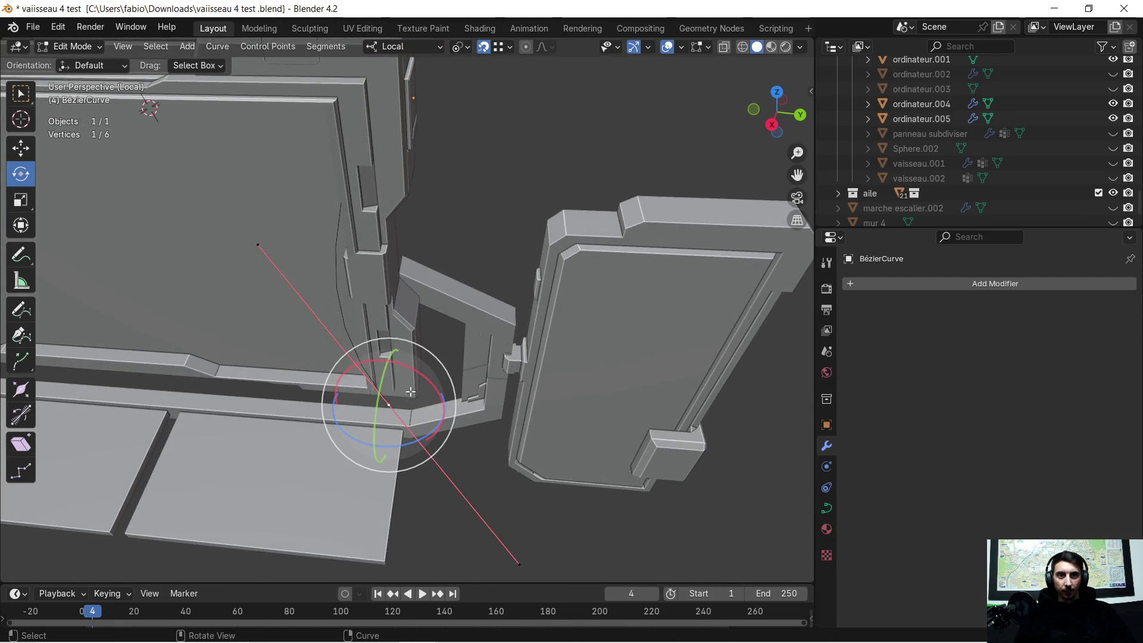
{"action": "middle_click_drag", "start_coordinate": [390, 398], "coordinate": [37, 195]}
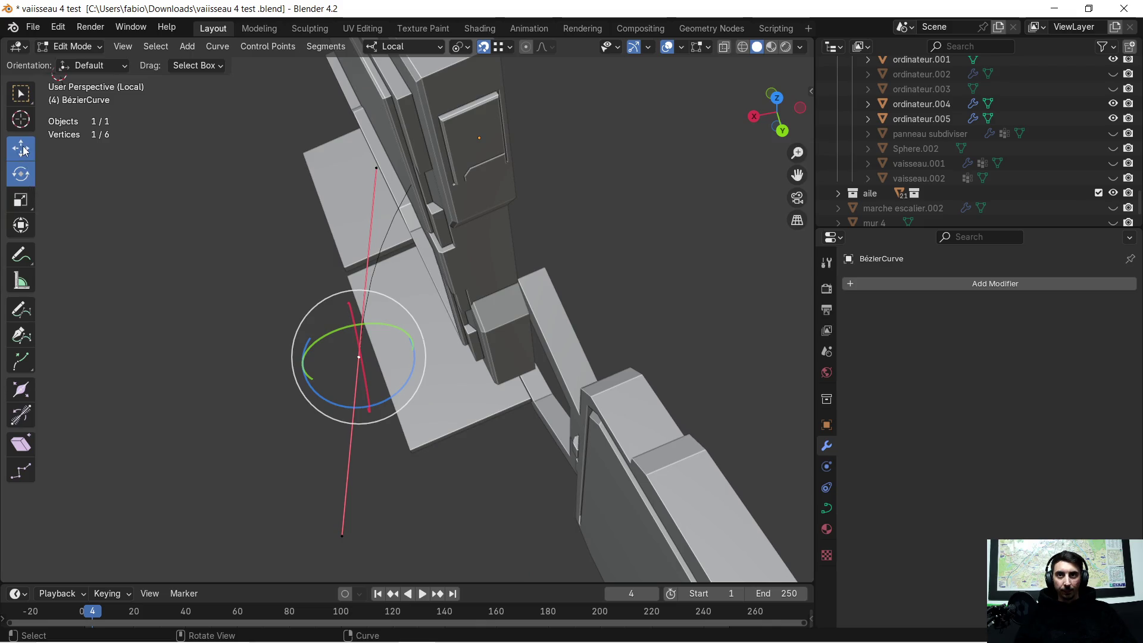
Move the cable's end point out along local X and raise it along local Z
{"action": "left_click", "coordinate": [23, 150]}
{"action": "key", "text": "g"}
{"action": "key", "text": "x"}
{"action": "key", "text": "x"}
{"action": "left_click", "coordinate": [658, 274]}
{"action": "mouse_move", "coordinate": [658, 274]}
{"action": "middle_mouse_down"}
{"action": "mouse_move", "coordinate": [591, 283]}
{"action": "mouse_move", "coordinate": [584, 295]}
{"action": "middle_mouse_up"}
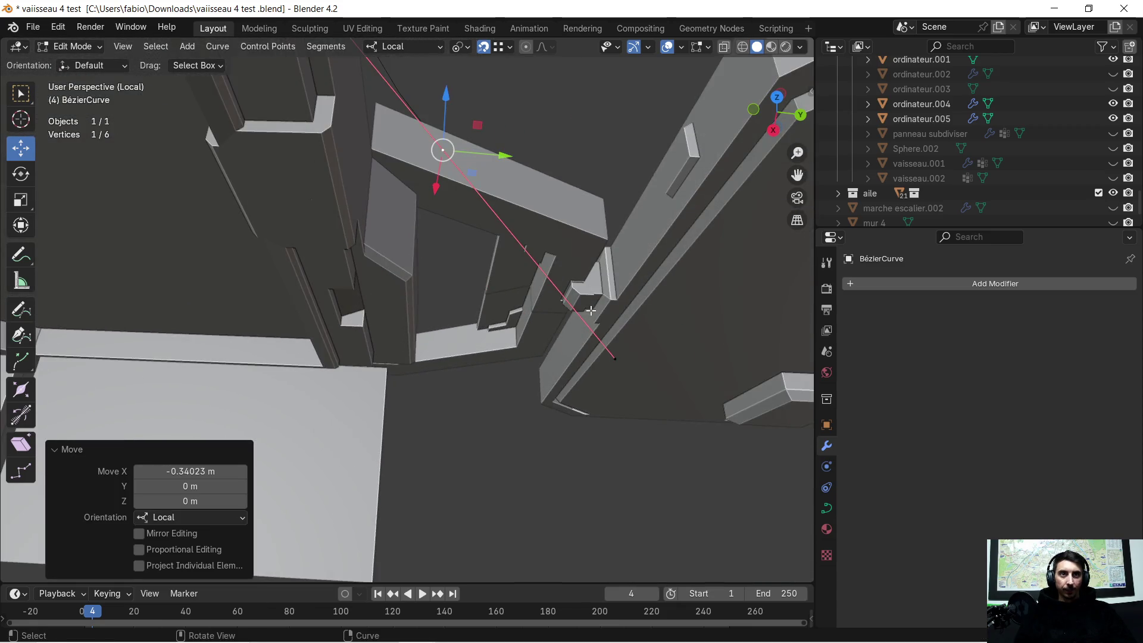
{"action": "scroll", "coordinate": [585, 207], "scroll_direction": "up", "scroll_amount": 3}
{"action": "mouse_move", "coordinate": [607, 349]}
{"action": "middle_mouse_down", "text": "shift"}
{"action": "mouse_move", "coordinate": [510, 220]}
{"action": "mouse_move", "coordinate": [517, 278]}
{"action": "middle_mouse_up", "text": "shift"}
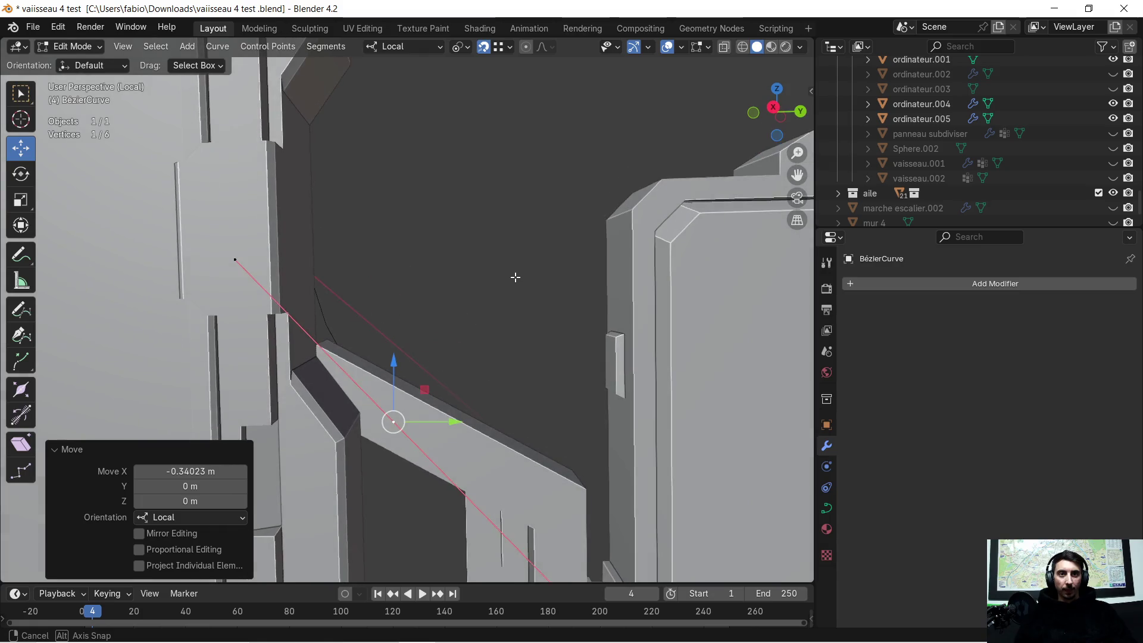
{"action": "key", "text": "g"}
{"action": "key", "text": "z"}
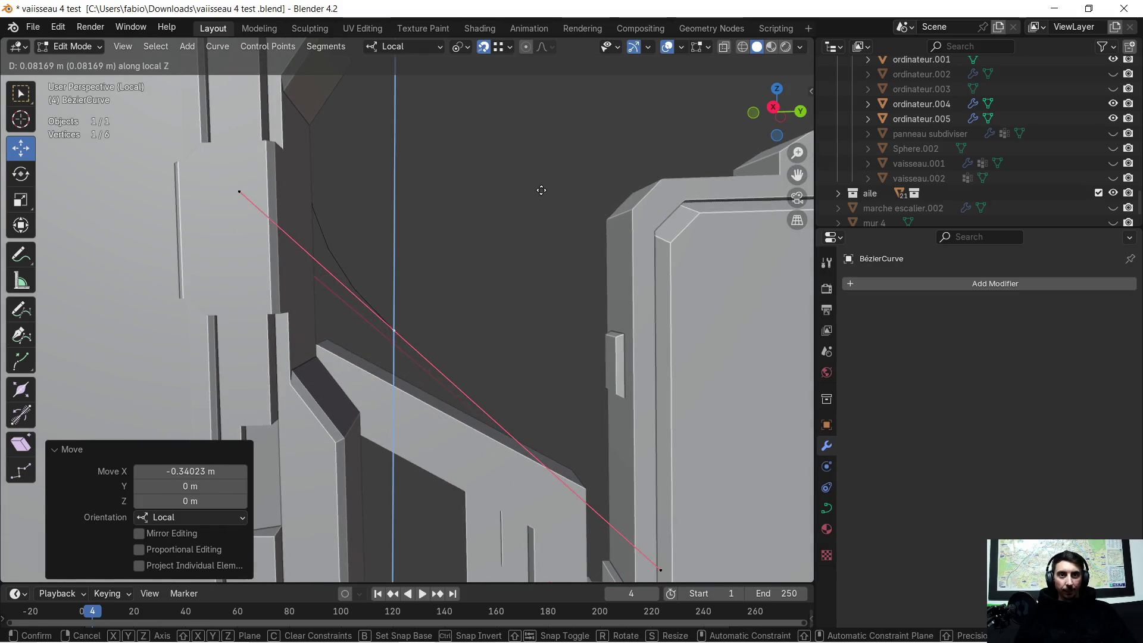
{"action": "left_click", "coordinate": [531, 215]}
Shift the end point along local Y and nudge it slightly on local X toward the panel
{"action": "middle_click_drag", "start_coordinate": [530, 214], "coordinate": [516, 317]}
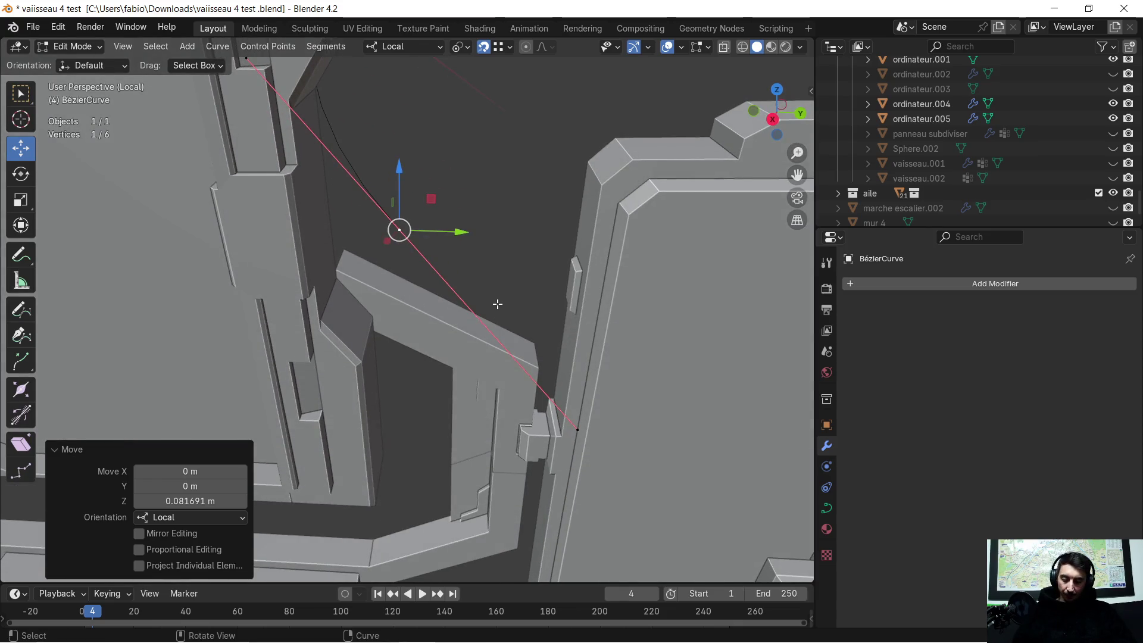
{"action": "key", "text": "g"}
{"action": "key", "text": "y"}
{"action": "left_click", "coordinate": [548, 291]}
{"action": "mouse_move", "coordinate": [549, 290]}
{"action": "middle_mouse_down"}
{"action": "mouse_move", "coordinate": [645, 326]}
{"action": "mouse_move", "coordinate": [675, 316]}
{"action": "middle_mouse_up"}
{"action": "key", "text": "g"}
{"action": "key", "text": "x"}
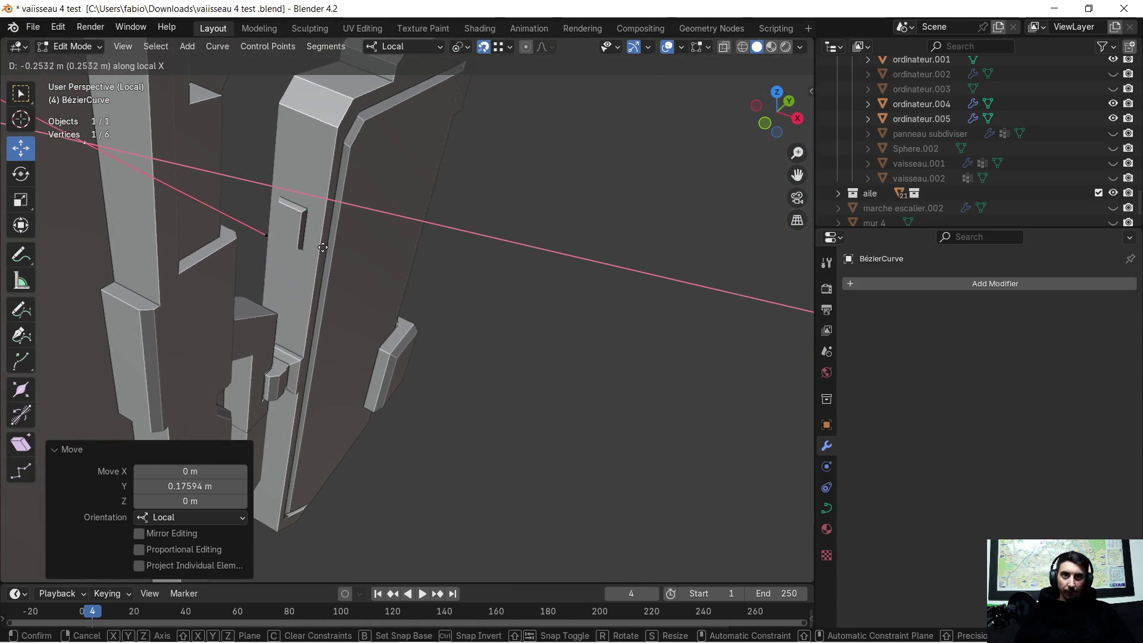
{"action": "left_click", "coordinate": [303, 216]}
{"action": "mouse_move", "coordinate": [303, 216]}
{"action": "middle_mouse_down"}
{"action": "mouse_move", "coordinate": [297, 210]}
{"action": "mouse_move", "coordinate": [369, 293]}
{"action": "middle_mouse_up"}
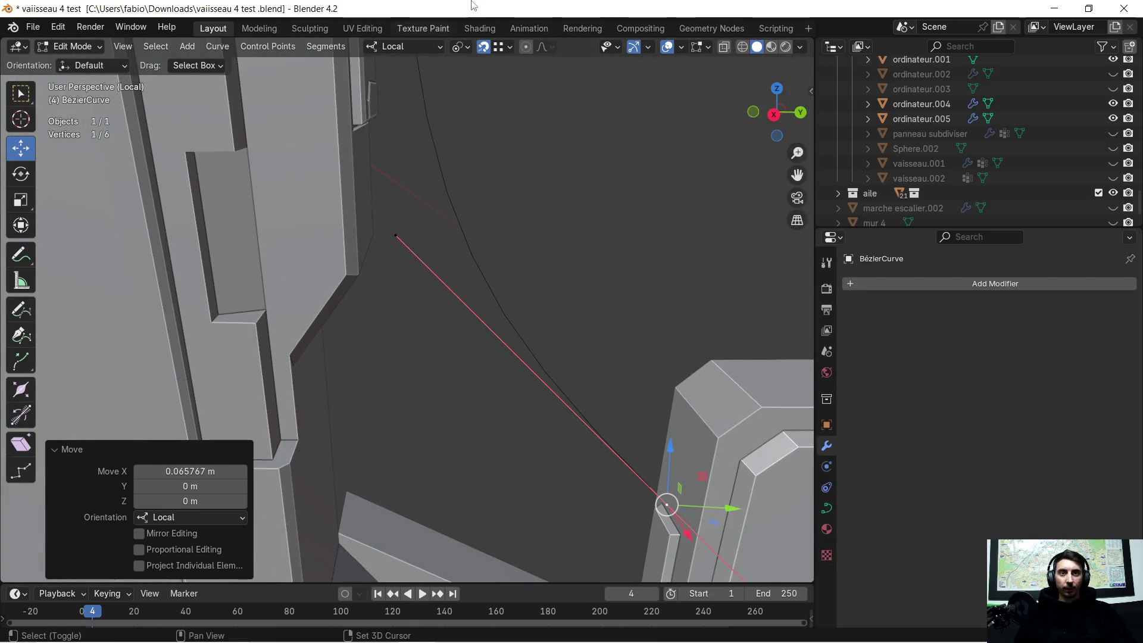
{"action": "scroll", "coordinate": [497, 161], "scroll_direction": "down", "scroll_amount": 3}
{"action": "mouse_move", "coordinate": [510, 132]}
{"action": "middle_mouse_down"}
{"action": "mouse_move", "coordinate": [360, 245]}
{"action": "mouse_move", "coordinate": [321, 242]}
{"action": "mouse_move", "coordinate": [343, 223]}
{"action": "middle_mouse_up"}
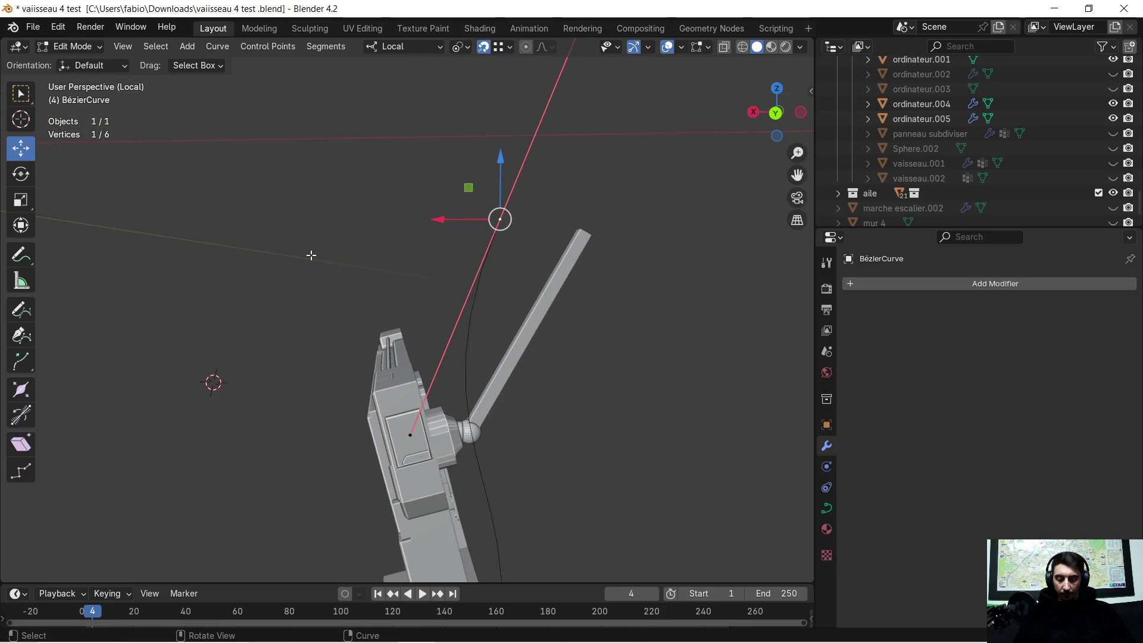
Adjust the chosen point's height along local Z and shift it along local X to about 0.14 m
{"action": "key", "text": "g"}
{"action": "key", "text": "z"}
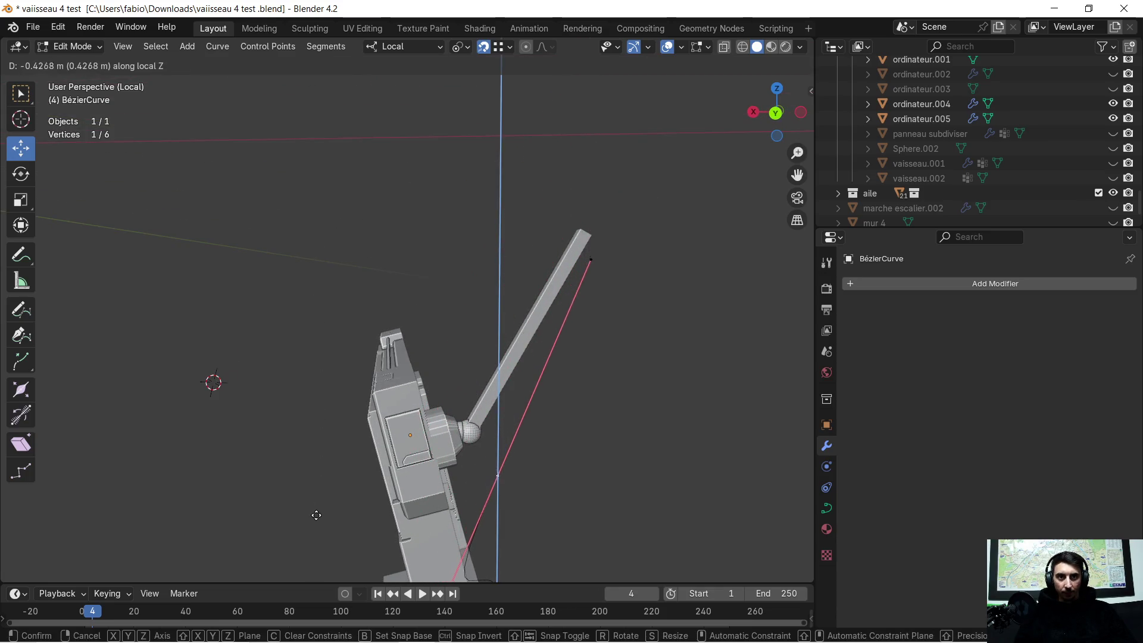
{"action": "left_click", "coordinate": [306, 482]}
{"action": "mouse_move", "coordinate": [307, 482]}
{"action": "middle_mouse_down"}
{"action": "mouse_move", "coordinate": [446, 463]}
{"action": "mouse_move", "coordinate": [476, 322]}
{"action": "mouse_move", "coordinate": [395, 317]}
{"action": "middle_mouse_up"}
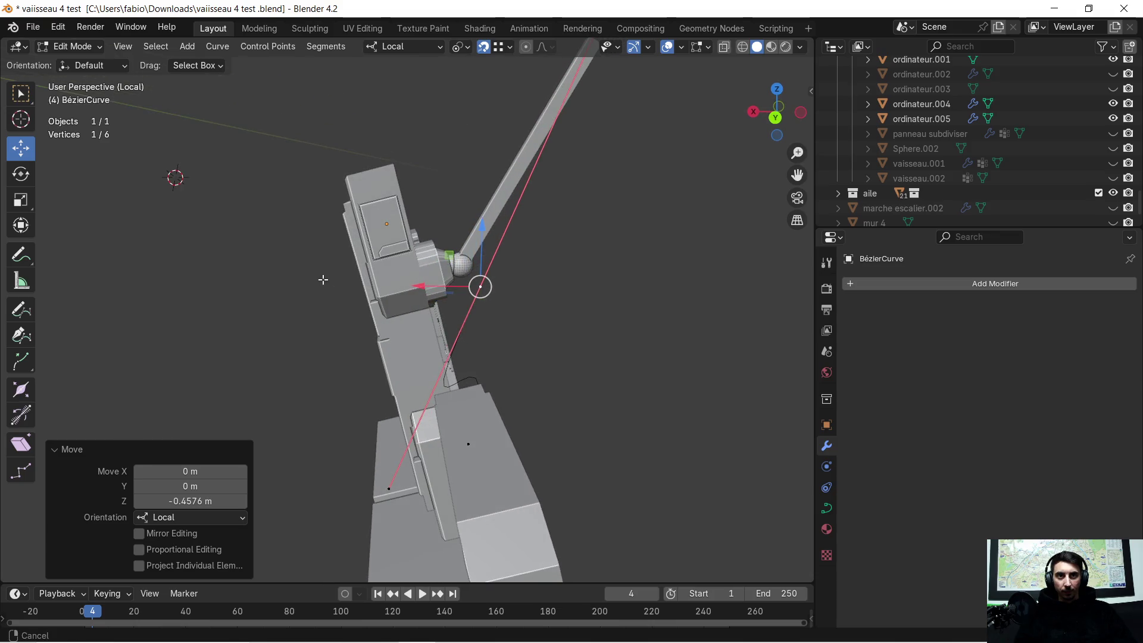
{"action": "middle_click_drag", "start_coordinate": [322, 280], "coordinate": [362, 308], "text": "shift"}
{"action": "key", "text": "g"}
{"action": "key", "text": "z"}
{"action": "key", "text": "z"}
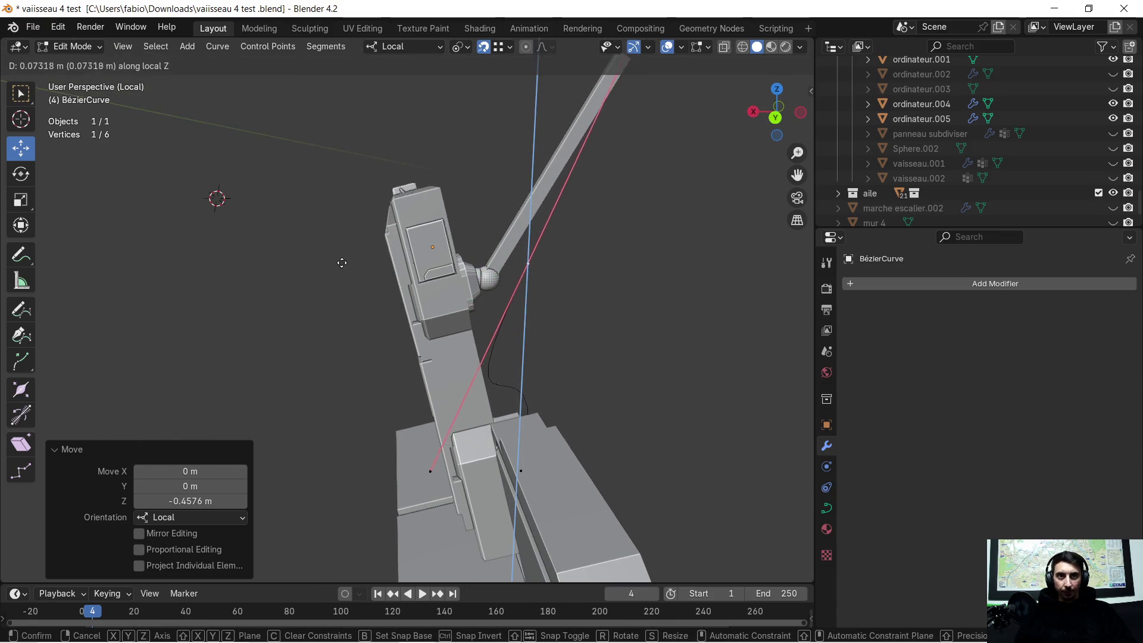
{"action": "left_click", "coordinate": [338, 225]}
{"action": "key", "text": "g"}
{"action": "key", "text": "x"}
{"action": "key", "text": "x"}
{"action": "left_click", "coordinate": [242, 263]}
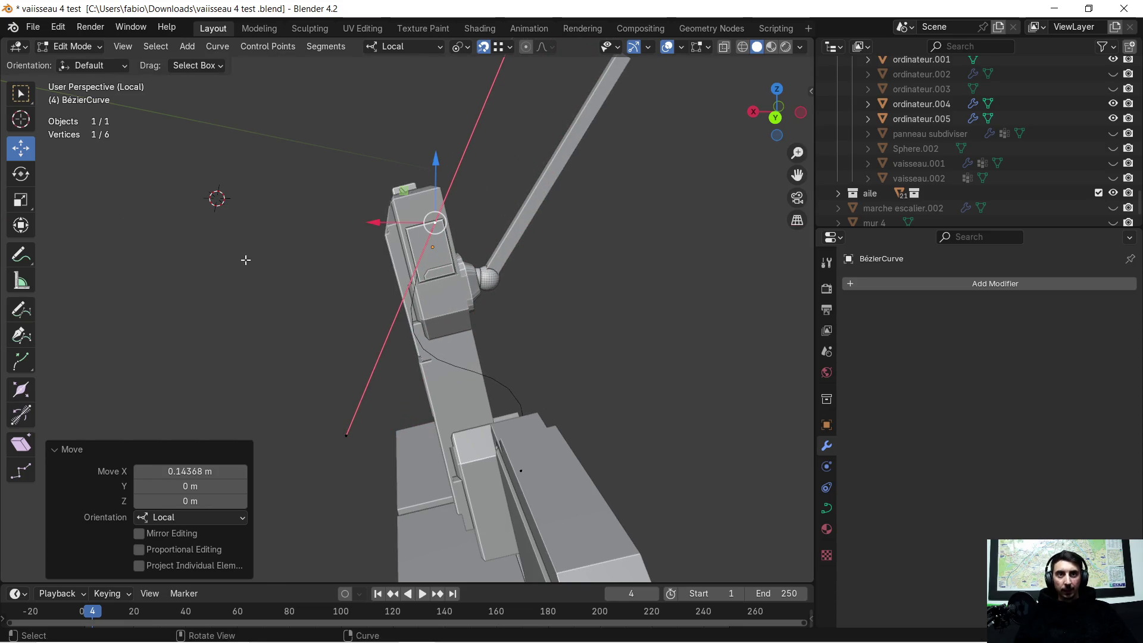
{"action": "scroll", "coordinate": [268, 243], "scroll_direction": "up", "scroll_amount": 4}
{"action": "mouse_move", "coordinate": [268, 243]}
{"action": "middle_mouse_down"}
{"action": "mouse_move", "coordinate": [398, 243]}
{"action": "mouse_move", "coordinate": [466, 197]}
{"action": "mouse_move", "coordinate": [459, 302]}
{"action": "mouse_move", "coordinate": [324, 398]}
{"action": "mouse_move", "coordinate": [483, 331]}
{"action": "middle_mouse_up"}
{"action": "mouse_move", "coordinate": [483, 331]}
{"action": "middle_mouse_down"}
{"action": "mouse_move", "coordinate": [400, 305]}
{"action": "mouse_move", "coordinate": [415, 263]}
{"action": "middle_mouse_up"}
Rotate the end point's handles 136° about local Z so the cable arcs toward the connector
{"action": "left_click", "coordinate": [20, 177]}
{"action": "key", "text": "r"}
{"action": "key", "text": "z"}
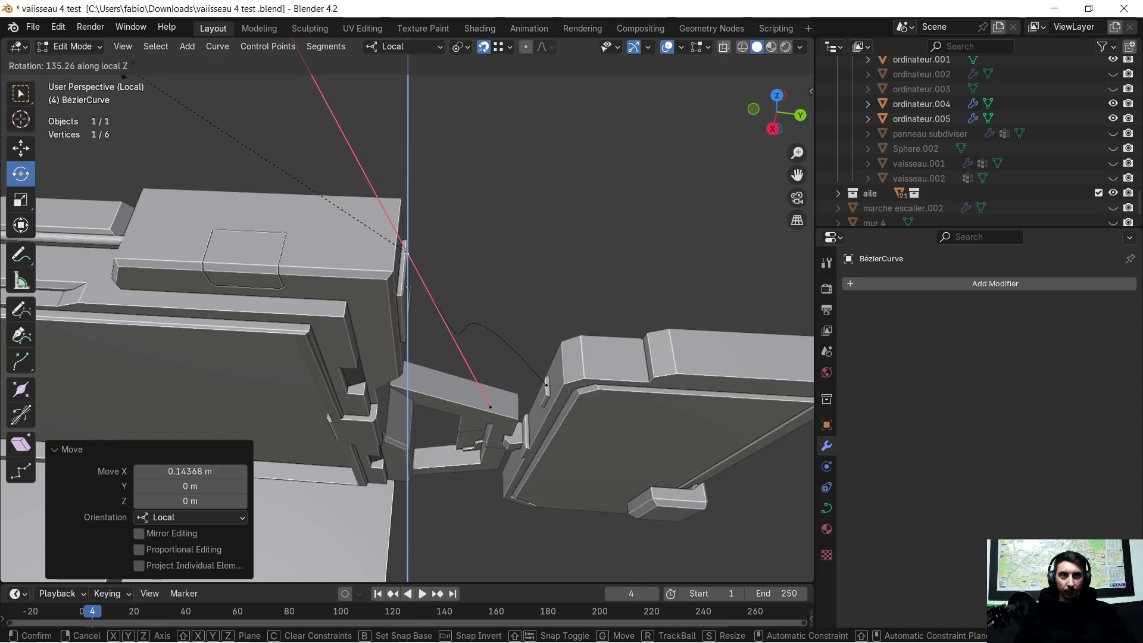
{"action": "left_click", "coordinate": [125, 76]}
{"action": "mouse_move", "coordinate": [125, 76]}
{"action": "middle_mouse_down"}
{"action": "mouse_move", "coordinate": [305, 153]}
{"action": "mouse_move", "coordinate": [534, 329]}
{"action": "middle_mouse_up"}
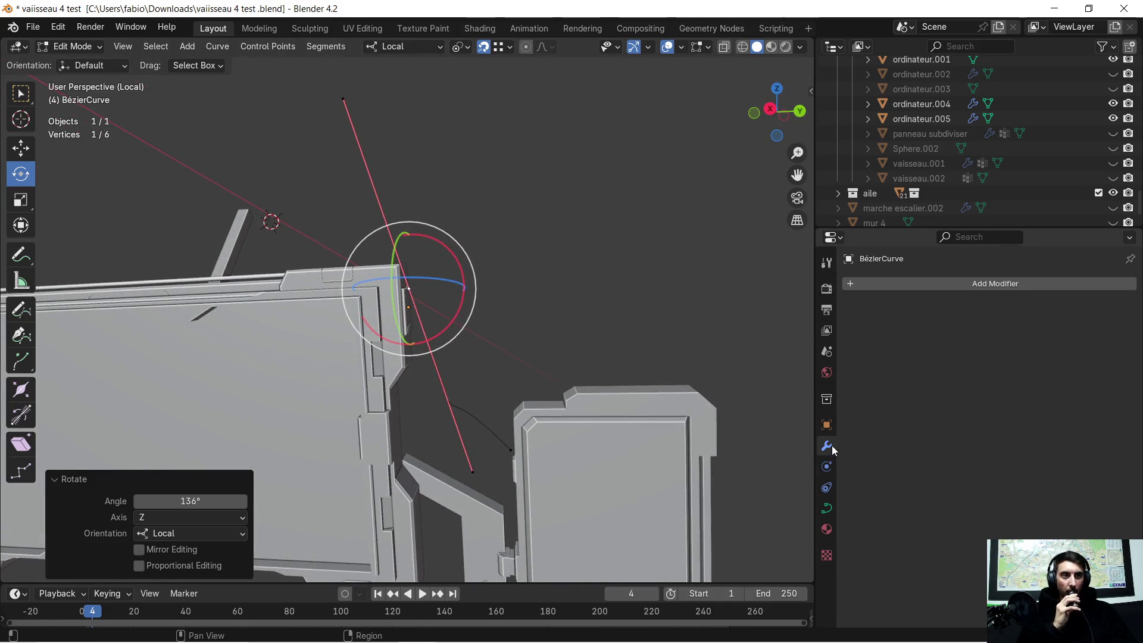
{"action": "left_click", "coordinate": [825, 507]}
{"action": "scroll", "coordinate": [1023, 421], "scroll_direction": "down", "scroll_amount": 2}
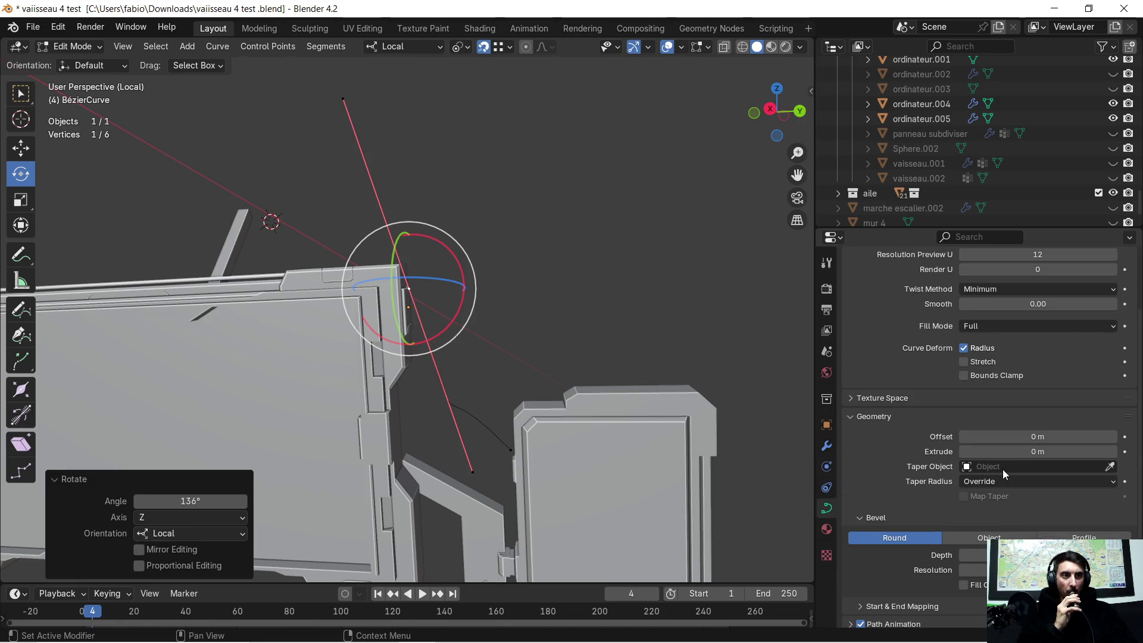
{"action": "scroll", "coordinate": [1003, 469], "scroll_direction": "down", "scroll_amount": 2}
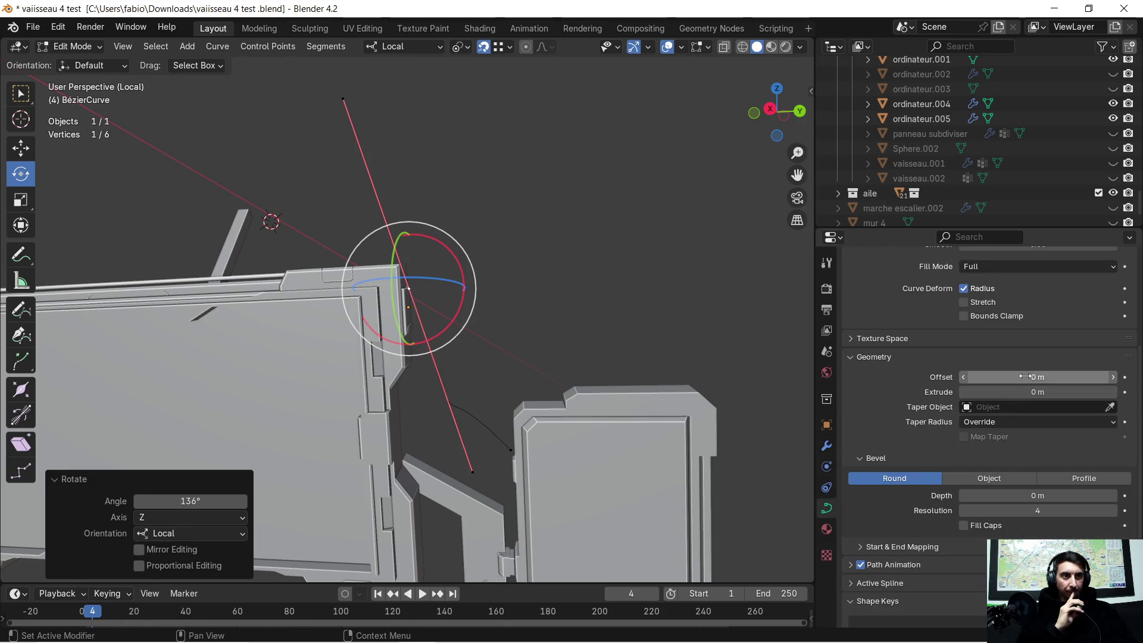
{"action": "scroll", "coordinate": [1004, 420], "scroll_direction": "down", "scroll_amount": 1}
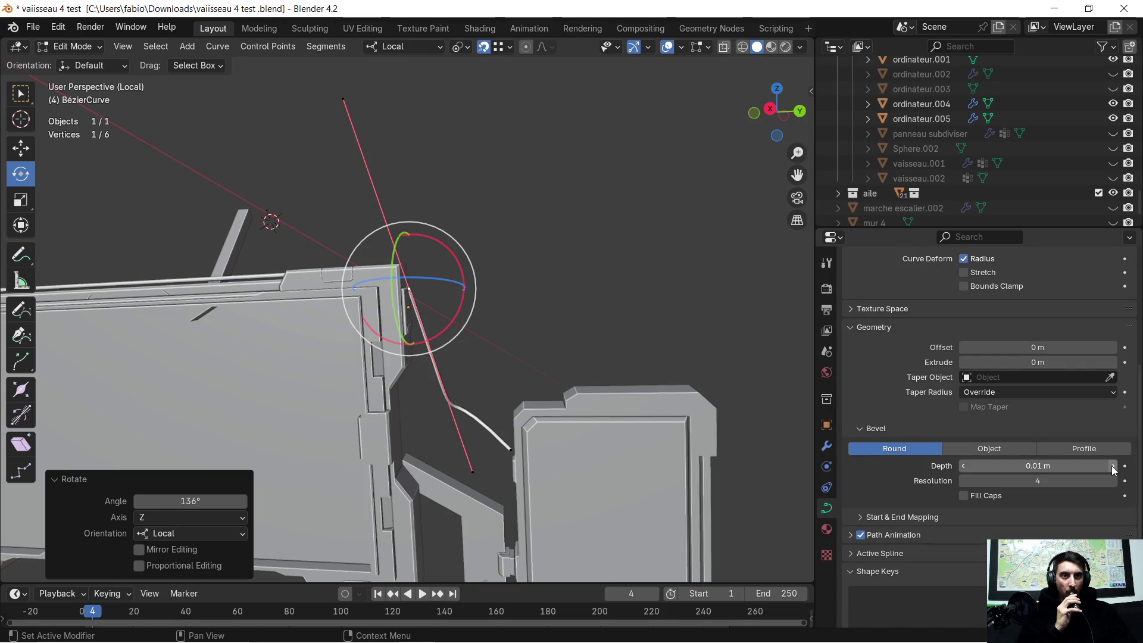
Orbit the view to inspect the cable with its 0.01 m round bevel depth
{"action": "mouse_move", "coordinate": [604, 365]}
{"action": "middle_mouse_down"}
{"action": "mouse_move", "coordinate": [501, 360]}
{"action": "mouse_move", "coordinate": [647, 354]}
{"action": "middle_mouse_up"}
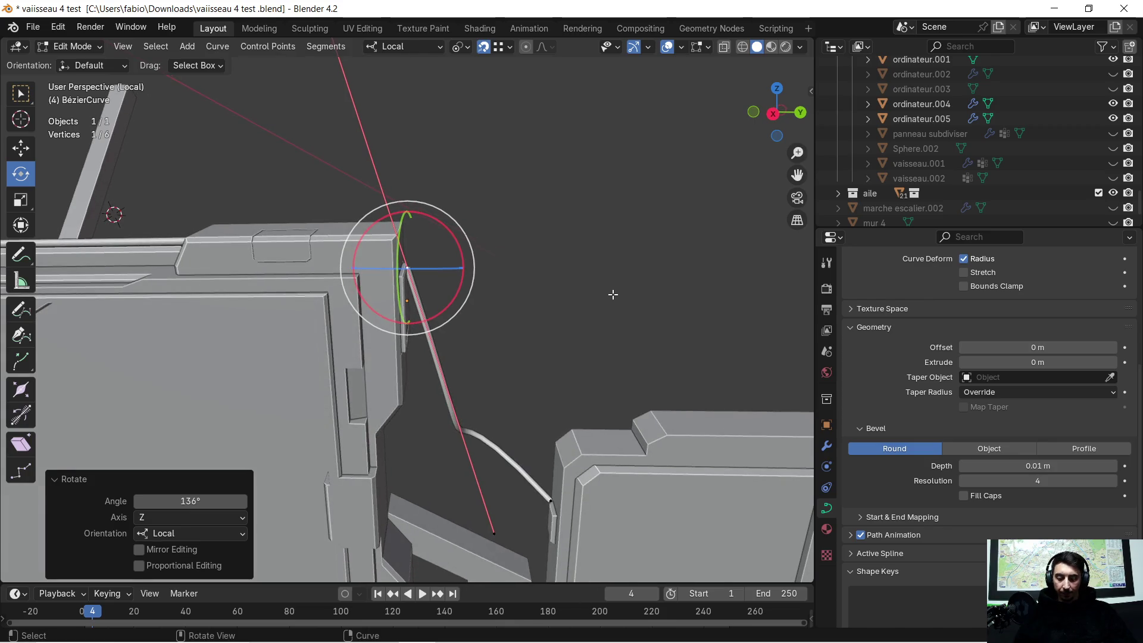
Turn the cable's end point 75° on local X and nudge it along local Z and Y toward the slot
{"action": "key", "text": "r"}
{"action": "key", "text": "x"}
{"action": "key", "text": "x"}
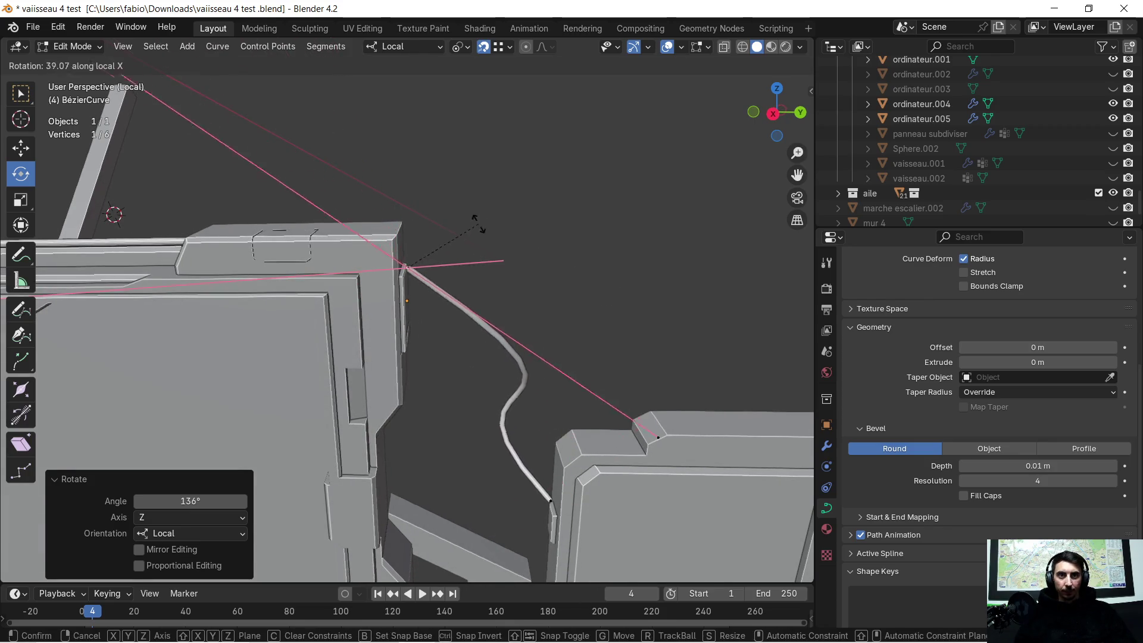
{"action": "left_click", "coordinate": [431, 208]}
{"action": "key", "text": "g"}
{"action": "key", "text": "z"}
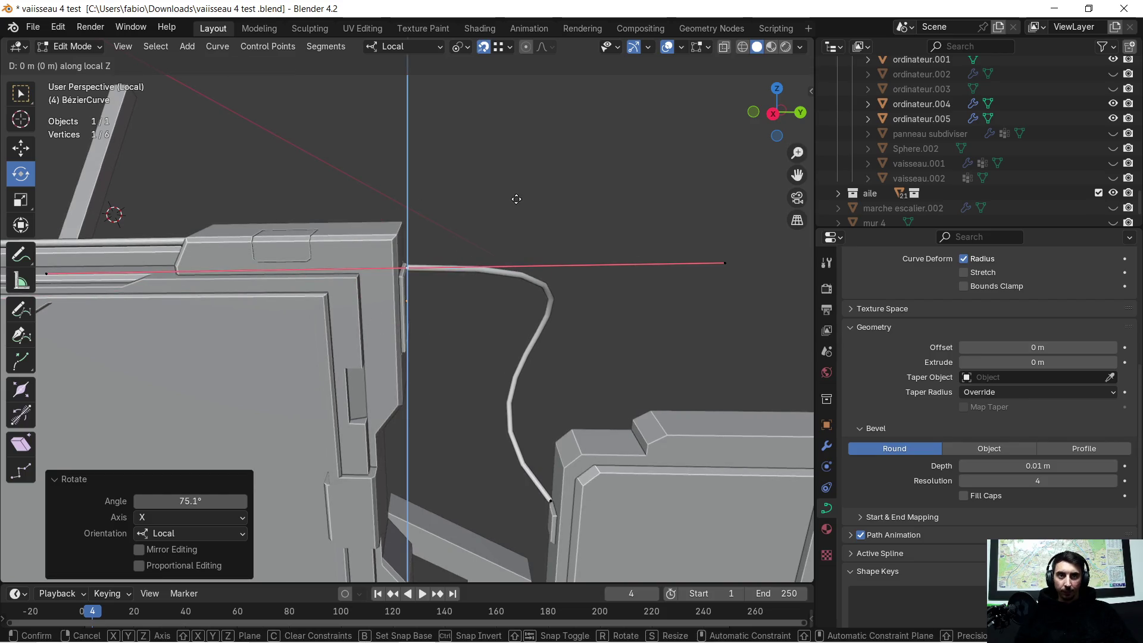
{"action": "left_click", "coordinate": [520, 250]}
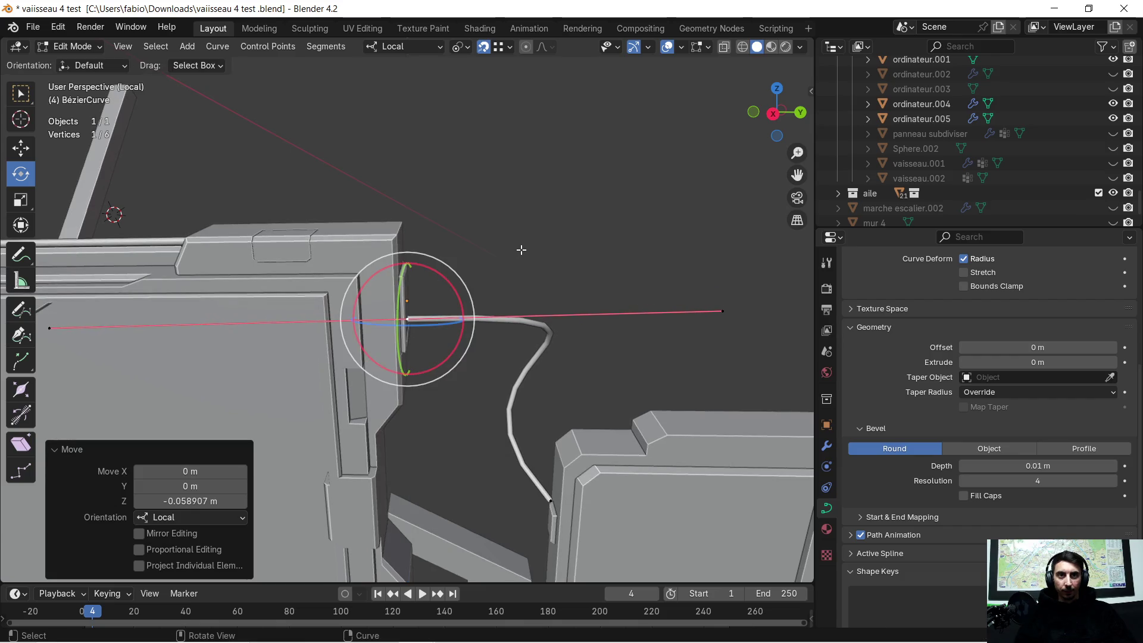
{"action": "key", "text": "x"}
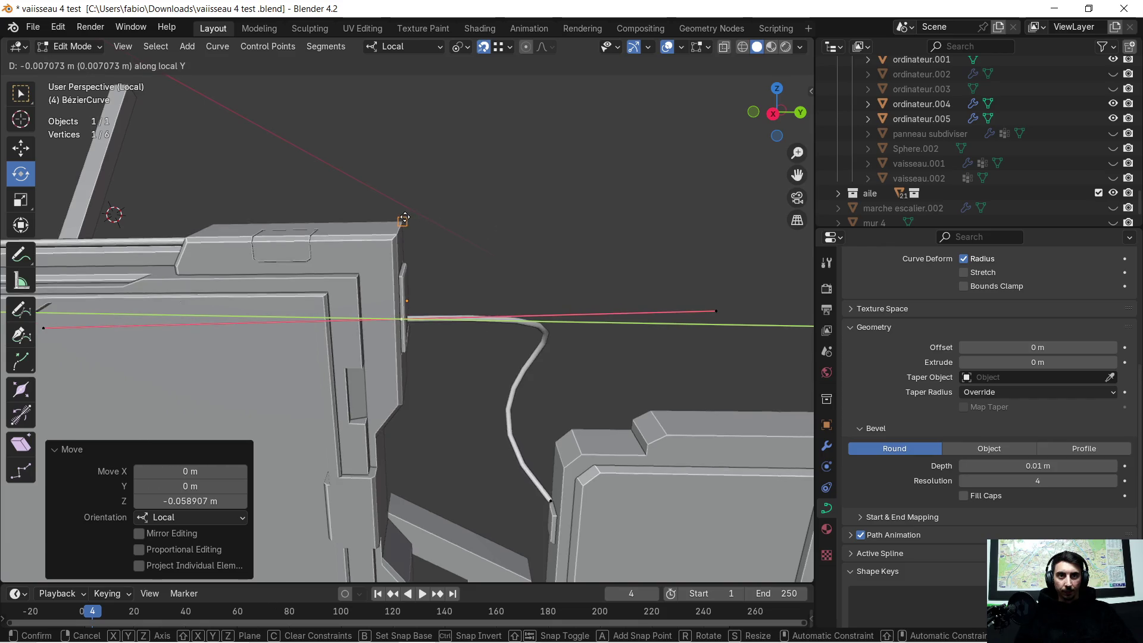
{"action": "left_click", "coordinate": [396, 176]}
{"action": "mouse_move", "coordinate": [396, 176]}
{"action": "middle_mouse_down"}
{"action": "mouse_move", "coordinate": [389, 256]}
{"action": "mouse_move", "coordinate": [546, 255]}
{"action": "middle_mouse_up"}
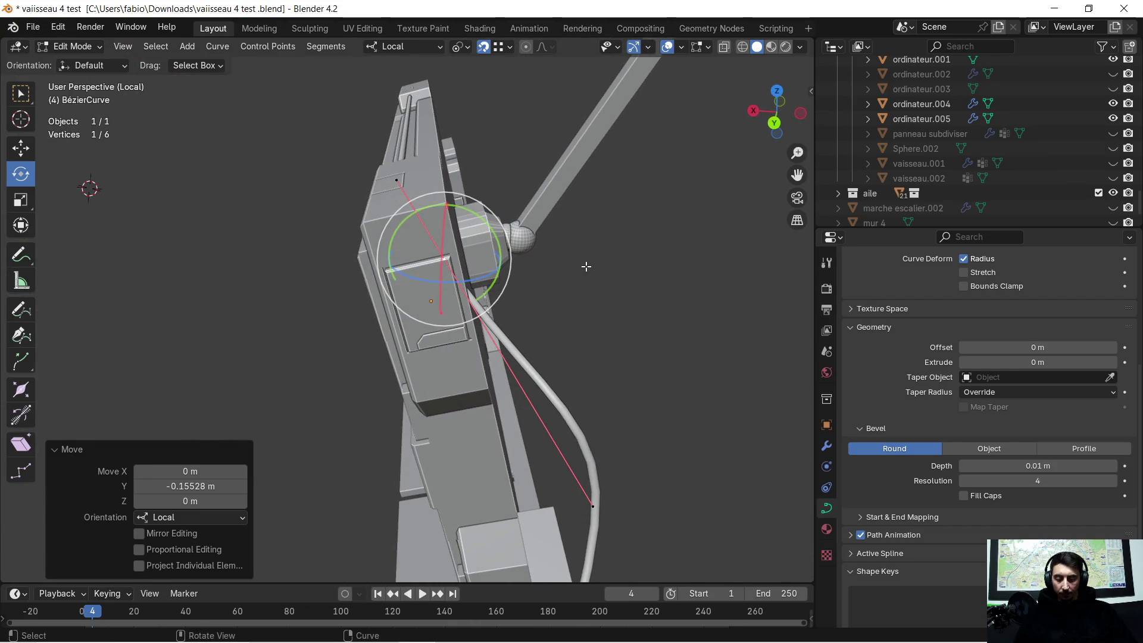
Shift the end point along local X and about 0.028 m on Z so it meets the side-panel slot
{"action": "key", "text": "g"}
{"action": "key", "text": "x"}
{"action": "key", "text": "x"}
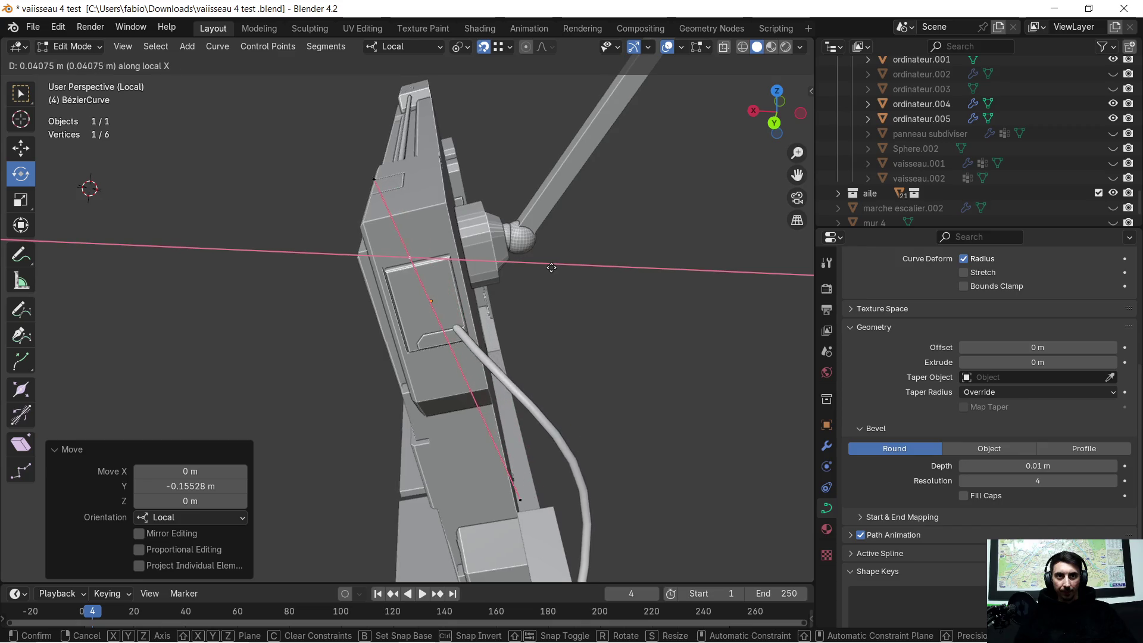
{"action": "scroll", "coordinate": [537, 268], "scroll_direction": "up", "scroll_amount": 2}
{"action": "scroll", "coordinate": [557, 265], "scroll_direction": "down", "scroll_amount": 2}
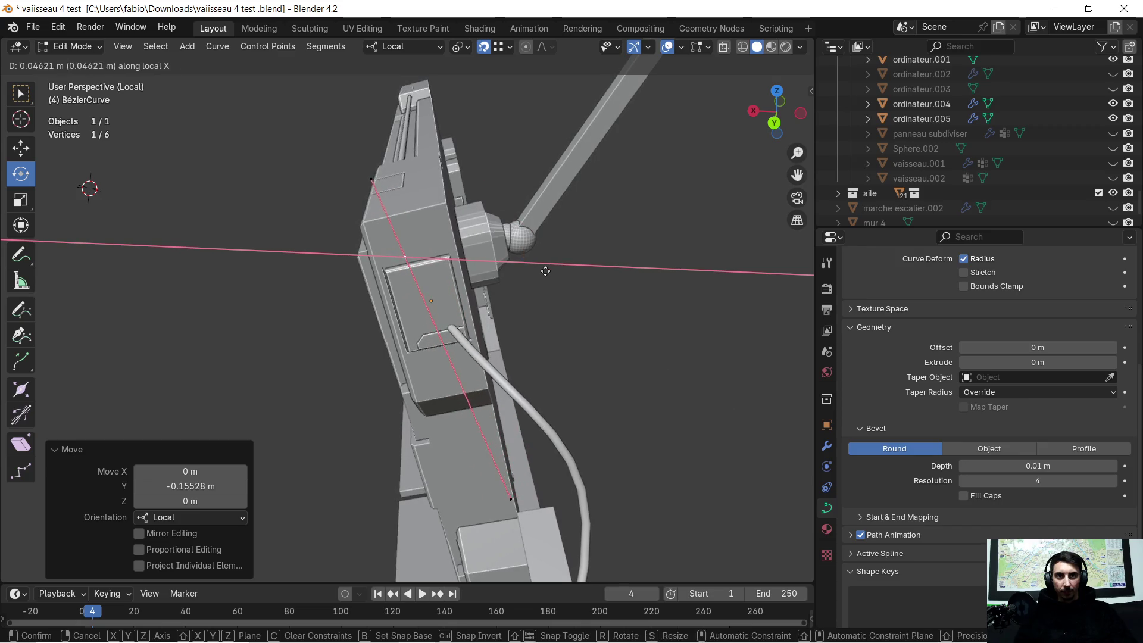
{"action": "left_click", "coordinate": [529, 281]}
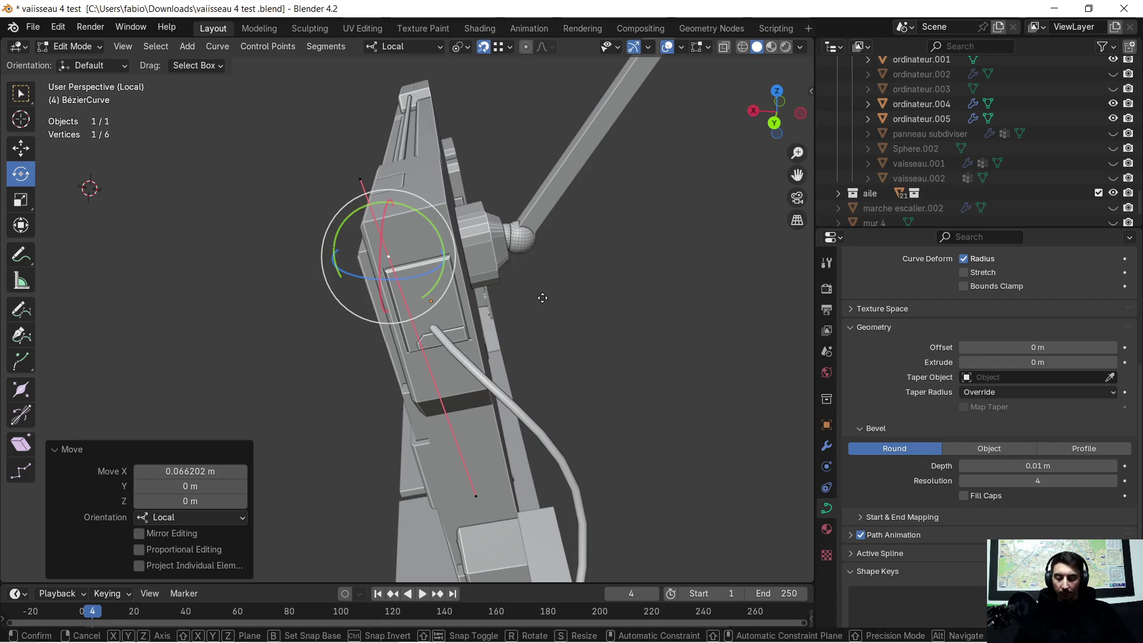
{"action": "key", "text": "g"}
{"action": "key", "text": "z"}
{"action": "key", "text": "z"}
{"action": "left_click", "coordinate": [534, 276]}
{"action": "mouse_move", "coordinate": [531, 280]}
{"action": "middle_mouse_down"}
{"action": "mouse_move", "coordinate": [645, 281]}
{"action": "mouse_move", "coordinate": [541, 426]}
{"action": "mouse_move", "coordinate": [580, 352]}
{"action": "mouse_move", "coordinate": [543, 317]}
{"action": "mouse_move", "coordinate": [457, 377]}
{"action": "mouse_move", "coordinate": [464, 366]}
{"action": "mouse_move", "coordinate": [274, 316]}
{"action": "mouse_move", "coordinate": [321, 305]}
{"action": "mouse_move", "coordinate": [341, 357]}
{"action": "mouse_move", "coordinate": [337, 289]}
{"action": "middle_mouse_up"}
{"action": "scroll", "coordinate": [545, 320], "scroll_direction": "up", "scroll_amount": 2}
{"action": "scroll", "coordinate": [543, 294], "scroll_direction": "up", "scroll_amount": 5}
{"action": "scroll", "coordinate": [464, 366], "scroll_direction": "up", "scroll_amount": 3}
{"action": "scroll", "coordinate": [272, 310], "scroll_direction": "up", "scroll_amount": 2}
{"action": "scroll", "coordinate": [272, 311], "scroll_direction": "down", "scroll_amount": 3}
{"action": "key", "text": "r"}
{"action": "key", "text": "x"}
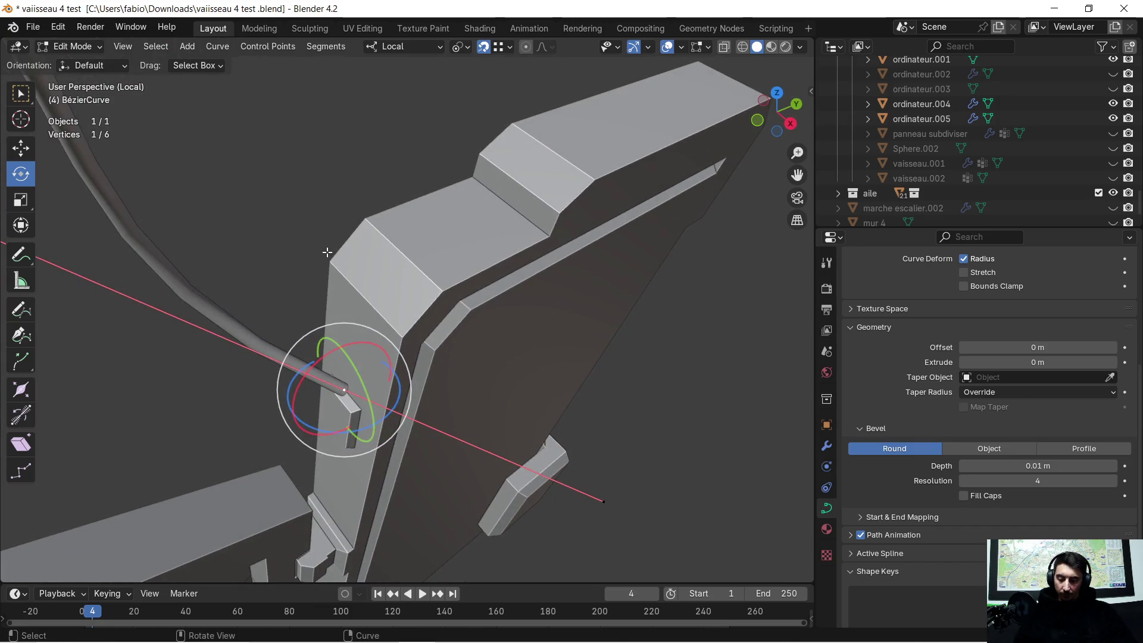
Rotate the cable's other end about 46° on local Z and slide it along Z to the panel edge
{"action": "key", "text": "r"}
{"action": "key", "text": "z"}
{"action": "key", "text": "z"}
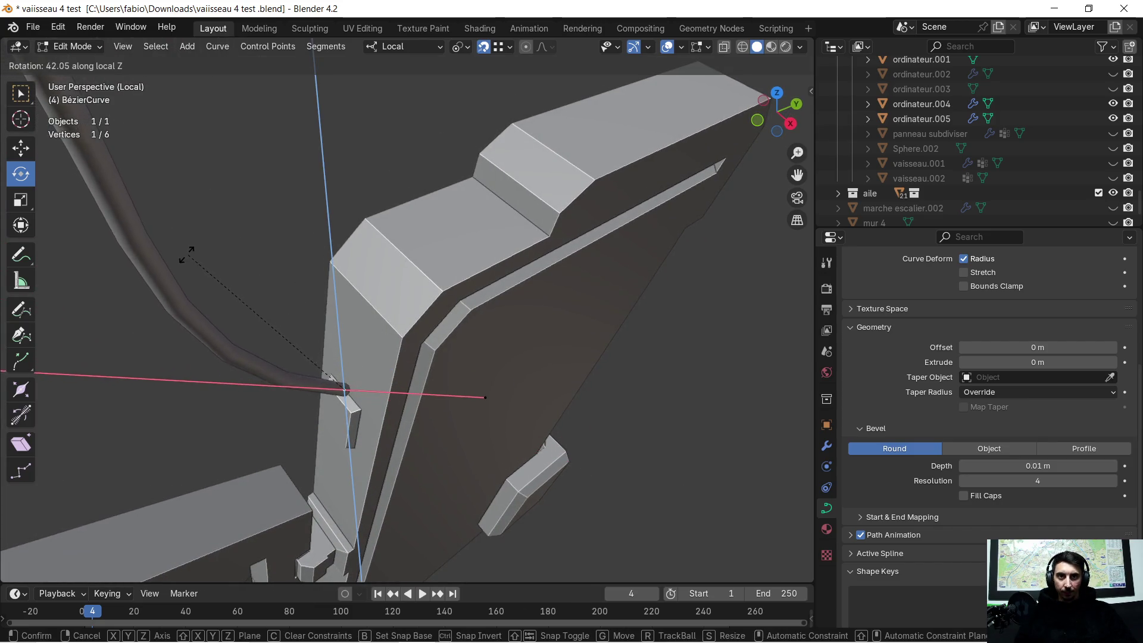
{"action": "left_click", "coordinate": [191, 253]}
{"action": "key", "text": "KP_Decimal"}
{"action": "mouse_move", "coordinate": [220, 194]}
{"action": "middle_mouse_down"}
{"action": "mouse_move", "coordinate": [322, 234]}
{"action": "mouse_move", "coordinate": [447, 387]}
{"action": "middle_mouse_up"}
{"action": "left_click", "coordinate": [477, 420]}
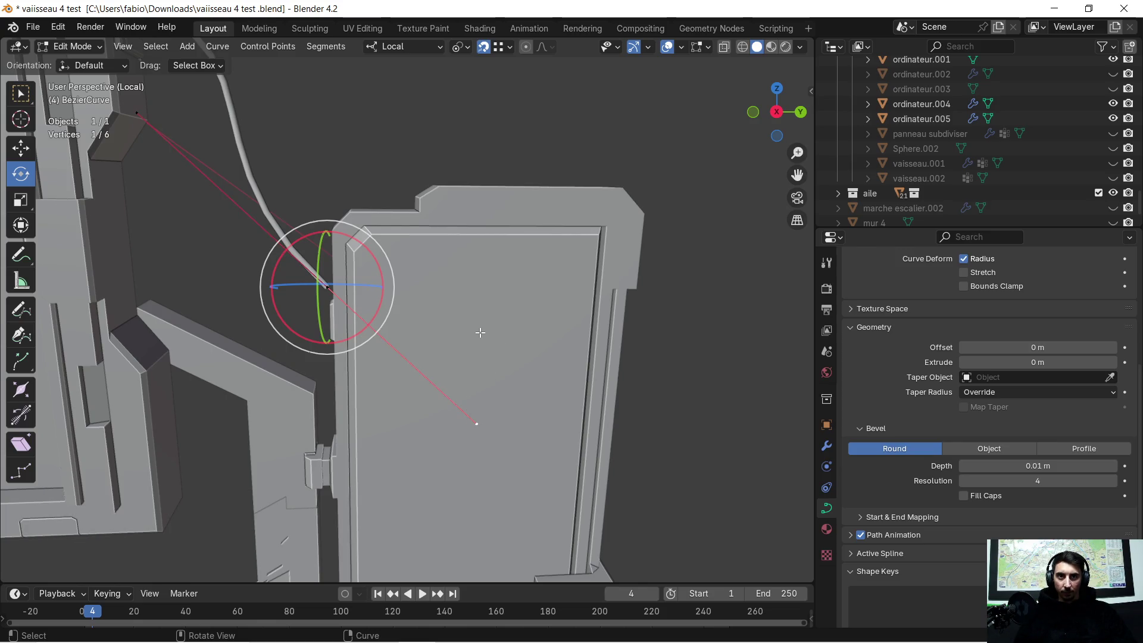
{"action": "key", "text": "g"}
{"action": "key", "text": "z"}
{"action": "key", "text": "z"}
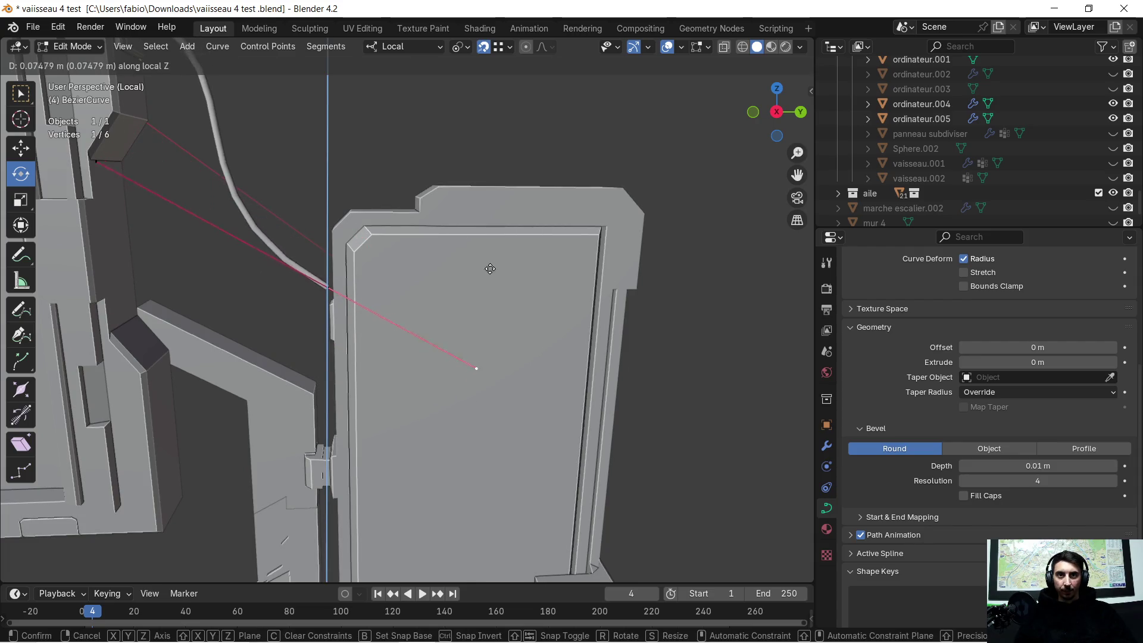
{"action": "left_click", "coordinate": [527, 164]}
{"action": "scroll", "coordinate": [422, 357], "scroll_direction": "up", "scroll_amount": 3}
Refine the end with a small −0.032 m local Z nudge into its slot, then deselect
{"action": "middle_click_drag", "start_coordinate": [421, 345], "coordinate": [494, 284], "text": "shift"}
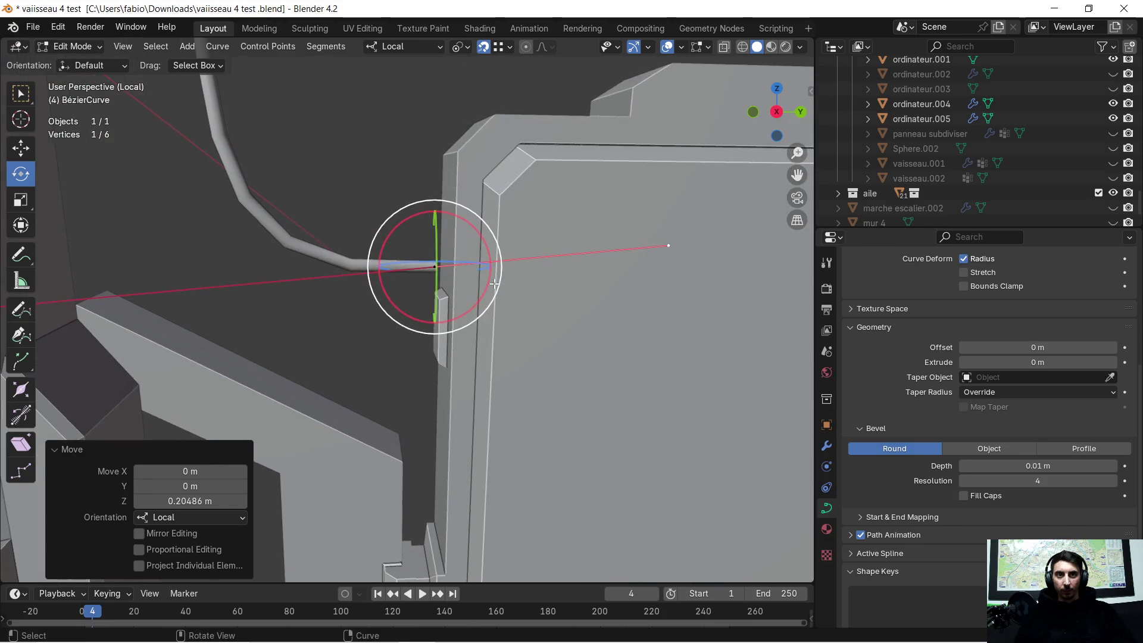
{"action": "left_click", "coordinate": [431, 263]}
{"action": "key", "text": "g"}
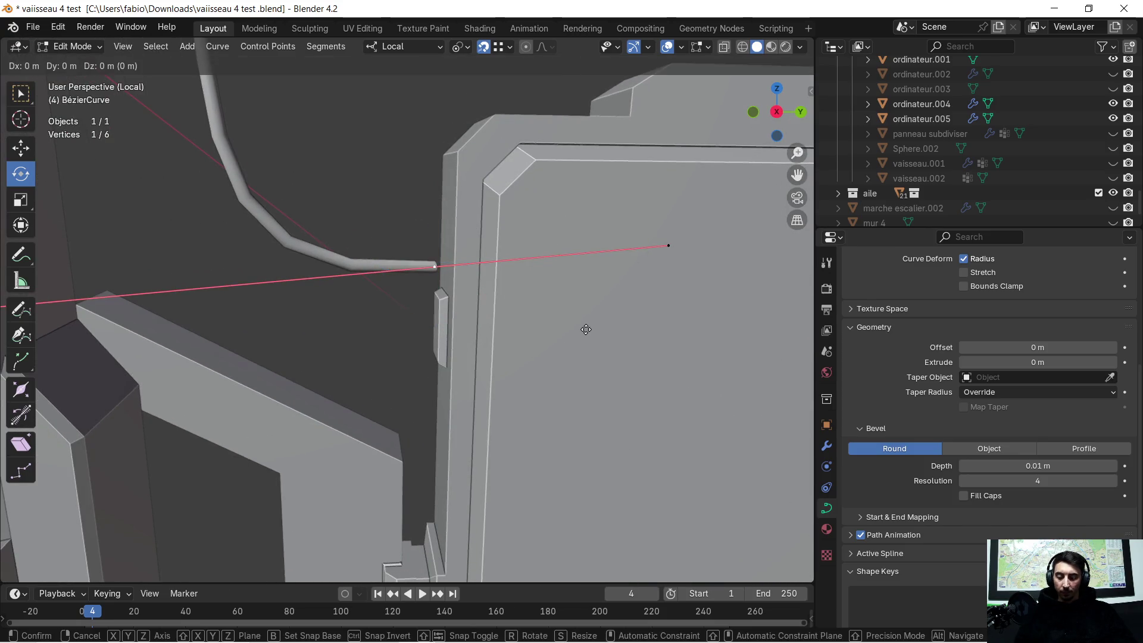
{"action": "key", "text": "z"}
{"action": "key", "text": "z"}
{"action": "left_click", "coordinate": [573, 379]}
{"action": "mouse_move", "coordinate": [573, 379]}
{"action": "middle_mouse_down"}
{"action": "mouse_move", "coordinate": [516, 335]}
{"action": "mouse_move", "coordinate": [598, 314]}
{"action": "mouse_move", "coordinate": [441, 381]}
{"action": "mouse_move", "coordinate": [376, 195]}
{"action": "middle_mouse_up"}
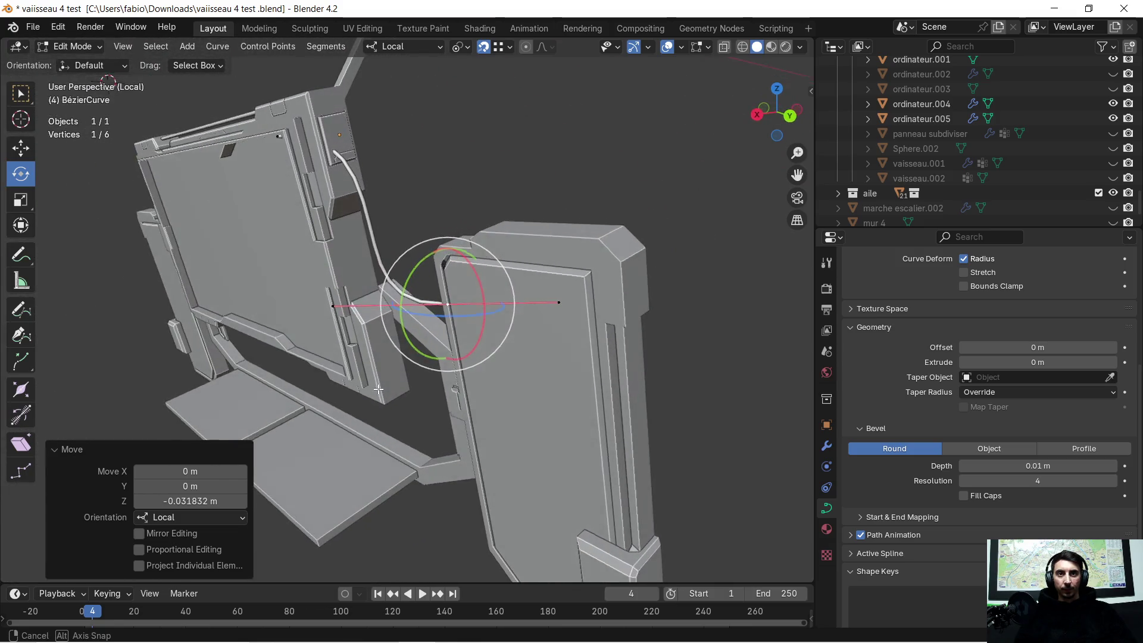
{"action": "scroll", "coordinate": [377, 196], "scroll_direction": "down", "scroll_amount": 3}
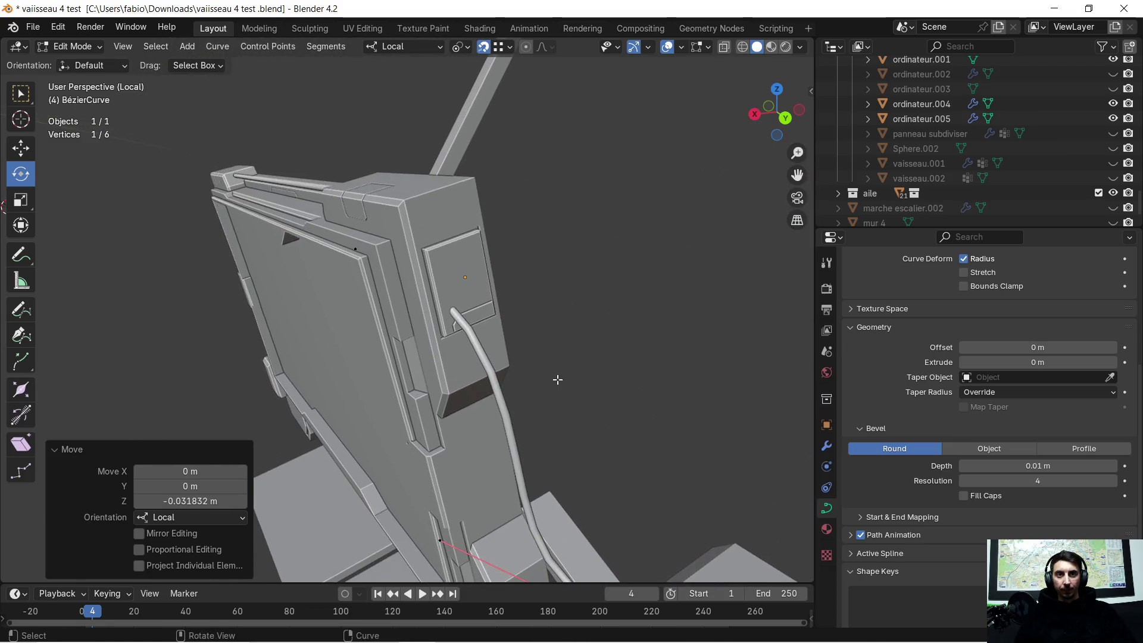
{"action": "middle_click_drag", "start_coordinate": [498, 360], "coordinate": [594, 341]}
{"action": "left_click", "coordinate": [540, 263]}
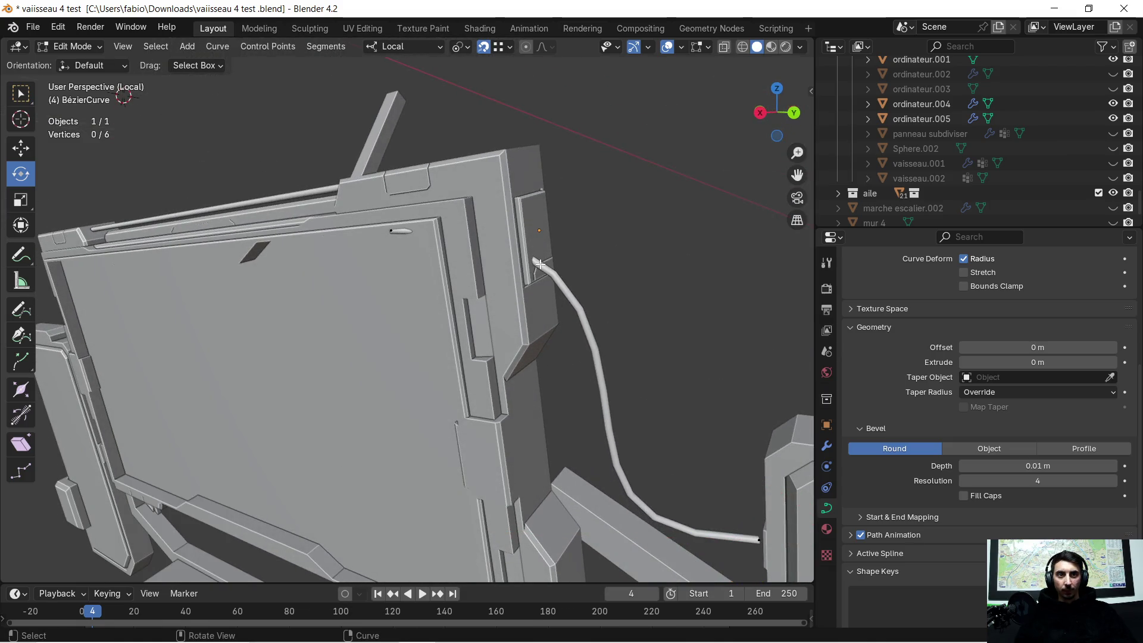
Rotate the point near the screen corner about −10° on local Z and shift it along local X
{"action": "left_click", "coordinate": [397, 226]}
{"action": "mouse_move", "coordinate": [397, 226]}
{"action": "middle_mouse_down"}
{"action": "mouse_move", "coordinate": [564, 275]}
{"action": "mouse_move", "coordinate": [488, 281]}
{"action": "middle_mouse_up"}
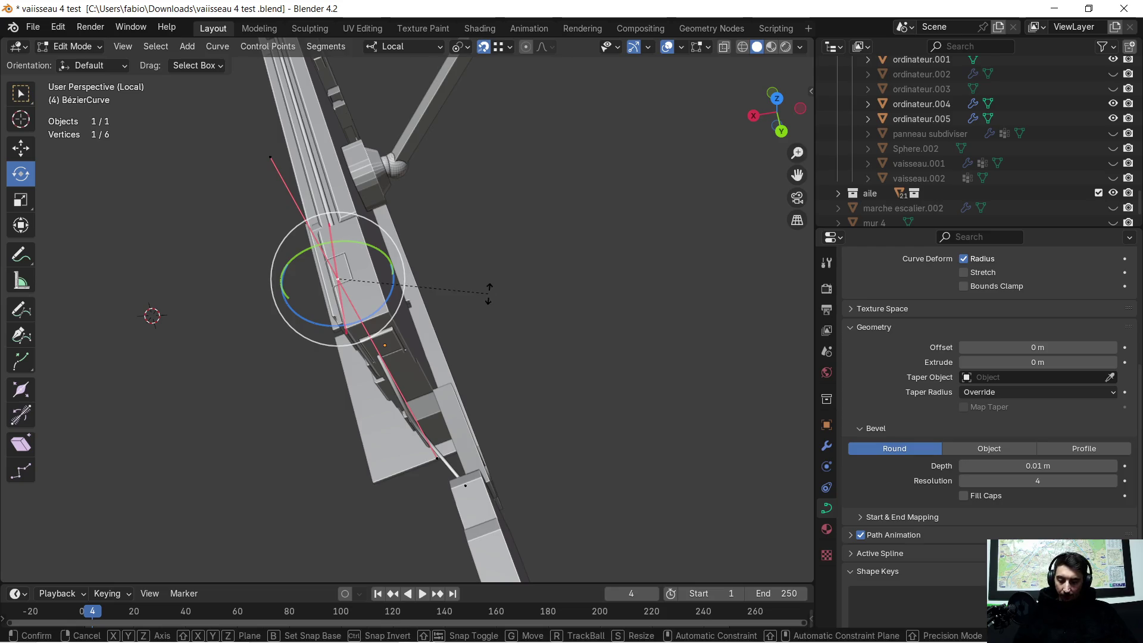
{"action": "key", "text": "z"}
{"action": "key", "text": "z"}
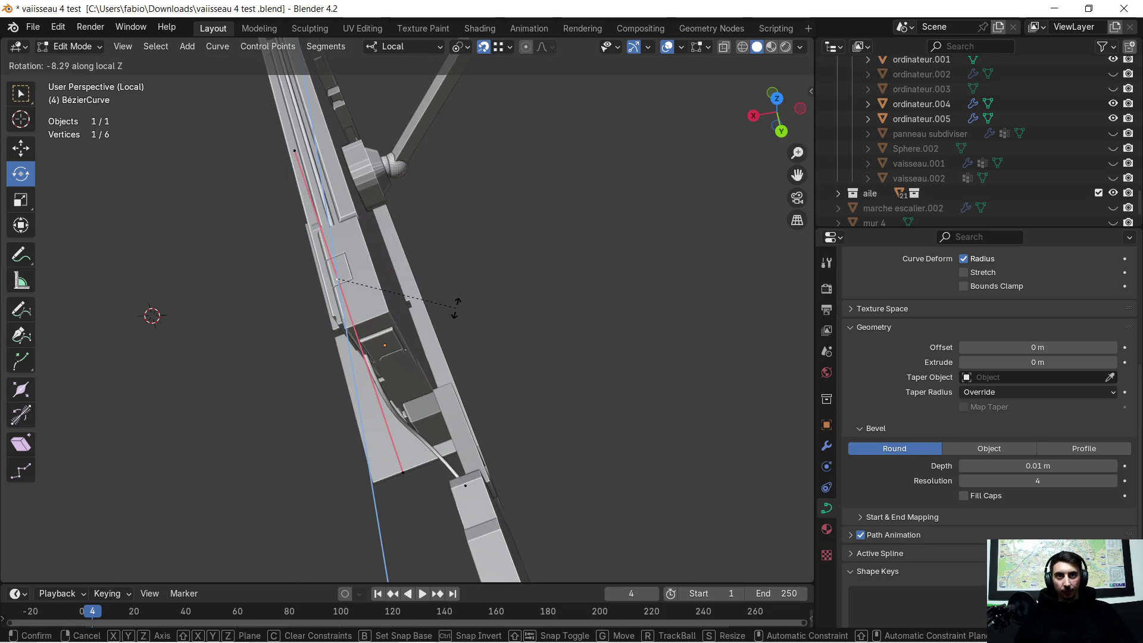
{"action": "left_click", "coordinate": [448, 308]}
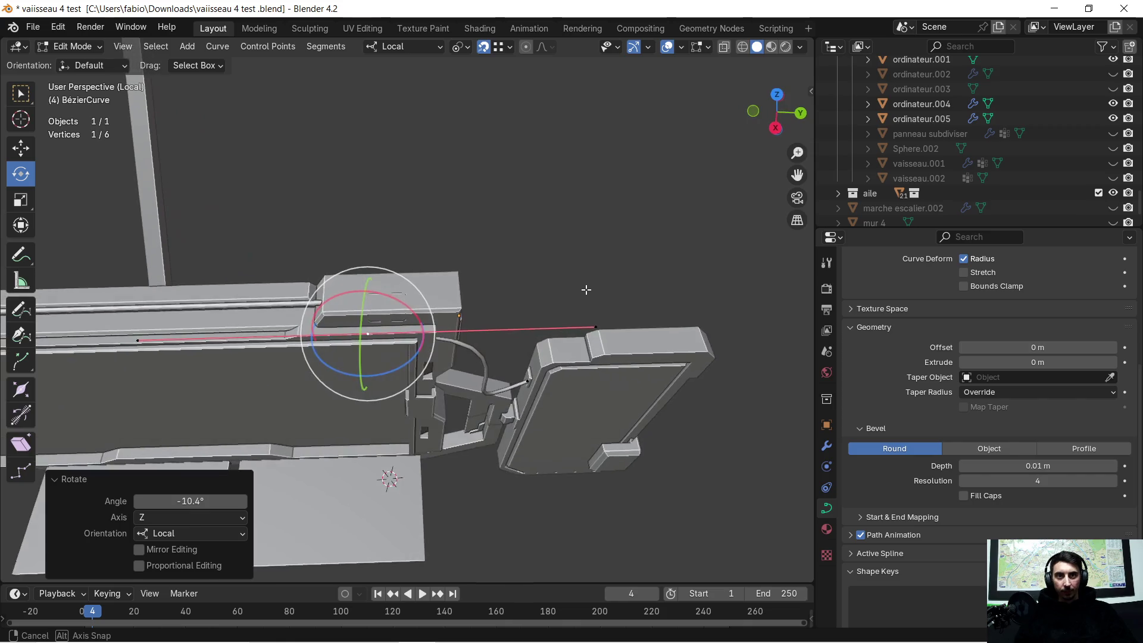
{"action": "mouse_move", "coordinate": [450, 309]}
{"action": "middle_mouse_down"}
{"action": "mouse_move", "coordinate": [582, 204]}
{"action": "mouse_move", "coordinate": [564, 303]}
{"action": "middle_mouse_up"}
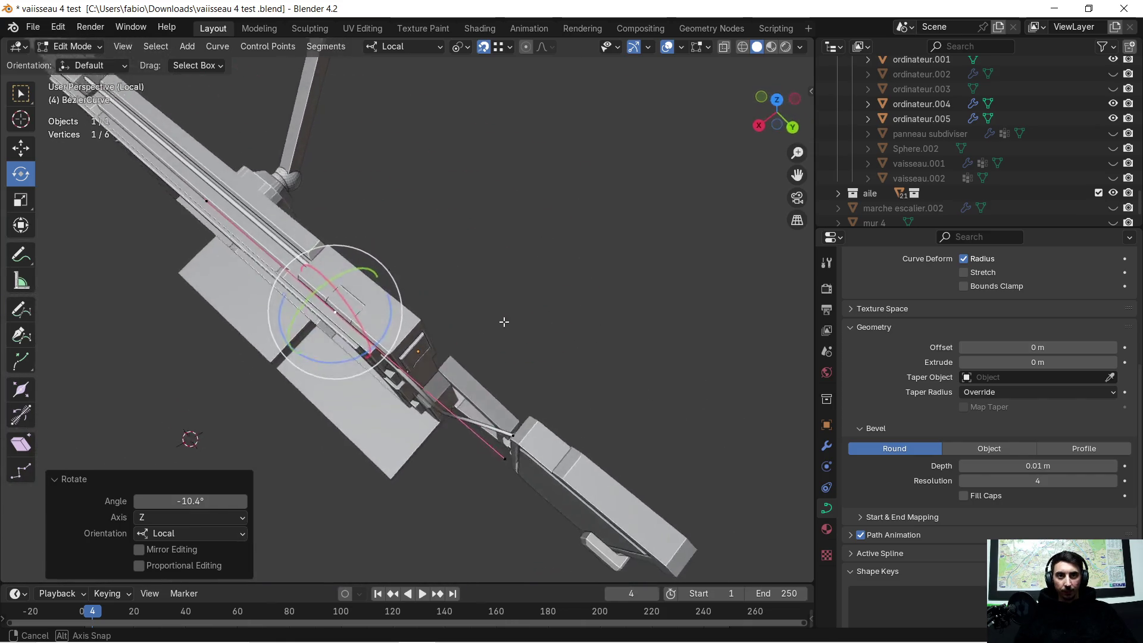
{"action": "key", "text": "g"}
{"action": "key", "text": "x"}
{"action": "key", "text": "x"}
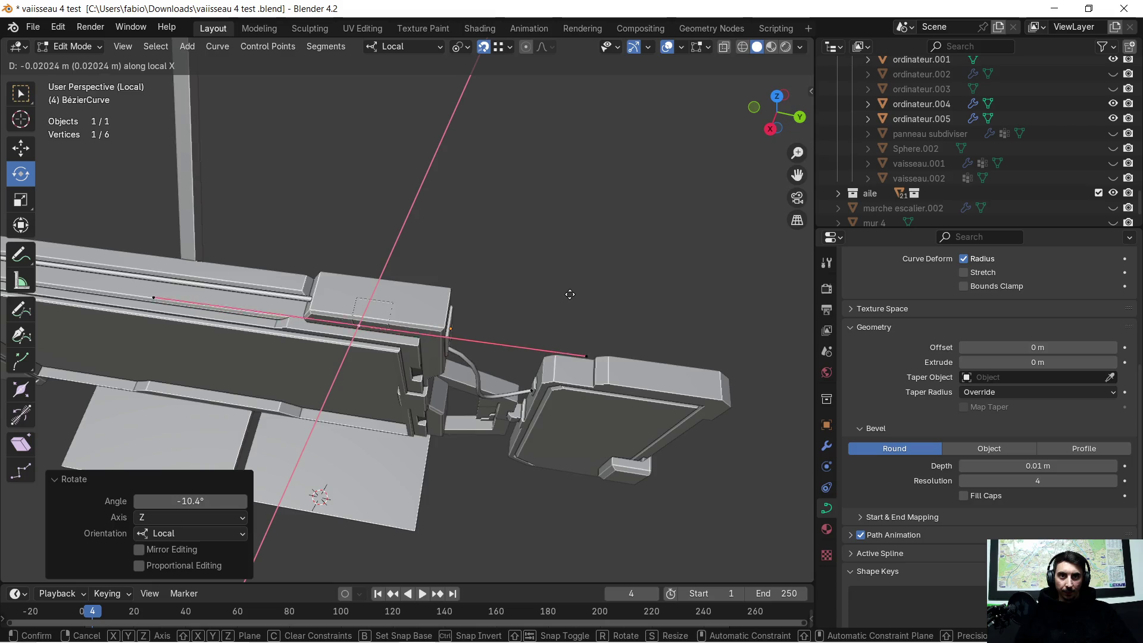
{"action": "left_click", "coordinate": [573, 290]}
Move the point about 0.059 m on local Y to meet the screen's corner, check it and deselect
{"action": "mouse_move", "coordinate": [573, 289]}
{"action": "middle_mouse_down"}
{"action": "mouse_move", "coordinate": [514, 241]}
{"action": "mouse_move", "coordinate": [582, 212]}
{"action": "middle_mouse_up"}
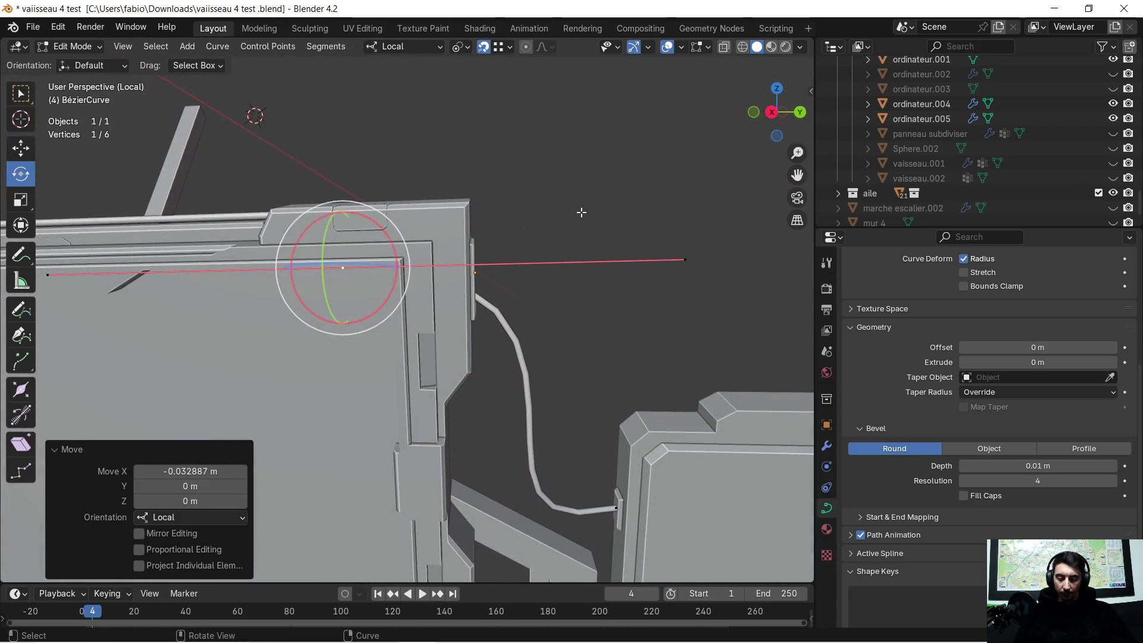
{"action": "key", "text": "y"}
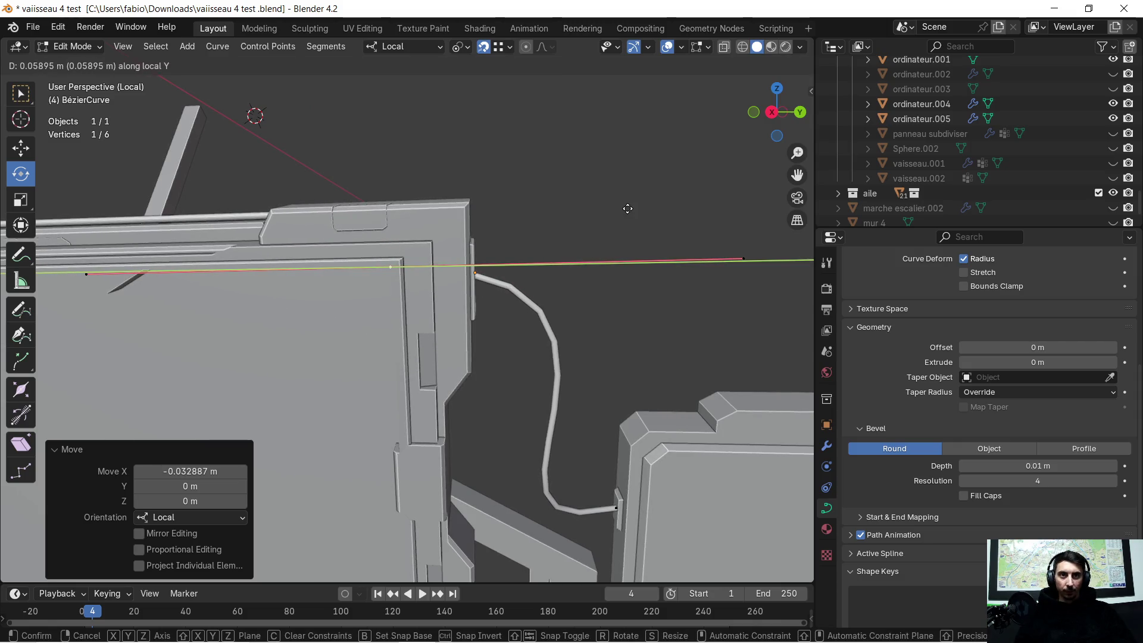
{"action": "left_click", "coordinate": [628, 209]}
{"action": "mouse_move", "coordinate": [627, 208]}
{"action": "middle_mouse_down"}
{"action": "mouse_move", "coordinate": [534, 251]}
{"action": "mouse_move", "coordinate": [428, 463]}
{"action": "middle_mouse_up"}
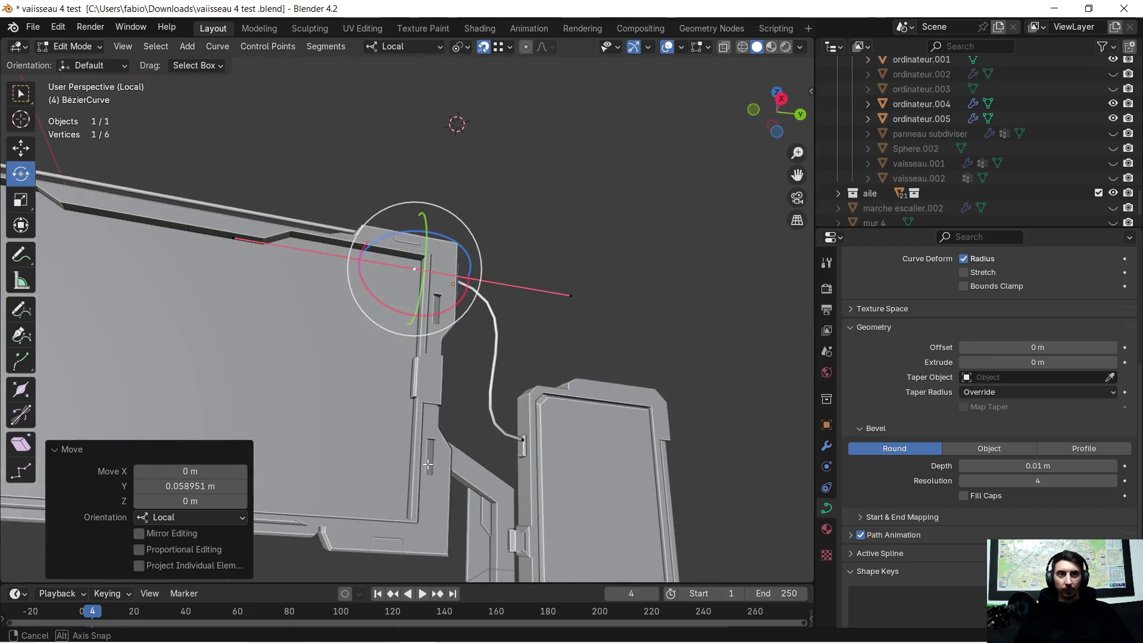
{"action": "mouse_move", "coordinate": [428, 463]}
{"action": "middle_mouse_down"}
{"action": "mouse_move", "coordinate": [755, 454]}
{"action": "mouse_move", "coordinate": [86, 505]}
{"action": "middle_mouse_up"}
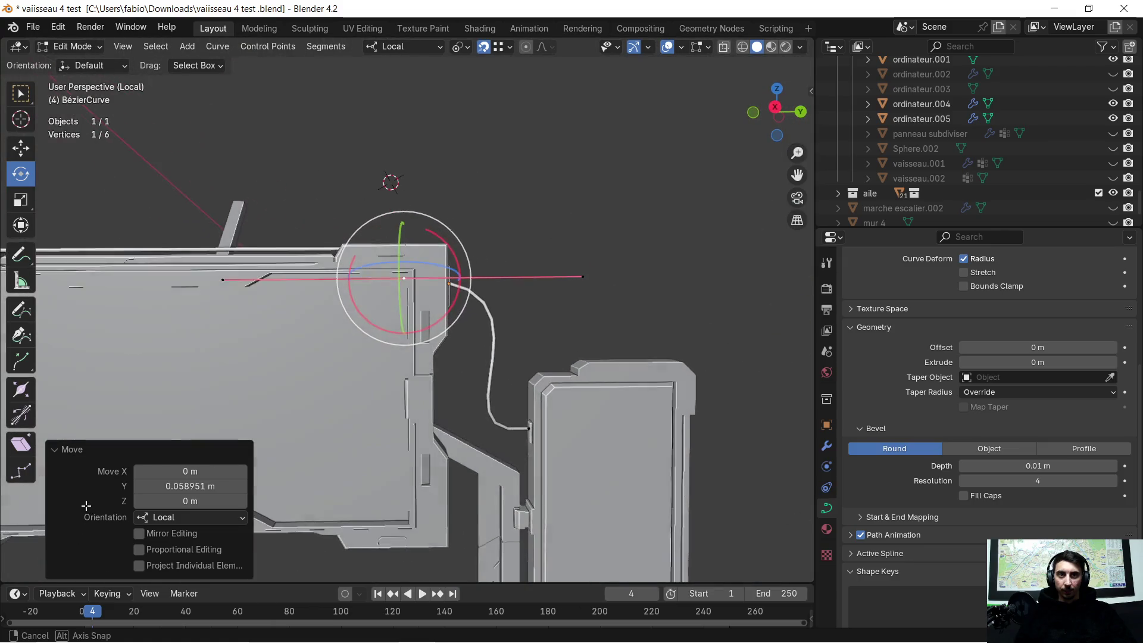
{"action": "scroll", "coordinate": [430, 331], "scroll_direction": "down", "scroll_amount": 2}
{"action": "mouse_move", "coordinate": [434, 383]}
{"action": "middle_mouse_down"}
{"action": "mouse_move", "coordinate": [434, 337]}
{"action": "mouse_move", "coordinate": [501, 317]}
{"action": "mouse_move", "coordinate": [464, 236]}
{"action": "middle_mouse_up"}
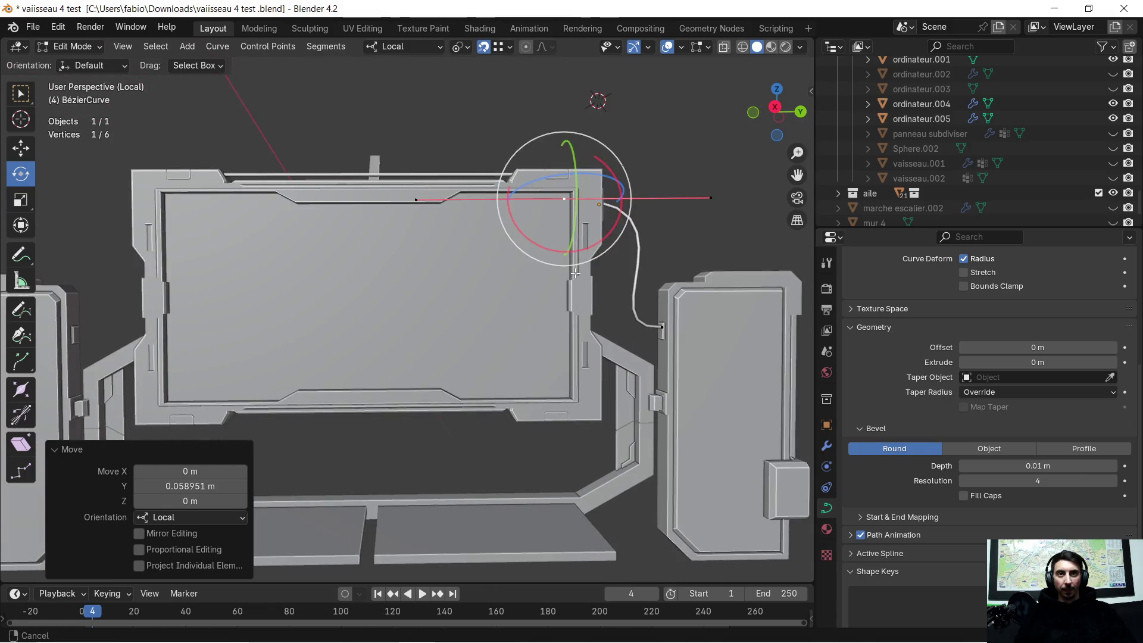
{"action": "left_click", "coordinate": [543, 179]}
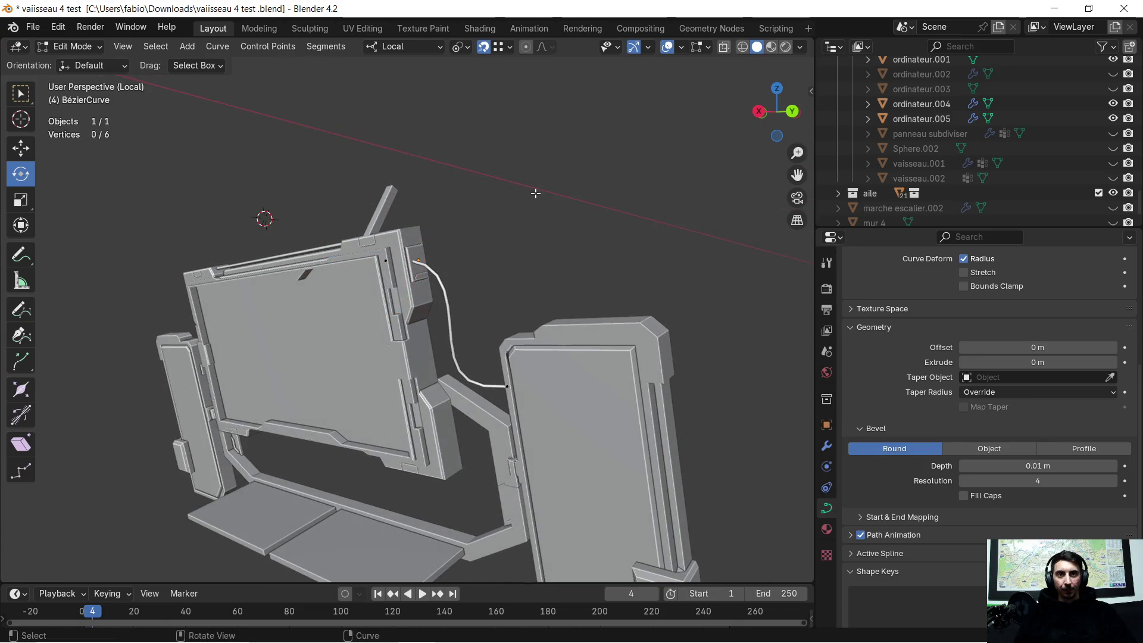
{"action": "scroll", "coordinate": [497, 140], "scroll_direction": "up", "scroll_amount": 3}
Turn the first cable's end −22° on local Z and slide it −0.009 m on X into the connector
{"action": "mouse_move", "coordinate": [498, 141]}
{"action": "middle_mouse_down"}
{"action": "mouse_move", "coordinate": [548, 121]}
{"action": "mouse_move", "coordinate": [484, 204]}
{"action": "mouse_move", "coordinate": [444, 199]}
{"action": "mouse_move", "coordinate": [492, 172]}
{"action": "mouse_move", "coordinate": [563, 155]}
{"action": "mouse_move", "coordinate": [559, 250]}
{"action": "mouse_move", "coordinate": [467, 145]}
{"action": "mouse_move", "coordinate": [520, 220]}
{"action": "mouse_move", "coordinate": [555, 210]}
{"action": "middle_mouse_up"}
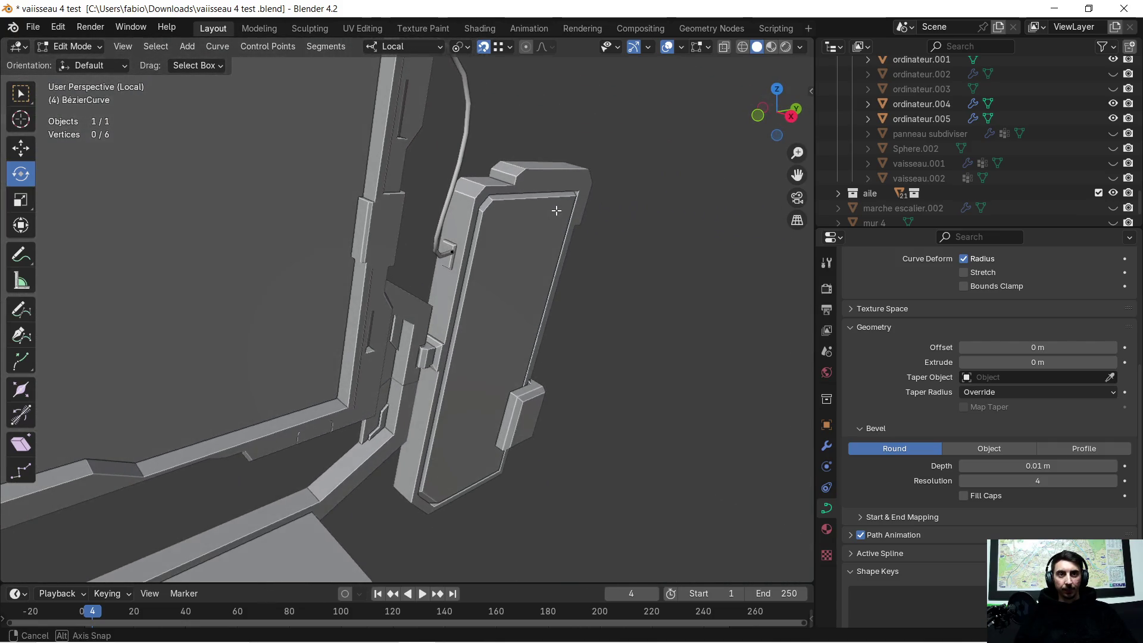
{"action": "scroll", "coordinate": [519, 255], "scroll_direction": "up", "scroll_amount": 2}
{"action": "scroll", "coordinate": [519, 256], "scroll_direction": "up", "scroll_amount": 2}
{"action": "middle_click_drag", "start_coordinate": [519, 255], "coordinate": [317, 5]}
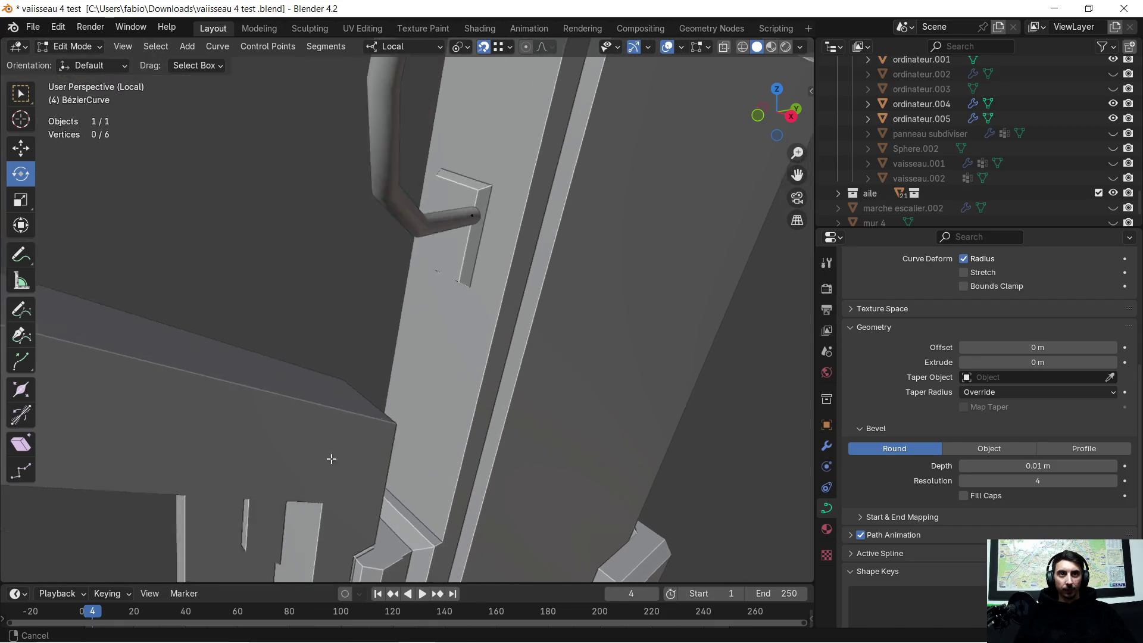
{"action": "mouse_move", "coordinate": [360, 80]}
{"action": "middle_mouse_down"}
{"action": "mouse_move", "coordinate": [396, 199]}
{"action": "mouse_move", "coordinate": [366, 189]}
{"action": "mouse_move", "coordinate": [436, 187]}
{"action": "mouse_move", "coordinate": [403, 204]}
{"action": "mouse_move", "coordinate": [372, 161]}
{"action": "mouse_move", "coordinate": [423, 218]}
{"action": "mouse_move", "coordinate": [426, 247]}
{"action": "mouse_move", "coordinate": [429, 234]}
{"action": "middle_mouse_up"}
{"action": "key", "text": "z"}
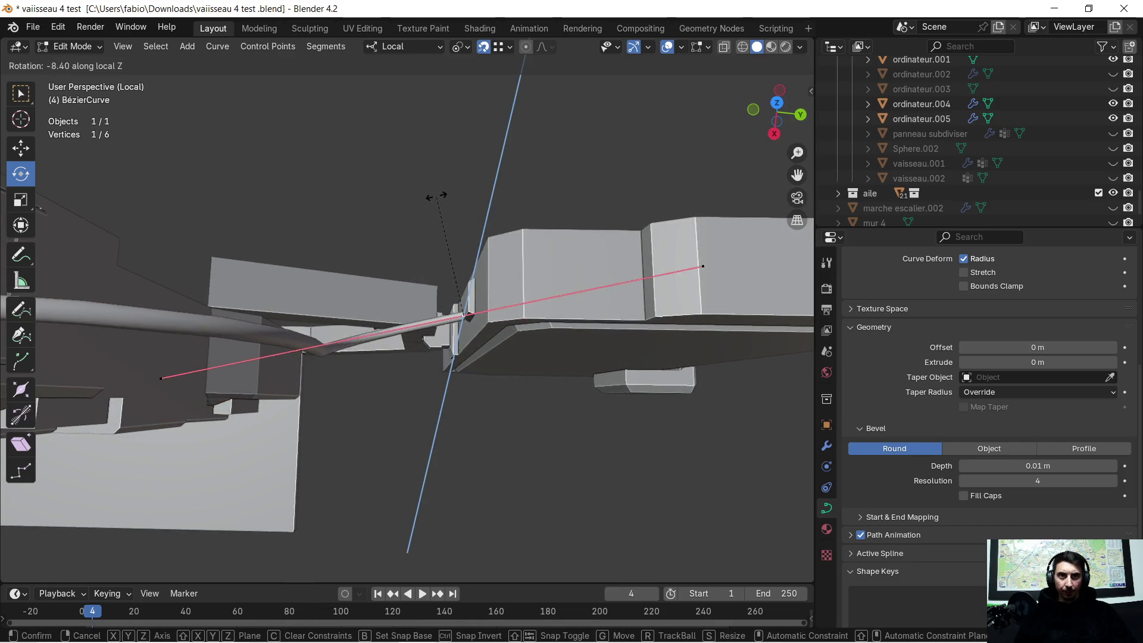
{"action": "left_click", "coordinate": [465, 198]}
{"action": "key", "text": "g"}
{"action": "key", "text": "x"}
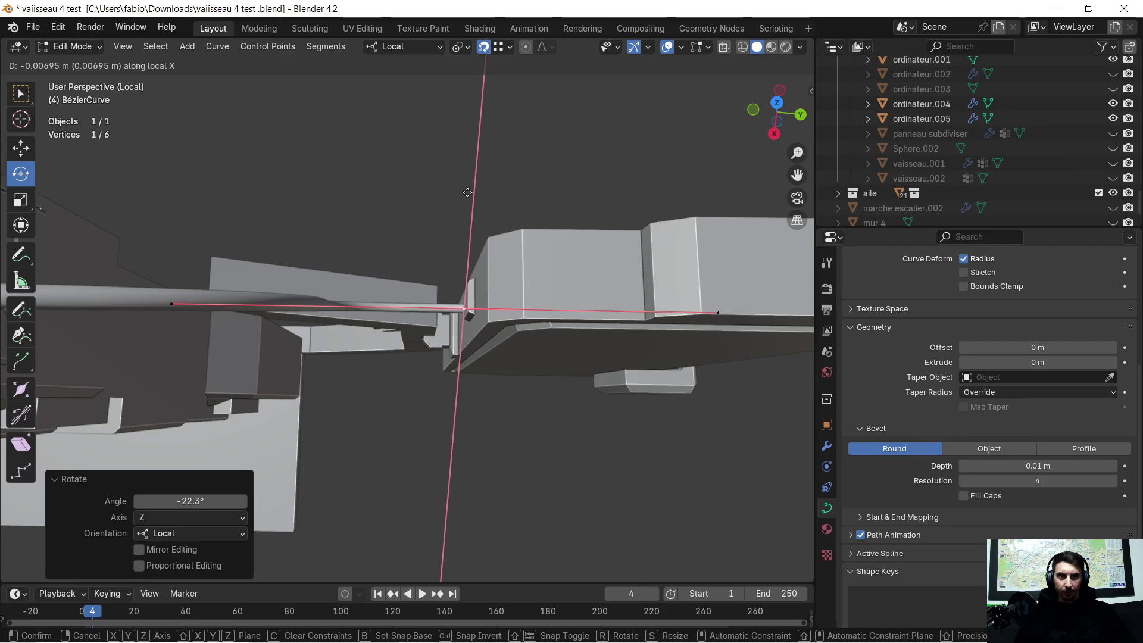
{"action": "left_click", "coordinate": [470, 191]}
{"action": "mouse_move", "coordinate": [469, 191]}
{"action": "middle_mouse_down"}
{"action": "mouse_move", "coordinate": [364, 167]}
{"action": "mouse_move", "coordinate": [616, 256]}
{"action": "mouse_move", "coordinate": [409, 297]}
{"action": "mouse_move", "coordinate": [530, 309]}
{"action": "mouse_move", "coordinate": [532, 278]}
{"action": "middle_mouse_up"}
{"action": "left_click", "coordinate": [579, 250]}
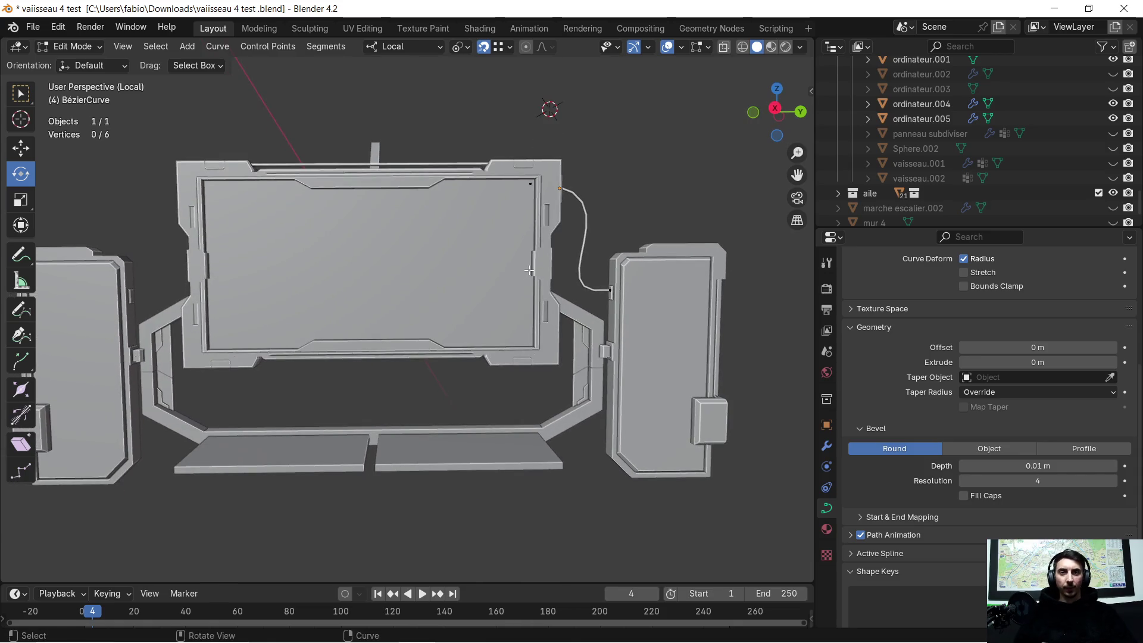
{"action": "scroll", "coordinate": [530, 271], "scroll_direction": "down", "scroll_amount": 2}
{"action": "scroll", "coordinate": [505, 282], "scroll_direction": "up", "scroll_amount": 2}
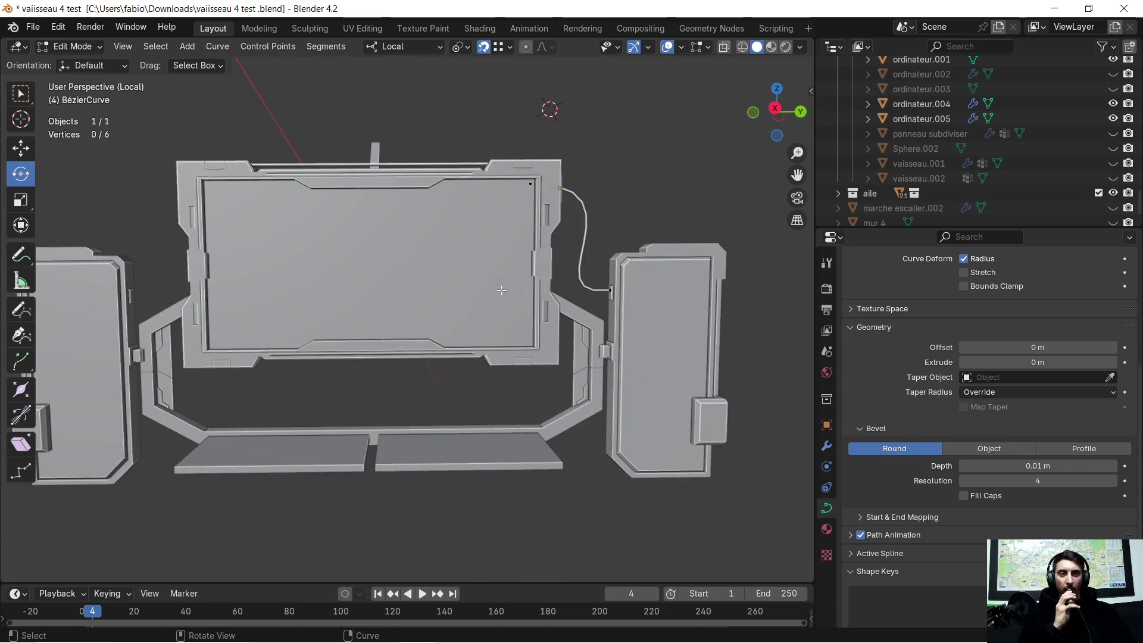
{"action": "scroll", "coordinate": [526, 275], "scroll_direction": "up", "scroll_amount": 3}
{"action": "scroll", "coordinate": [526, 276], "scroll_direction": "down", "scroll_amount": 2}
Inspect the routed cable from several angles and return to Object Mode
{"action": "mouse_move", "coordinate": [534, 264]}
{"action": "middle_mouse_down"}
{"action": "mouse_move", "coordinate": [417, 313]}
{"action": "mouse_move", "coordinate": [426, 325]}
{"action": "mouse_move", "coordinate": [455, 319]}
{"action": "mouse_move", "coordinate": [504, 296]}
{"action": "mouse_move", "coordinate": [460, 308]}
{"action": "middle_mouse_up"}
{"action": "mouse_move", "coordinate": [579, 329]}
{"action": "middle_mouse_down"}
{"action": "mouse_move", "coordinate": [468, 209]}
{"action": "mouse_move", "coordinate": [437, 236]}
{"action": "mouse_move", "coordinate": [564, 207]}
{"action": "mouse_move", "coordinate": [448, 219]}
{"action": "mouse_move", "coordinate": [466, 239]}
{"action": "mouse_move", "coordinate": [480, 210]}
{"action": "mouse_move", "coordinate": [457, 249]}
{"action": "middle_mouse_up"}
{"action": "key", "text": "Tab"}
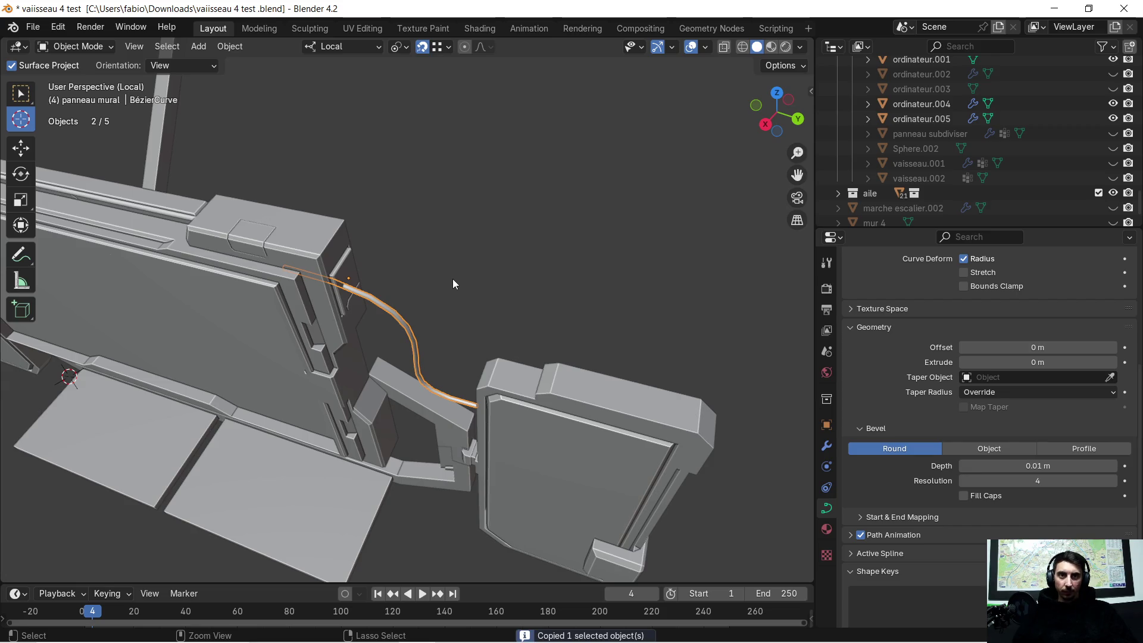
Paste a copy of the cable and offset it along local X and slightly up on Z beside the first
{"action": "key", "text": "ctrl+v"}
{"action": "key", "text": "g"}
{"action": "key", "text": "x"}
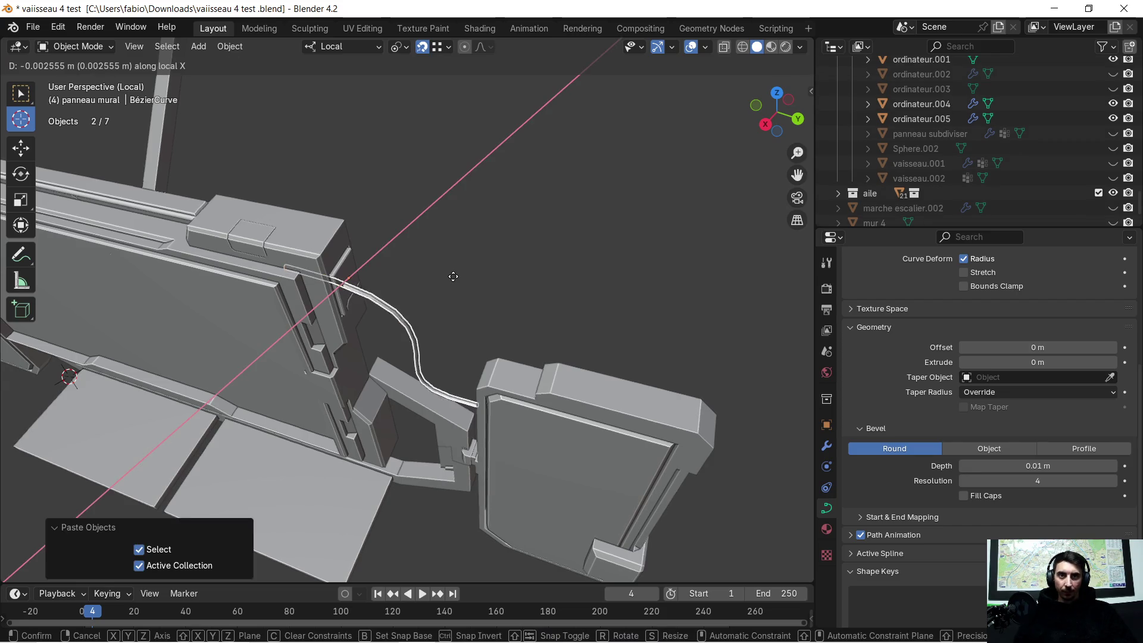
{"action": "left_click", "coordinate": [462, 263]}
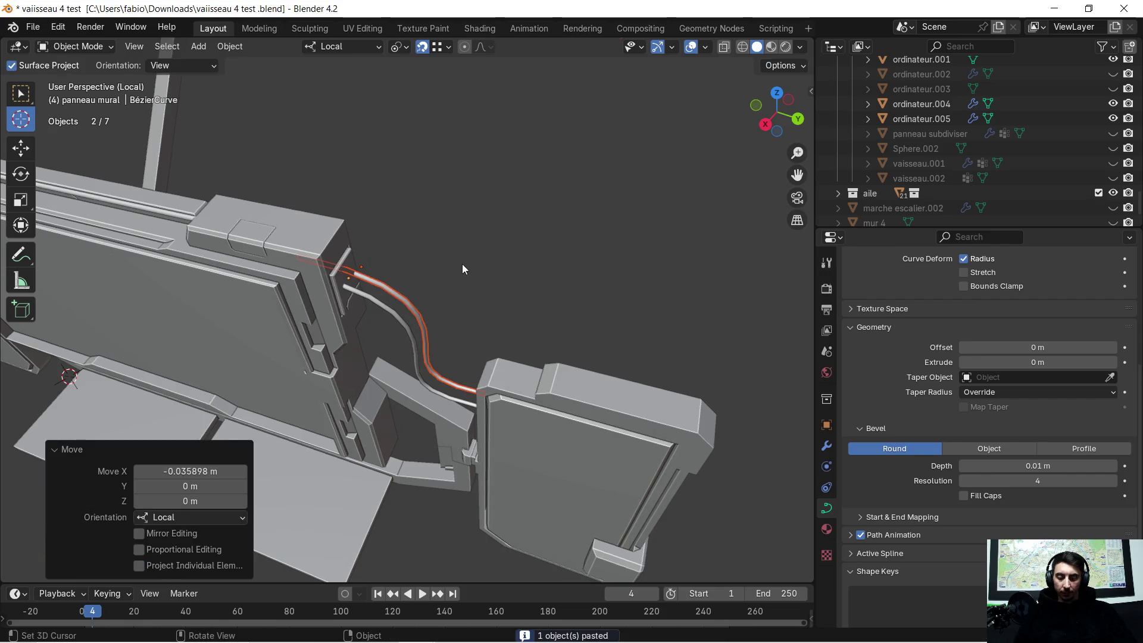
{"action": "key", "text": "g"}
{"action": "key", "text": "z"}
{"action": "left_click", "coordinate": [460, 253]}
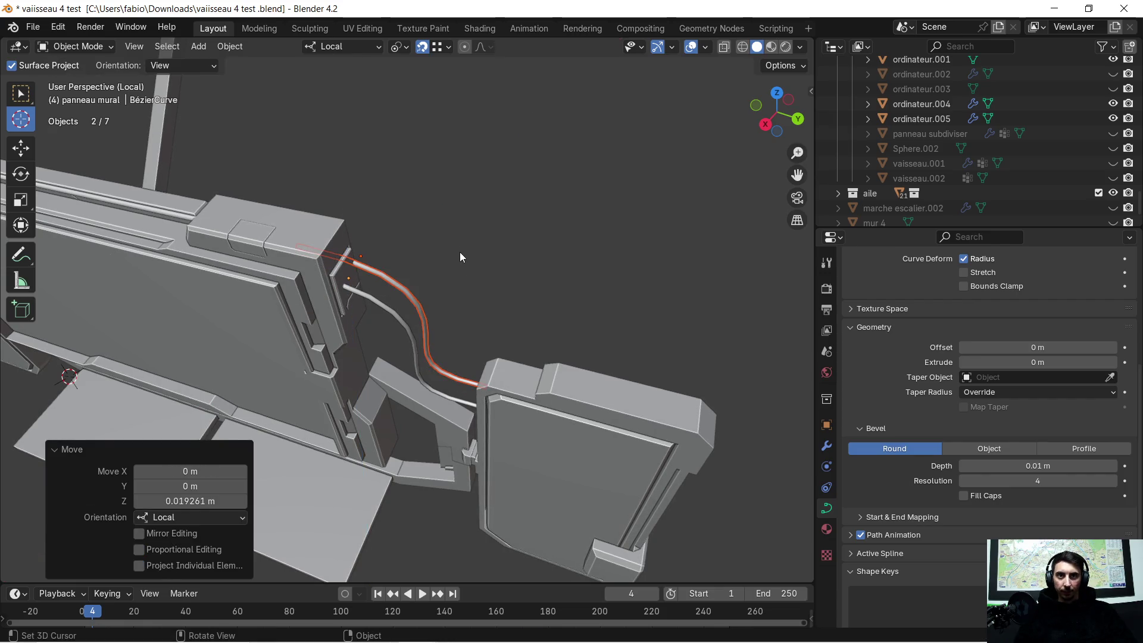
{"action": "scroll", "coordinate": [456, 255], "scroll_direction": "up", "scroll_amount": 5}
{"action": "middle_click_drag", "start_coordinate": [450, 260], "coordinate": [426, 264]}
{"action": "scroll", "coordinate": [428, 260], "scroll_direction": "down", "scroll_amount": 3}
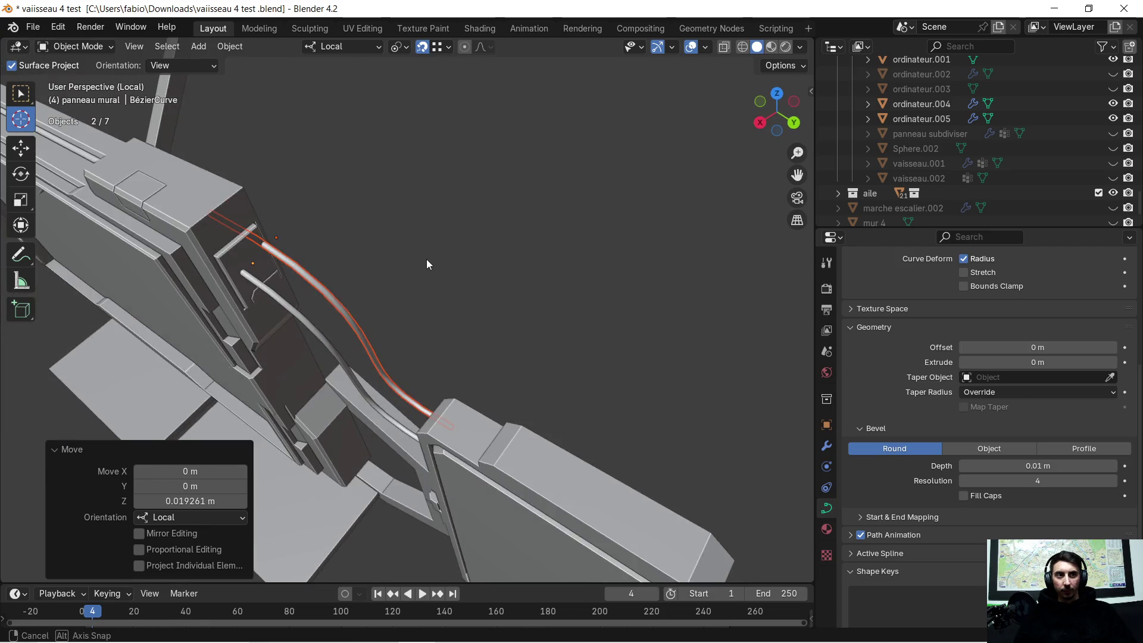
{"action": "scroll", "coordinate": [426, 260], "scroll_direction": "down", "scroll_amount": 2}
{"action": "scroll", "coordinate": [1098, 406], "scroll_direction": "down", "scroll_amount": 1}
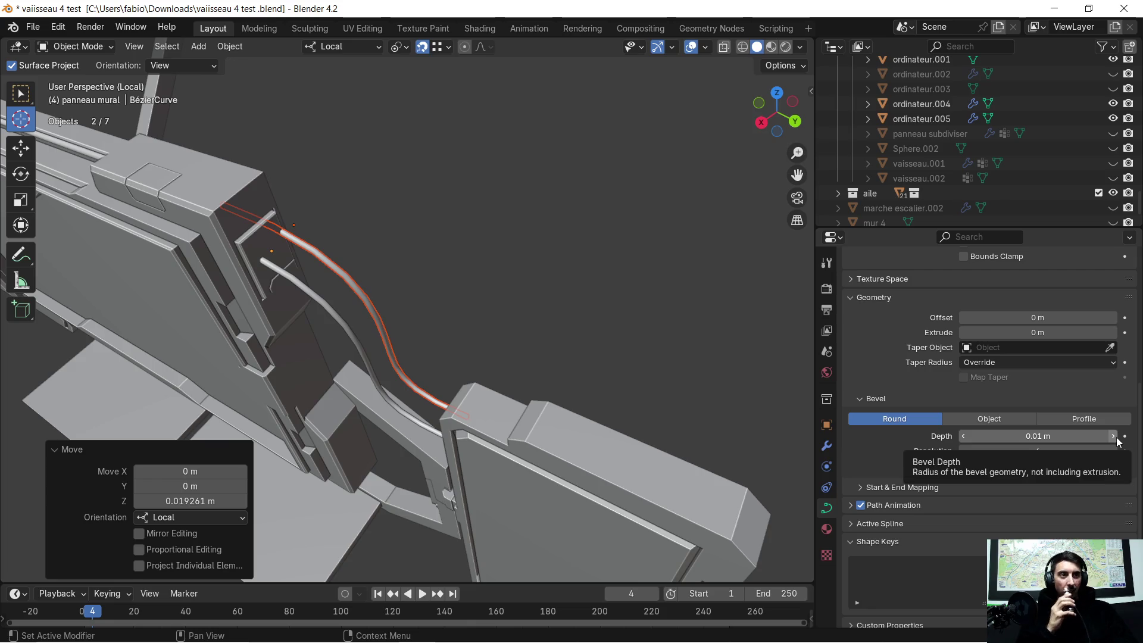
Select BézierCurve.001, set its Bevel Depth to 0.02 m and enter Edit Mode at the panel end
{"action": "left_click", "coordinate": [1112, 437]}
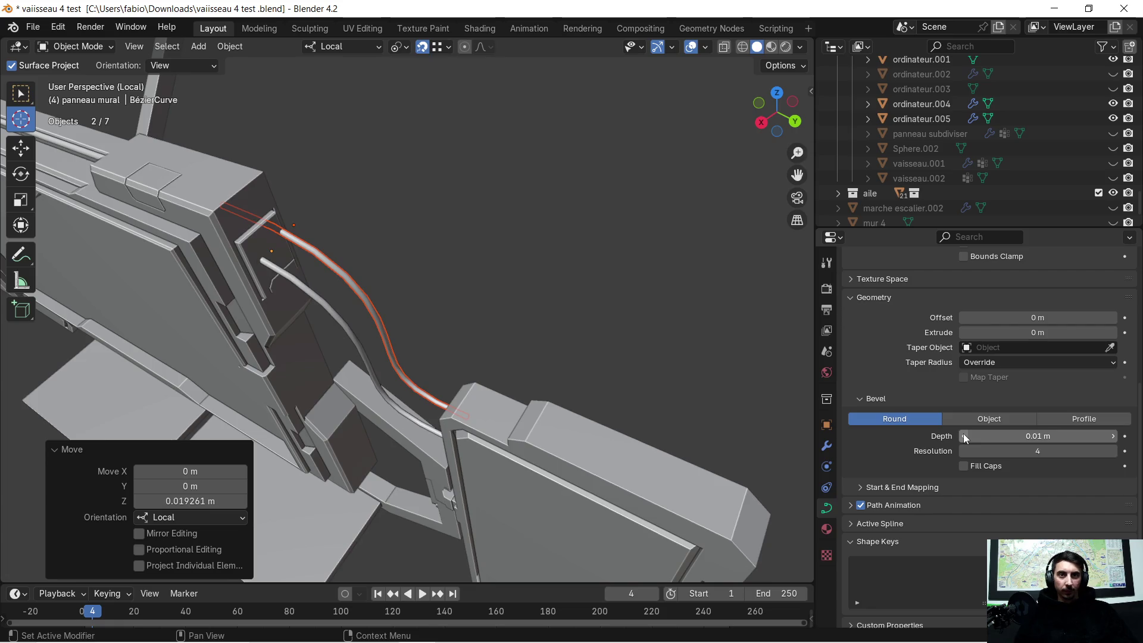
{"action": "key", "text": "Tab"}
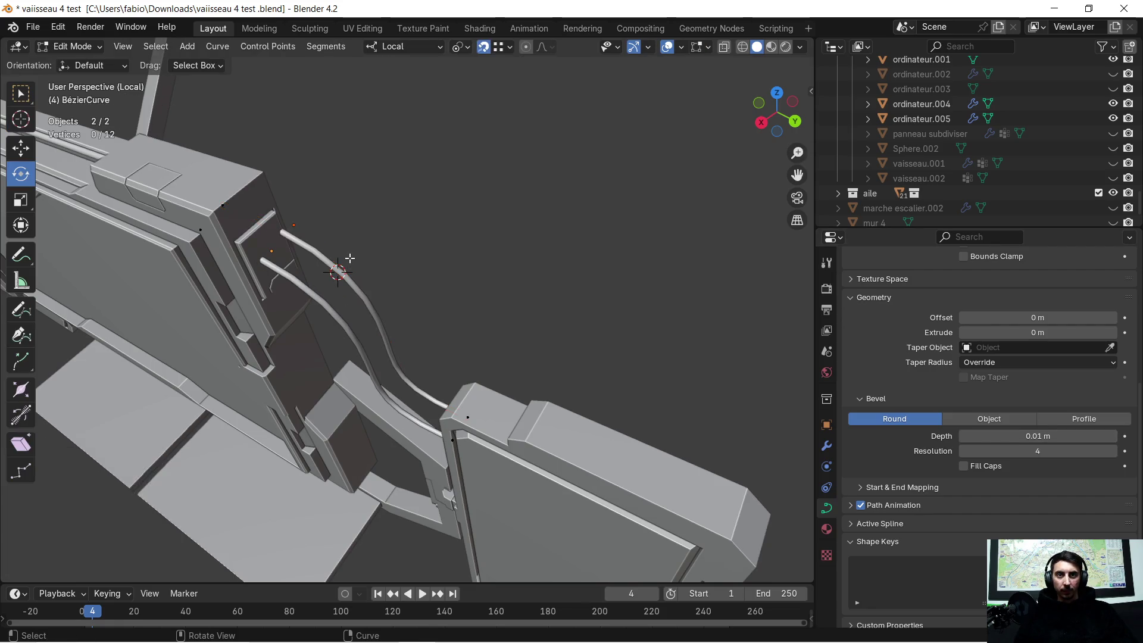
{"action": "key", "text": "Tab"}
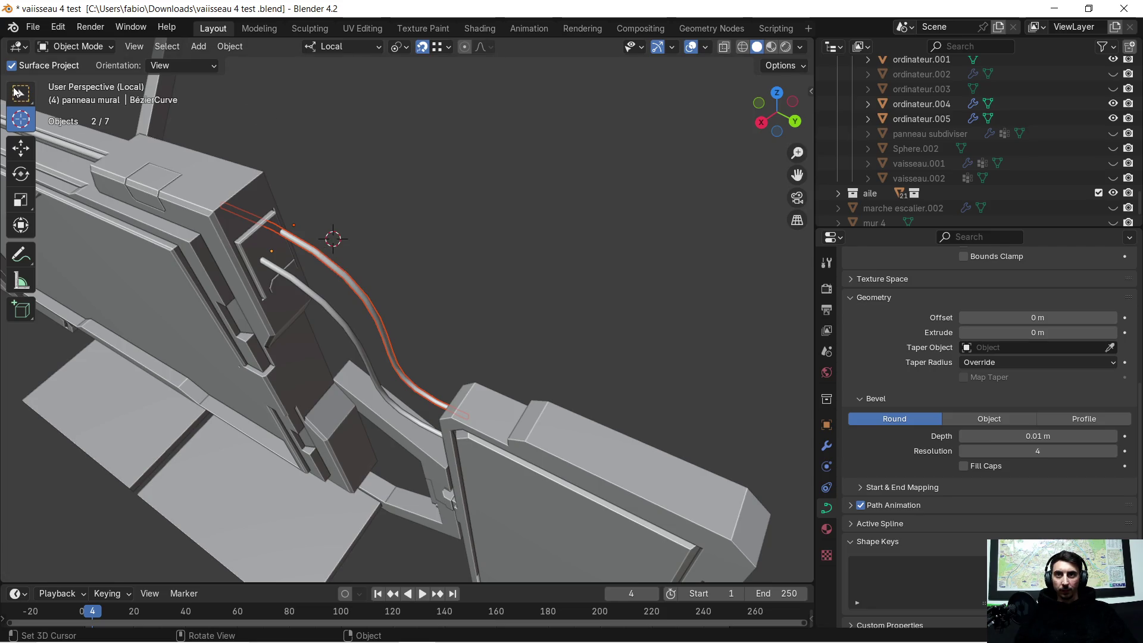
{"action": "left_click", "coordinate": [18, 92]}
{"action": "left_click", "coordinate": [357, 278]}
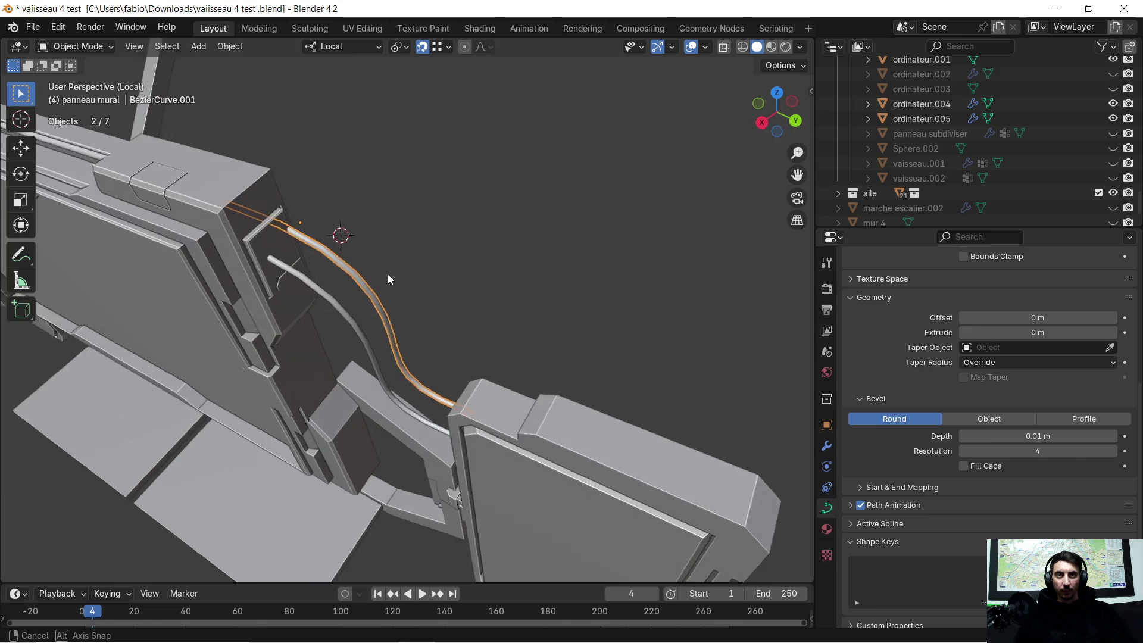
{"action": "middle_click_drag", "start_coordinate": [357, 278], "coordinate": [408, 271]}
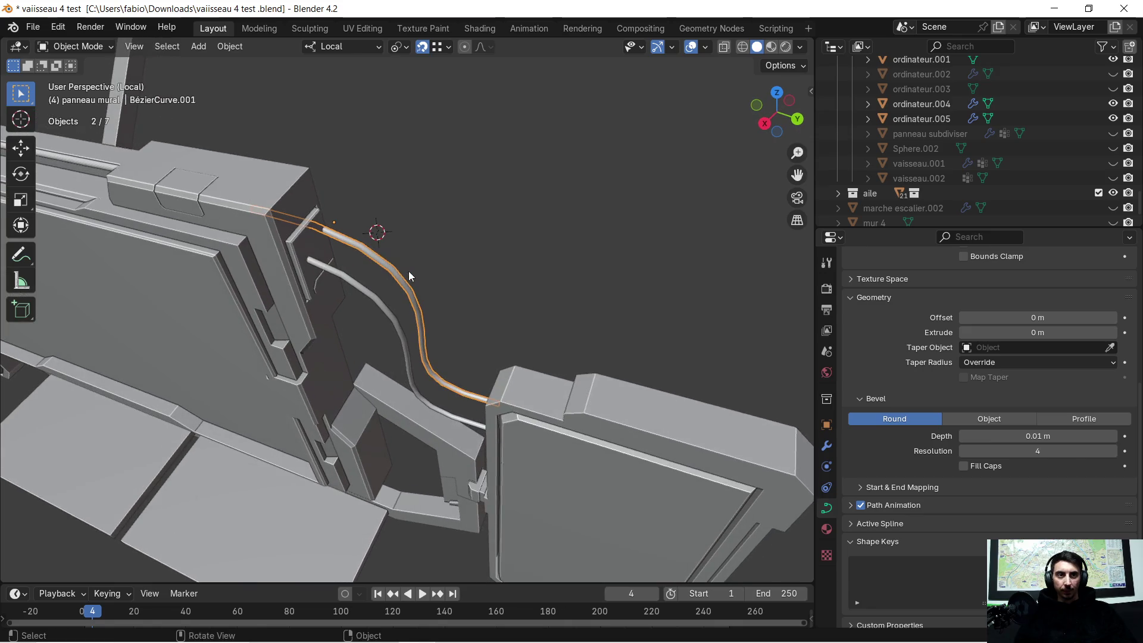
{"action": "left_click", "coordinate": [1111, 436]}
{"action": "middle_click_drag", "start_coordinate": [412, 251], "coordinate": [499, 204]}
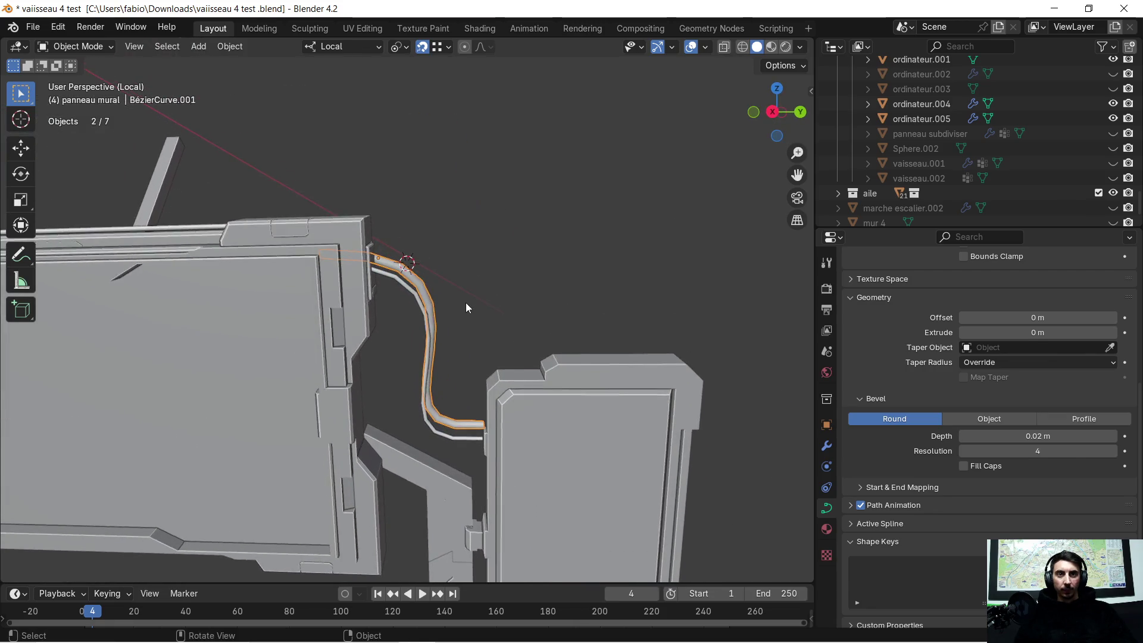
{"action": "mouse_move", "coordinate": [500, 208]}
{"action": "middle_mouse_down"}
{"action": "mouse_move", "coordinate": [464, 286]}
{"action": "mouse_move", "coordinate": [378, 248]}
{"action": "middle_mouse_up"}
{"action": "key", "text": "Tab"}
{"action": "mouse_move", "coordinate": [433, 378]}
{"action": "middle_mouse_down"}
{"action": "mouse_move", "coordinate": [460, 267]}
{"action": "mouse_move", "coordinate": [511, 298]}
{"action": "mouse_move", "coordinate": [443, 366]}
{"action": "mouse_move", "coordinate": [507, 345]}
{"action": "mouse_move", "coordinate": [494, 340]}
{"action": "middle_mouse_up"}
Nudge the second cable's end point along local X and slightly down on Z at the connector
{"action": "left_click", "coordinate": [511, 297]}
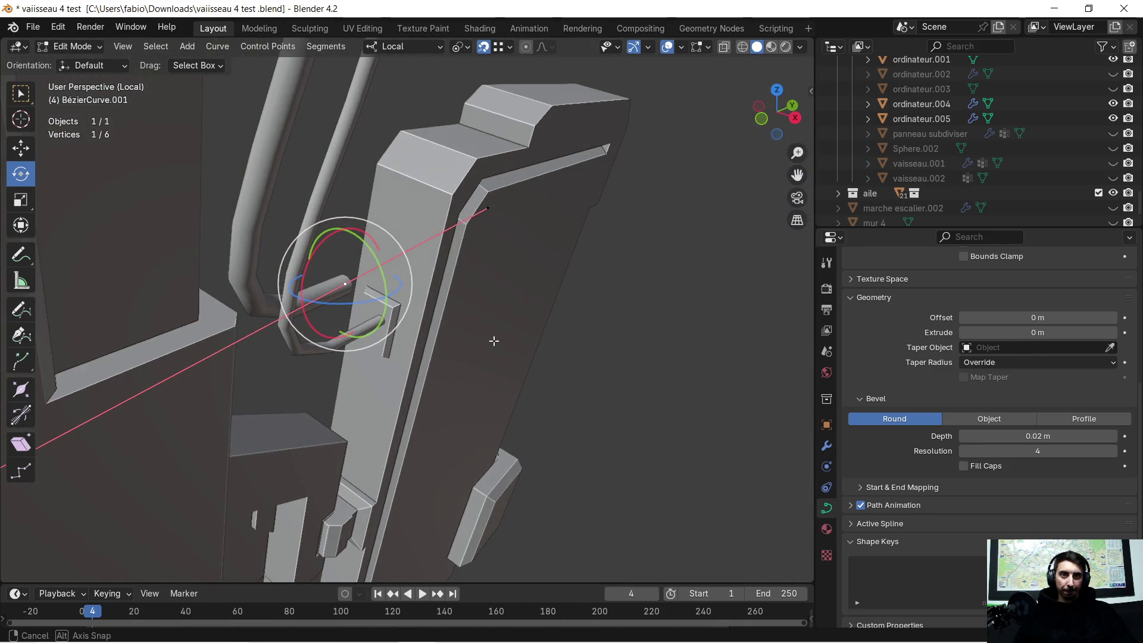
{"action": "middle_click_drag", "start_coordinate": [632, 315], "coordinate": [586, 313]}
{"action": "key", "text": "g"}
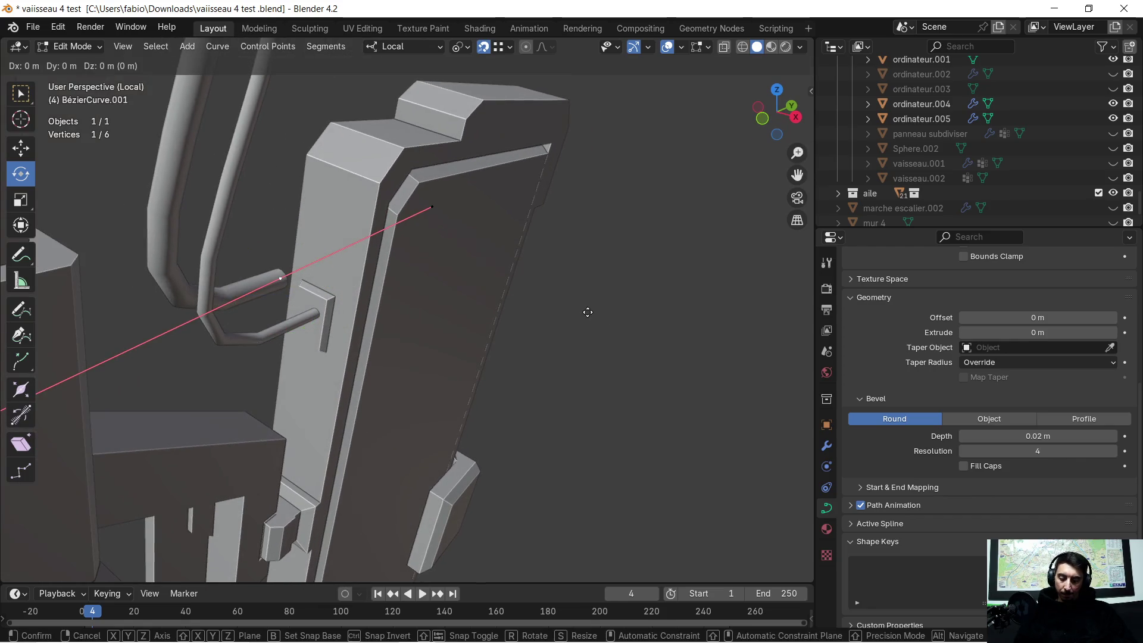
{"action": "key", "text": "x"}
{"action": "key", "text": "x"}
{"action": "left_click", "coordinate": [614, 323]}
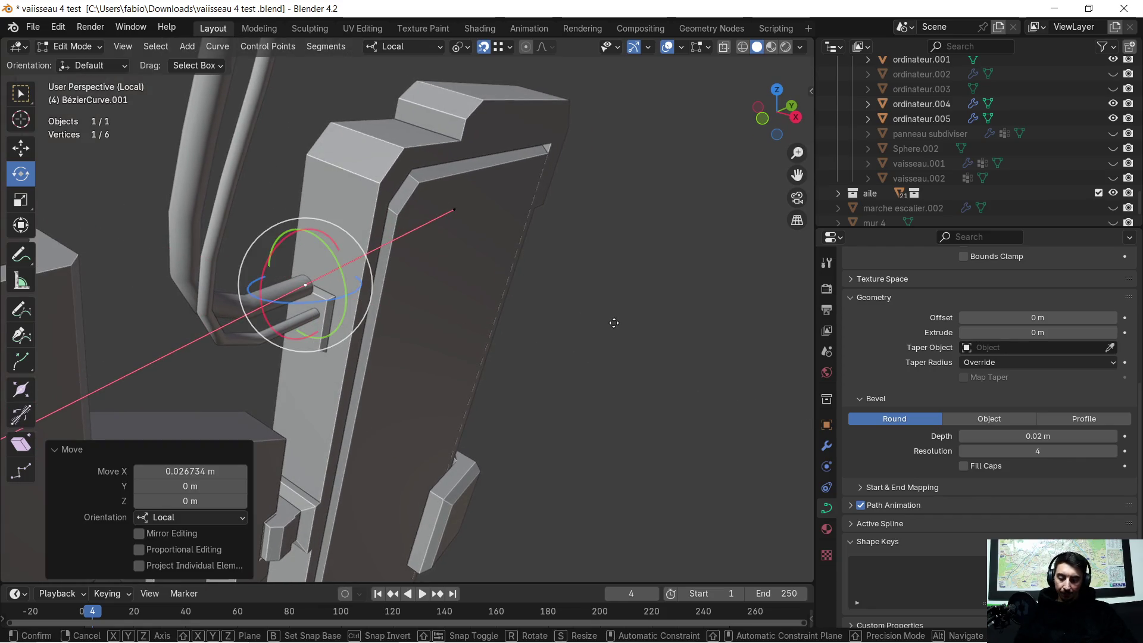
{"action": "key", "text": "g"}
{"action": "key", "text": "z"}
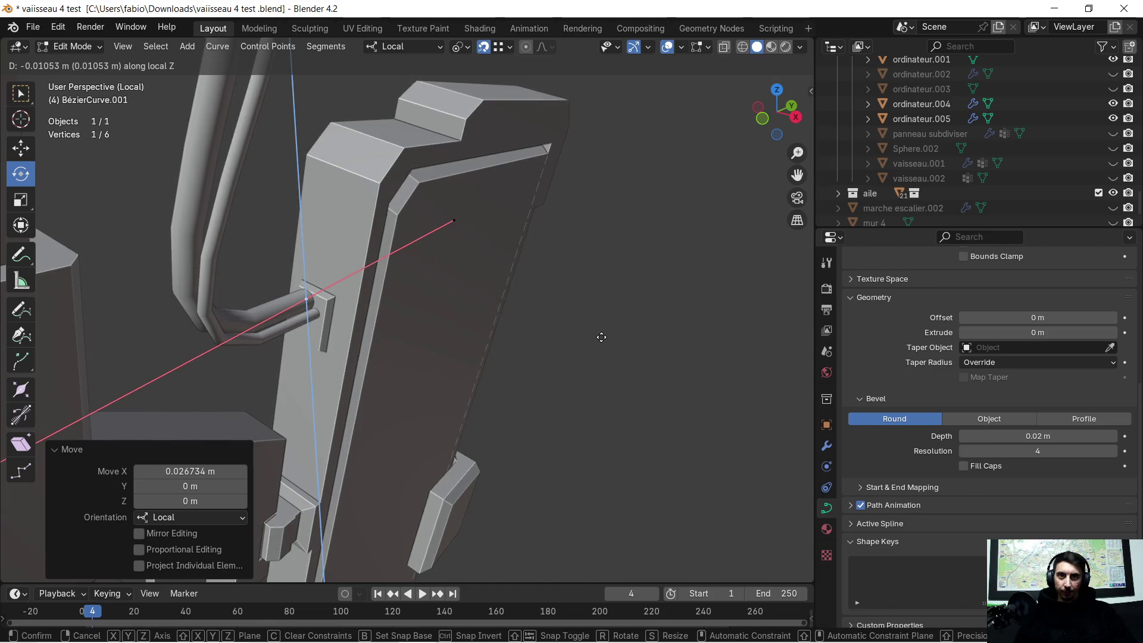
{"action": "left_click", "coordinate": [601, 337]}
{"action": "middle_click_drag", "start_coordinate": [528, 326], "coordinate": [500, 331]}
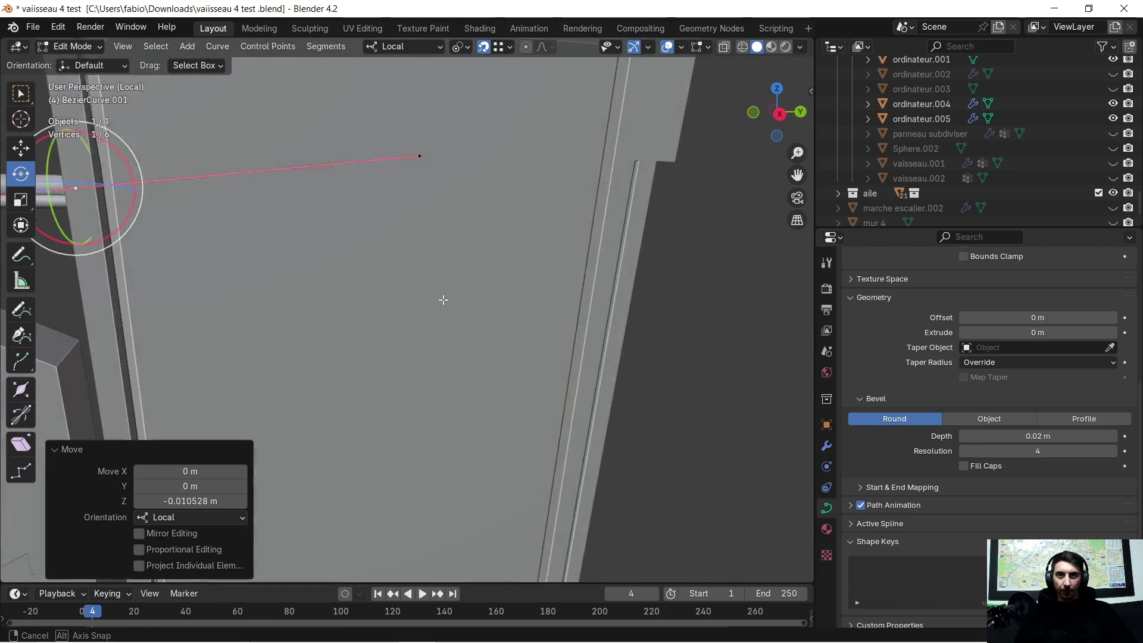
{"action": "scroll", "coordinate": [417, 313], "scroll_direction": "up", "scroll_amount": 3}
{"action": "scroll", "coordinate": [417, 313], "scroll_direction": "down", "scroll_amount": 4}
Pull the end point's handle up along local Z so the cable plugs in neatly, then deselect
{"action": "middle_click_drag", "start_coordinate": [417, 313], "coordinate": [210, 334]}
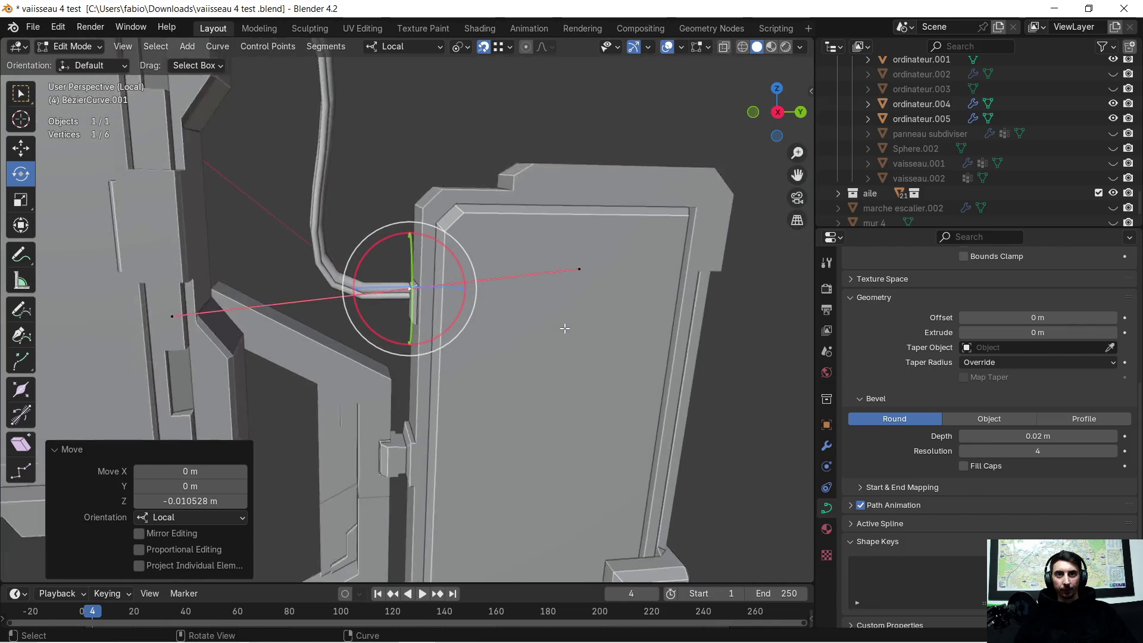
{"action": "left_click", "coordinate": [213, 318]}
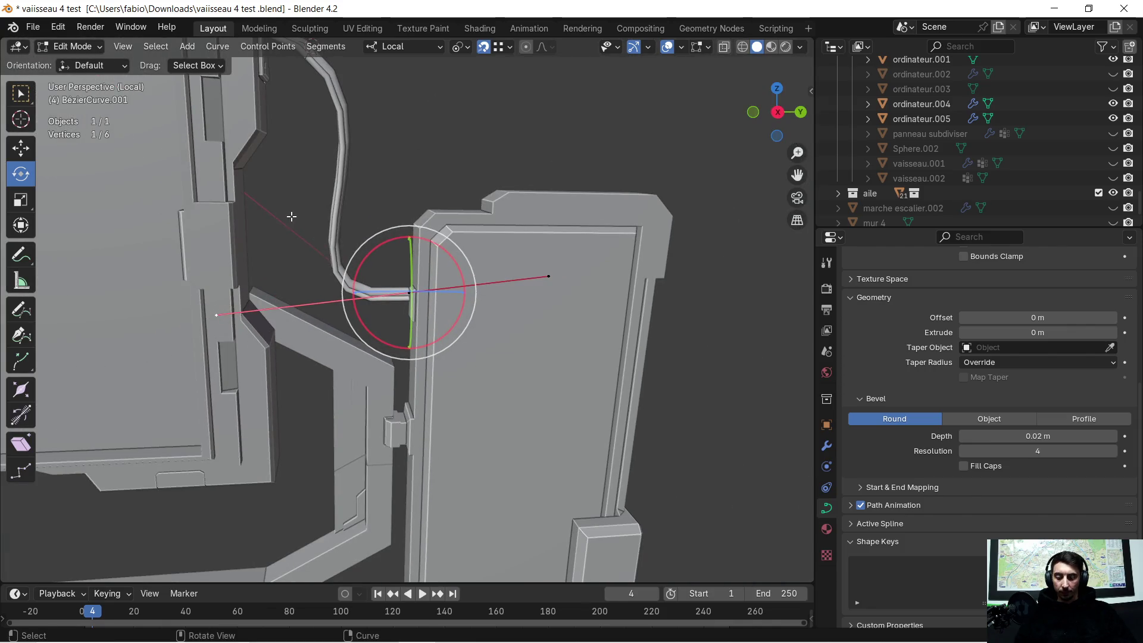
{"action": "key", "text": "g"}
{"action": "key", "text": "z"}
{"action": "key", "text": "z"}
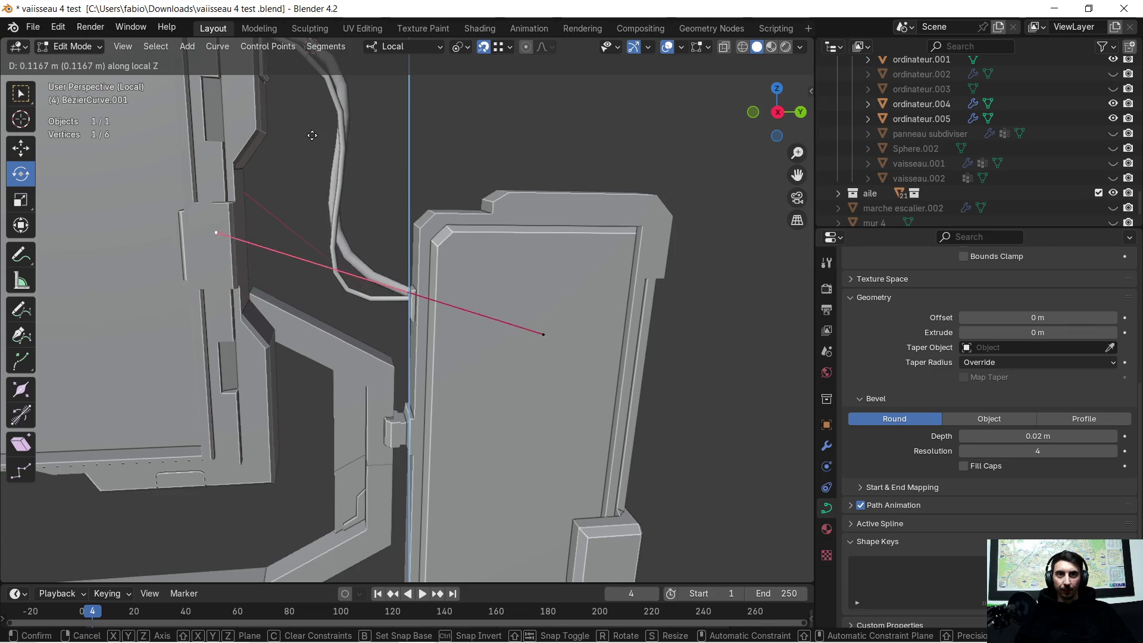
{"action": "key", "text": "ctrl"}
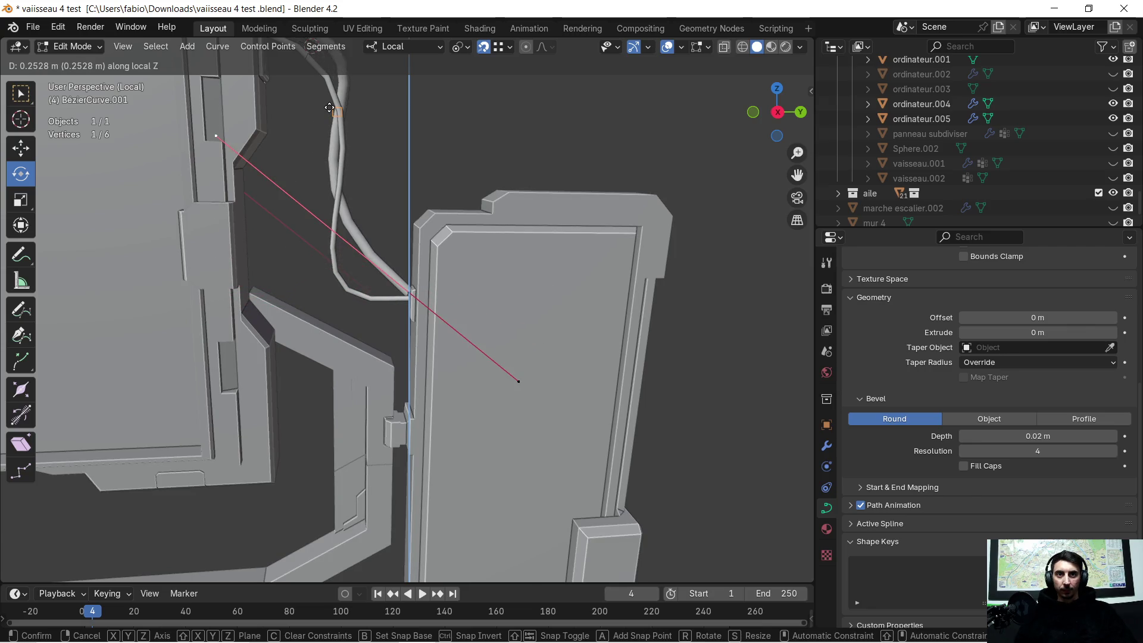
{"action": "left_click", "coordinate": [329, 108]}
{"action": "middle_click_drag", "start_coordinate": [329, 107], "coordinate": [349, 131]}
{"action": "mouse_move", "coordinate": [420, 147]}
{"action": "middle_mouse_down"}
{"action": "mouse_move", "coordinate": [423, 128]}
{"action": "mouse_move", "coordinate": [459, 146]}
{"action": "mouse_move", "coordinate": [439, 159]}
{"action": "mouse_move", "coordinate": [449, 157]}
{"action": "middle_mouse_up"}
{"action": "left_click", "coordinate": [459, 146]}
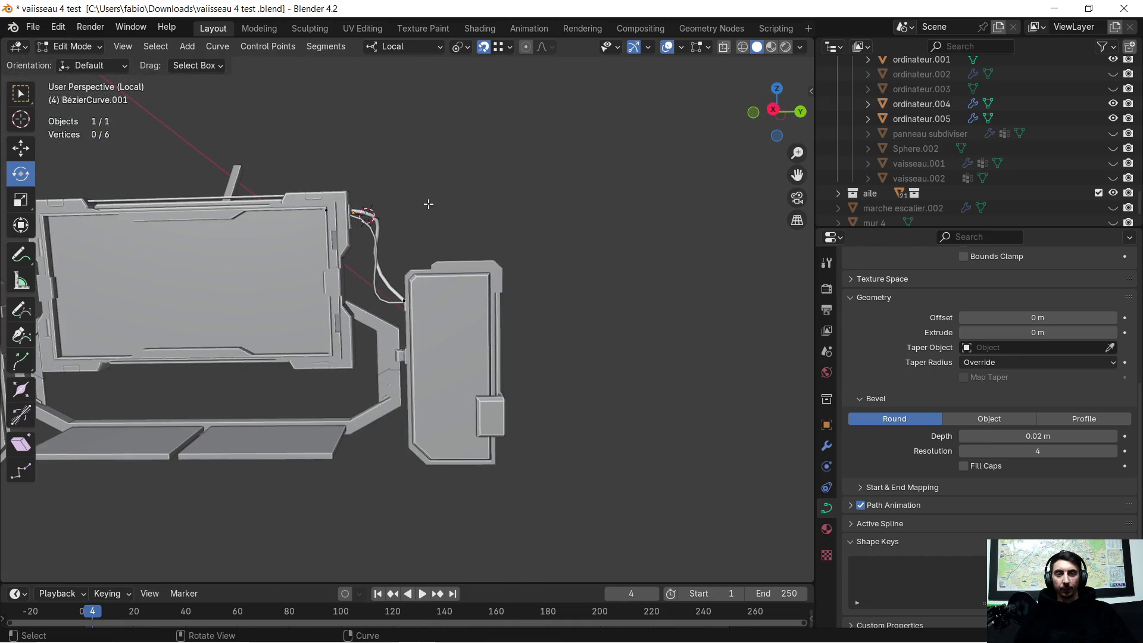
{"action": "scroll", "coordinate": [428, 204], "scroll_direction": "up", "scroll_amount": 3}
Shift the second cable's upper point along local X and lower it on local Z
{"action": "mouse_move", "coordinate": [427, 204]}
{"action": "middle_mouse_down"}
{"action": "mouse_move", "coordinate": [367, 158]}
{"action": "mouse_move", "coordinate": [515, 271]}
{"action": "mouse_move", "coordinate": [443, 104]}
{"action": "middle_mouse_up"}
{"action": "left_click", "coordinate": [443, 104]}
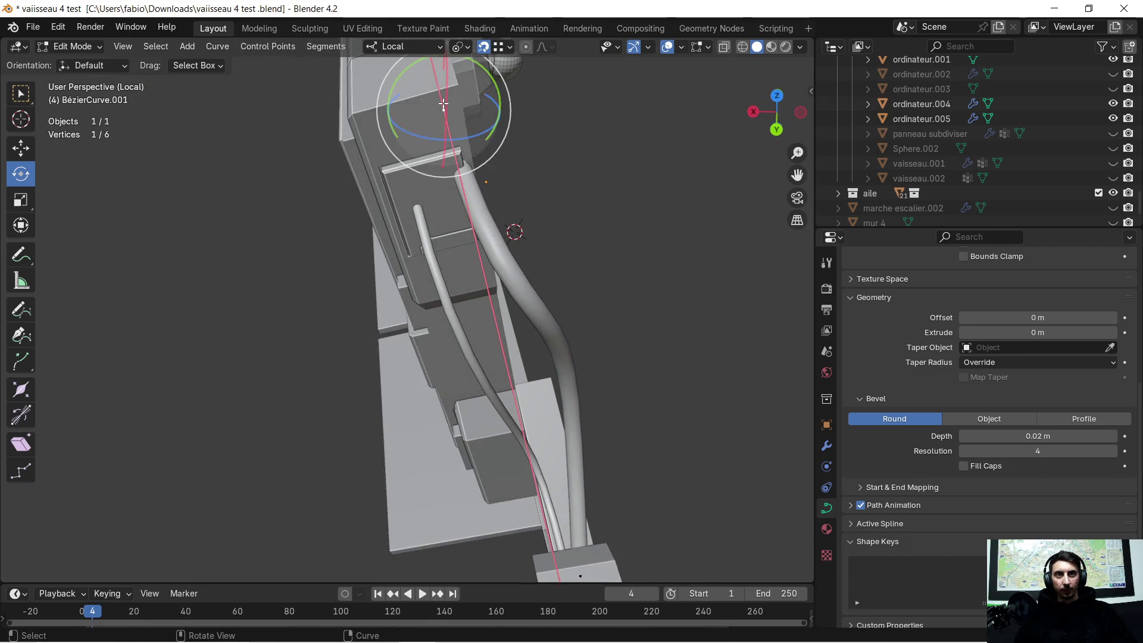
{"action": "key", "text": "g"}
{"action": "key", "text": "x"}
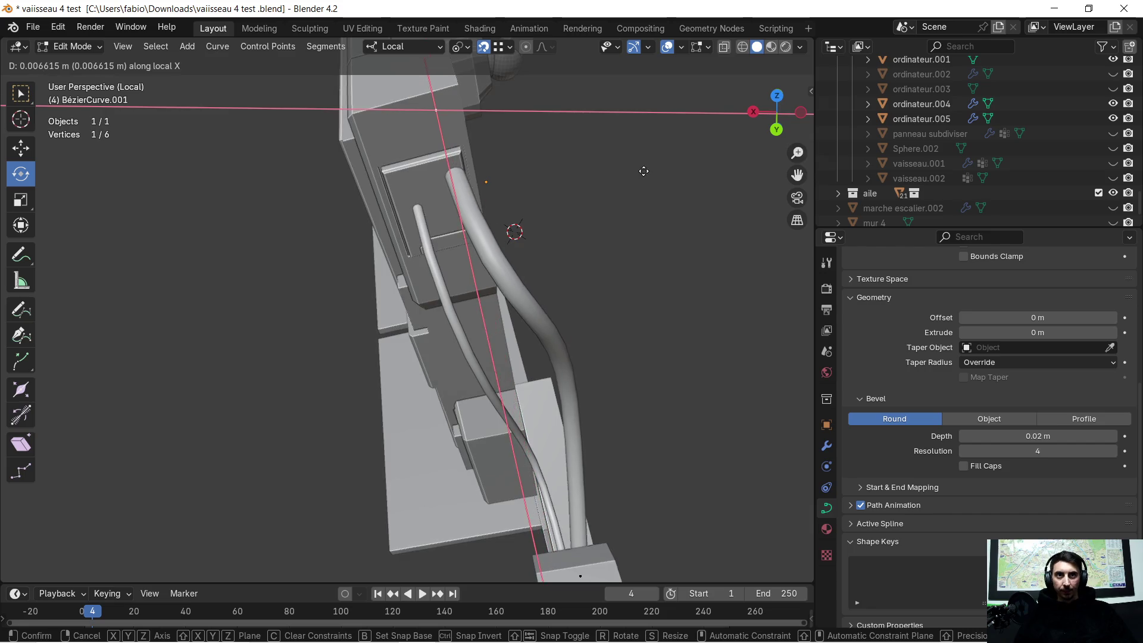
{"action": "left_click", "coordinate": [616, 188]}
{"action": "mouse_move", "coordinate": [599, 199]}
{"action": "middle_mouse_down"}
{"action": "mouse_move", "coordinate": [668, 194]}
{"action": "mouse_move", "coordinate": [671, 170]}
{"action": "middle_mouse_up"}
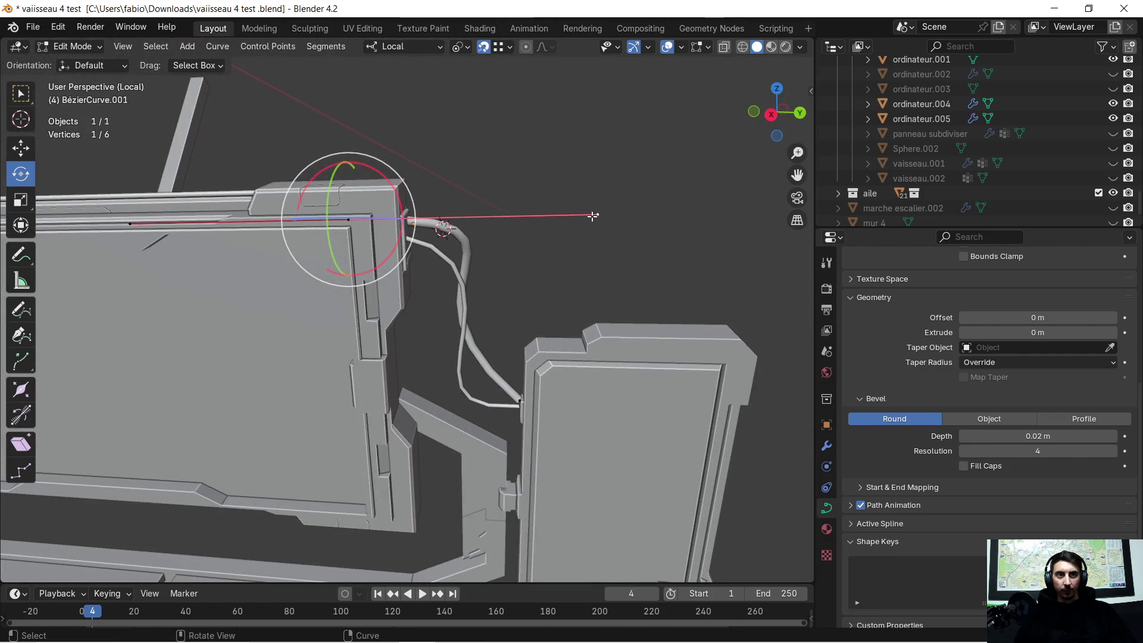
{"action": "key", "text": "g"}
{"action": "key", "text": "z"}
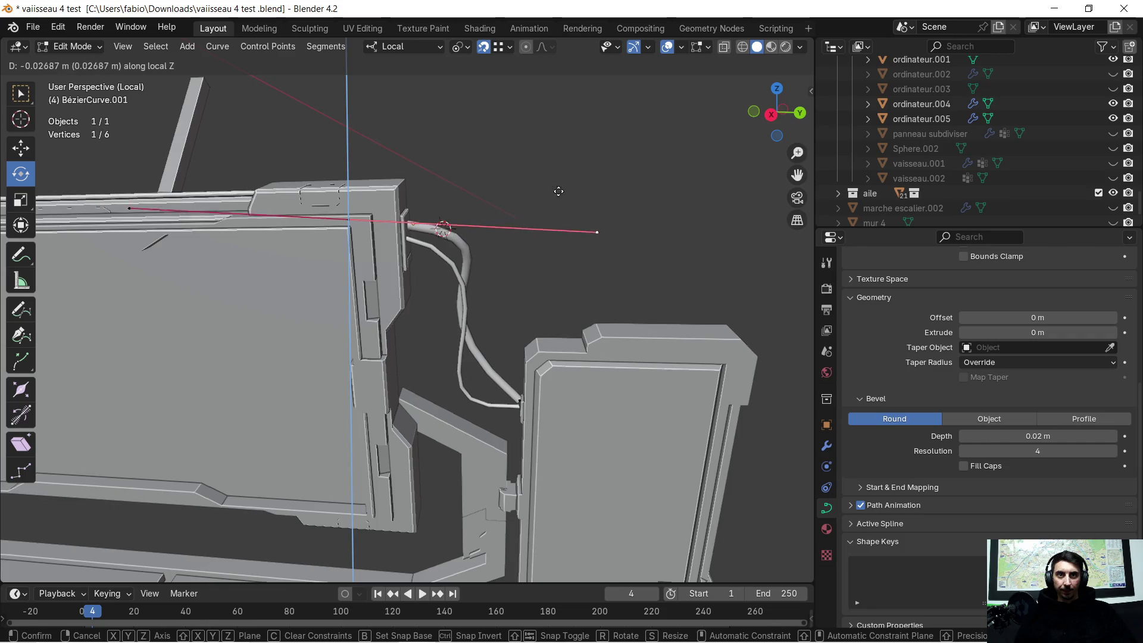
{"action": "left_click", "coordinate": [510, 294]}
Raise the point about 0.25 m on local Z toward the screen corner and begin a local Y move
{"action": "middle_click_drag", "start_coordinate": [510, 294], "coordinate": [528, 252]}
{"action": "key", "text": "g"}
{"action": "key", "text": "z"}
{"action": "key", "text": "z"}
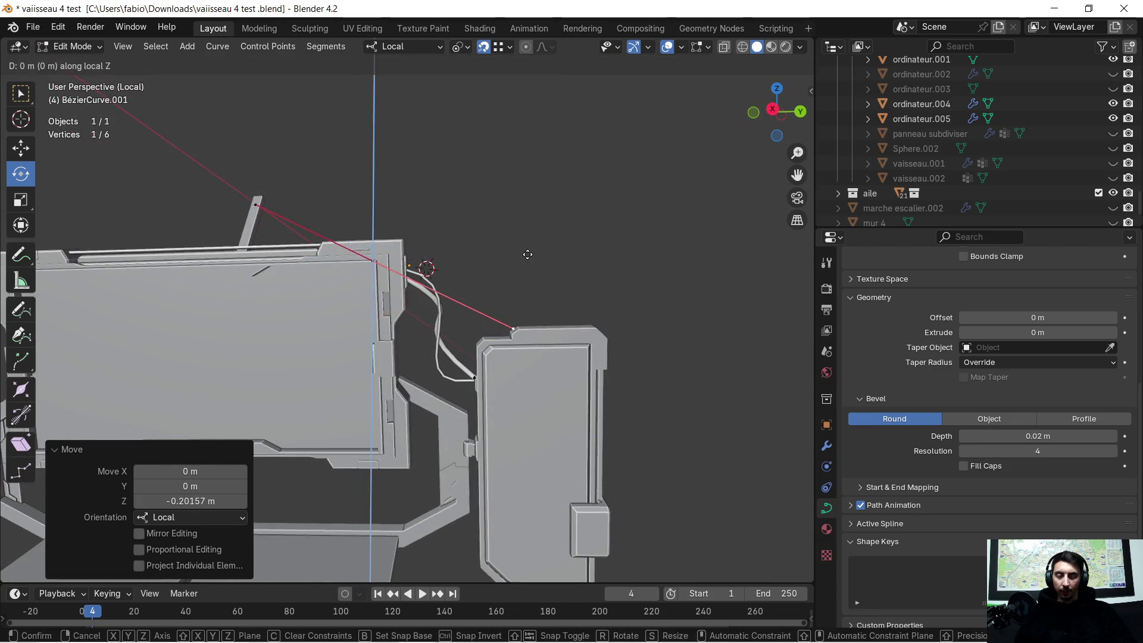
{"action": "left_click", "coordinate": [550, 170]}
{"action": "mouse_move", "coordinate": [548, 174]}
{"action": "middle_mouse_down"}
{"action": "mouse_move", "coordinate": [510, 288]}
{"action": "mouse_move", "coordinate": [503, 194]}
{"action": "mouse_move", "coordinate": [479, 238]}
{"action": "mouse_move", "coordinate": [446, 233]}
{"action": "mouse_move", "coordinate": [455, 179]}
{"action": "mouse_move", "coordinate": [487, 160]}
{"action": "mouse_move", "coordinate": [342, 359]}
{"action": "mouse_move", "coordinate": [476, 280]}
{"action": "middle_mouse_up"}
{"action": "scroll", "coordinate": [513, 291], "scroll_direction": "up", "scroll_amount": 2}
{"action": "scroll", "coordinate": [520, 297], "scroll_direction": "up", "scroll_amount": 1}
{"action": "scroll", "coordinate": [519, 201], "scroll_direction": "up", "scroll_amount": 2}
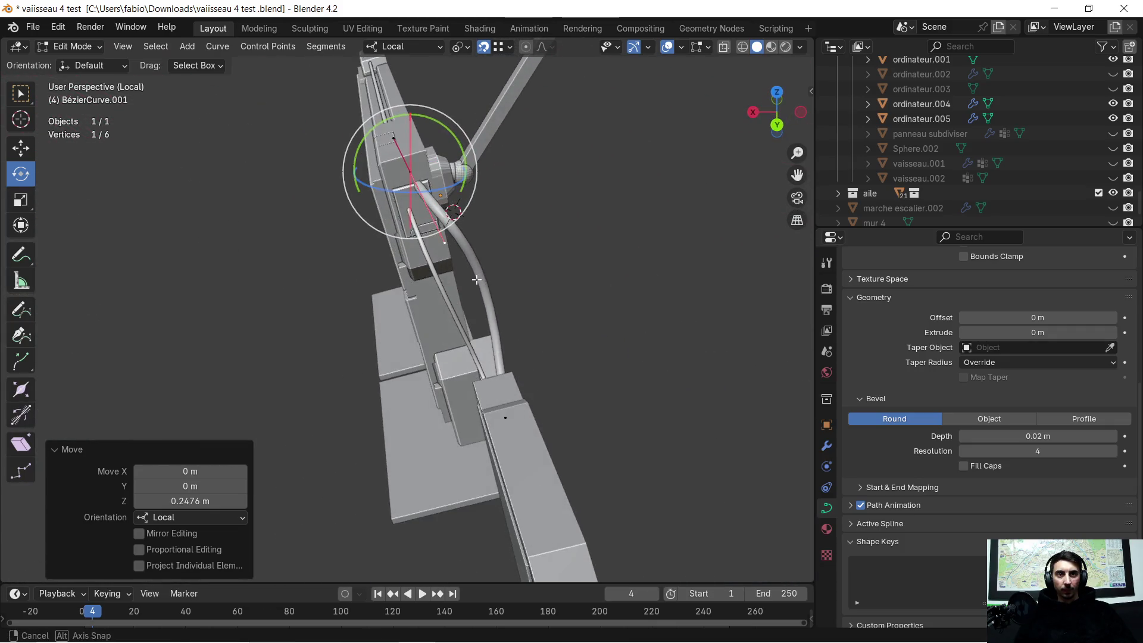
{"action": "key", "text": "g"}
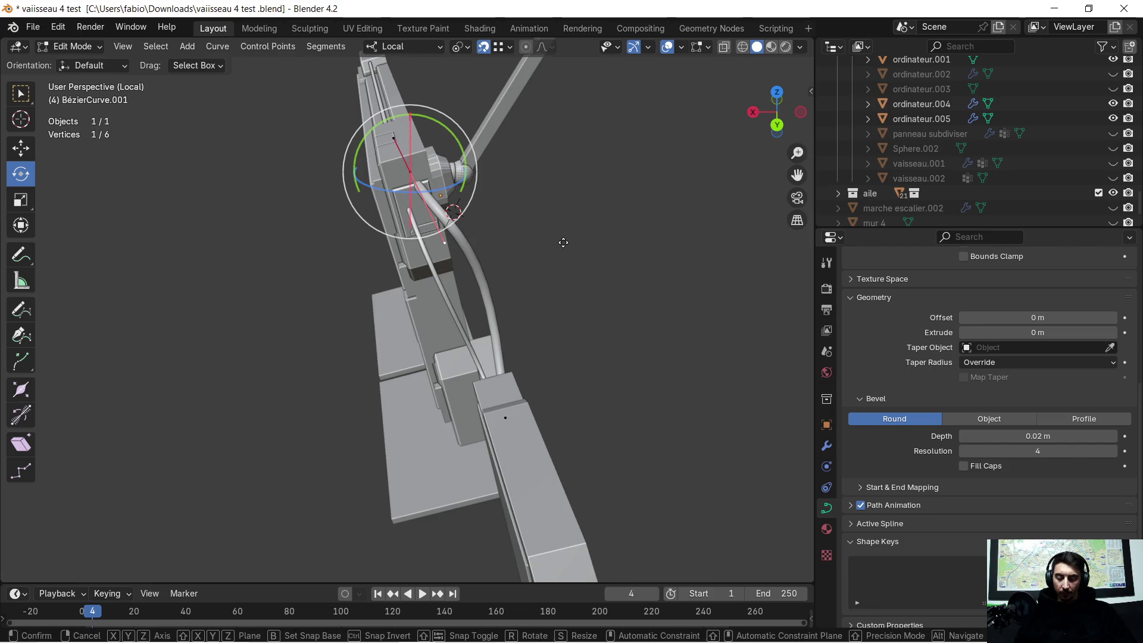
{"action": "key", "text": "y"}
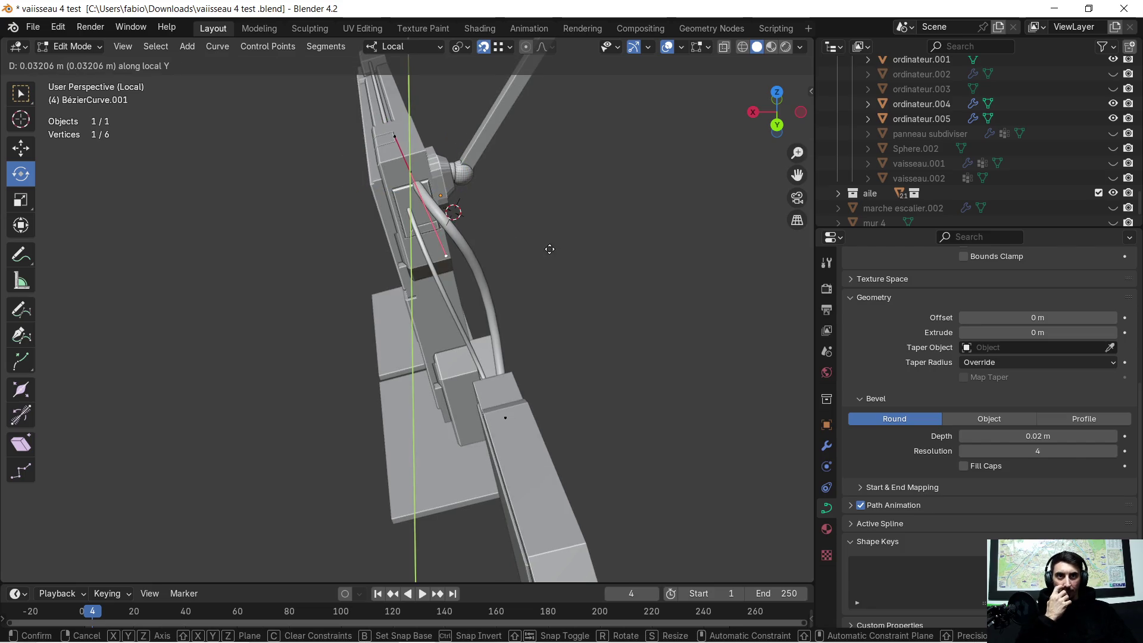
Settle the end point against the screen edge with an X then −0.028 m local Z adjustment
{"action": "left_click", "coordinate": [550, 249]}
{"action": "key", "text": "x"}
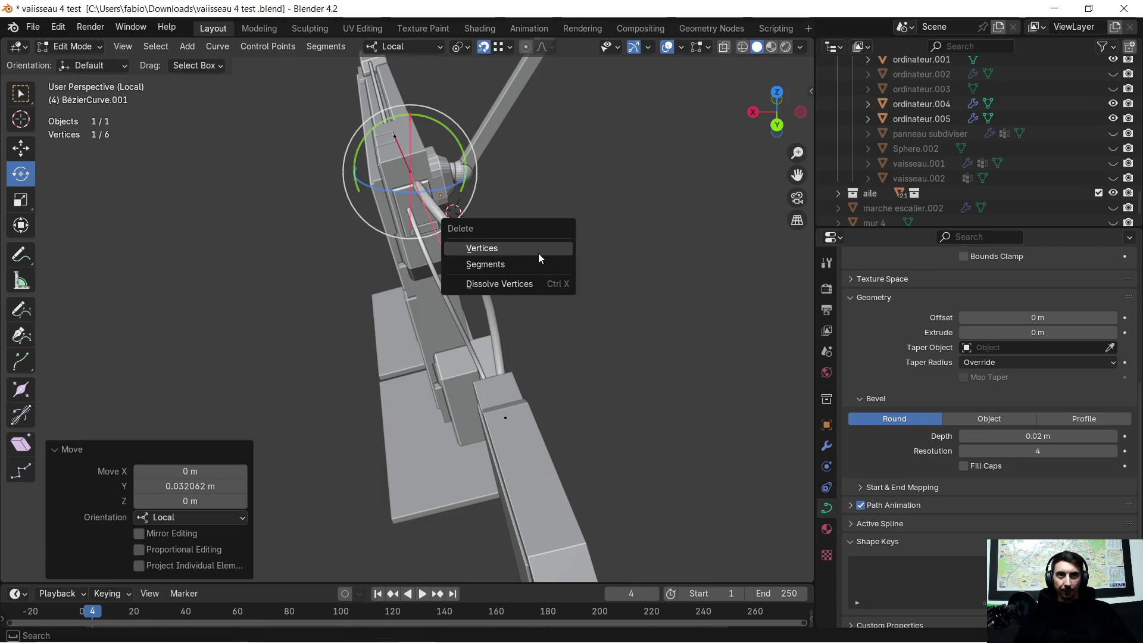
{"action": "right_click", "coordinate": [638, 155]}
{"action": "left_click", "coordinate": [536, 221]}
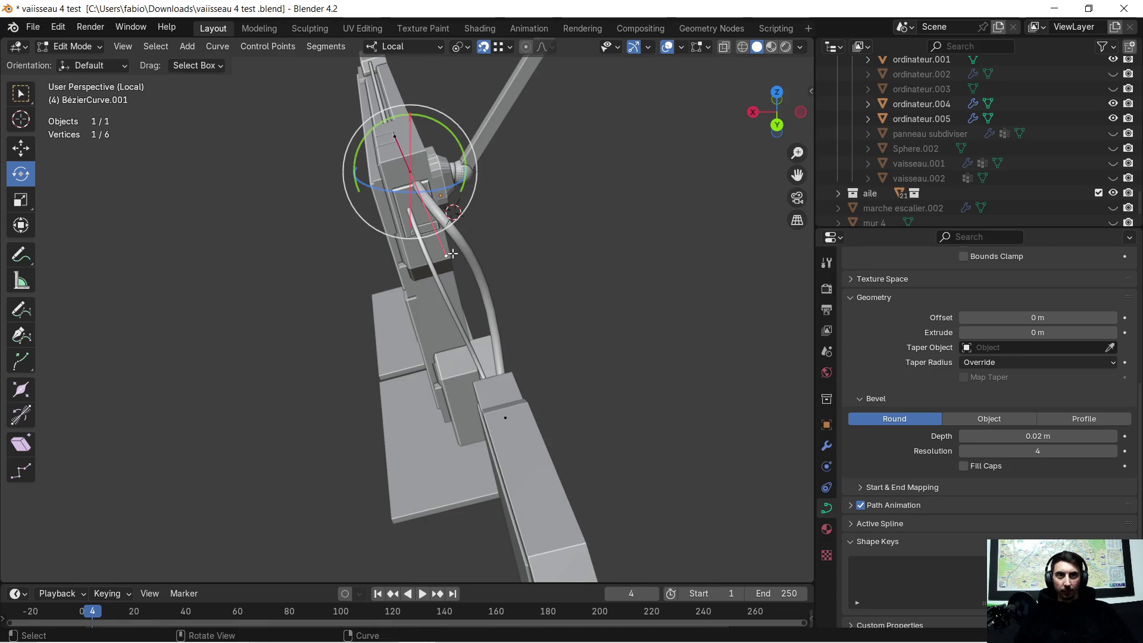
{"action": "key", "text": "g"}
{"action": "key", "text": "x"}
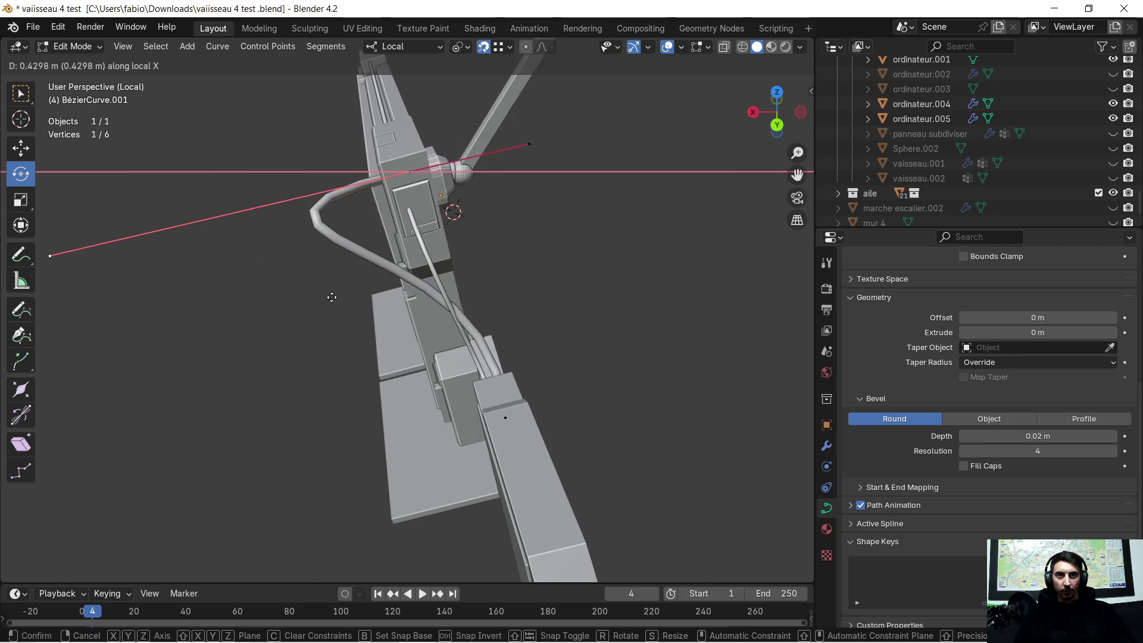
{"action": "key", "text": "z"}
{"action": "left_click", "coordinate": [482, 258]}
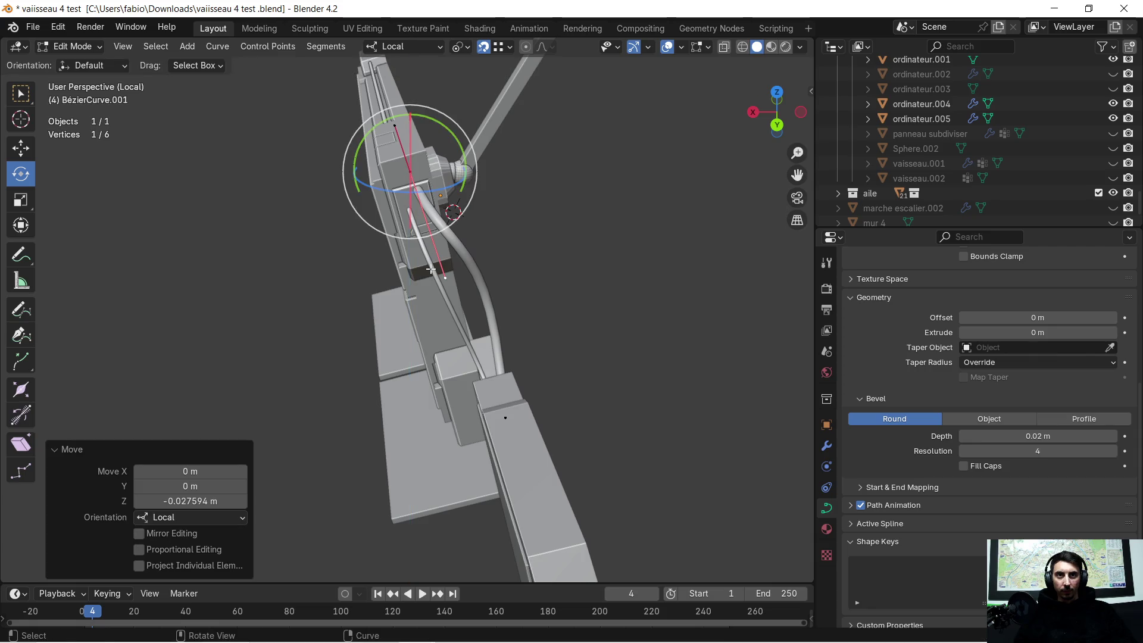
Orbit to a close front view of the cable and side panel
{"action": "middle_click_drag", "start_coordinate": [431, 270], "coordinate": [592, 219]}
{"action": "mouse_move", "coordinate": [554, 302]}
{"action": "middle_mouse_down"}
{"action": "mouse_move", "coordinate": [572, 253]}
{"action": "mouse_move", "coordinate": [502, 289]}
{"action": "mouse_move", "coordinate": [486, 277]}
{"action": "mouse_move", "coordinate": [338, 330]}
{"action": "mouse_move", "coordinate": [342, 214]}
{"action": "middle_mouse_up"}
{"action": "scroll", "coordinate": [487, 277], "scroll_direction": "up", "scroll_amount": 2}
{"action": "scroll", "coordinate": [467, 265], "scroll_direction": "up", "scroll_amount": 2}
{"action": "scroll", "coordinate": [496, 249], "scroll_direction": "up", "scroll_amount": 3}
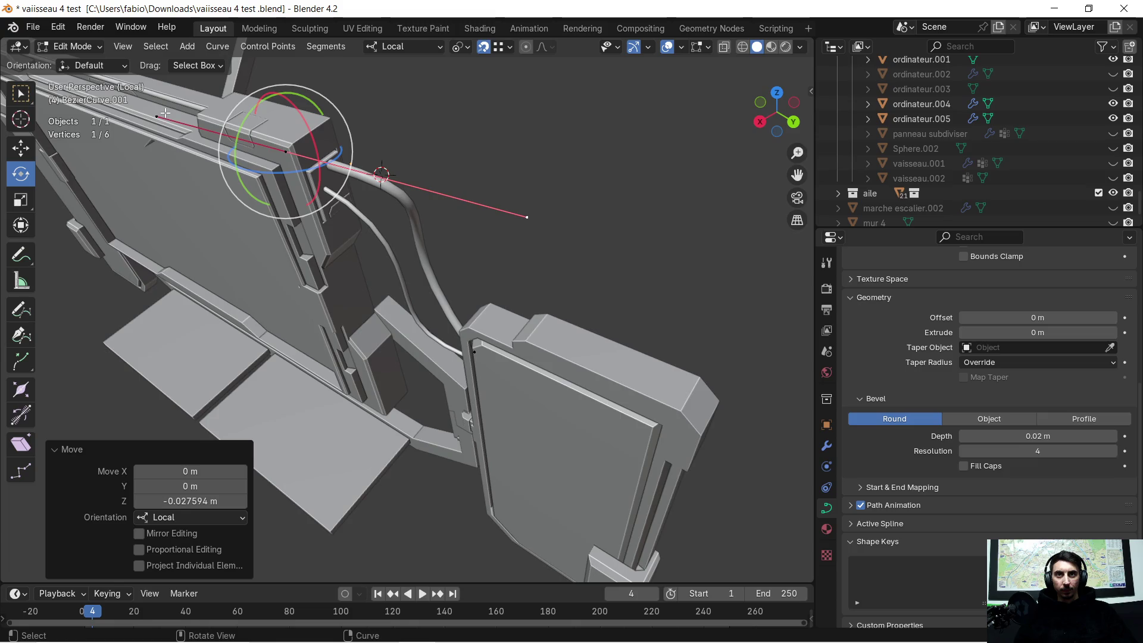
{"action": "middle_click_drag", "start_coordinate": [252, 154], "coordinate": [482, 140]}
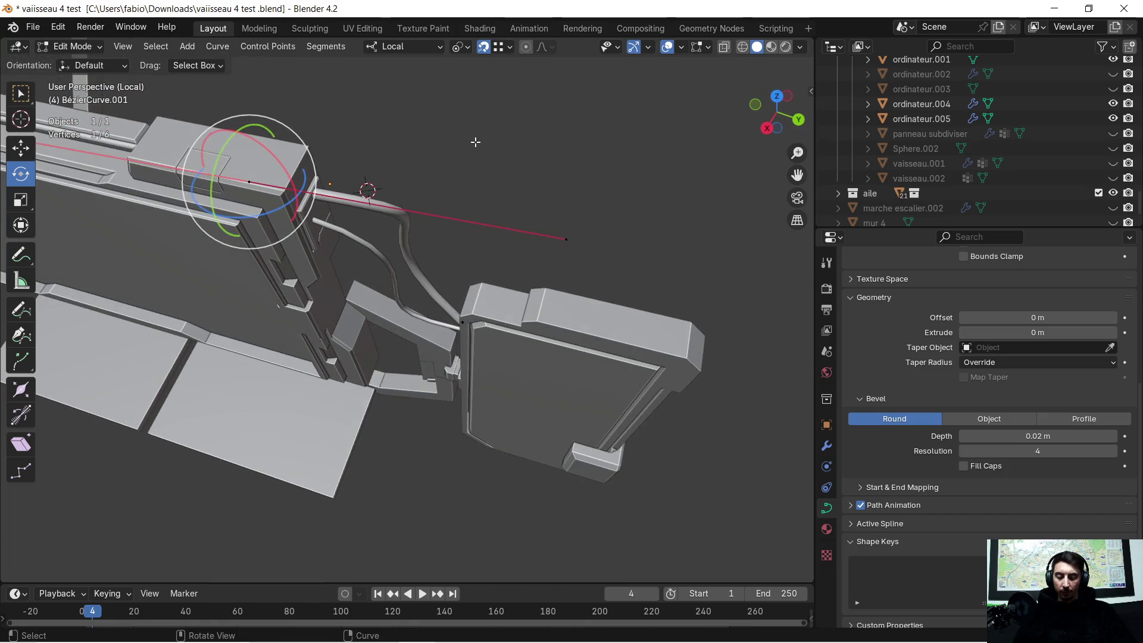
Nudge the end point twice along local X and about −0.010 m on Z so it hugs the screen frame
{"action": "key", "text": "g"}
{"action": "key", "text": "x"}
{"action": "key", "text": "x"}
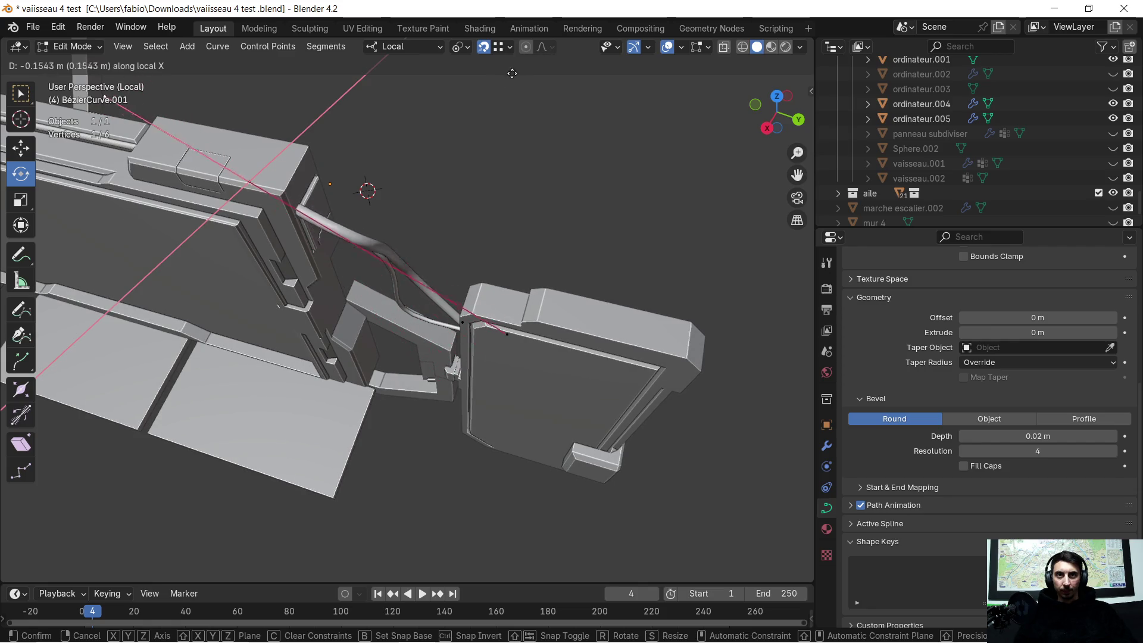
{"action": "left_click", "coordinate": [406, 123]}
{"action": "middle_click_drag", "start_coordinate": [405, 123], "coordinate": [395, 121]}
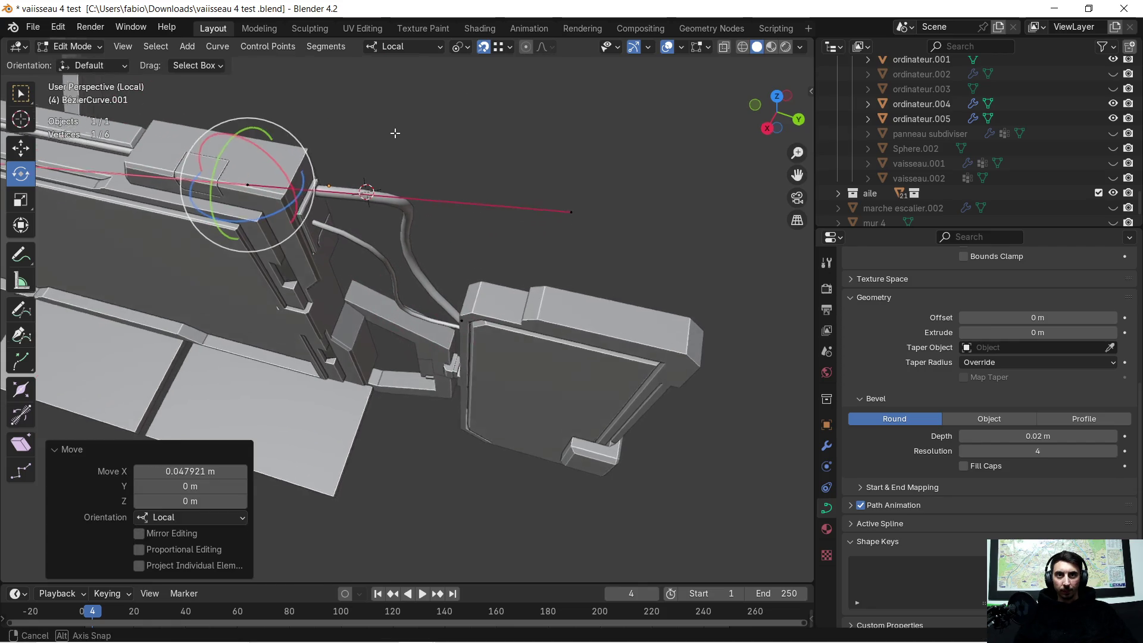
{"action": "key", "text": "g"}
{"action": "key", "text": "x"}
{"action": "key", "text": "x"}
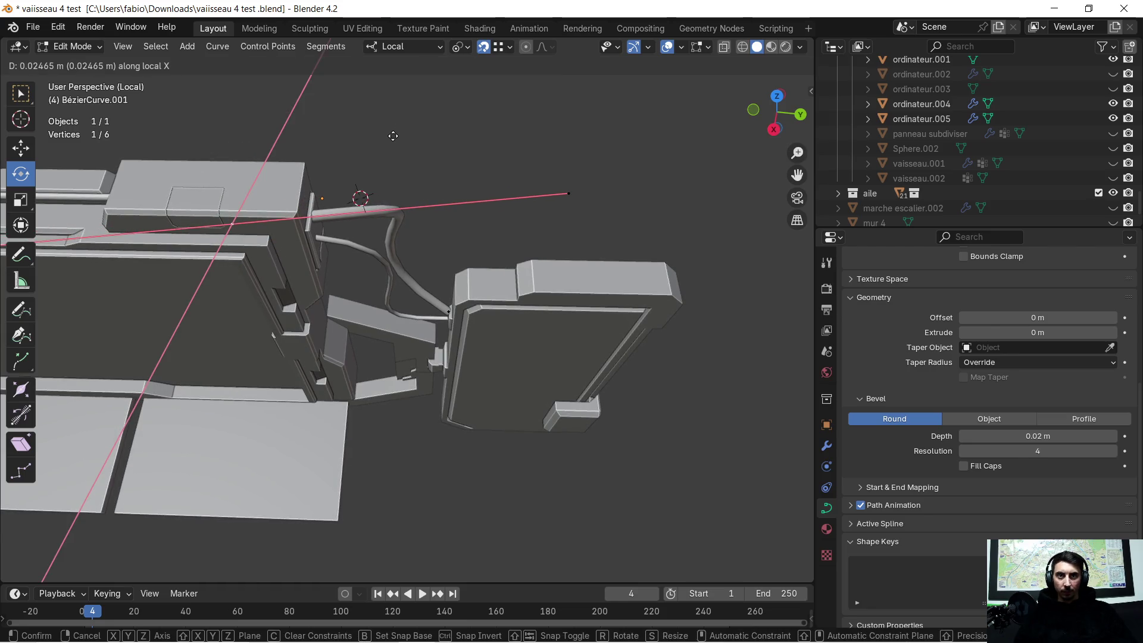
{"action": "left_click", "coordinate": [393, 136]}
{"action": "key", "text": "g"}
{"action": "key", "text": "z"}
{"action": "key", "text": "z"}
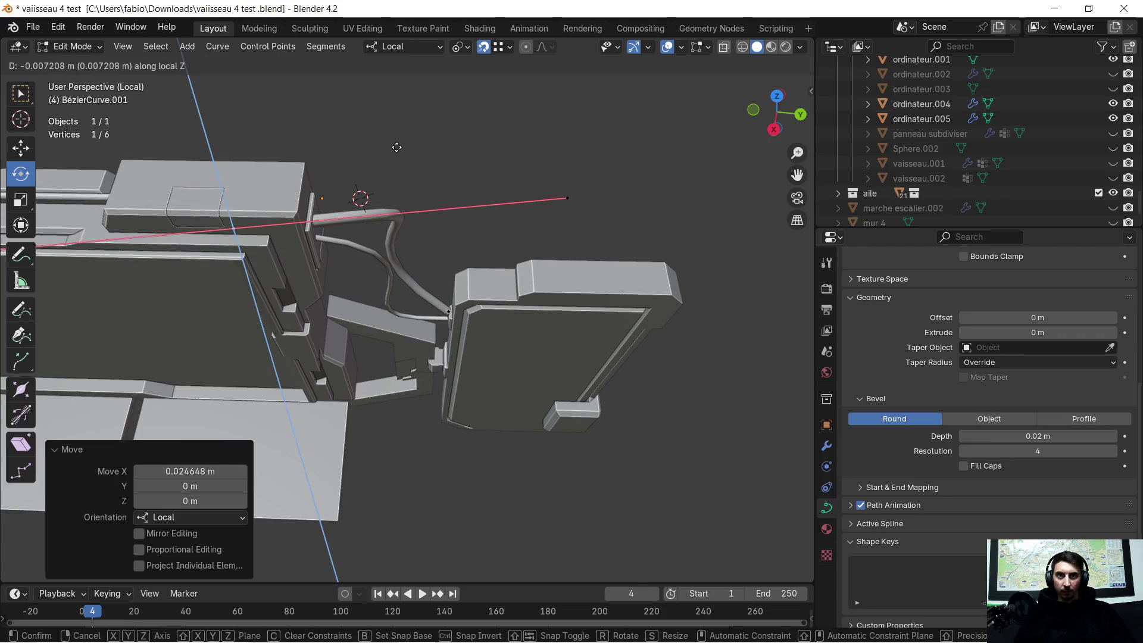
{"action": "left_click", "coordinate": [398, 148]}
{"action": "scroll", "coordinate": [410, 277], "scroll_direction": "up", "scroll_amount": 3}
{"action": "middle_click_drag", "start_coordinate": [410, 278], "coordinate": [428, 191]}
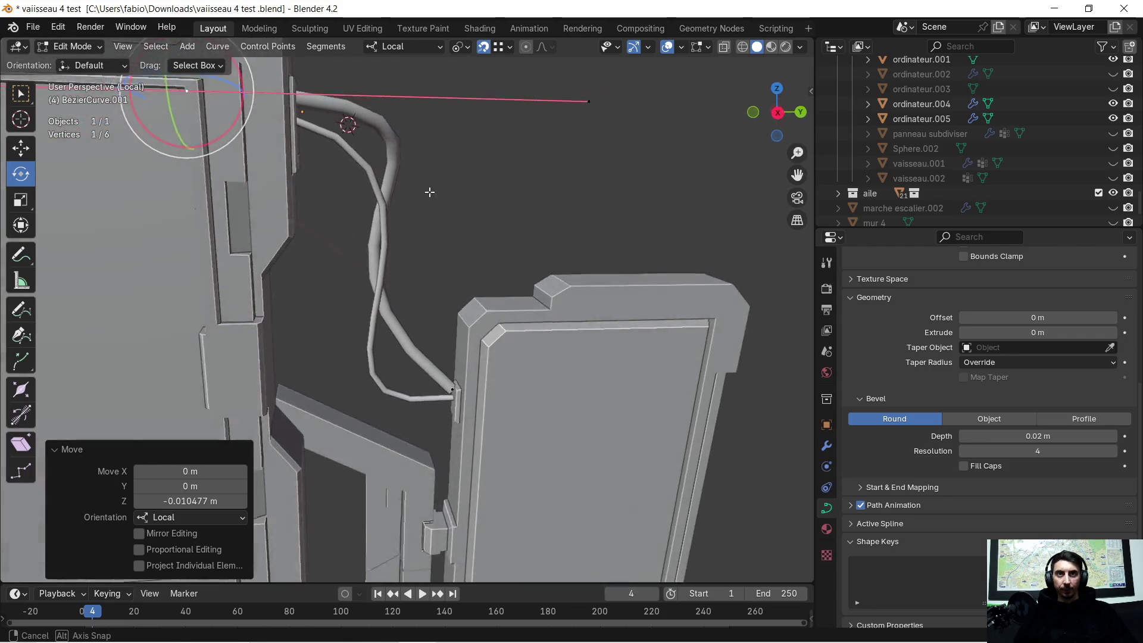
{"action": "scroll", "coordinate": [429, 326], "scroll_direction": "up", "scroll_amount": 2}
Move the second cable's connector-side end point down along local Z toward the side panel connector
{"action": "middle_click_drag", "start_coordinate": [429, 326], "coordinate": [460, 359]}
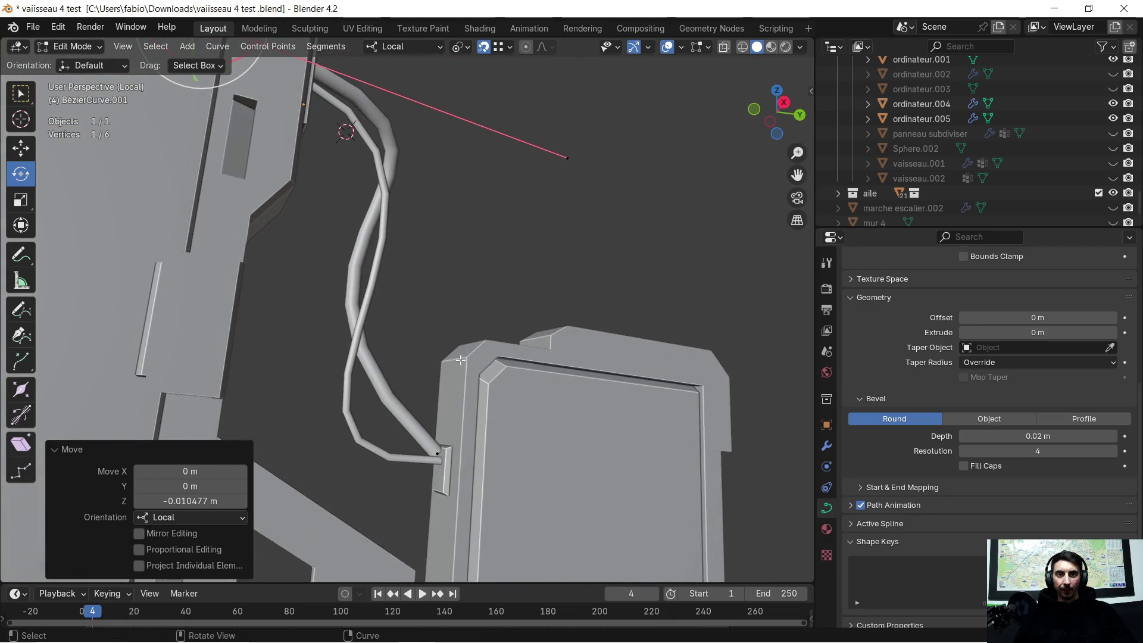
{"action": "left_click", "coordinate": [437, 452]}
{"action": "middle_click_drag", "start_coordinate": [438, 453], "coordinate": [331, 293]}
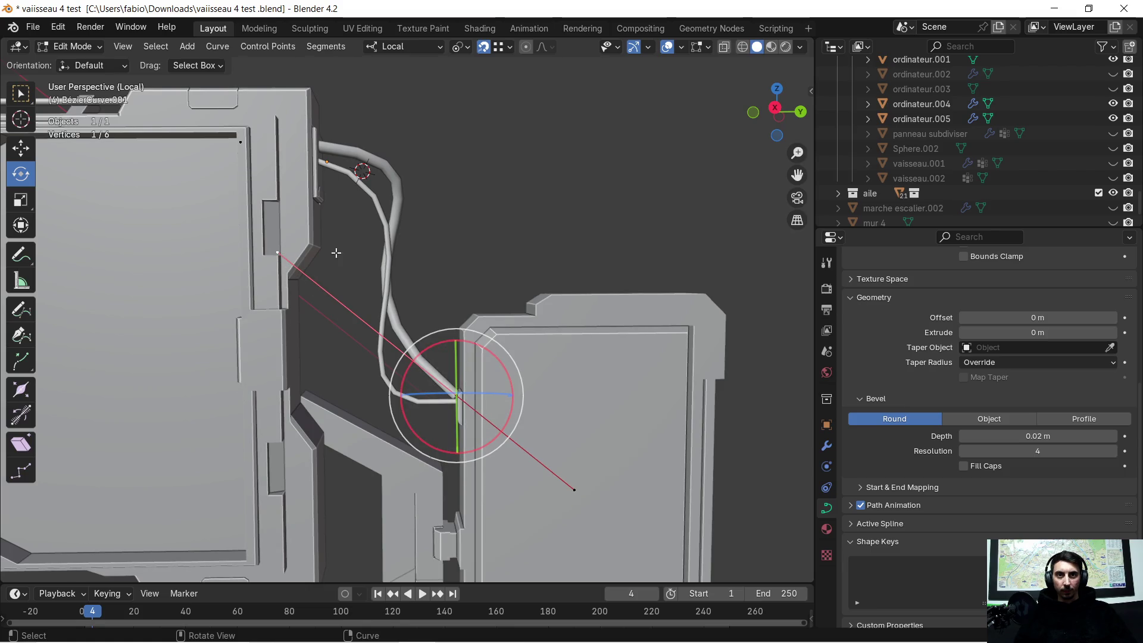
{"action": "key", "text": "g"}
{"action": "key", "text": "z"}
{"action": "key", "text": "z"}
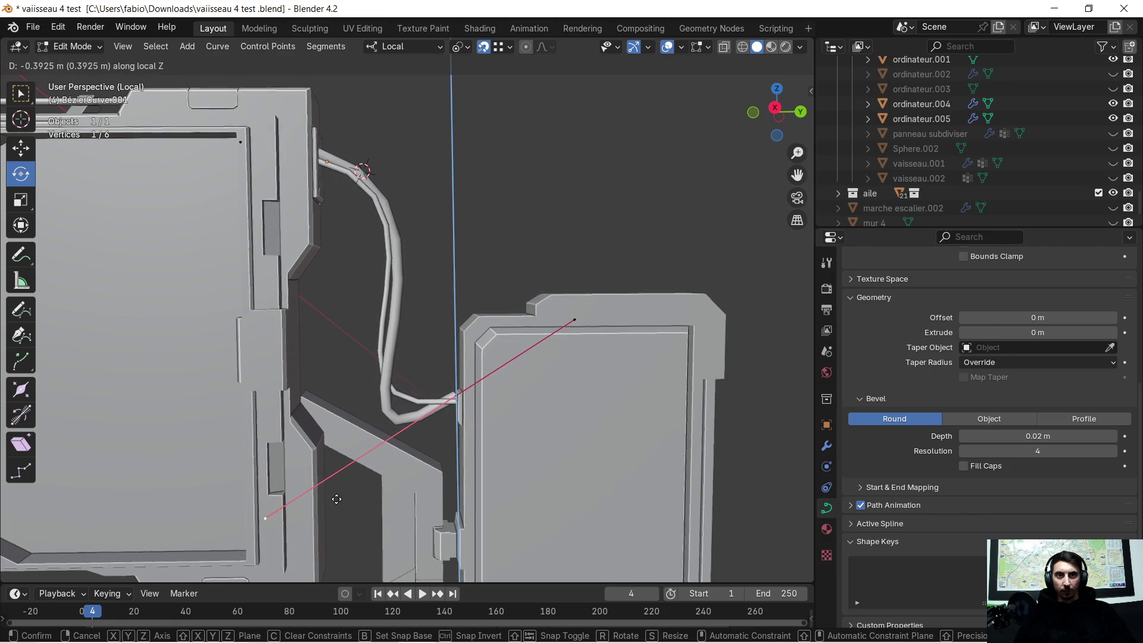
{"action": "left_click", "coordinate": [336, 523]}
{"action": "mouse_move", "coordinate": [336, 524]}
{"action": "middle_mouse_down"}
{"action": "mouse_move", "coordinate": [469, 247]}
{"action": "mouse_move", "coordinate": [504, 242]}
{"action": "mouse_move", "coordinate": [564, 416]}
{"action": "middle_mouse_up"}
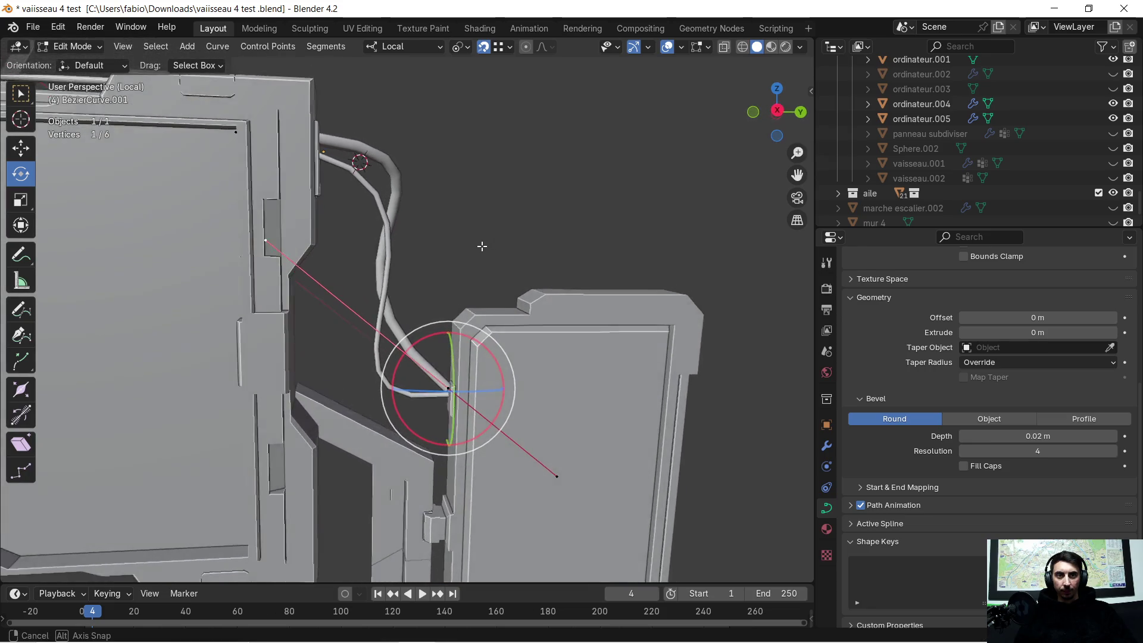
{"action": "key", "text": "g"}
{"action": "key", "text": "z"}
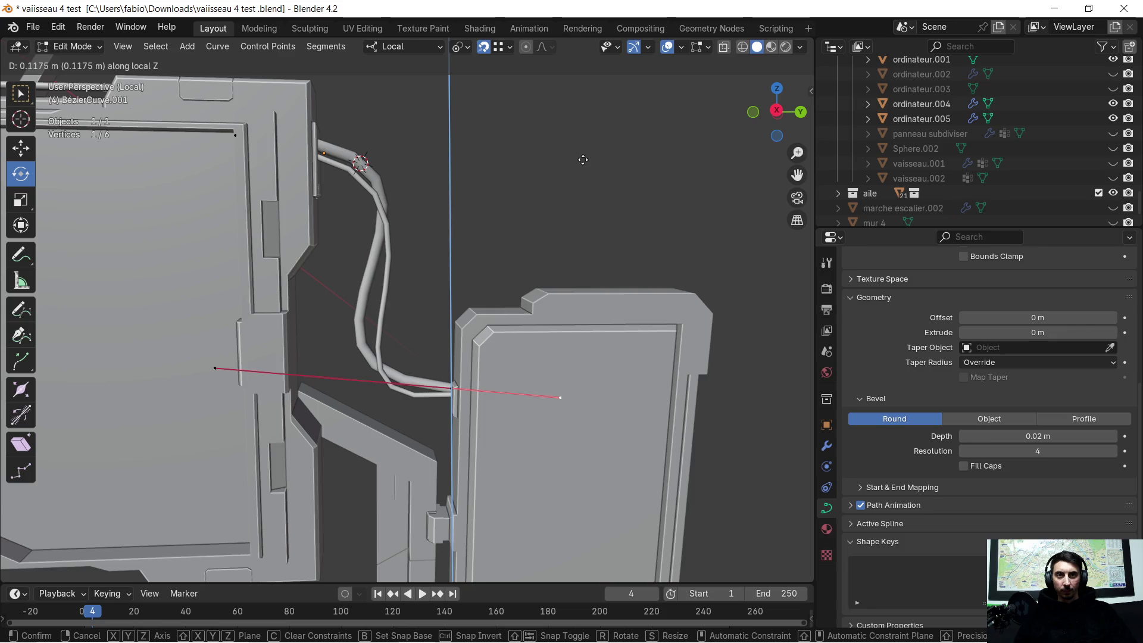
{"action": "left_click", "coordinate": [582, 160]}
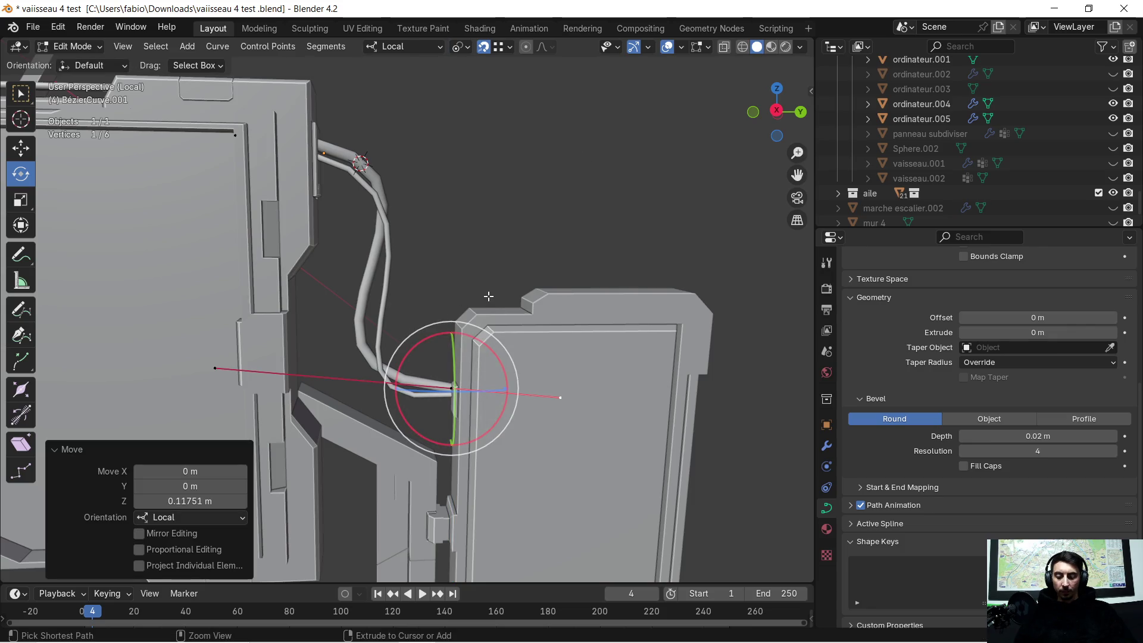
Fine-tune the end point about 0.139 m on local Z so it plugs into the connector beside the first cable
{"action": "middle_click_drag", "start_coordinate": [488, 295], "coordinate": [487, 361]}
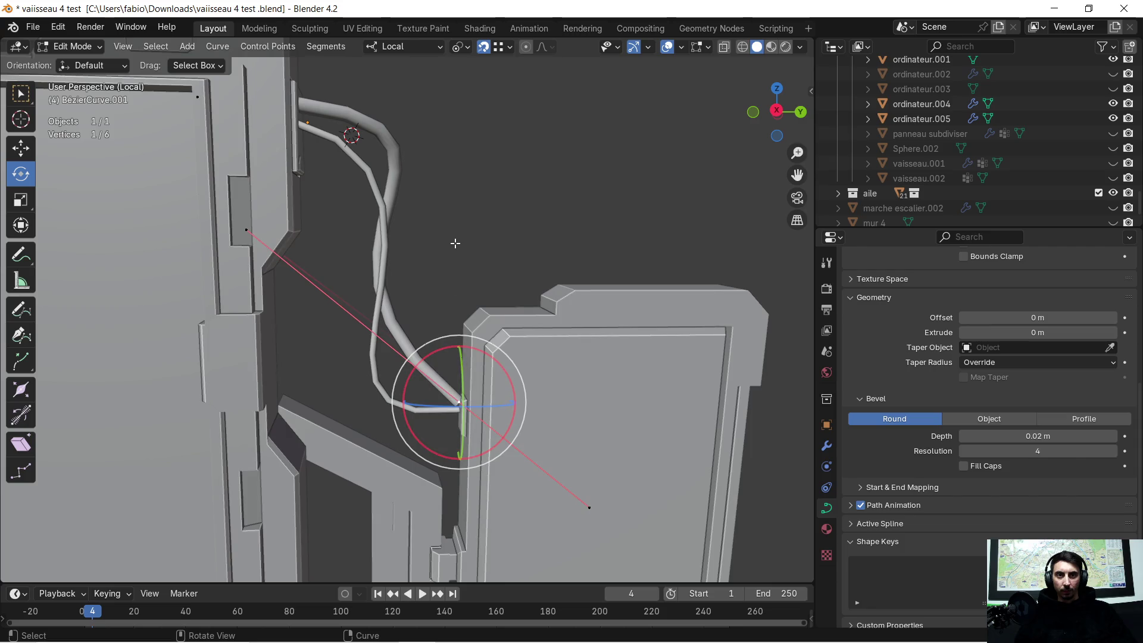
{"action": "key", "text": "g"}
{"action": "key", "text": "z"}
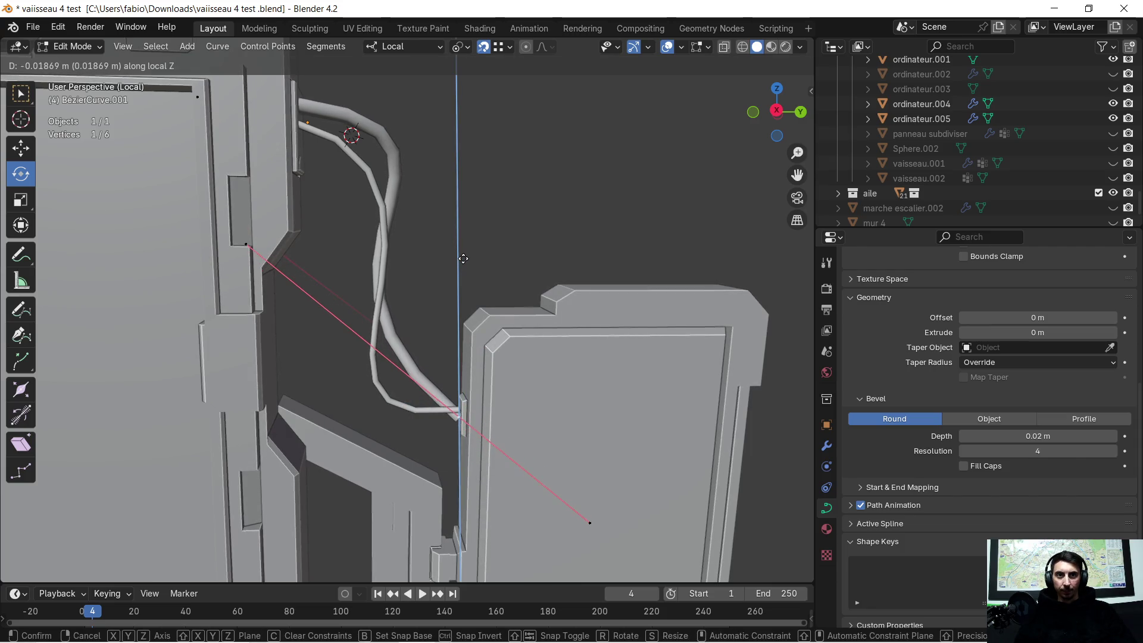
{"action": "left_click", "coordinate": [463, 263]}
{"action": "left_click", "coordinate": [601, 513]}
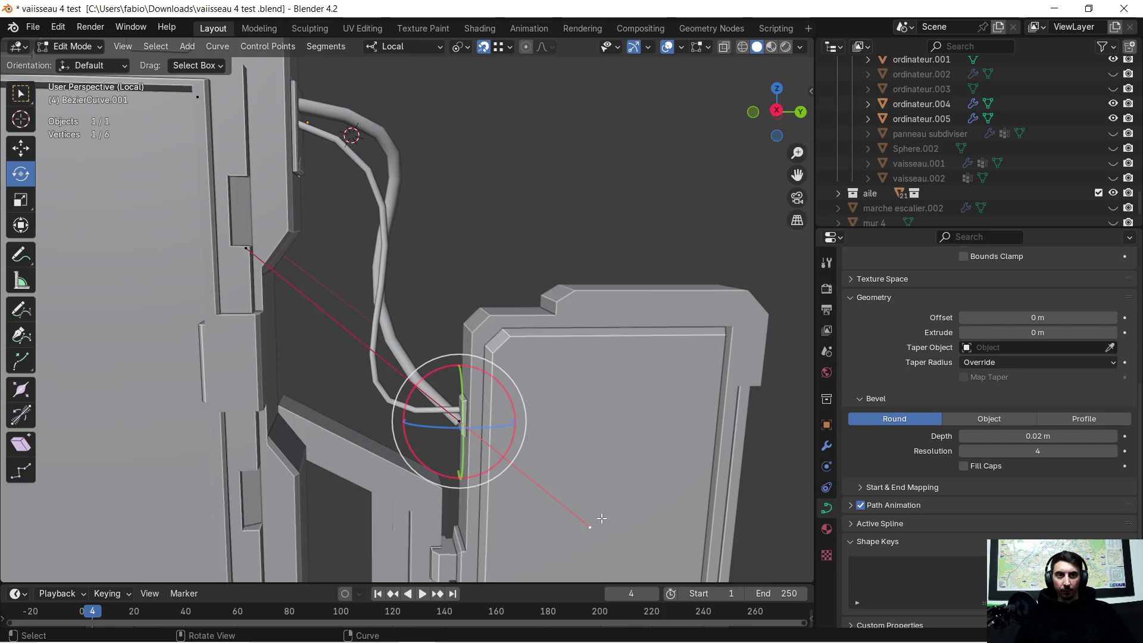
{"action": "key", "text": "g"}
{"action": "key", "text": "z"}
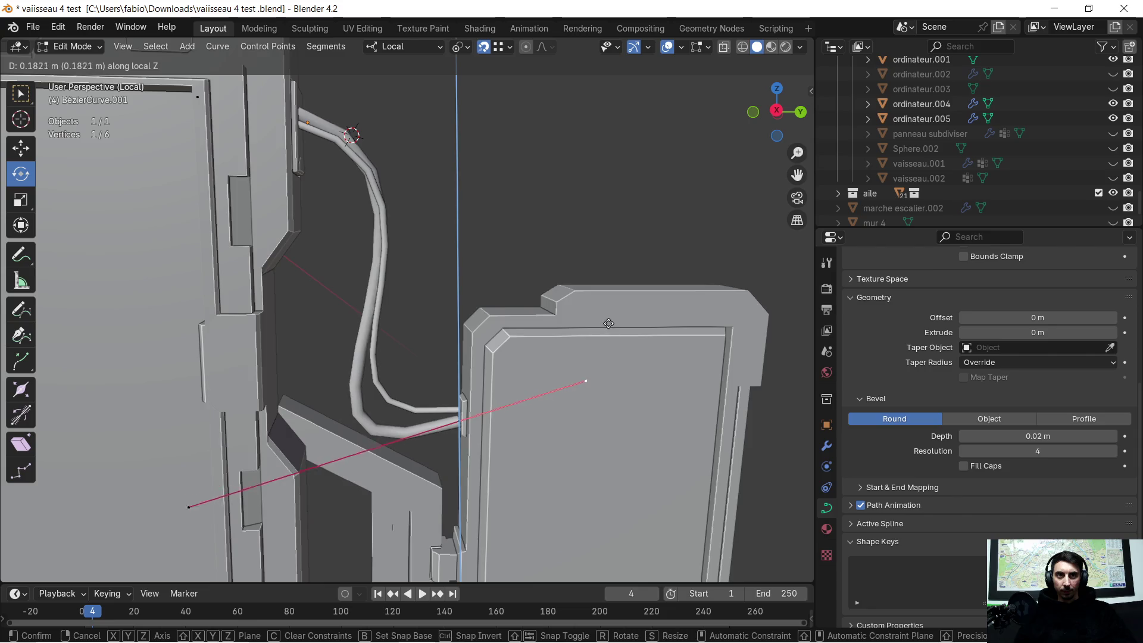
{"action": "left_click", "coordinate": [611, 359]}
{"action": "middle_click_drag", "start_coordinate": [612, 358], "coordinate": [605, 375]}
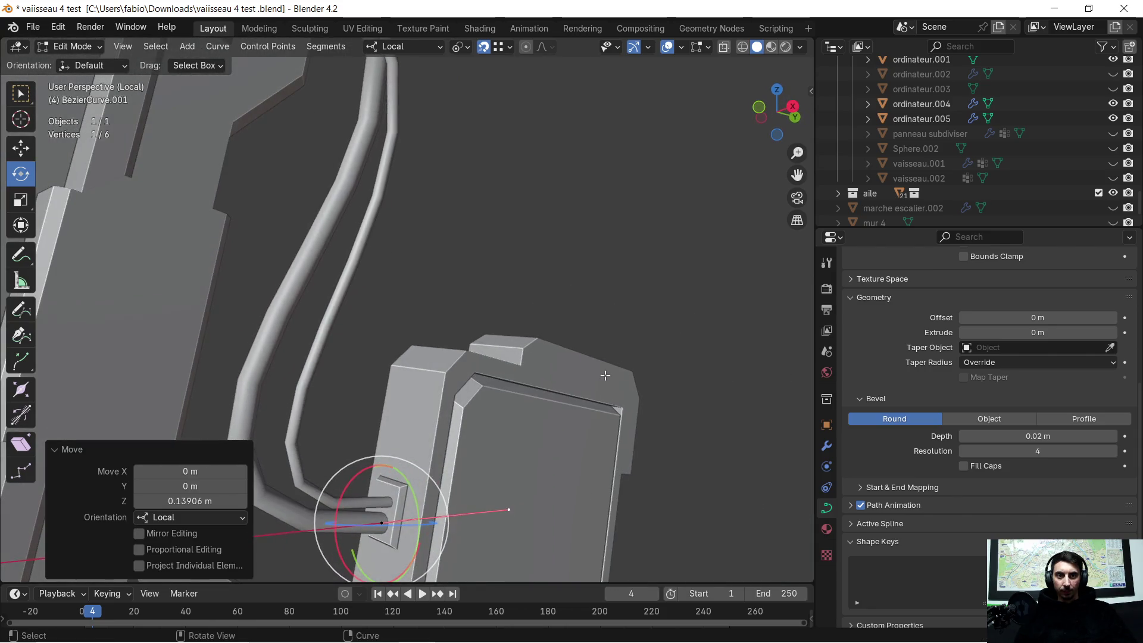
{"action": "middle_click_drag", "start_coordinate": [535, 453], "coordinate": [580, 223], "text": "shift"}
{"action": "mouse_move", "coordinate": [492, 296]}
{"action": "middle_mouse_down"}
{"action": "mouse_move", "coordinate": [515, 343]}
{"action": "mouse_move", "coordinate": [468, 385]}
{"action": "mouse_move", "coordinate": [476, 243]}
{"action": "middle_mouse_up"}
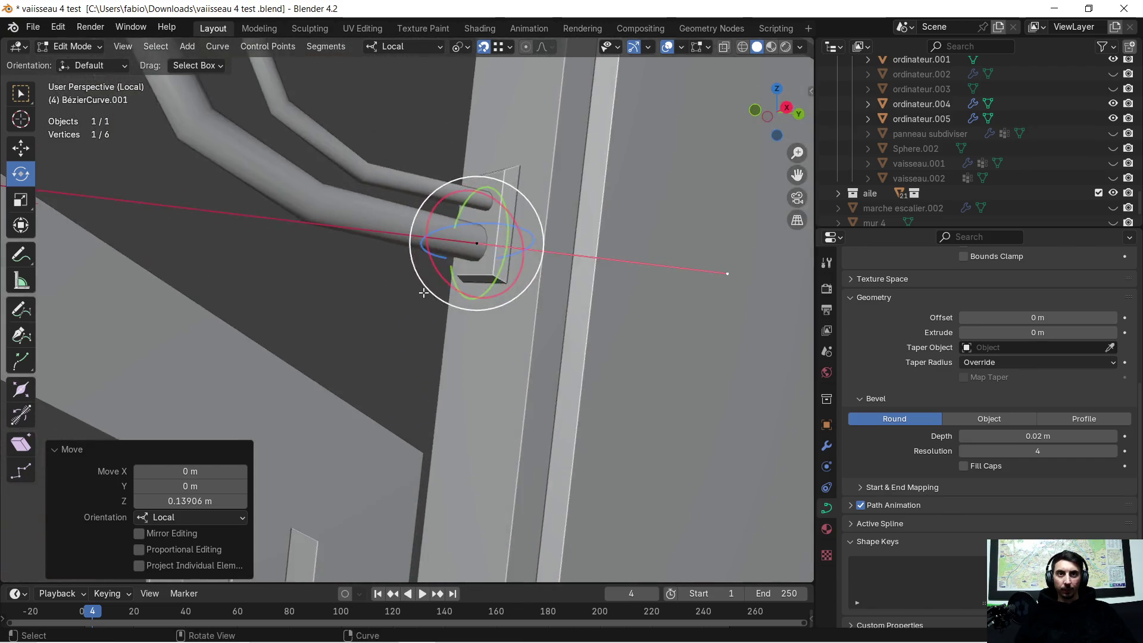
{"action": "scroll", "coordinate": [476, 242], "scroll_direction": "down", "scroll_amount": 2}
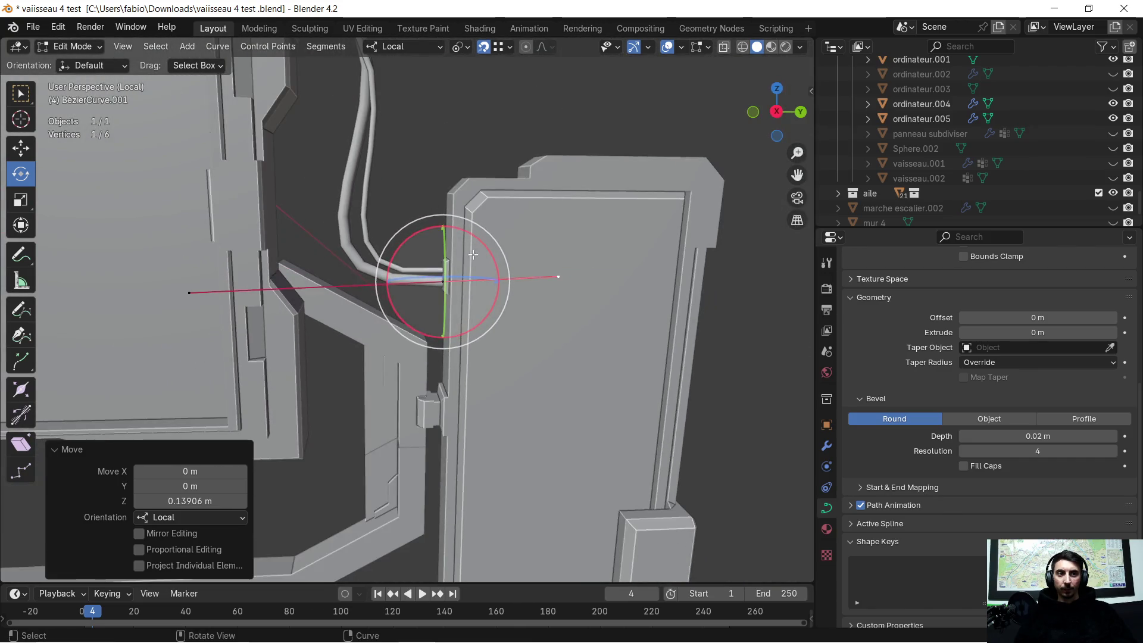
{"action": "scroll", "coordinate": [471, 238], "scroll_direction": "down", "scroll_amount": 2}
{"action": "scroll", "coordinate": [466, 234], "scroll_direction": "down", "scroll_amount": 2}
{"action": "scroll", "coordinate": [464, 232], "scroll_direction": "down", "scroll_amount": 2}
{"action": "middle_click_drag", "start_coordinate": [454, 215], "coordinate": [473, 353]}
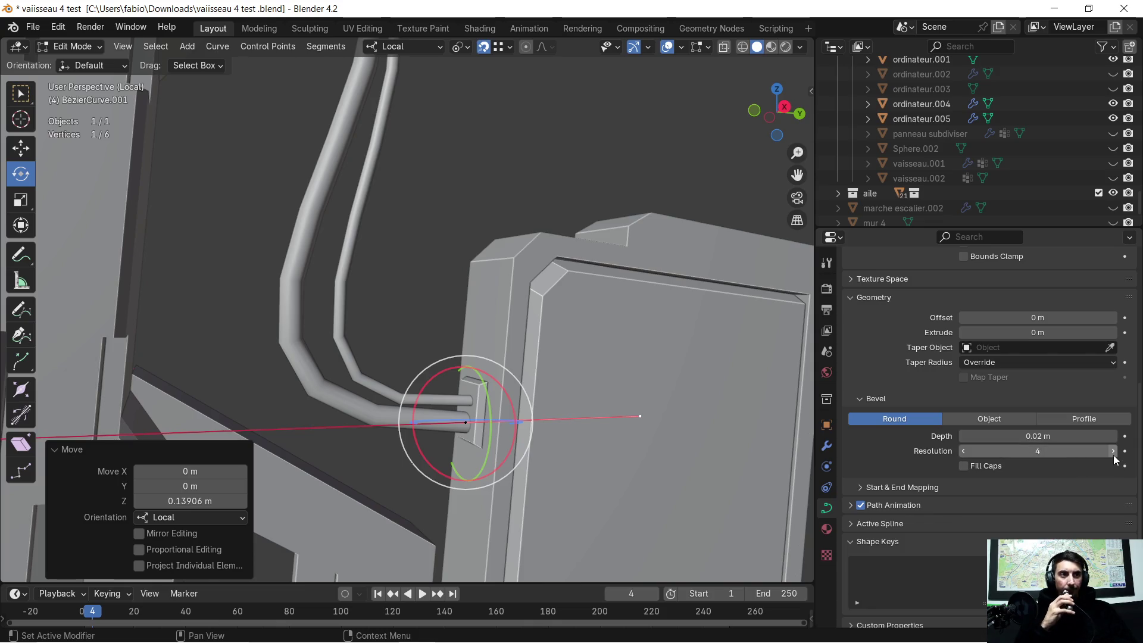
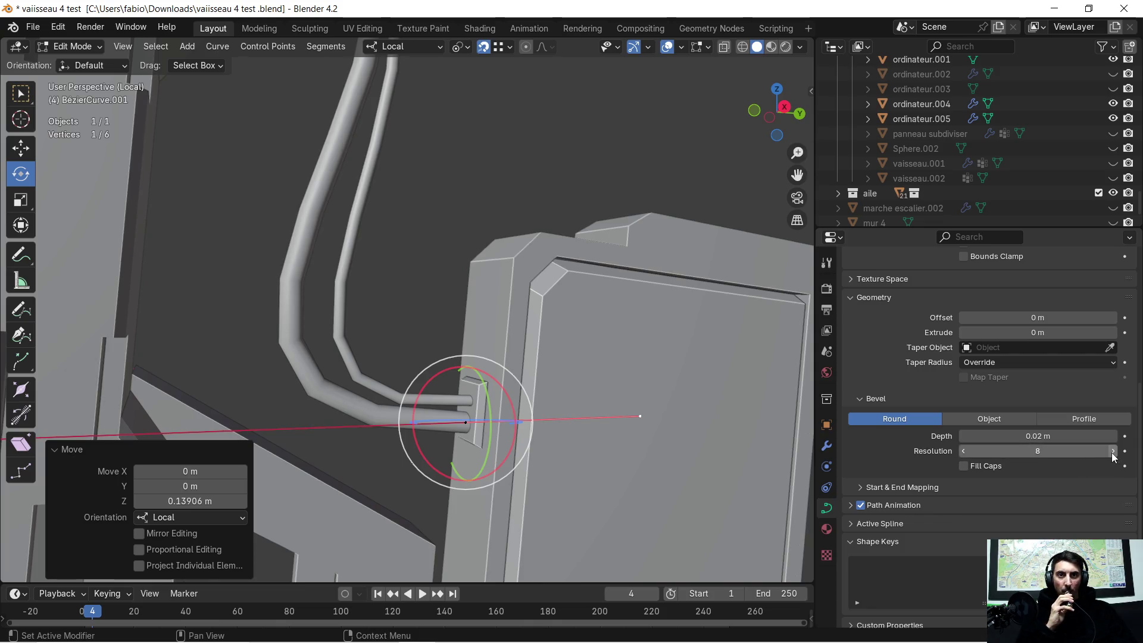
Try zero bevel resolution and object and profile bevel modes, then keep the round bevel
{"action": "left_click", "coordinate": [962, 451]}
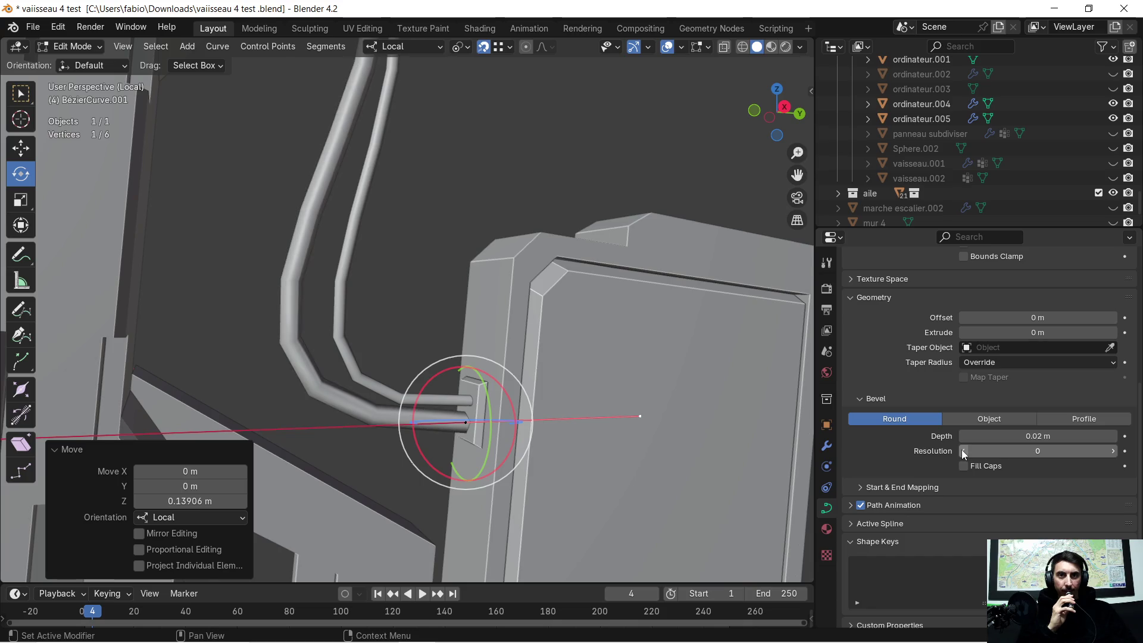
{"action": "left_click", "coordinate": [1114, 451]}
{"action": "left_click", "coordinate": [1115, 451]}
{"action": "left_click", "coordinate": [1115, 451]}
{"action": "left_click", "coordinate": [1115, 451]}
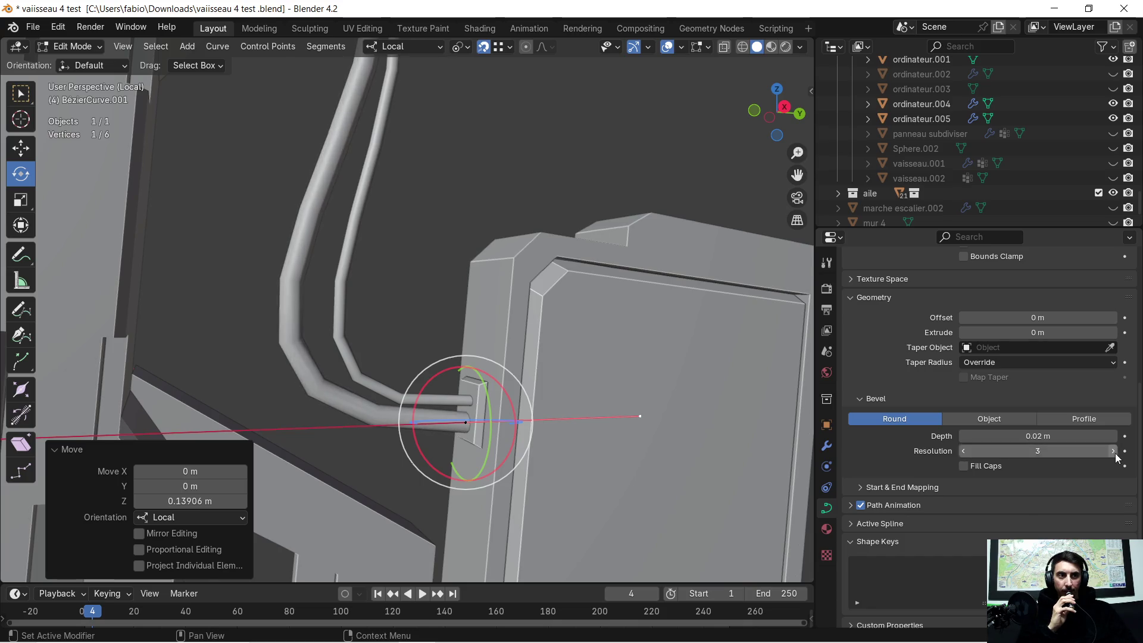
{"action": "left_click", "coordinate": [1006, 422]}
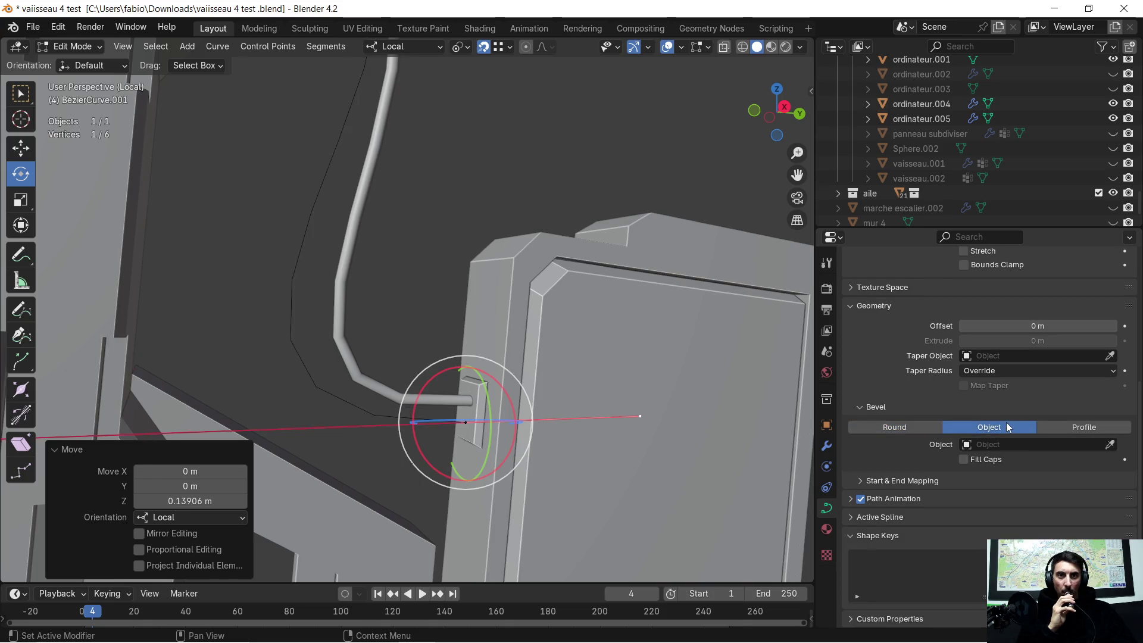
{"action": "left_click", "coordinate": [1059, 425]}
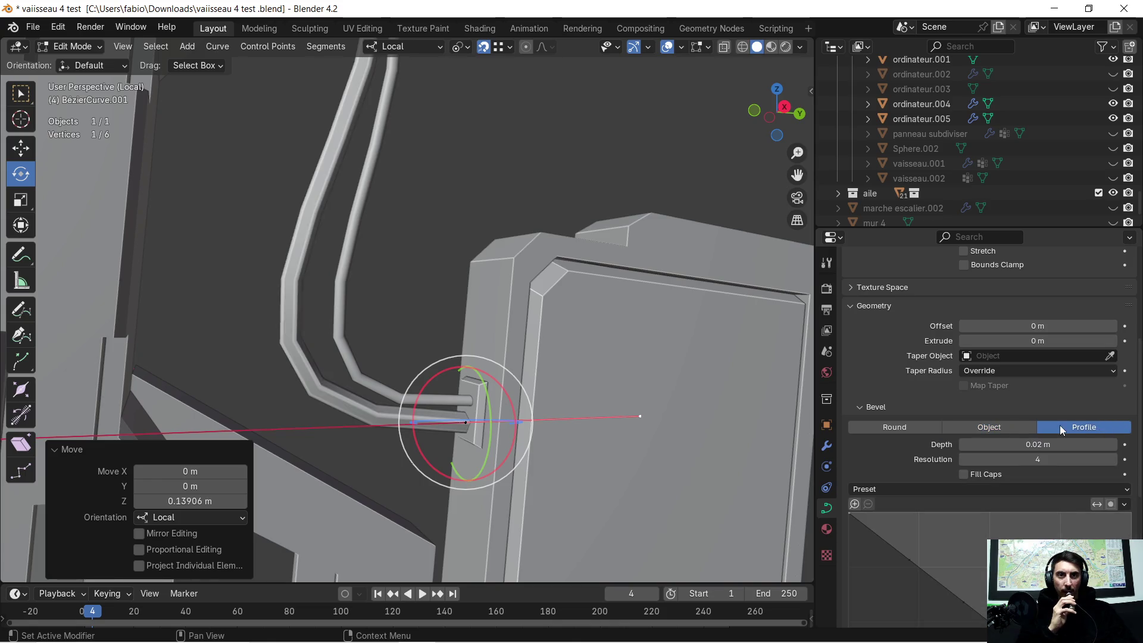
{"action": "left_click", "coordinate": [914, 429]}
{"action": "scroll", "coordinate": [988, 435], "scroll_direction": "up", "scroll_amount": 1}
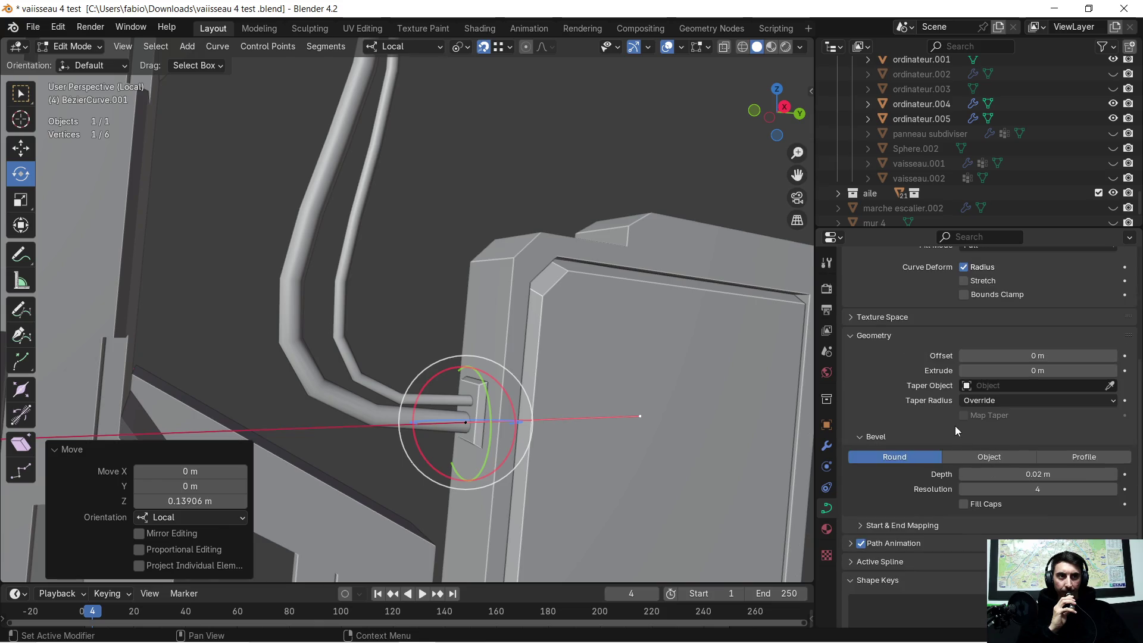
{"action": "scroll", "coordinate": [954, 426], "scroll_direction": "up", "scroll_amount": 1}
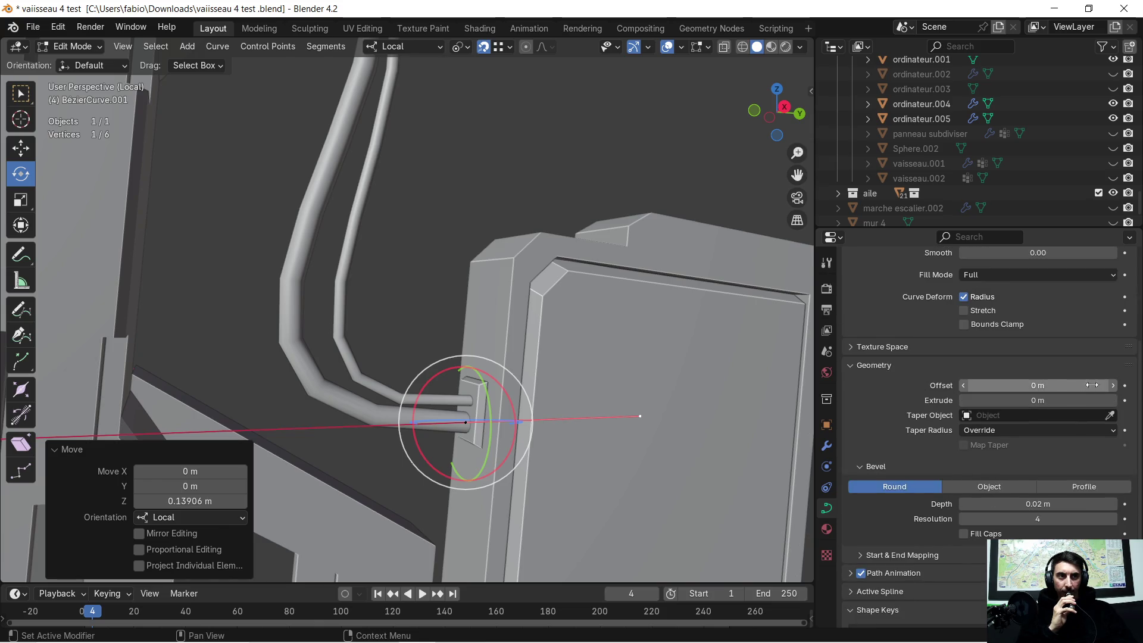
Set the curve's geometry offset to 0.01 m, test extrusion up to 0.03 m, then return it to 0 m
{"action": "left_click", "coordinate": [1112, 386]}
{"action": "left_click", "coordinate": [1113, 385]}
{"action": "left_click", "coordinate": [965, 387]}
{"action": "left_click", "coordinate": [965, 387]}
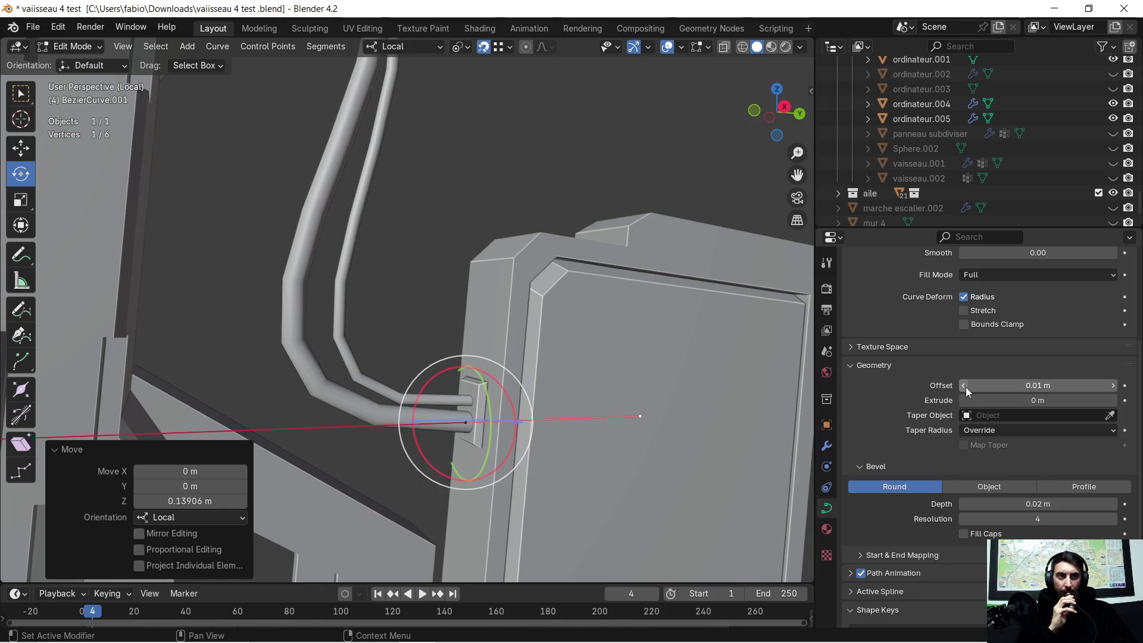
{"action": "left_click", "coordinate": [1111, 400]}
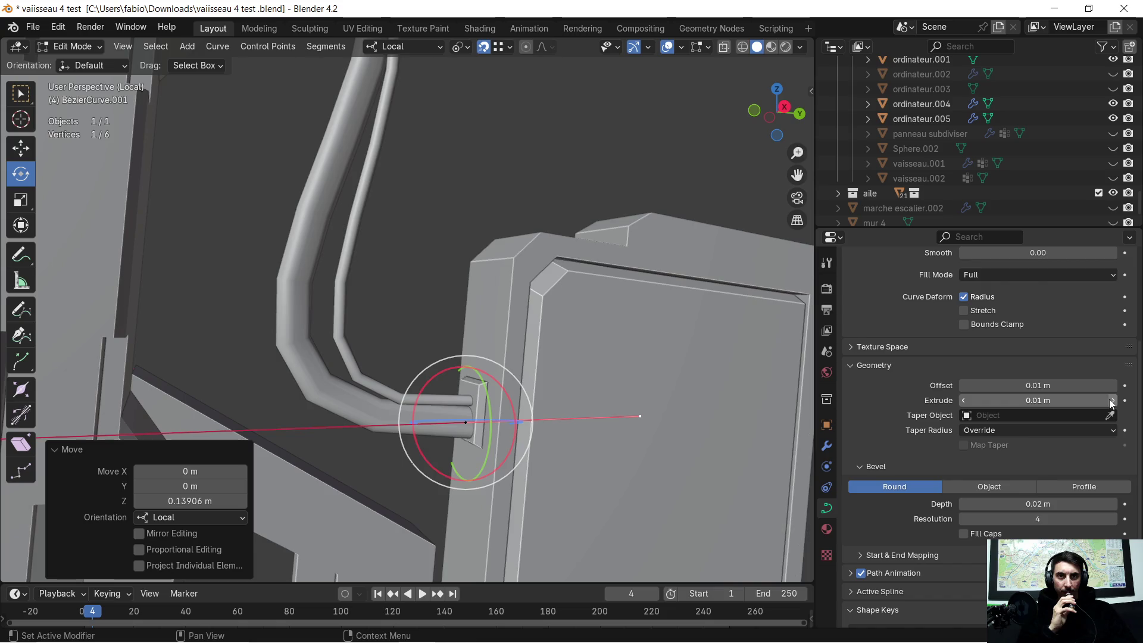
{"action": "left_click", "coordinate": [1112, 399]}
{"action": "mouse_move", "coordinate": [625, 357]}
{"action": "middle_mouse_down"}
{"action": "mouse_move", "coordinate": [362, 271]}
{"action": "mouse_move", "coordinate": [426, 274]}
{"action": "middle_mouse_up"}
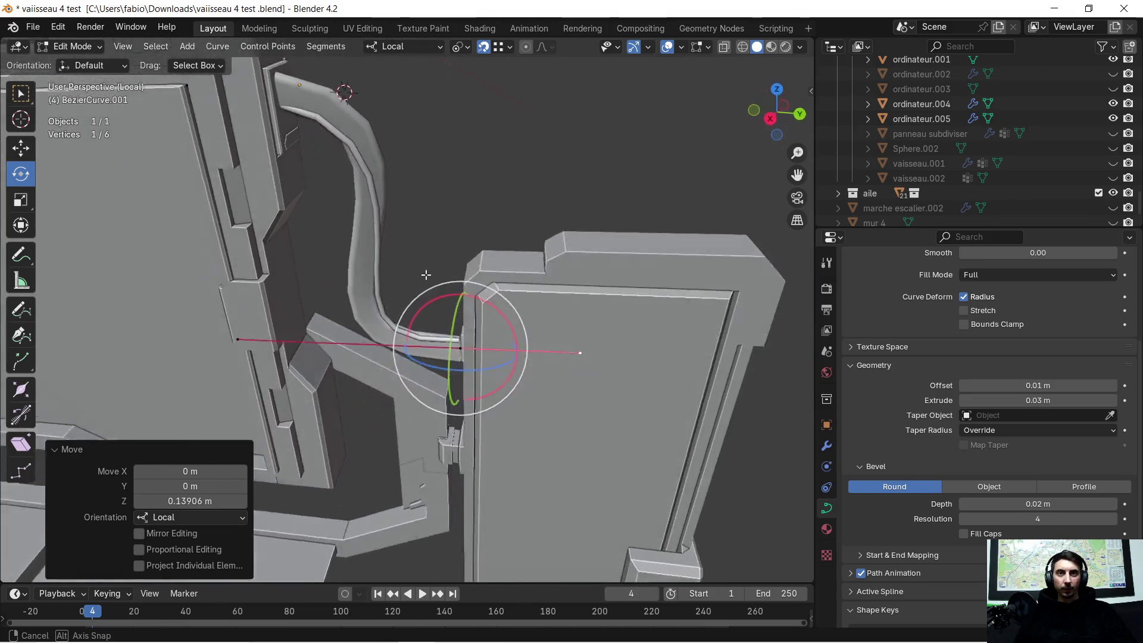
{"action": "middle_click_drag", "start_coordinate": [426, 273], "coordinate": [452, 219]}
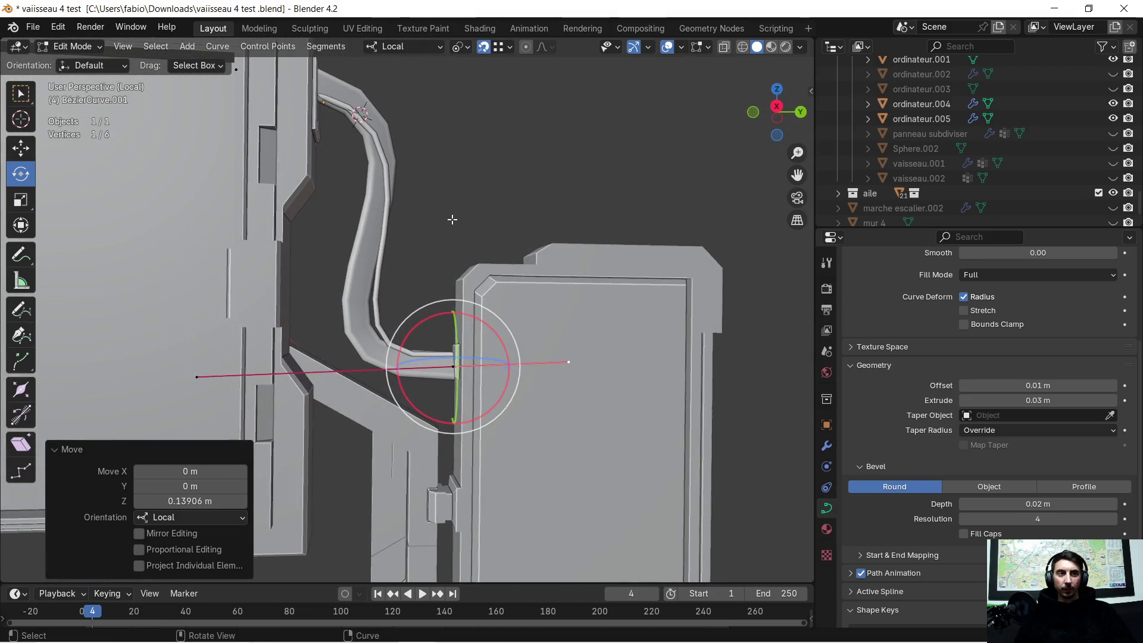
{"action": "left_click", "coordinate": [965, 400]}
{"action": "left_click", "coordinate": [964, 400]}
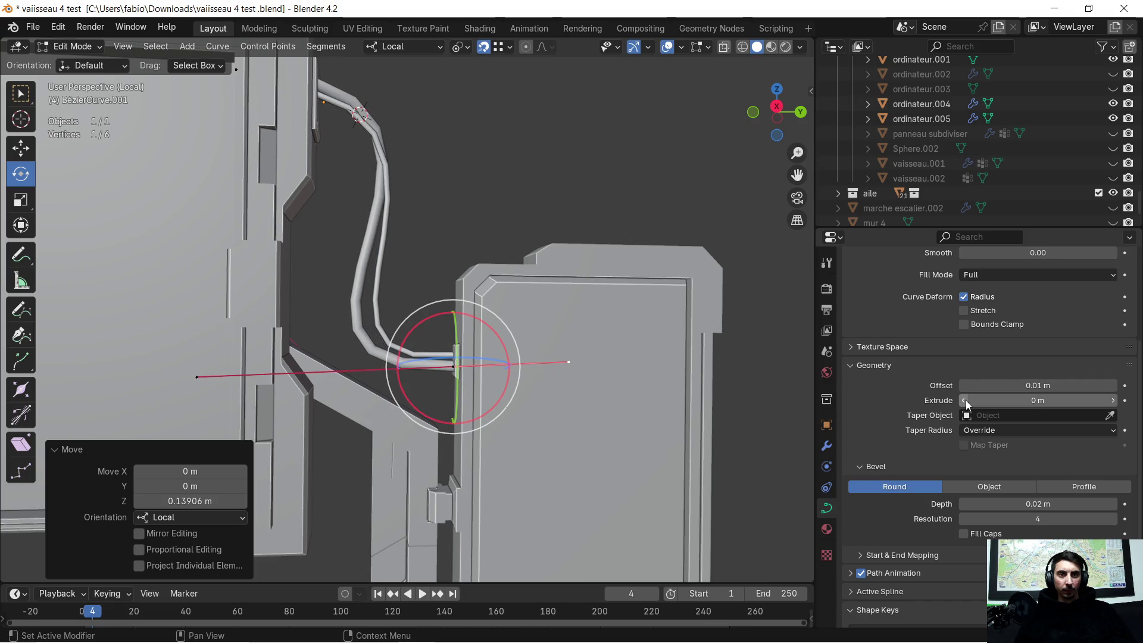
{"action": "mouse_move", "coordinate": [557, 198]}
{"action": "middle_mouse_down"}
{"action": "mouse_move", "coordinate": [482, 221]}
{"action": "mouse_move", "coordinate": [453, 286]}
{"action": "mouse_move", "coordinate": [534, 220]}
{"action": "mouse_move", "coordinate": [395, 272]}
{"action": "mouse_move", "coordinate": [403, 253]}
{"action": "middle_mouse_up"}
{"action": "scroll", "coordinate": [459, 244], "scroll_direction": "up", "scroll_amount": 4}
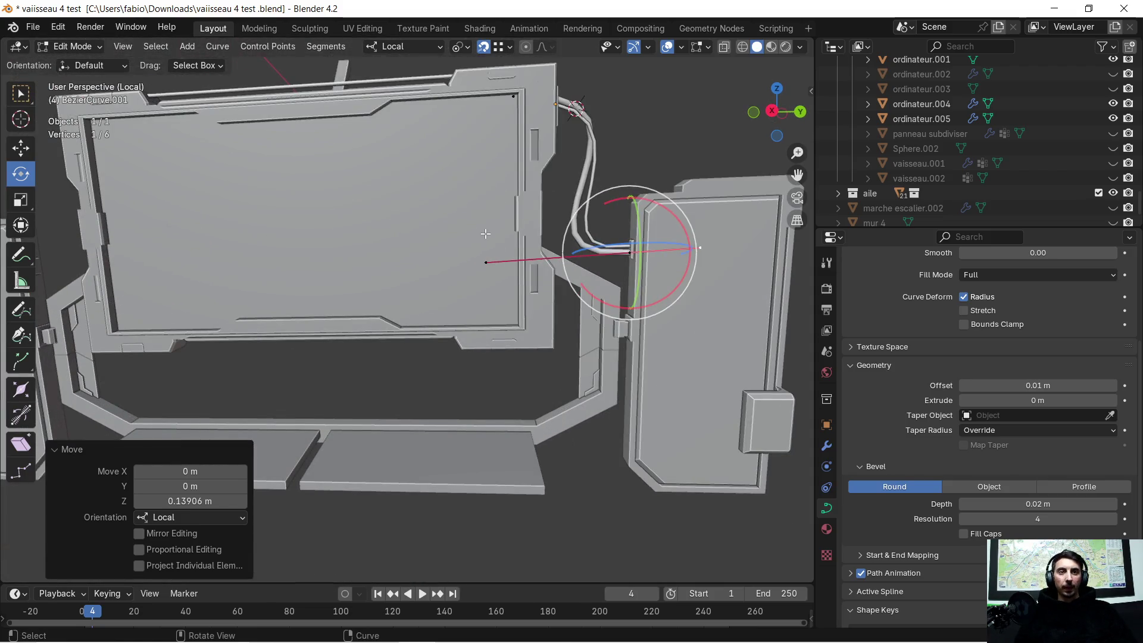
Move the cable's end point about −0.149 m along local X into the side panel, then select the other end
{"action": "mouse_move", "coordinate": [491, 230]}
{"action": "middle_mouse_down"}
{"action": "mouse_move", "coordinate": [335, 315]}
{"action": "mouse_move", "coordinate": [421, 276]}
{"action": "middle_mouse_up"}
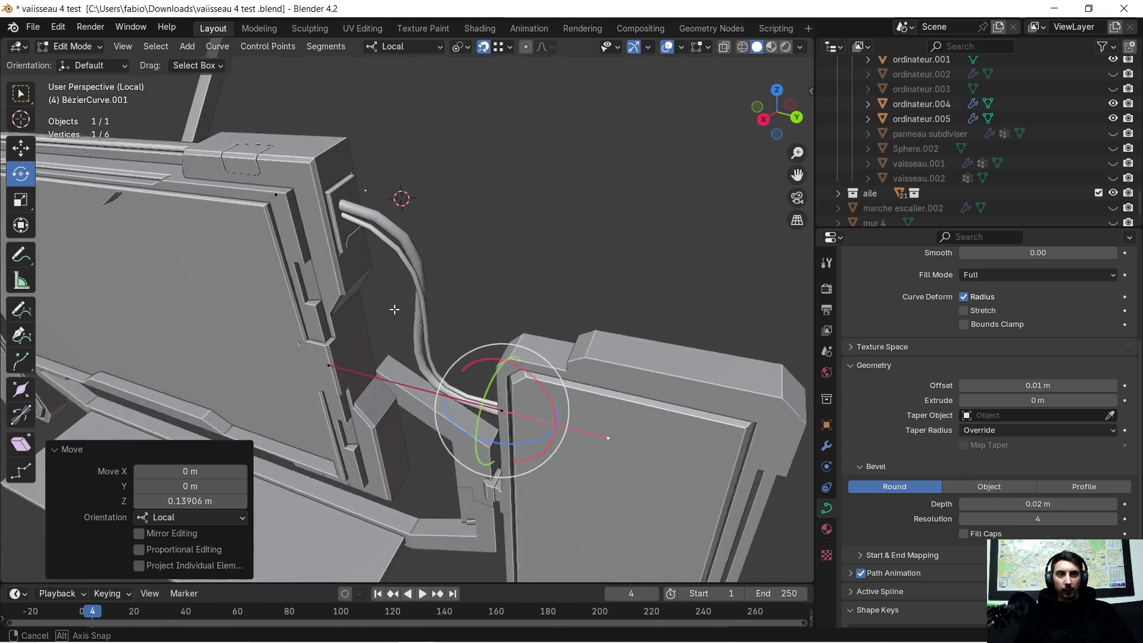
{"action": "middle_click_drag", "start_coordinate": [421, 275], "coordinate": [363, 358]}
{"action": "middle_click_drag", "start_coordinate": [501, 307], "coordinate": [517, 318]}
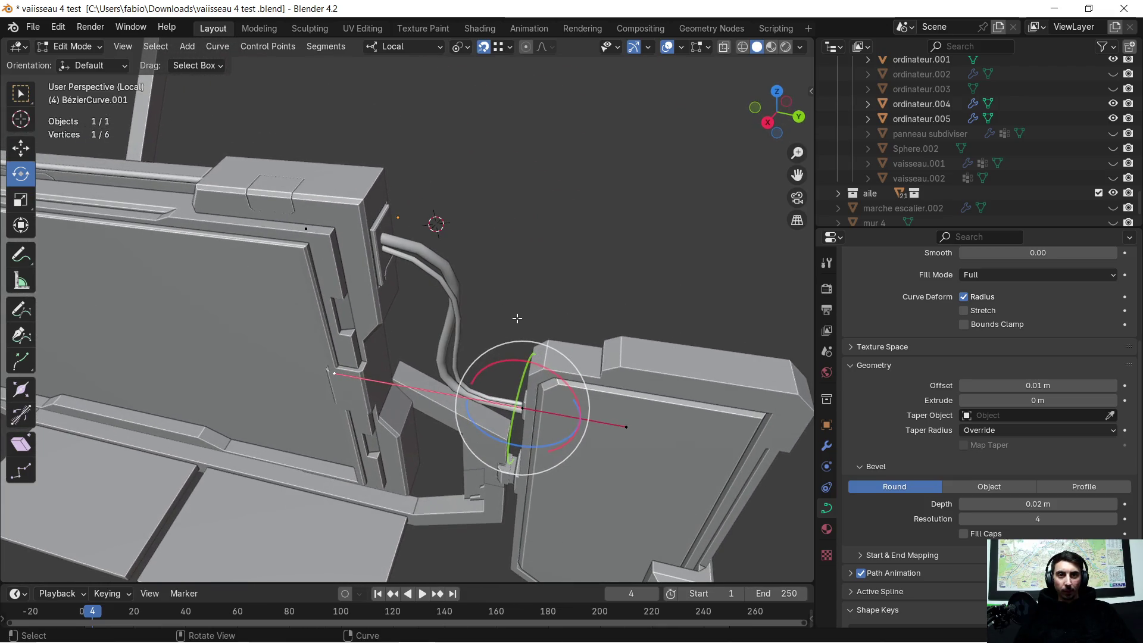
{"action": "key", "text": "g"}
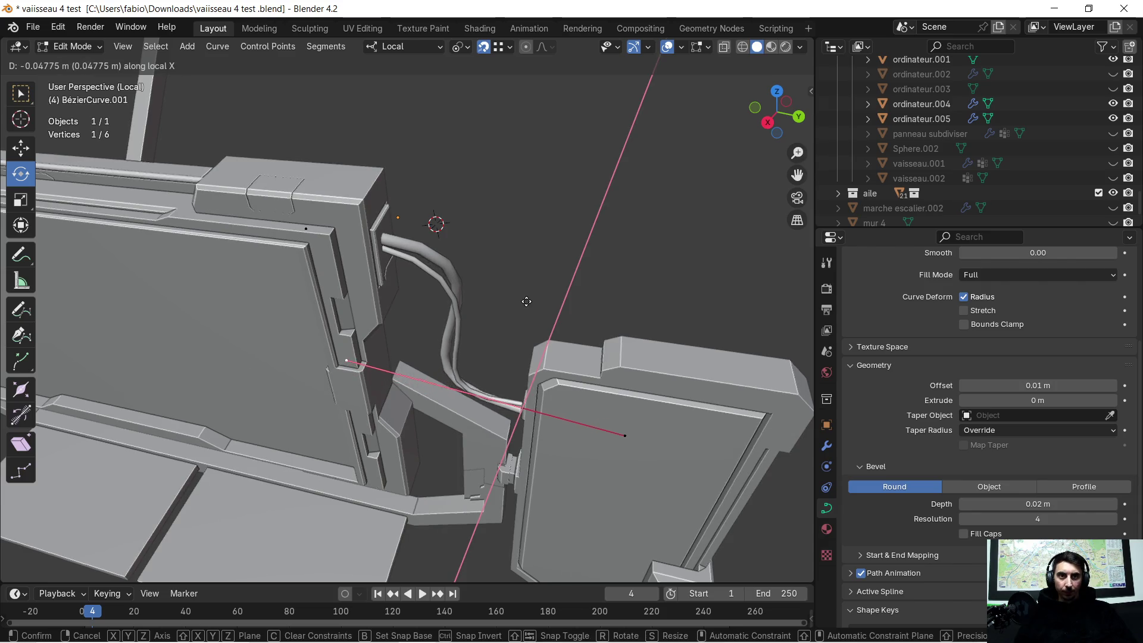
{"action": "left_click", "coordinate": [543, 275]}
{"action": "middle_click_drag", "start_coordinate": [503, 301], "coordinate": [539, 249]}
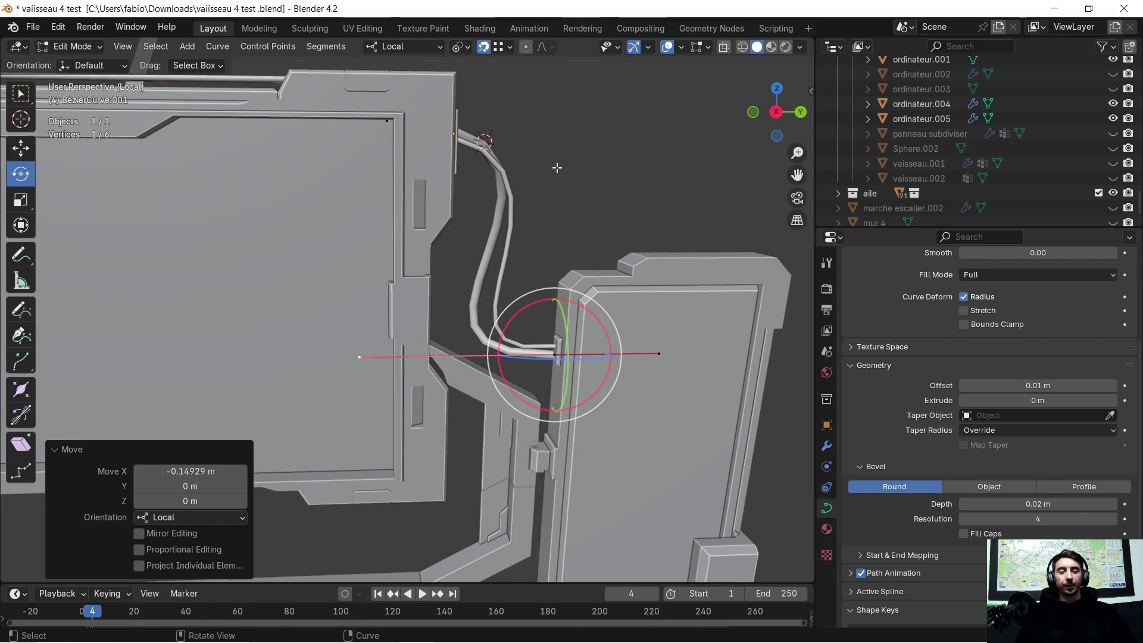
{"action": "middle_click_drag", "start_coordinate": [556, 167], "coordinate": [351, 337]}
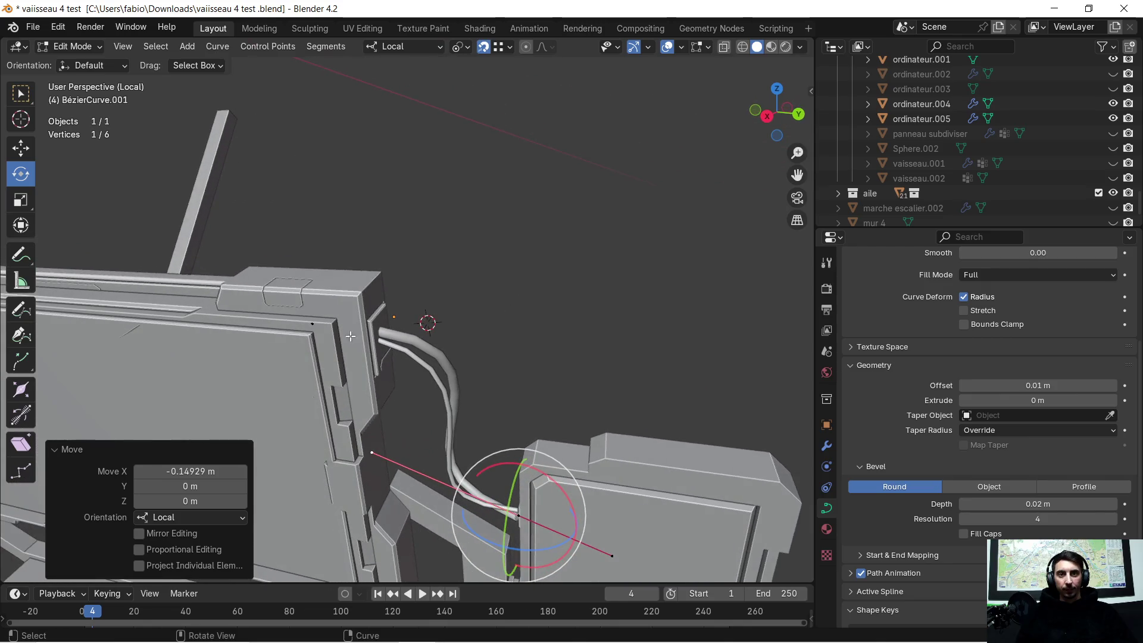
{"action": "left_click", "coordinate": [316, 323]}
Lift the other cable end 0.066 m along local Z to meet the top of the screen frame and review the route
{"action": "middle_click_drag", "start_coordinate": [468, 335], "coordinate": [531, 345]}
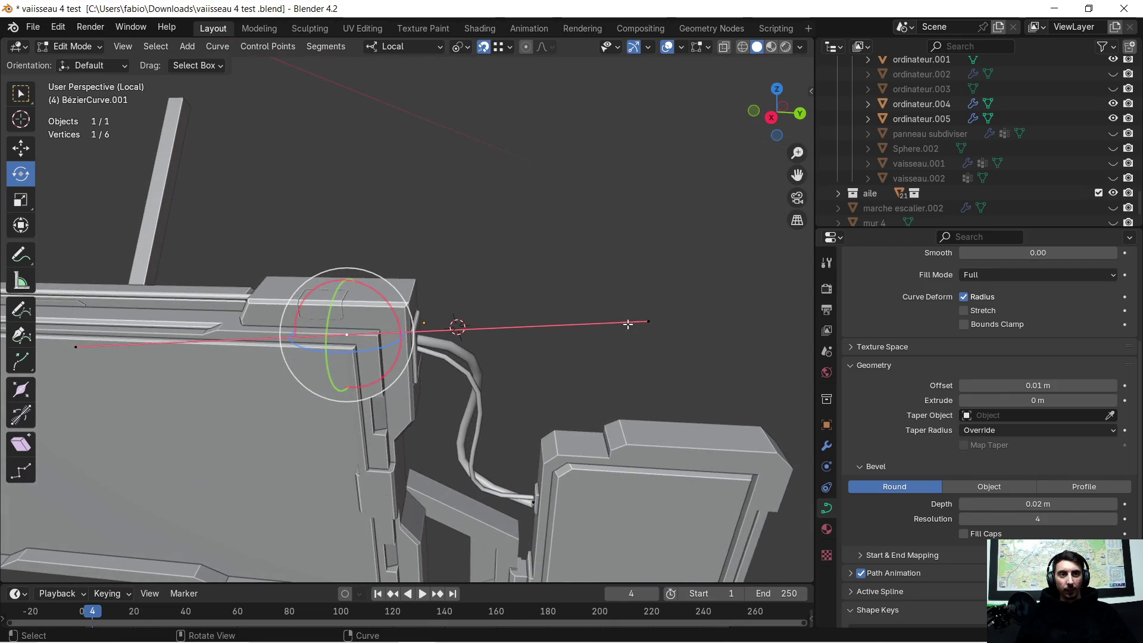
{"action": "middle_click_drag", "start_coordinate": [613, 351], "coordinate": [569, 366]}
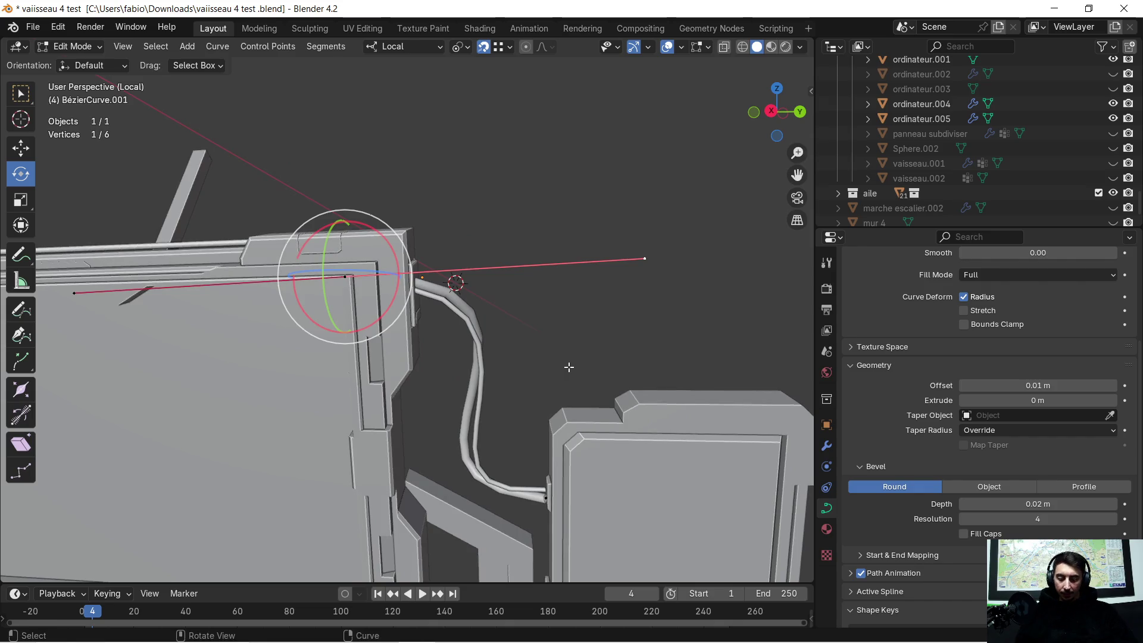
{"action": "left_click", "coordinate": [578, 321]}
{"action": "mouse_move", "coordinate": [577, 320]}
{"action": "middle_mouse_down"}
{"action": "mouse_move", "coordinate": [461, 344]}
{"action": "mouse_move", "coordinate": [488, 363]}
{"action": "middle_mouse_up"}
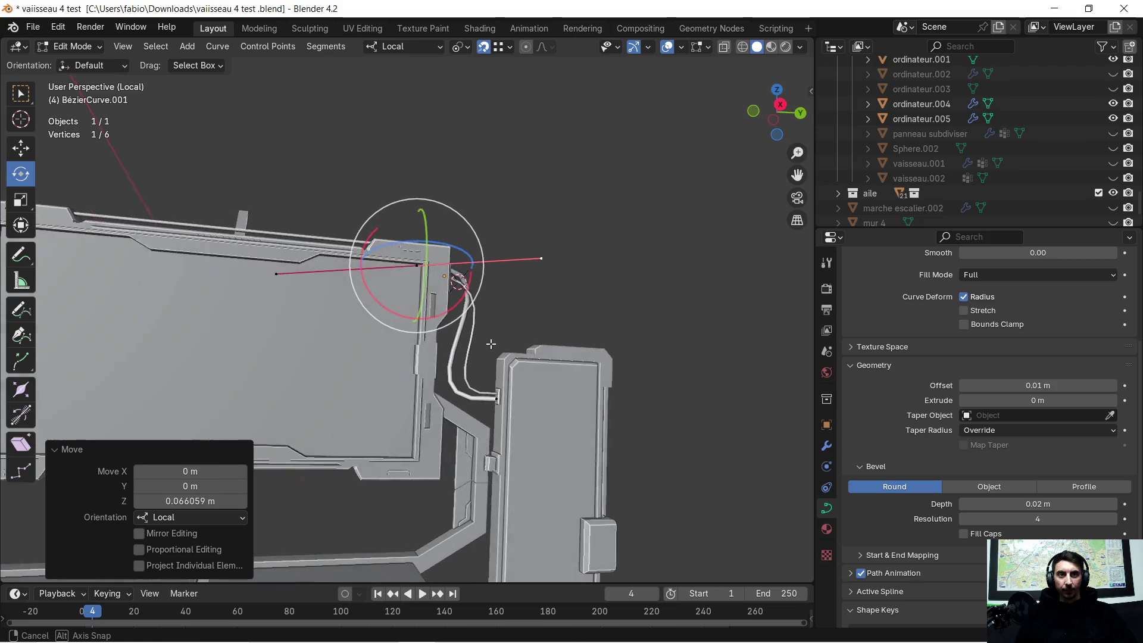
{"action": "mouse_move", "coordinate": [488, 362]}
{"action": "middle_mouse_down"}
{"action": "mouse_move", "coordinate": [460, 283]}
{"action": "mouse_move", "coordinate": [428, 287]}
{"action": "middle_mouse_up"}
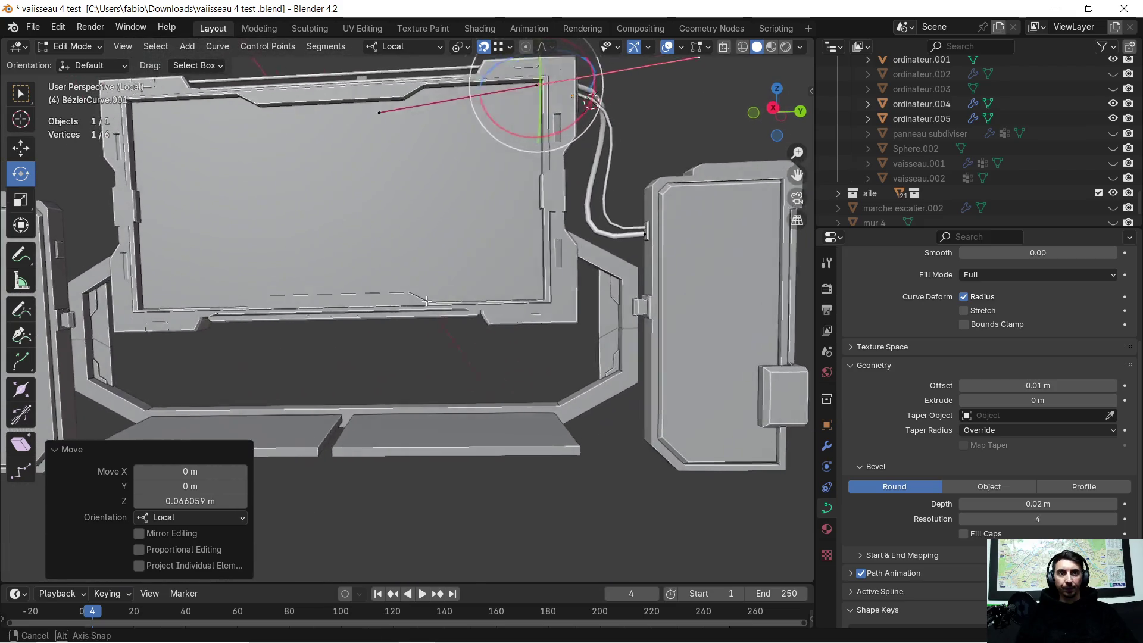
{"action": "scroll", "coordinate": [428, 287], "scroll_direction": "up", "scroll_amount": 2}
{"action": "mouse_move", "coordinate": [409, 271]}
{"action": "middle_mouse_down"}
{"action": "mouse_move", "coordinate": [415, 297]}
{"action": "mouse_move", "coordinate": [422, 290]}
{"action": "middle_mouse_up"}
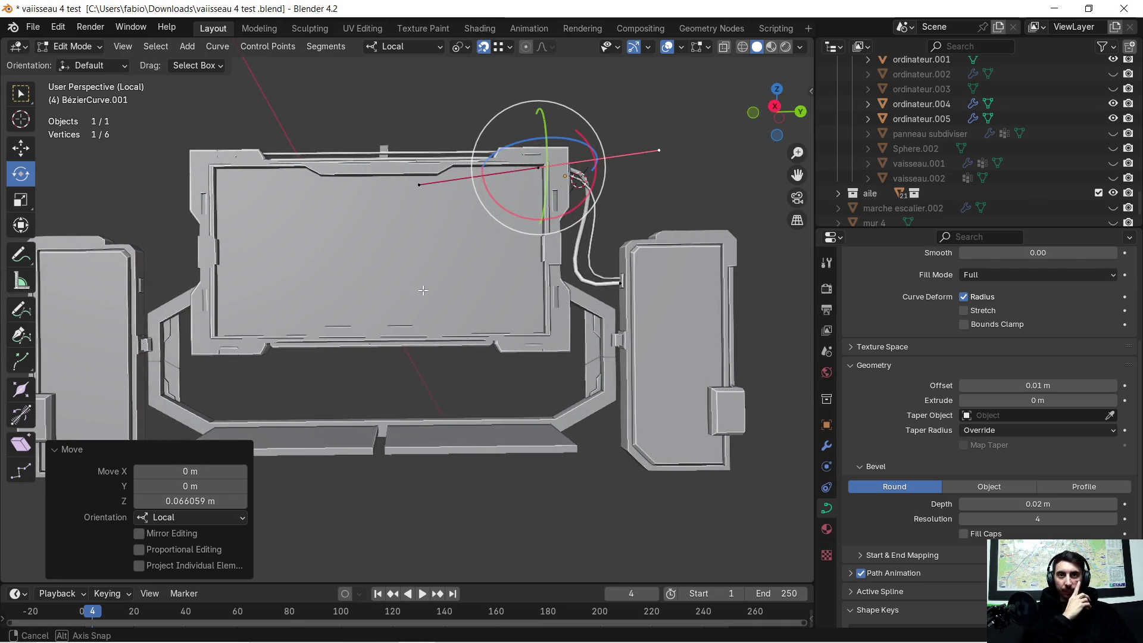
{"action": "mouse_move", "coordinate": [423, 289]}
{"action": "middle_mouse_down"}
{"action": "mouse_move", "coordinate": [432, 301]}
{"action": "mouse_move", "coordinate": [415, 269]}
{"action": "middle_mouse_up"}
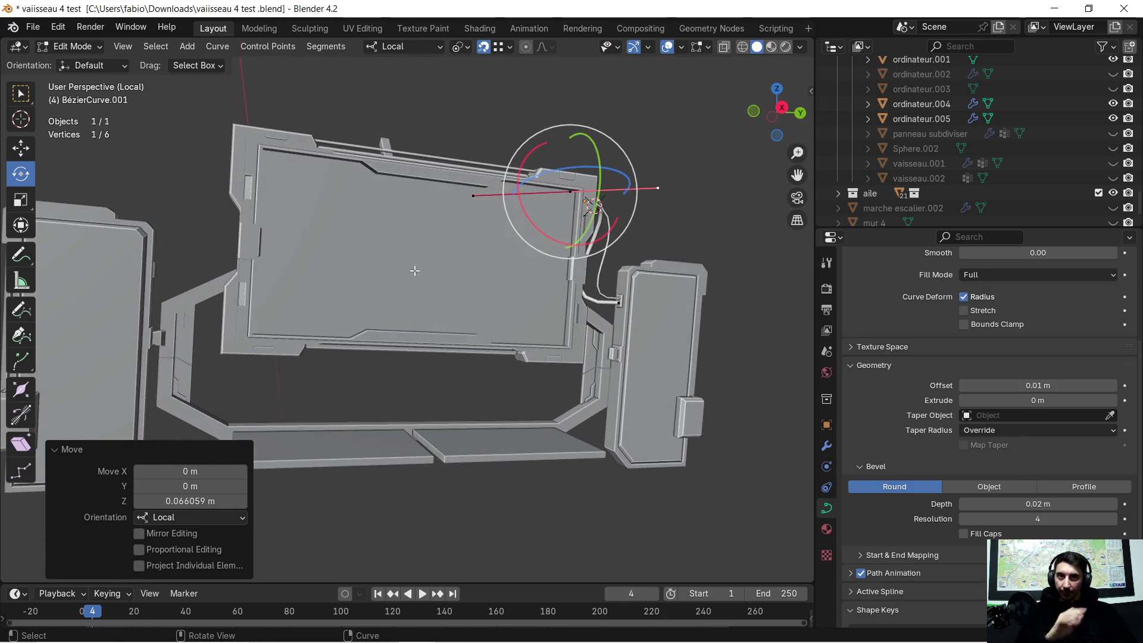